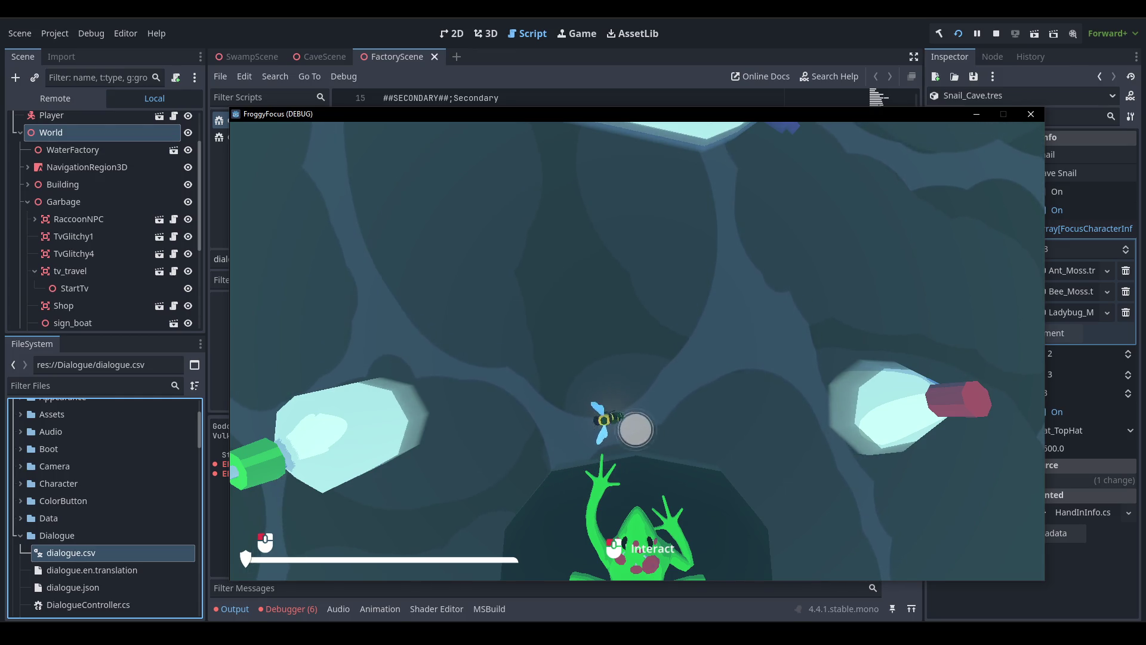
Catch the bee, swap it in for the Sand Fly, and claim the request reward.
{"action": "left_click", "coordinate": [554, 414]}
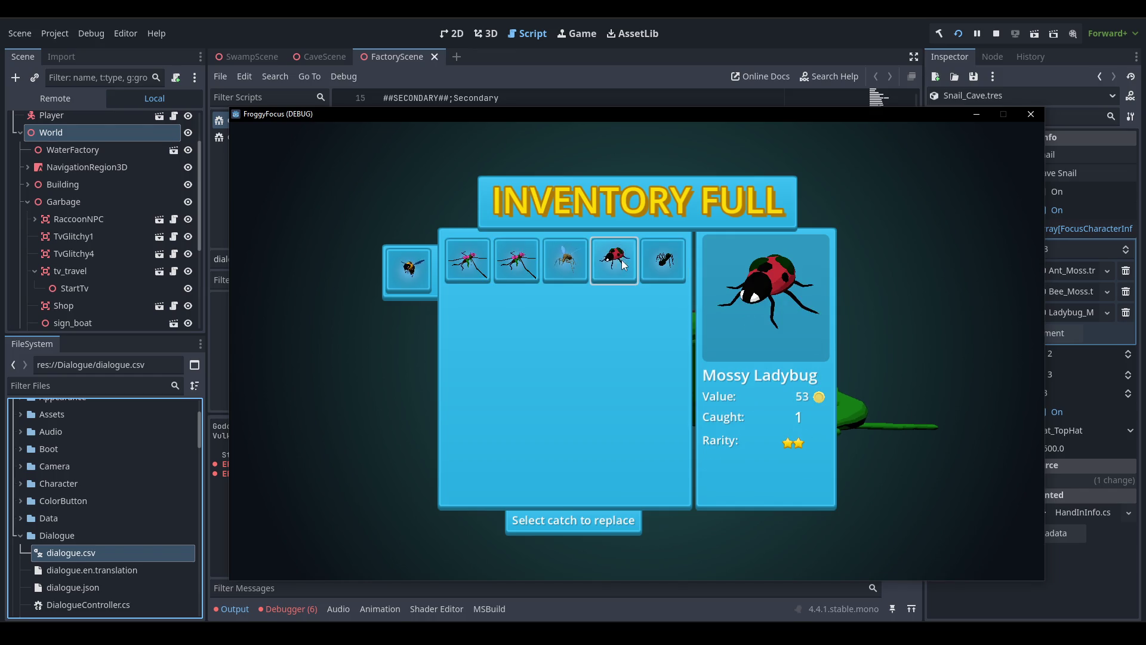
{"action": "left_click", "coordinate": [580, 268]}
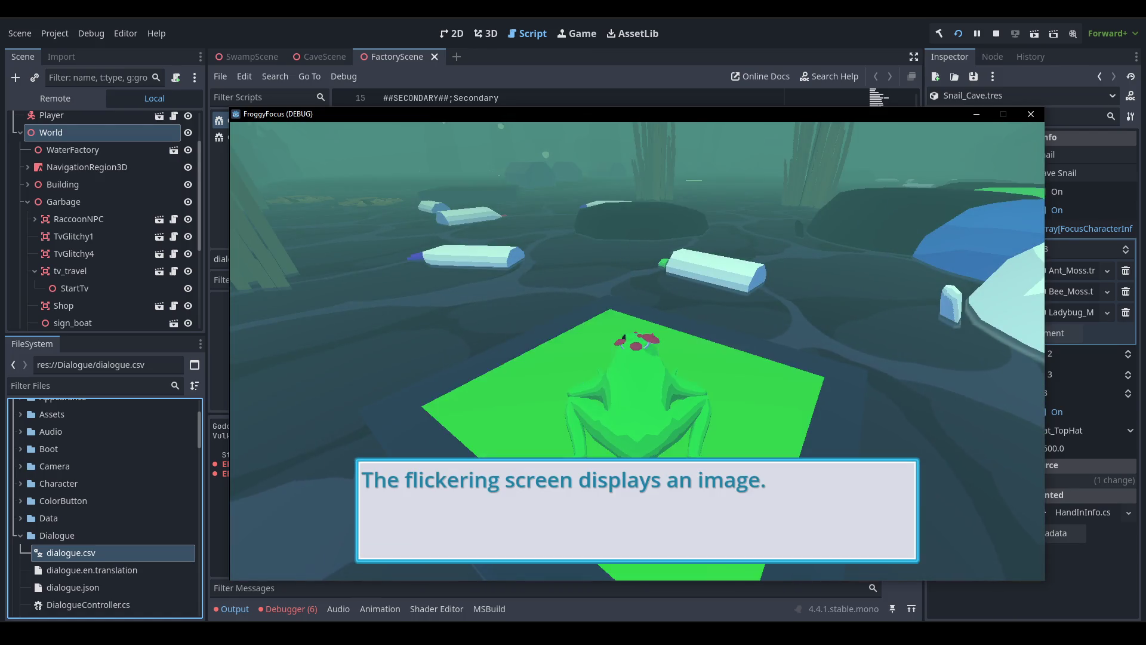
{"action": "left_click", "coordinate": [637, 351]}
{"action": "left_click", "coordinate": [740, 353]}
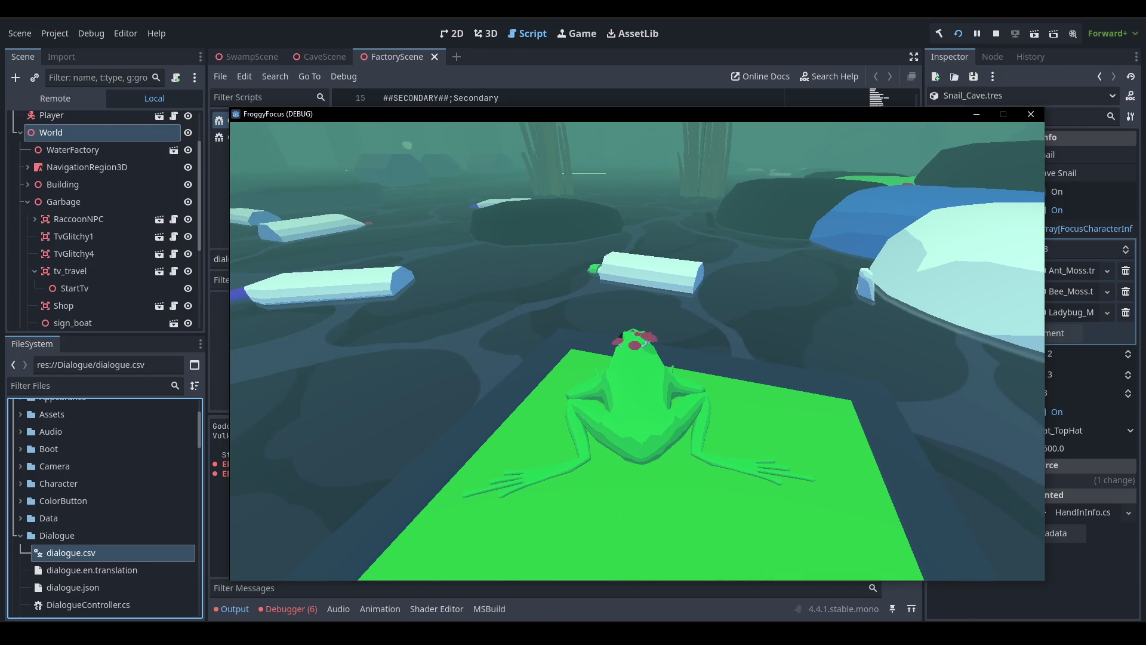
Use the debug menu's TRAVEL > Scenes list to go to the lily-pad swamp scene.
{"action": "key", "text": "F1"}
{"action": "scroll", "scroll_direction": "down", "scroll_amount": 3}
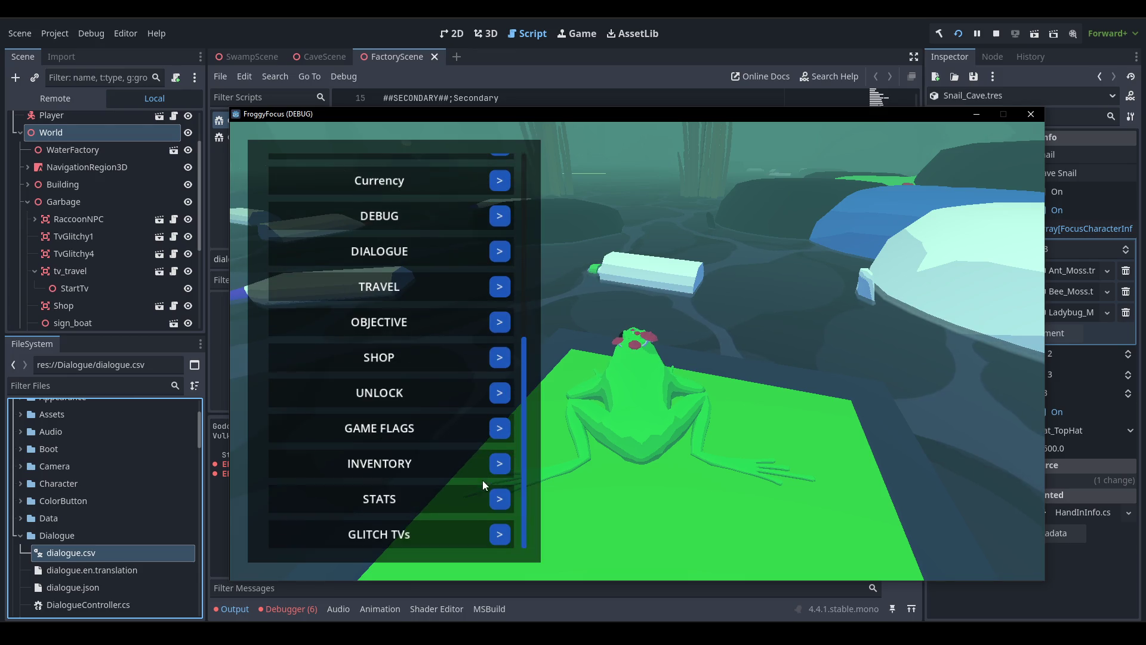
{"action": "left_click", "coordinate": [501, 293]}
{"action": "left_click", "coordinate": [421, 327]}
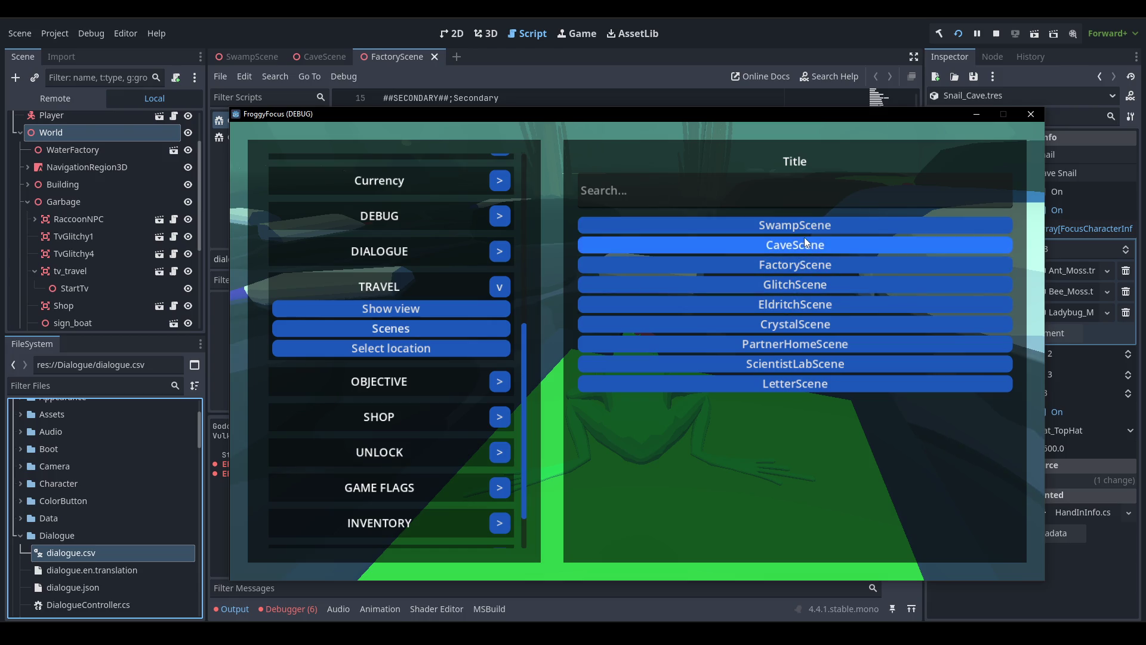
{"action": "left_click", "coordinate": [803, 243]}
{"action": "left_click", "coordinate": [794, 225]}
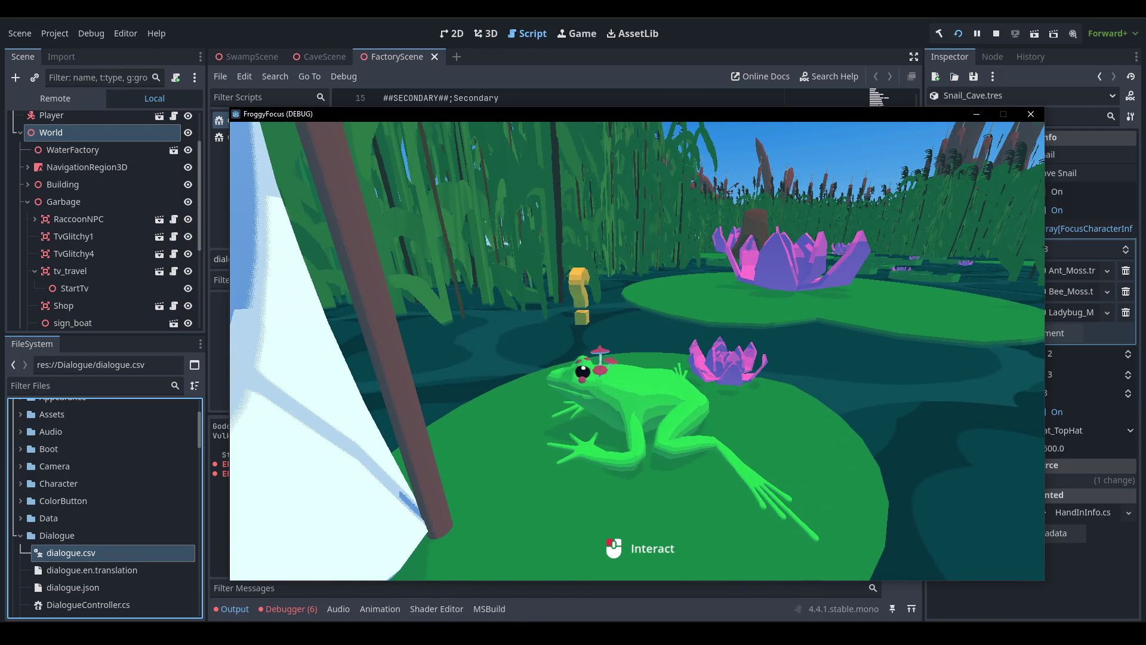
Start the noclip camera from the debug menu's NOCLIP section.
{"action": "key", "text": "grave"}
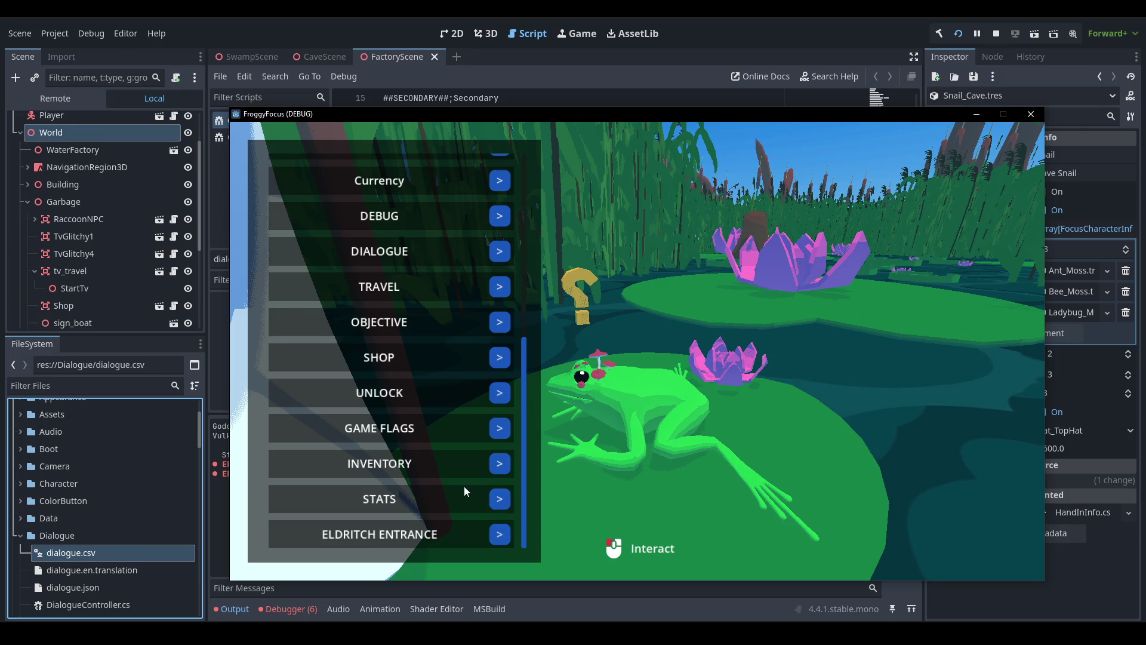
{"action": "key", "text": "grave"}
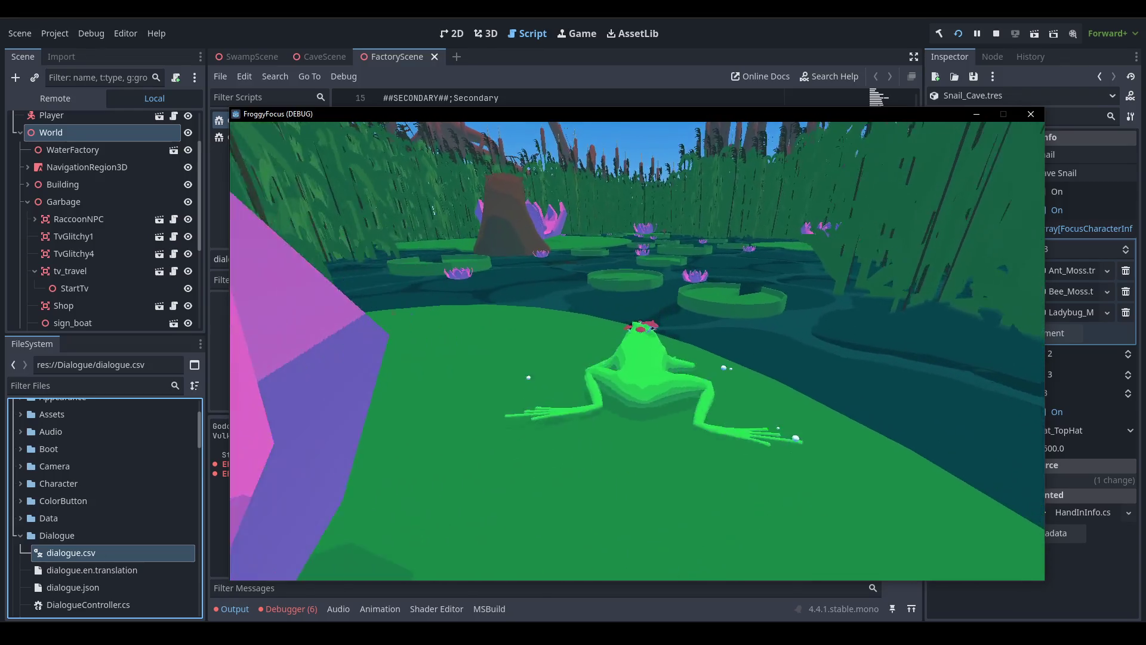
{"action": "key", "text": "grave"}
{"action": "scroll", "scroll_direction": "up", "scroll_amount": 3}
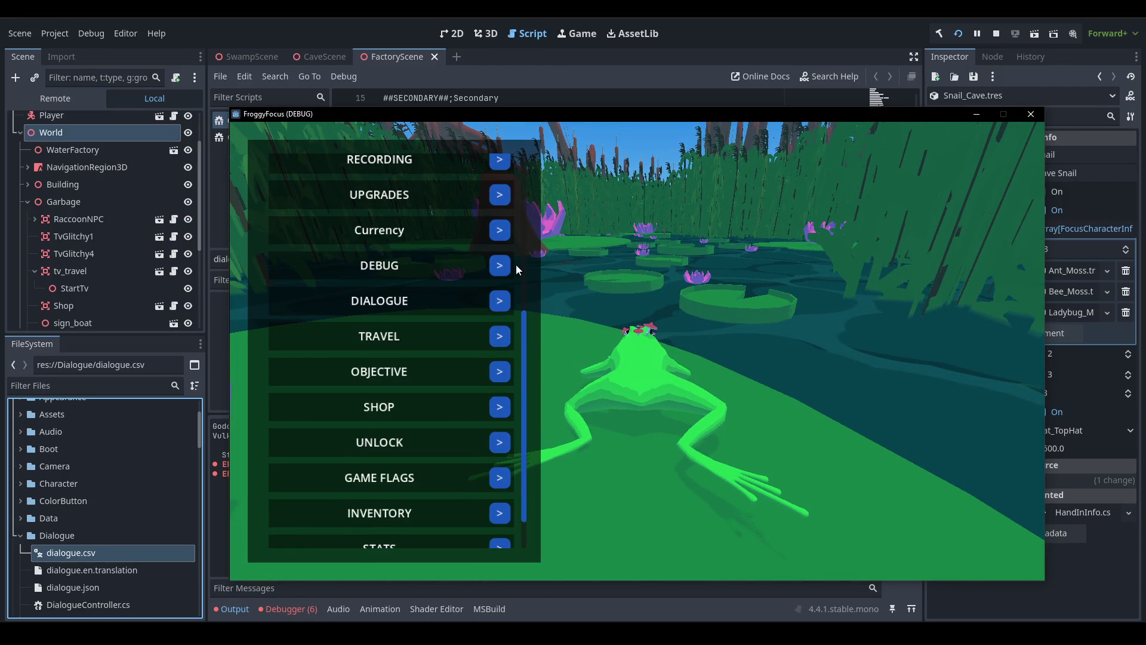
{"action": "left_click", "coordinate": [499, 338]}
{"action": "left_click", "coordinate": [495, 338]}
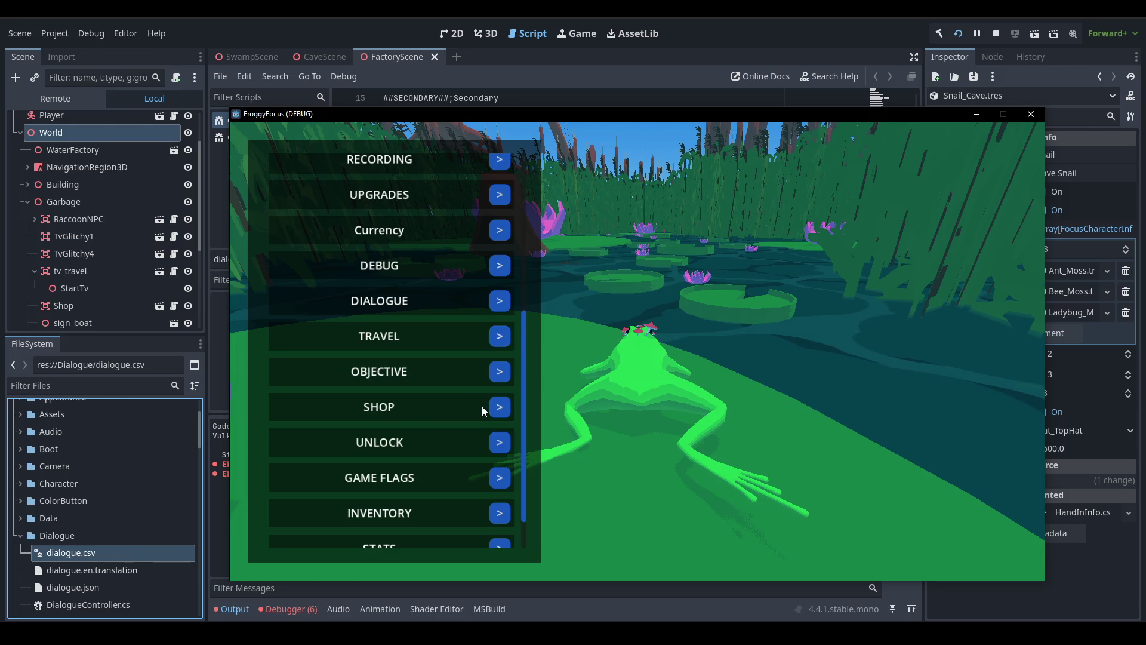
{"action": "scroll", "scroll_direction": "up", "scroll_amount": 3}
{"action": "left_click", "coordinate": [499, 187]}
{"action": "left_click", "coordinate": [474, 209]}
Fly across the swamp back to the frog, then reach the pink flower and interact with it.
{"action": "key", "text": "w"}
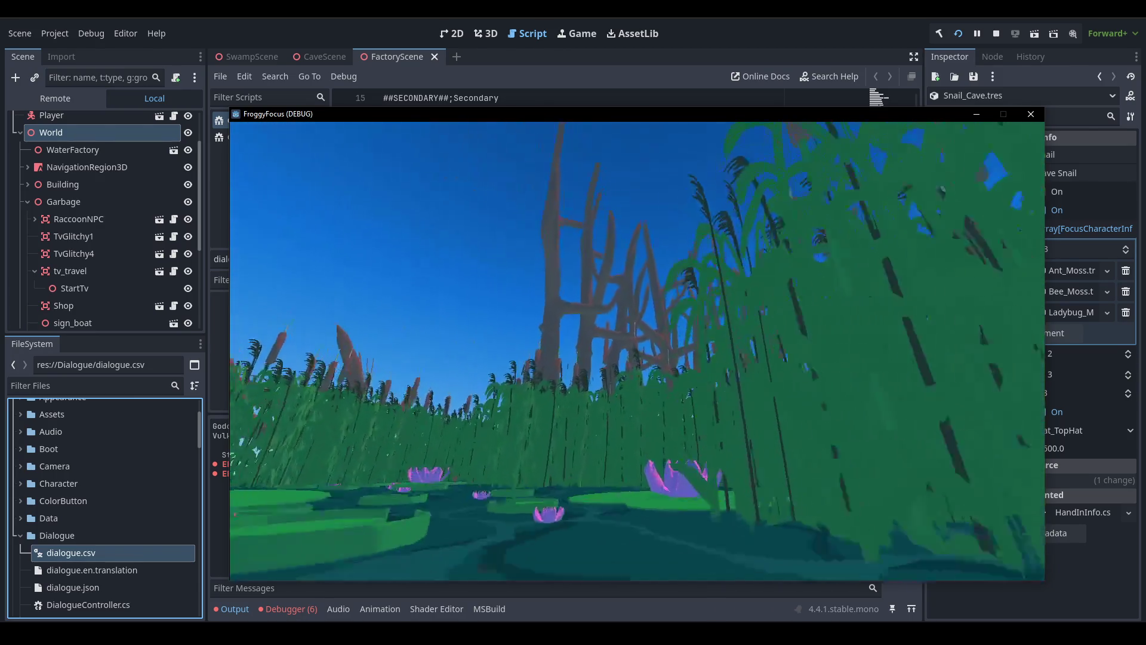
{"action": "key", "text": "w"}
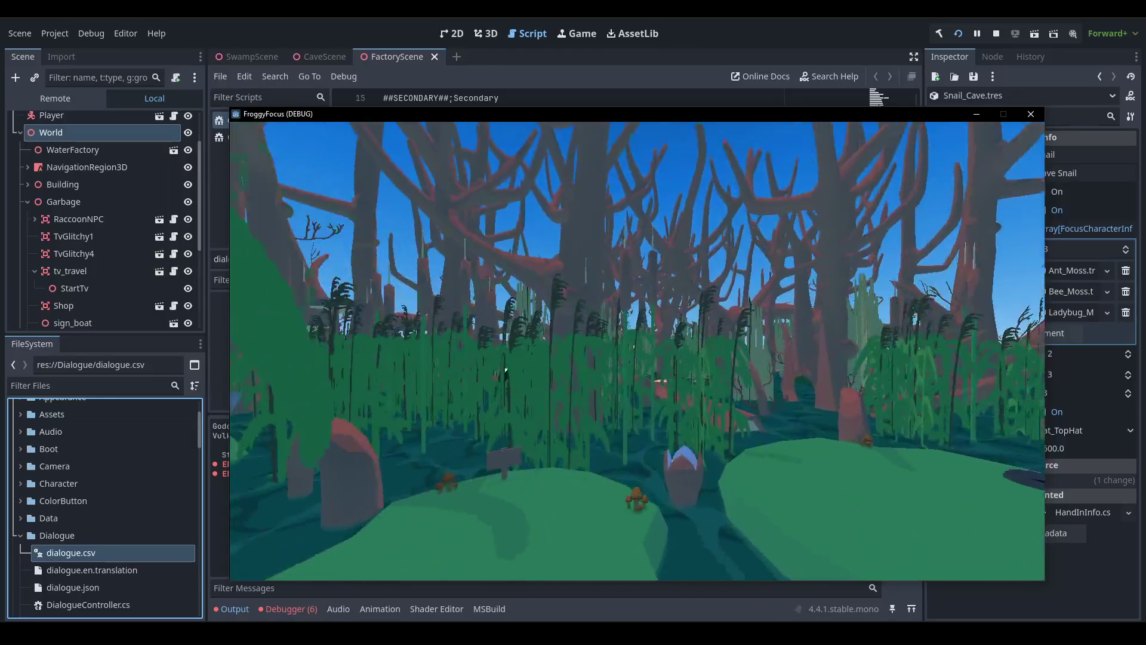
{"action": "key", "text": "w"}
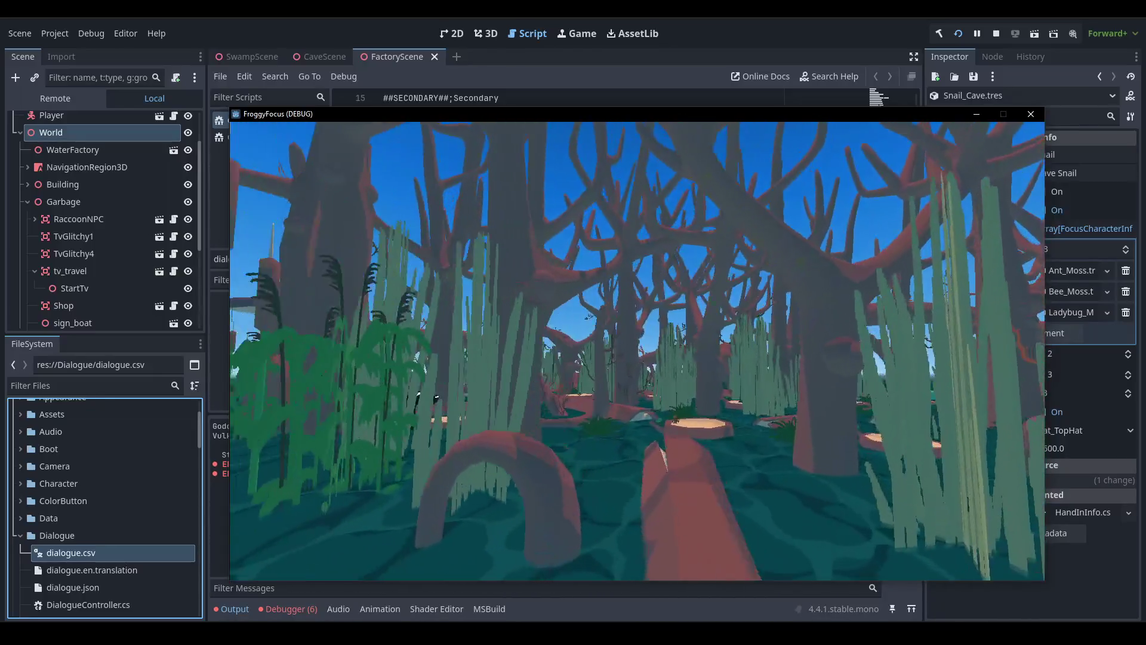
{"action": "key", "text": "w"}
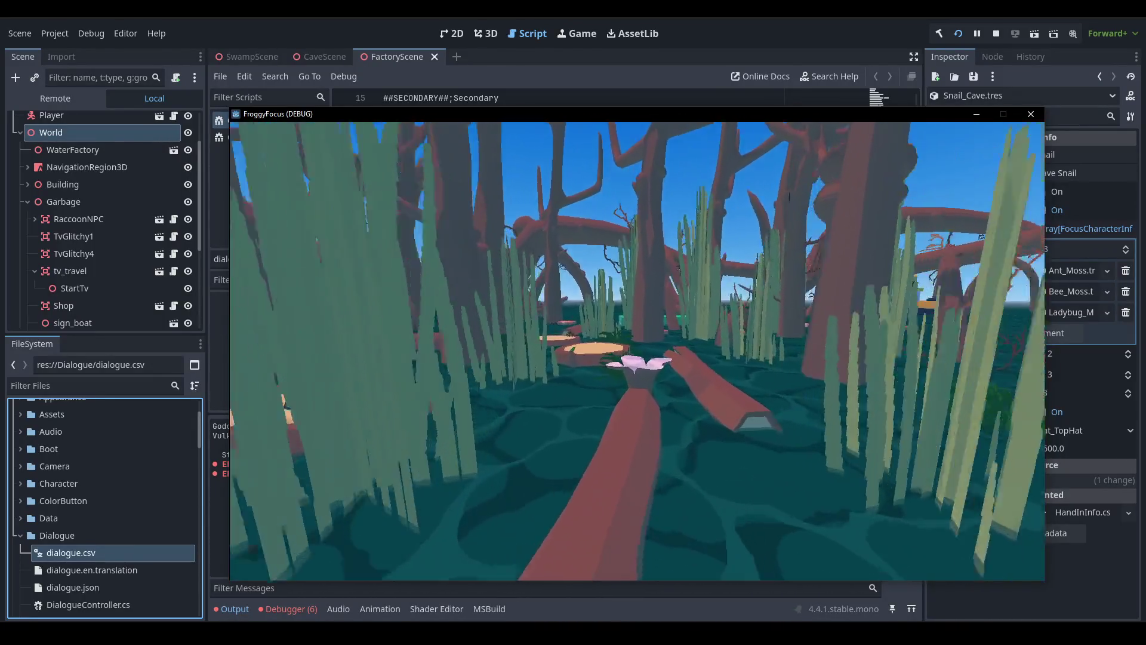
{"action": "key", "text": "w"}
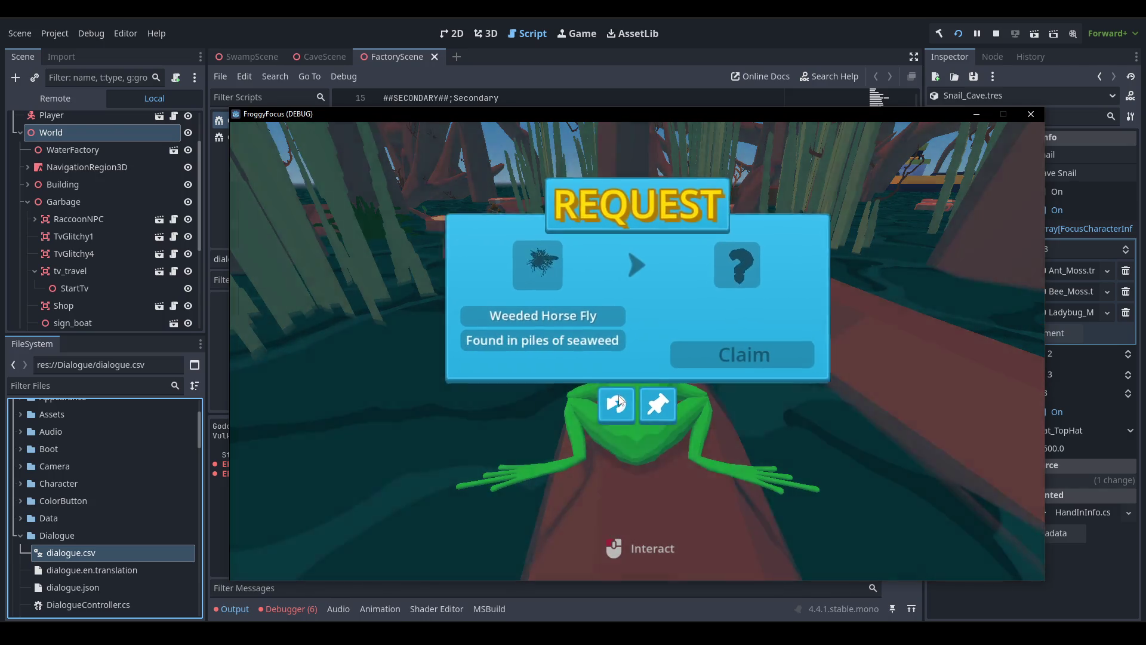
Dismiss the request panel and pick Weeded Horse Fly for a FOCUS EVENT via the 'horse' search.
{"action": "left_click", "coordinate": [619, 401]}
{"action": "key", "text": "Tab"}
{"action": "scroll", "scroll_direction": "up", "scroll_amount": 3}
{"action": "left_click", "coordinate": [500, 205]}
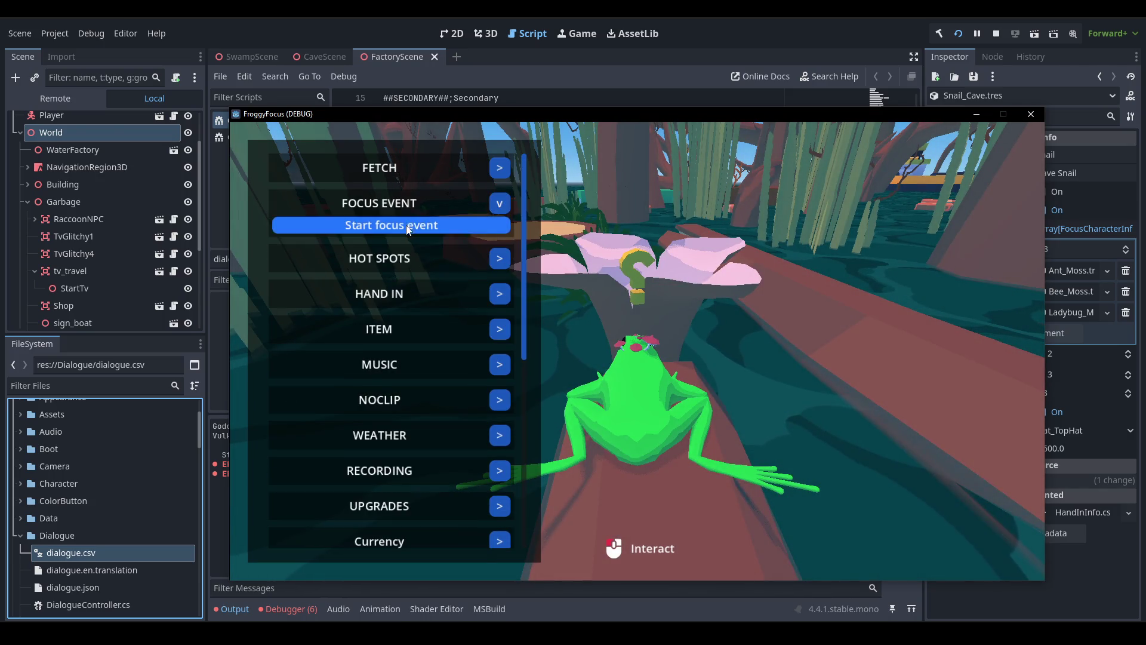
{"action": "left_click", "coordinate": [418, 225]}
{"action": "scroll", "scroll_direction": "down", "scroll_amount": 3}
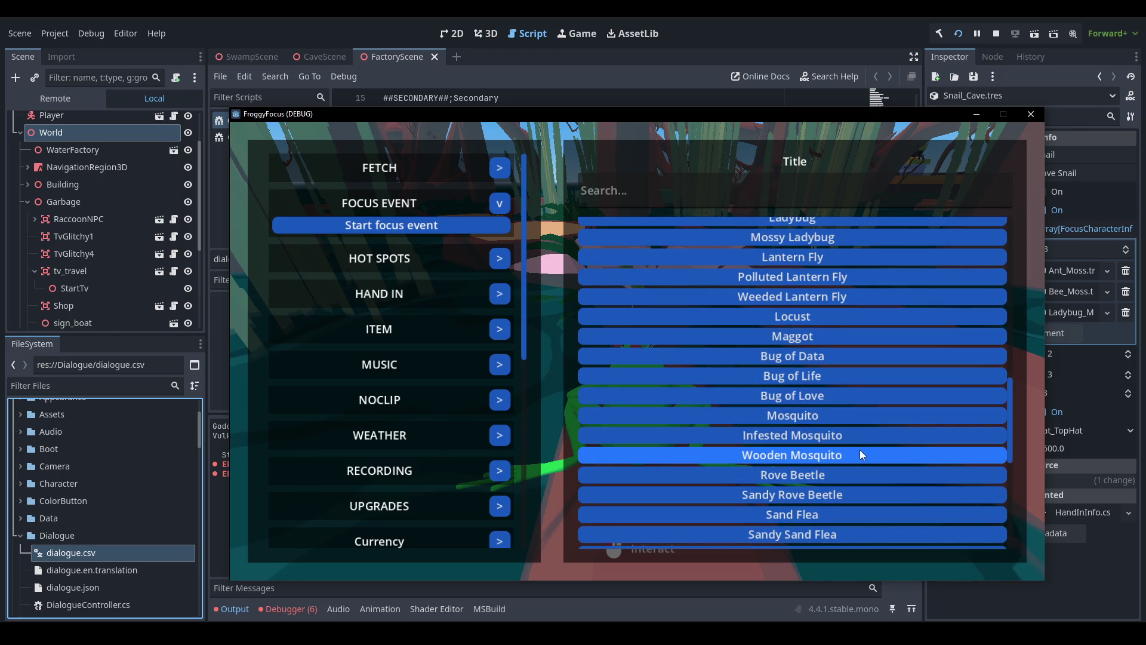
{"action": "scroll", "scroll_direction": "down", "scroll_amount": 3}
{"action": "scroll", "scroll_direction": "up", "scroll_amount": 3}
{"action": "scroll", "scroll_direction": "up", "scroll_amount": 3}
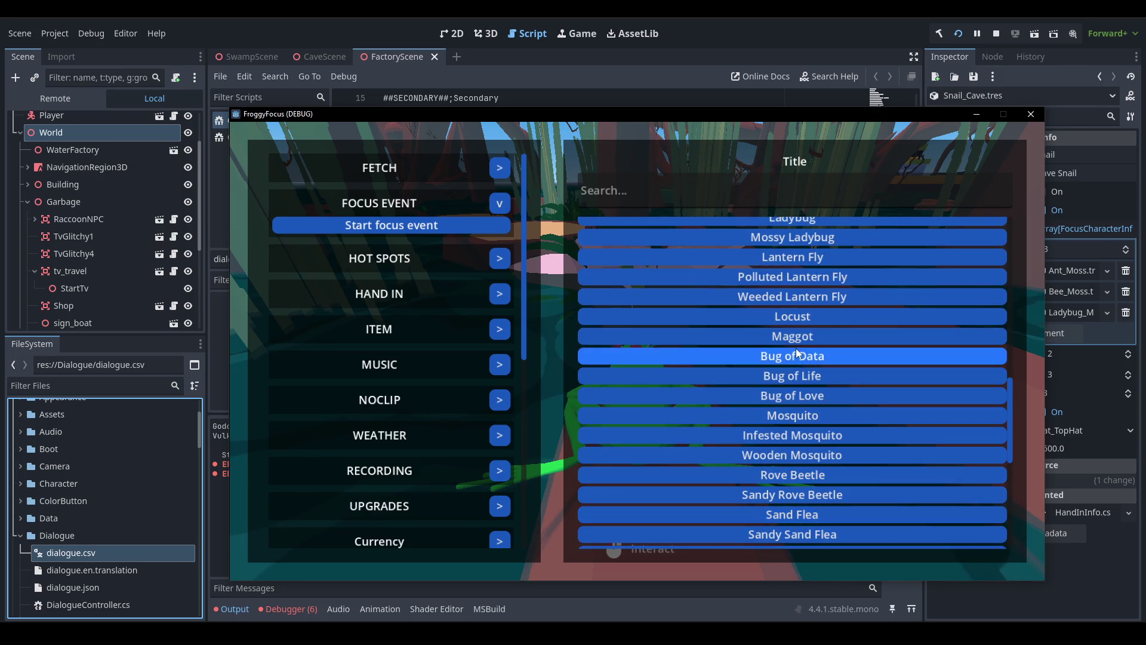
{"action": "type", "text": "horse"}
{"action": "left_click", "coordinate": [804, 267]}
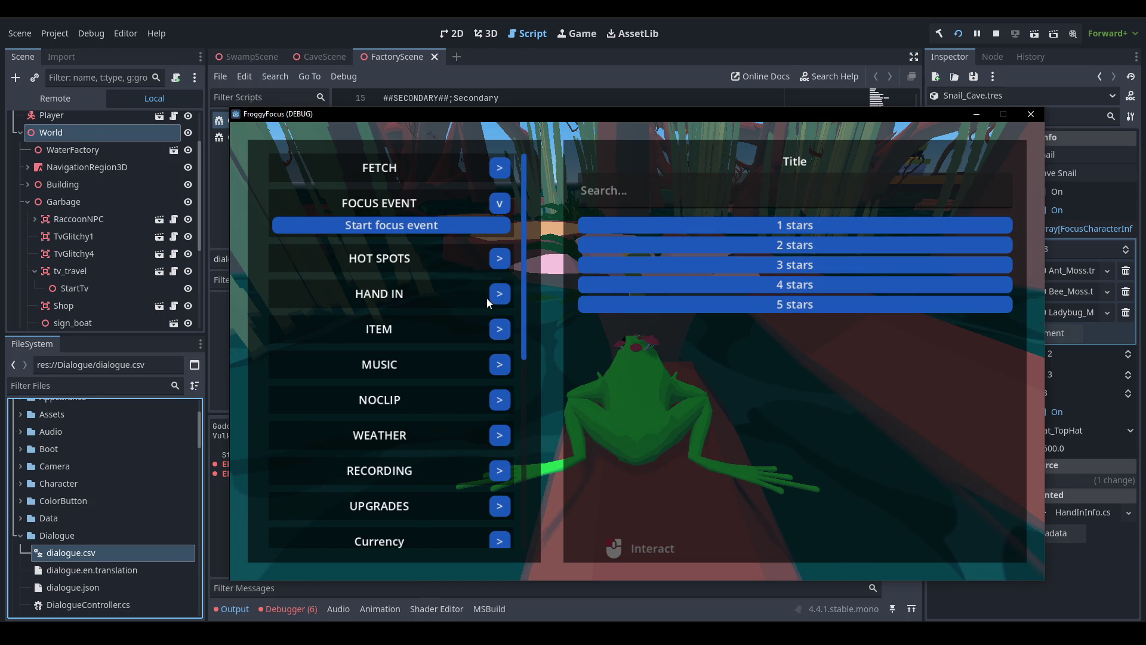
Add Weeded Horse Fly to the inventory through INVENTORY search 'horse' and claim the flower's request.
{"action": "scroll", "scroll_direction": "down", "scroll_amount": 3}
{"action": "scroll", "scroll_direction": "down", "scroll_amount": 3}
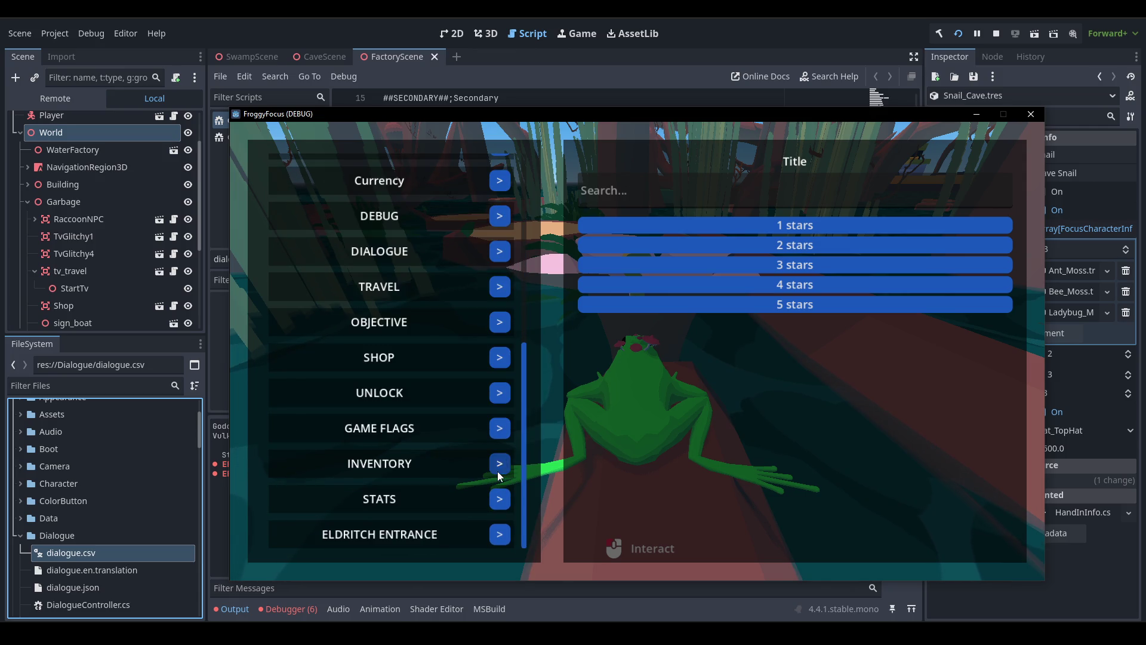
{"action": "left_click", "coordinate": [499, 464]}
{"action": "left_click", "coordinate": [452, 485]}
{"action": "left_click", "coordinate": [775, 190]}
{"action": "type", "text": "horse"}
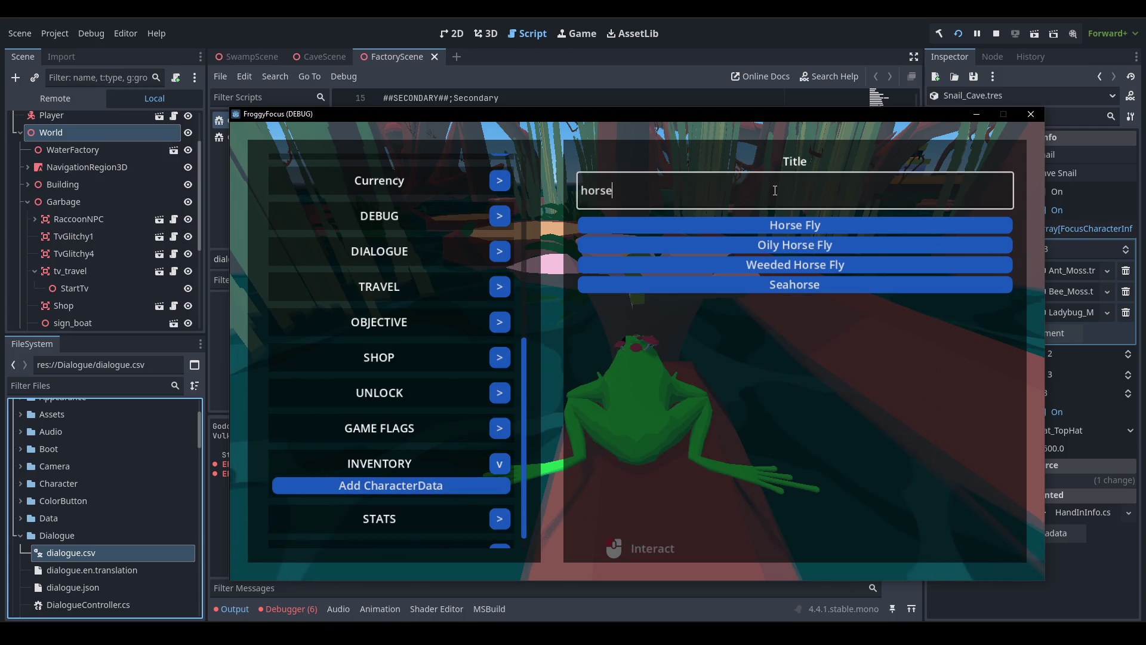
{"action": "left_click", "coordinate": [772, 266]}
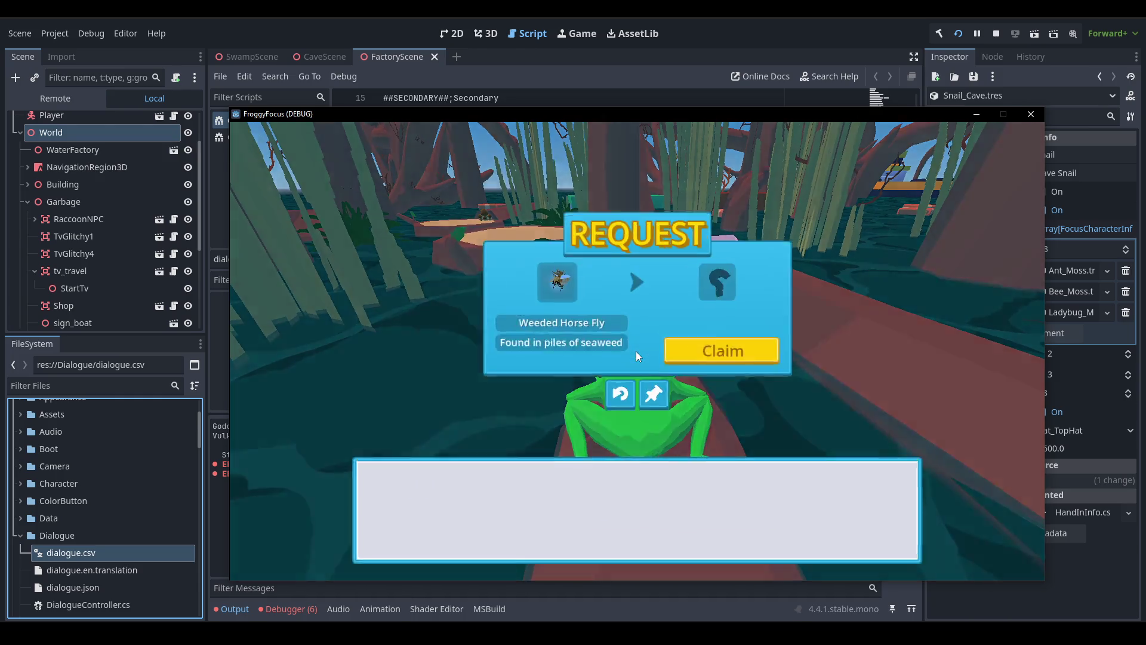
{"action": "left_click", "coordinate": [743, 357]}
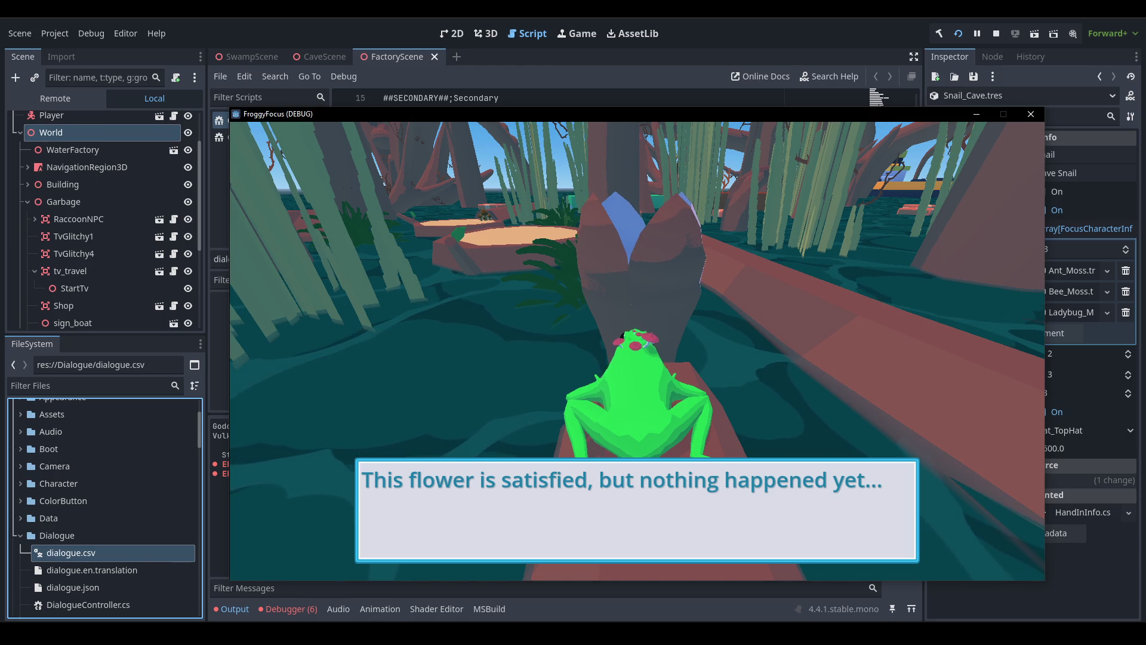
Close the dialogue, pause the game and quit to the main menu.
{"action": "key", "text": "space"}
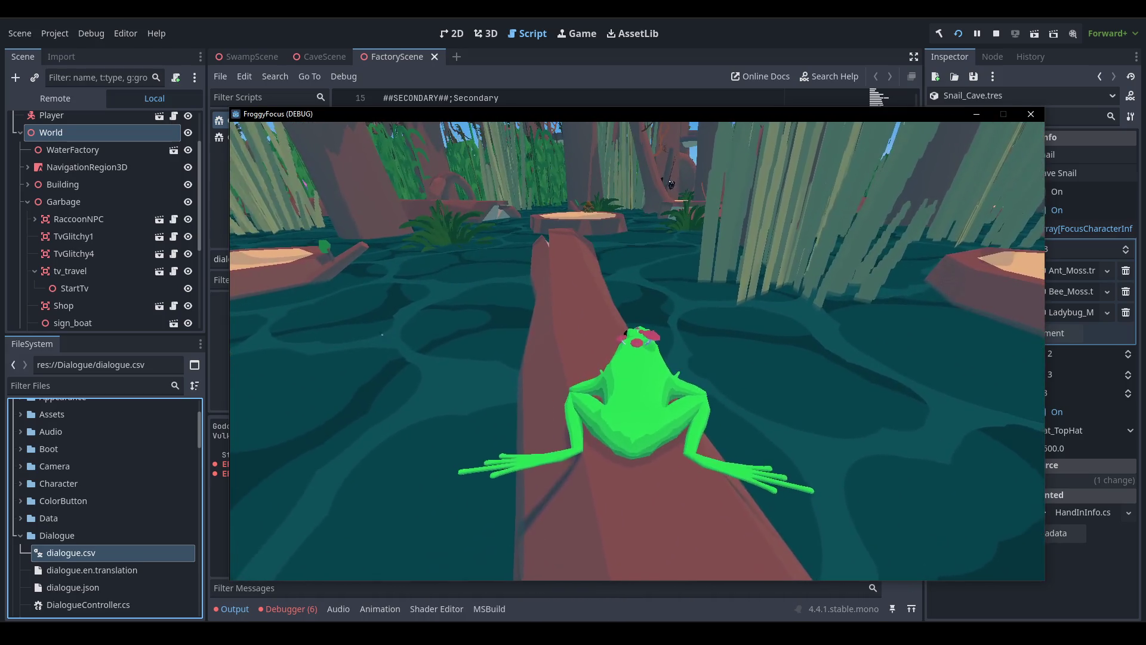
{"action": "key", "text": "Escape"}
{"action": "left_click", "coordinate": [740, 343]}
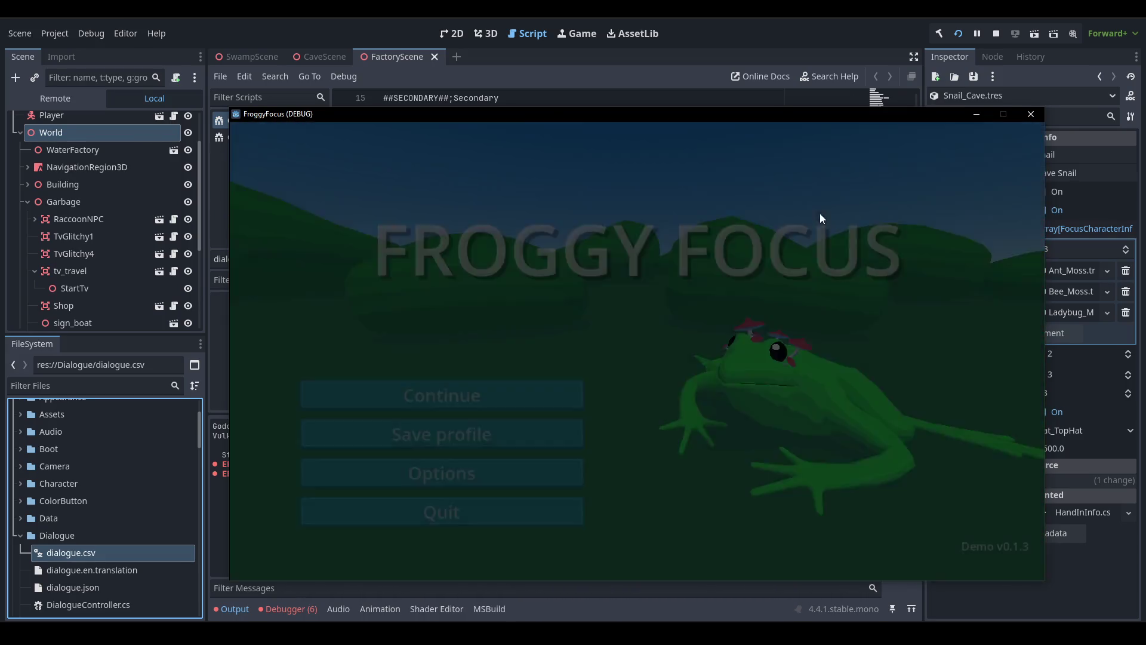
Stop the game and write the commit summary 'special hand in requests now show a message when completed'.
{"action": "left_click", "coordinate": [995, 33]}
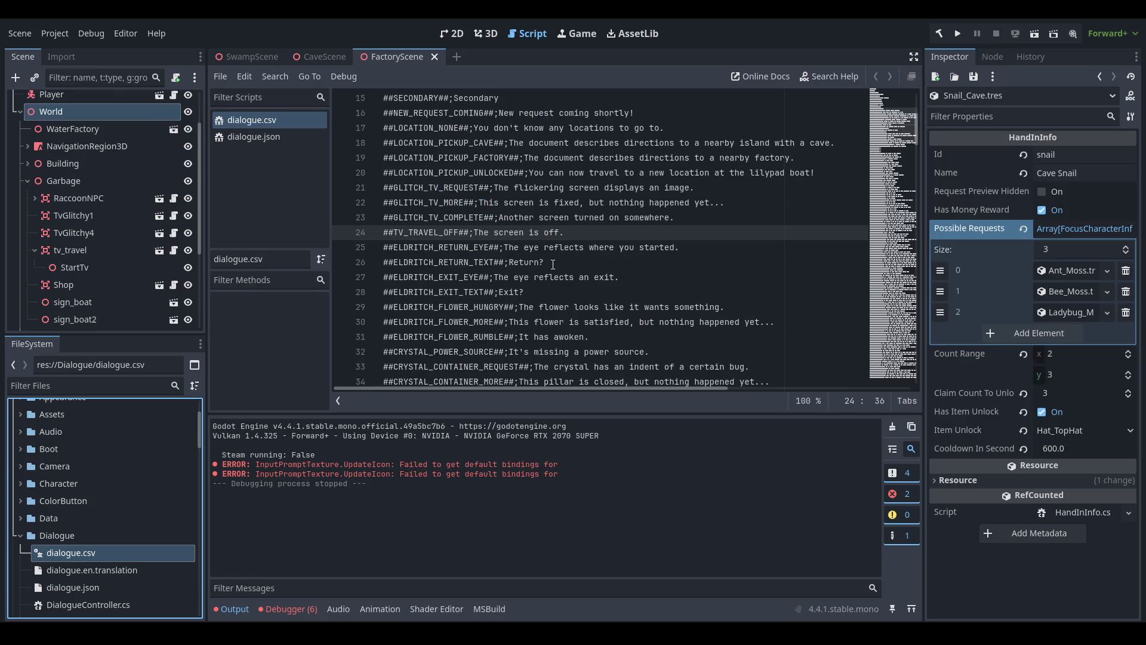
{"action": "key", "text": "alt+Tab"}
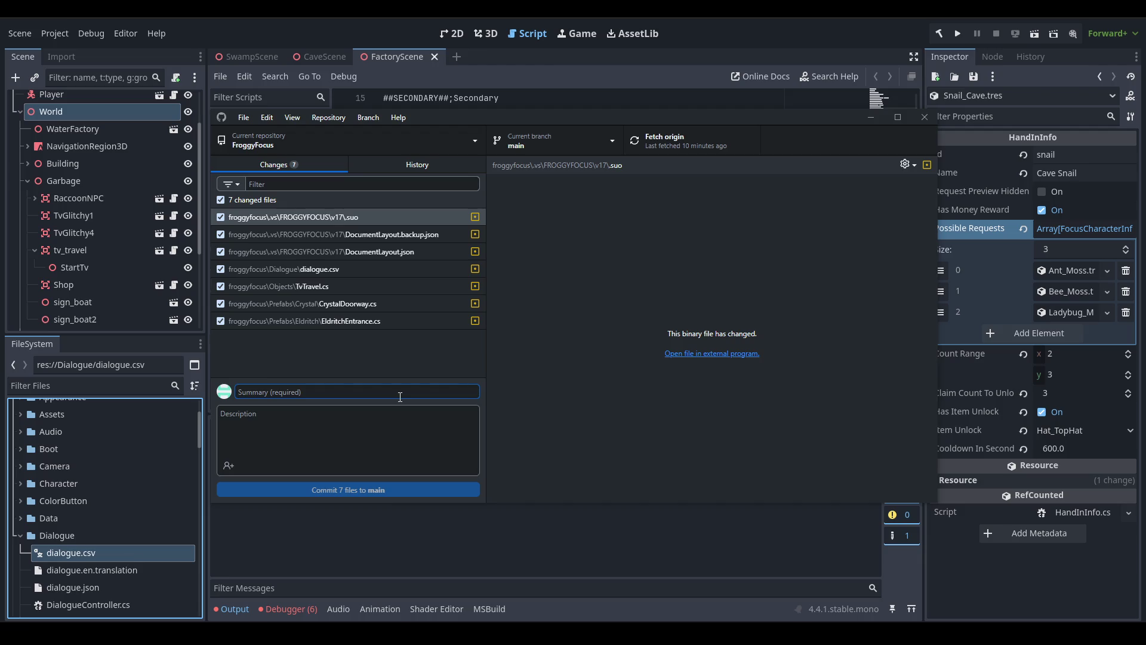
{"action": "type", "text": "spe"}
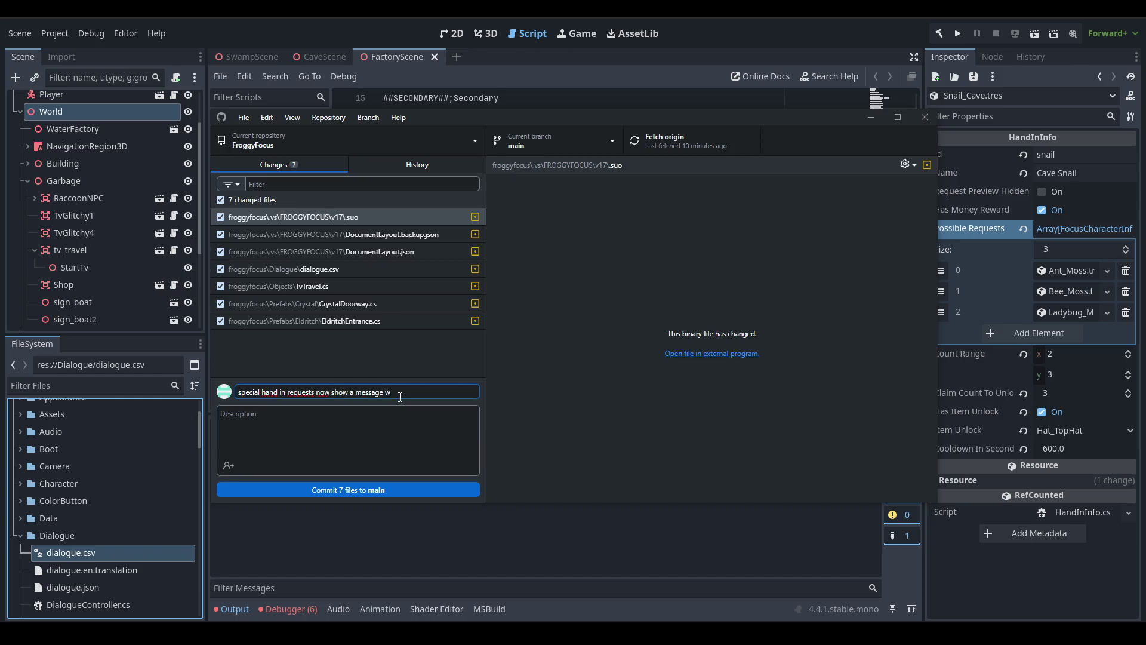
Commit the 7 files to main and push to origin.
{"action": "left_click", "coordinate": [424, 494]}
{"action": "left_click", "coordinate": [676, 141]}
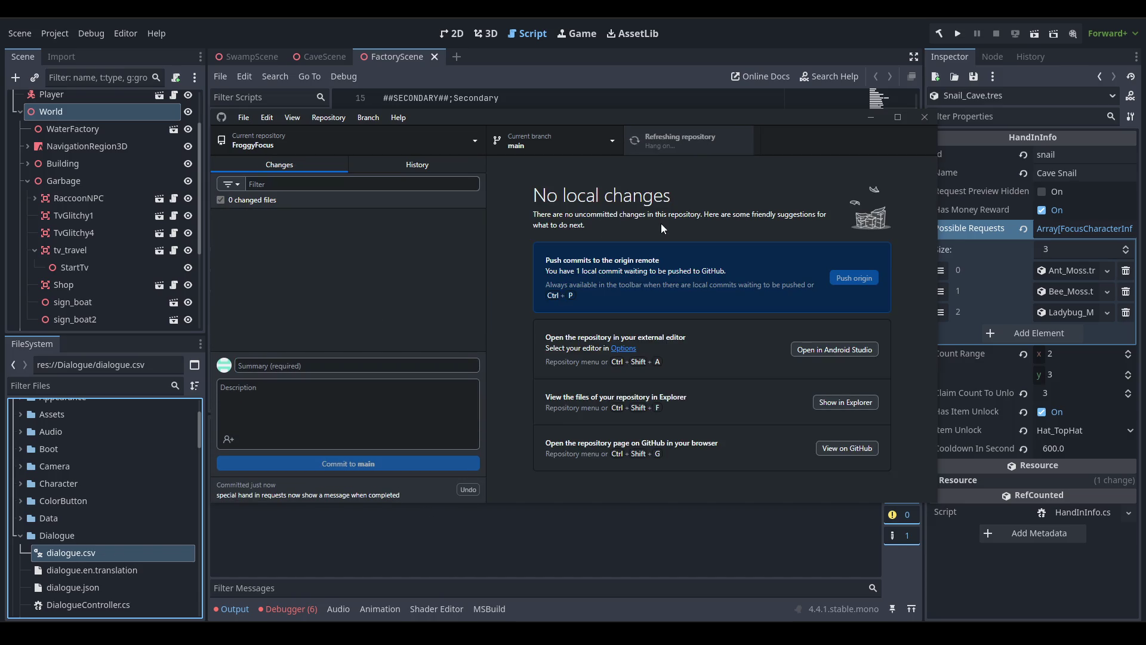
{"action": "left_click", "coordinate": [447, 542]}
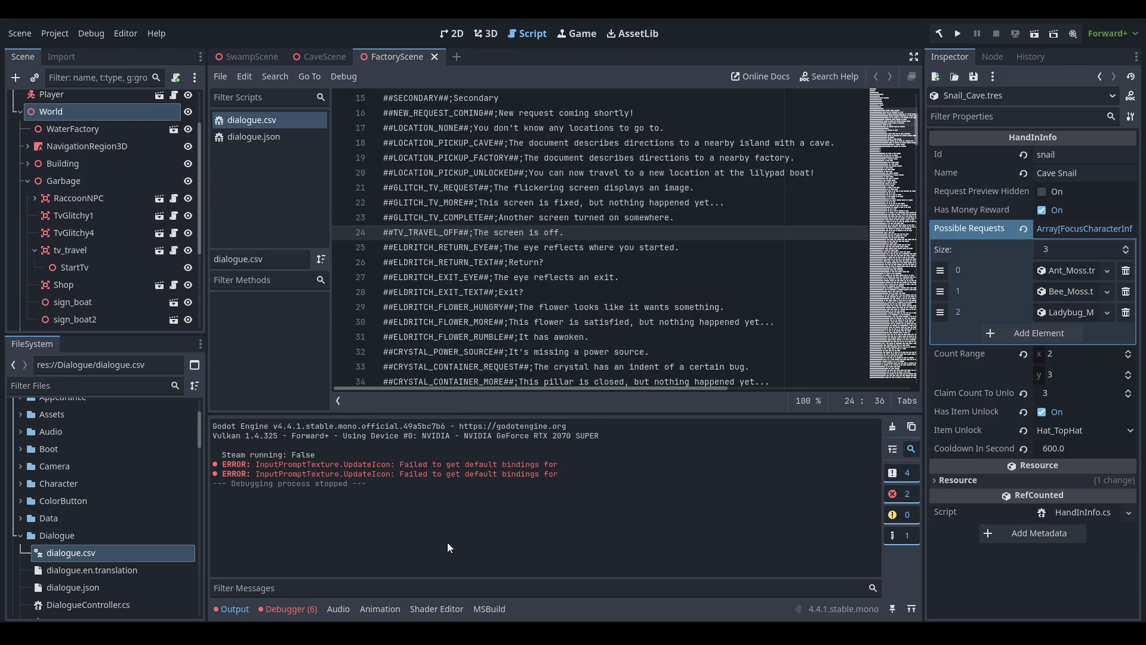
Move the Doing card to the top of 0.1.x and 'stuck on beach > out of bounds' into Doing.
{"action": "mouse_move", "coordinate": [191, 633]}
{"action": "left_click", "coordinate": [257, 576]}
{"action": "left_click_drag", "start_coordinate": [734, 190], "coordinate": [934, 179]}
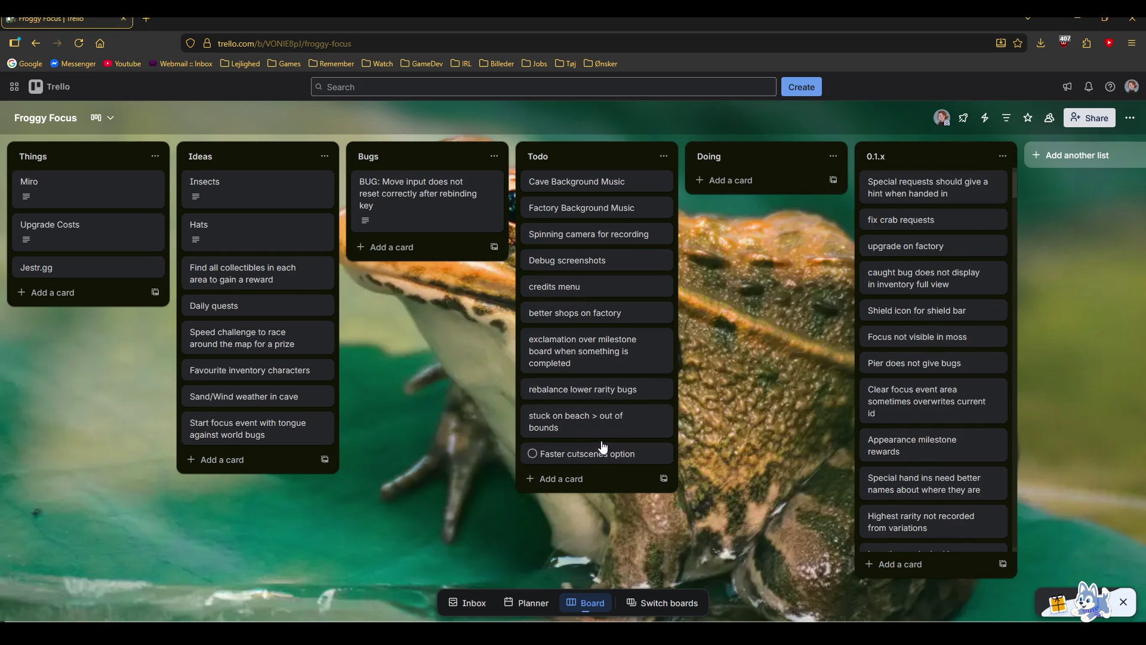
{"action": "left_click_drag", "start_coordinate": [605, 427], "coordinate": [773, 194]}
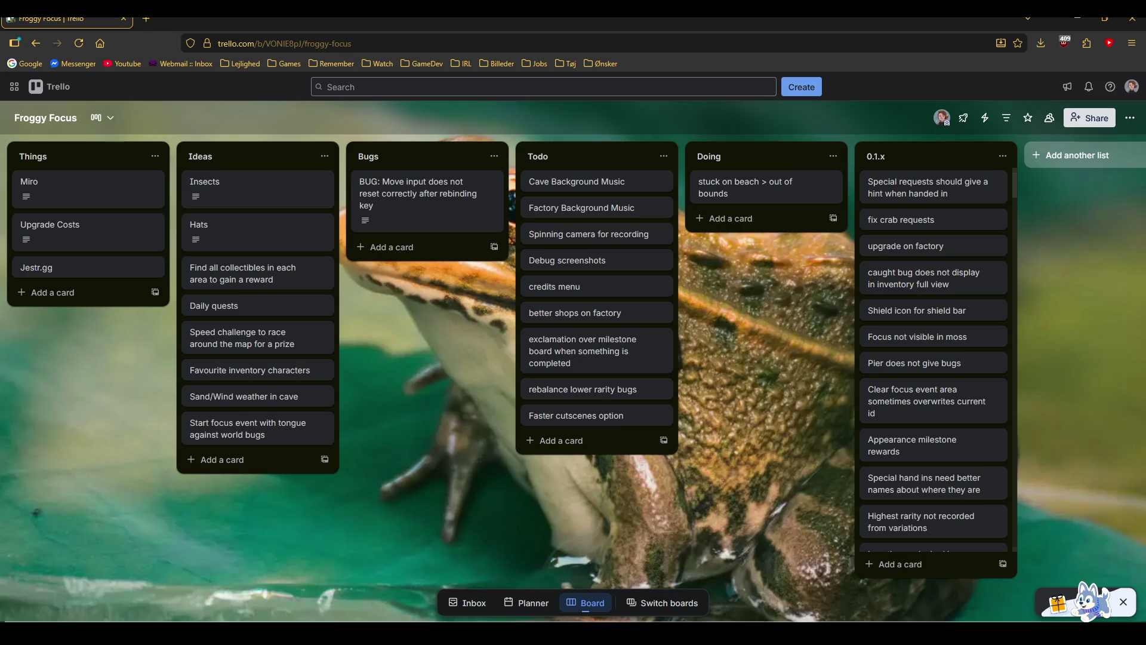
{"action": "key", "text": "alt+Tab"}
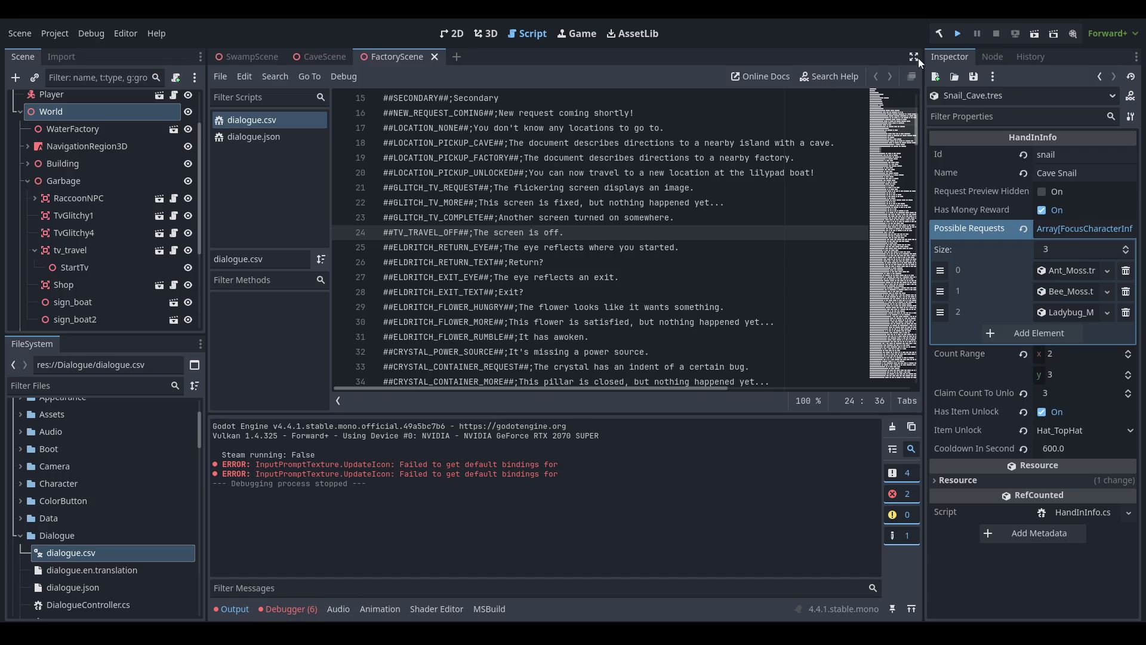
Run the game with F5, continue the saved game, and start noclip mode.
{"action": "key", "text": "F5"}
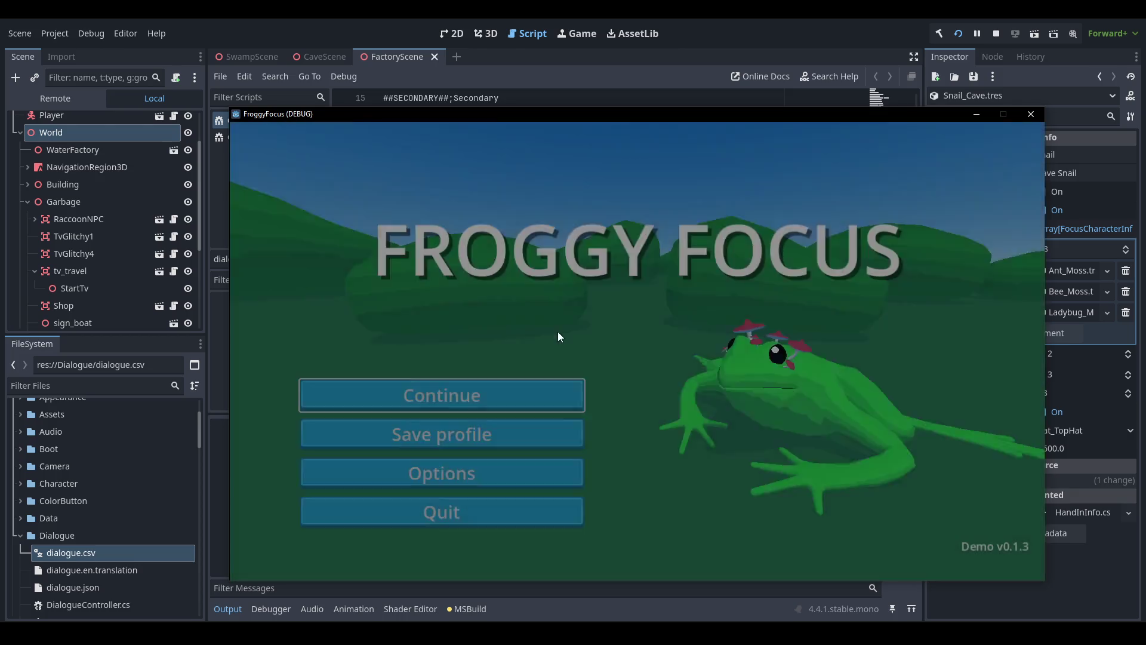
{"action": "left_click", "coordinate": [530, 404]}
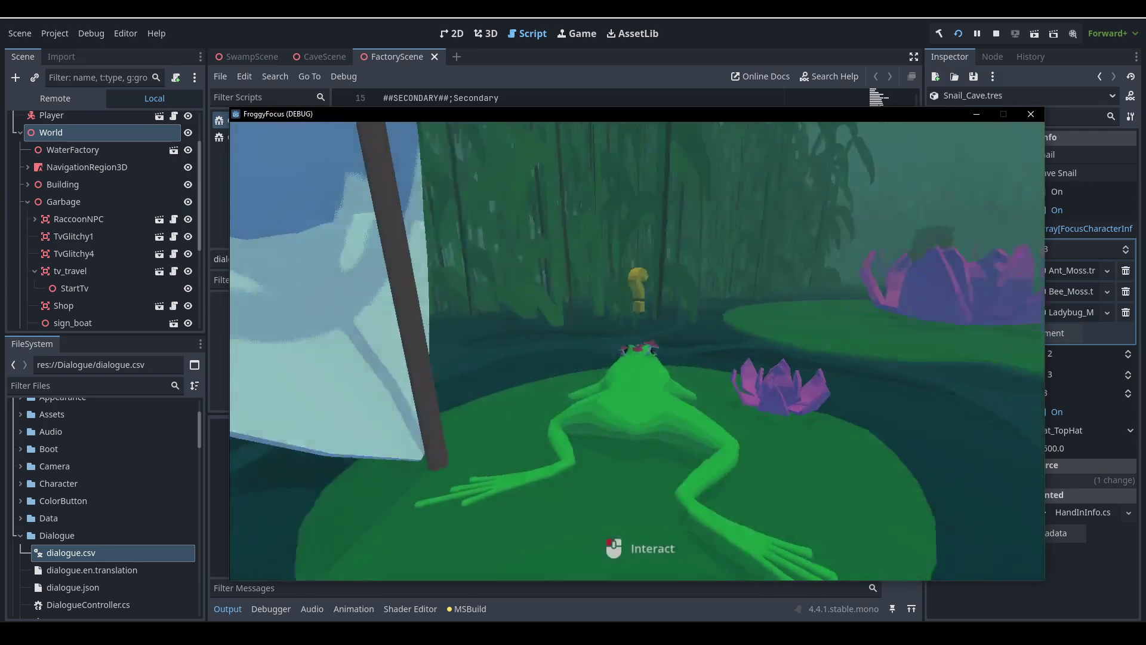
{"action": "key", "text": "F1"}
{"action": "left_click", "coordinate": [509, 274]}
{"action": "left_click", "coordinate": [509, 276]}
{"action": "left_click", "coordinate": [500, 382]}
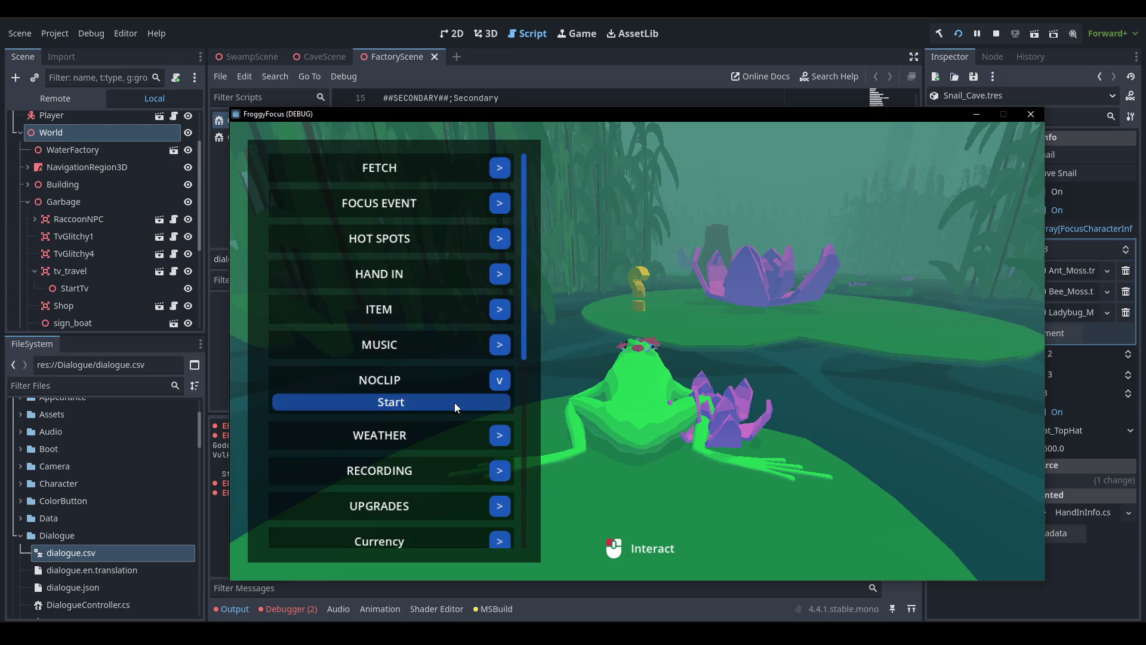
{"action": "left_click", "coordinate": [454, 402]}
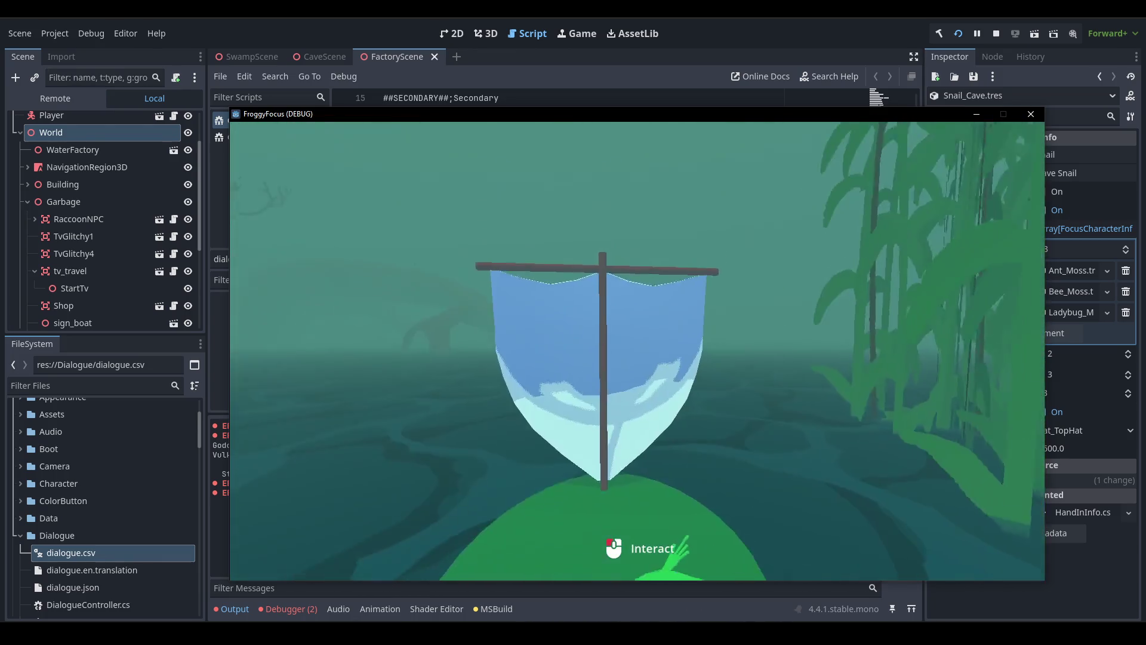
Travel to the beach scene through the debug menu's TRAVEL > Scenes list.
{"action": "key", "text": "F1"}
{"action": "scroll", "scroll_direction": "down", "scroll_amount": 3}
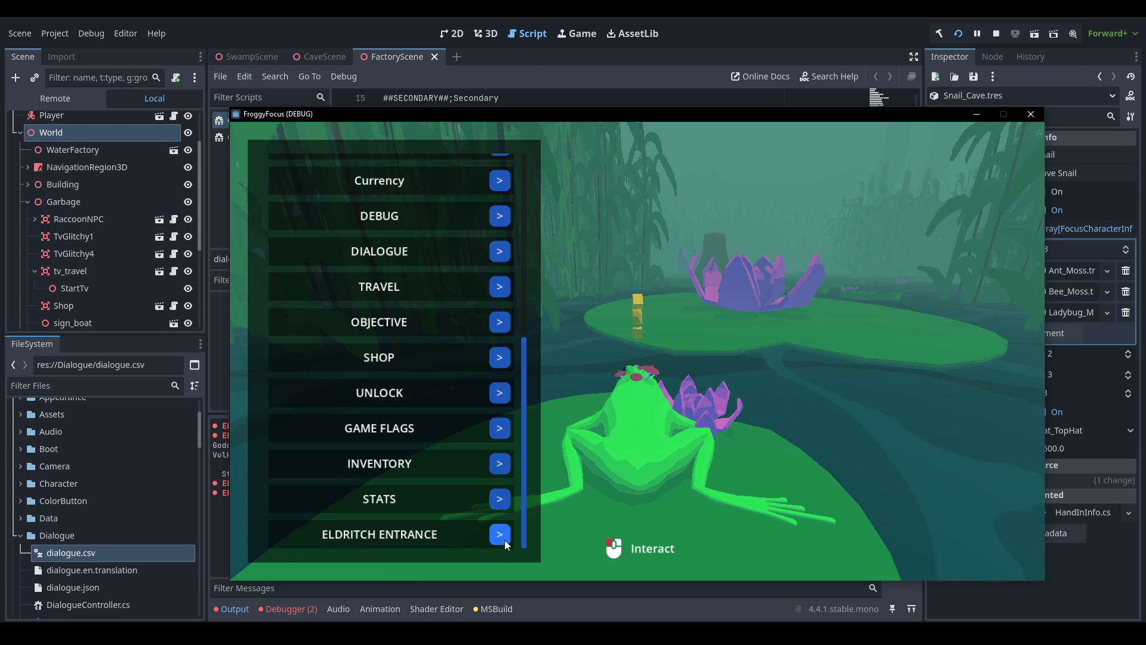
{"action": "left_click", "coordinate": [500, 287]}
{"action": "left_click", "coordinate": [490, 328]}
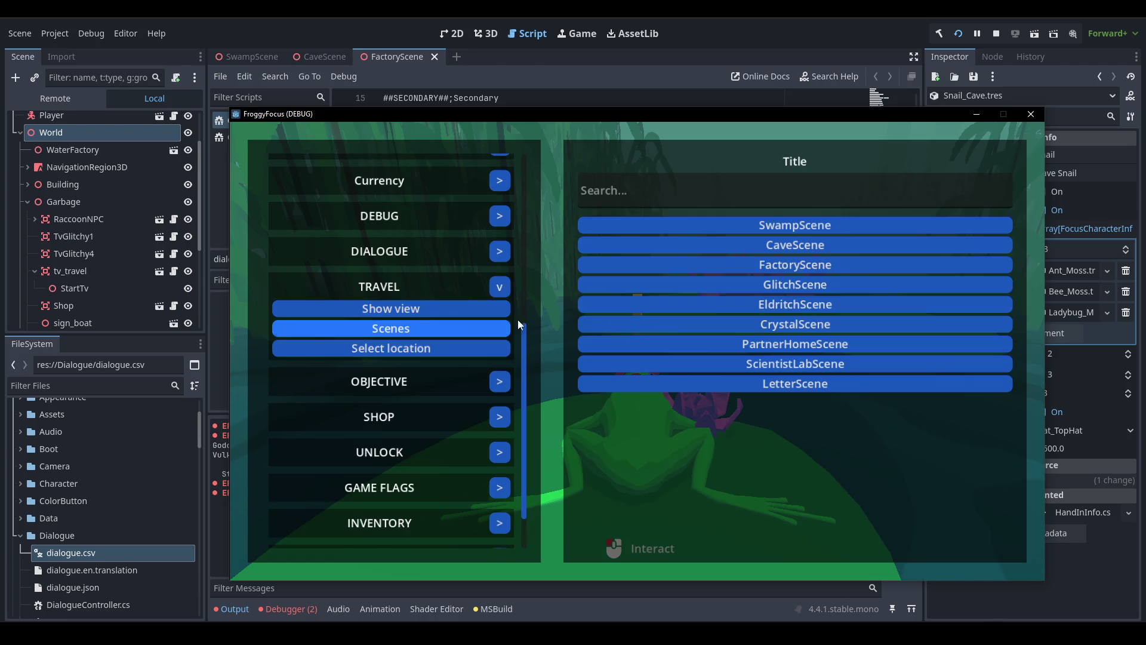
{"action": "left_click", "coordinate": [817, 240]}
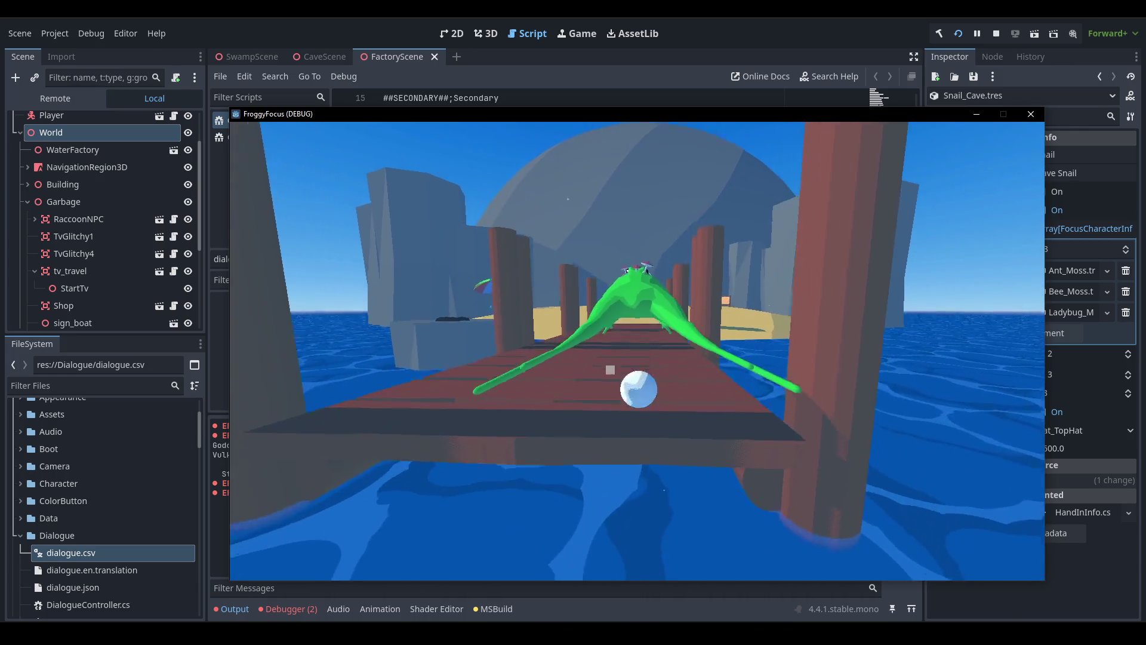
Start noclip again and fly the camera onto the beach by the striped deck chair.
{"action": "key", "text": "F1"}
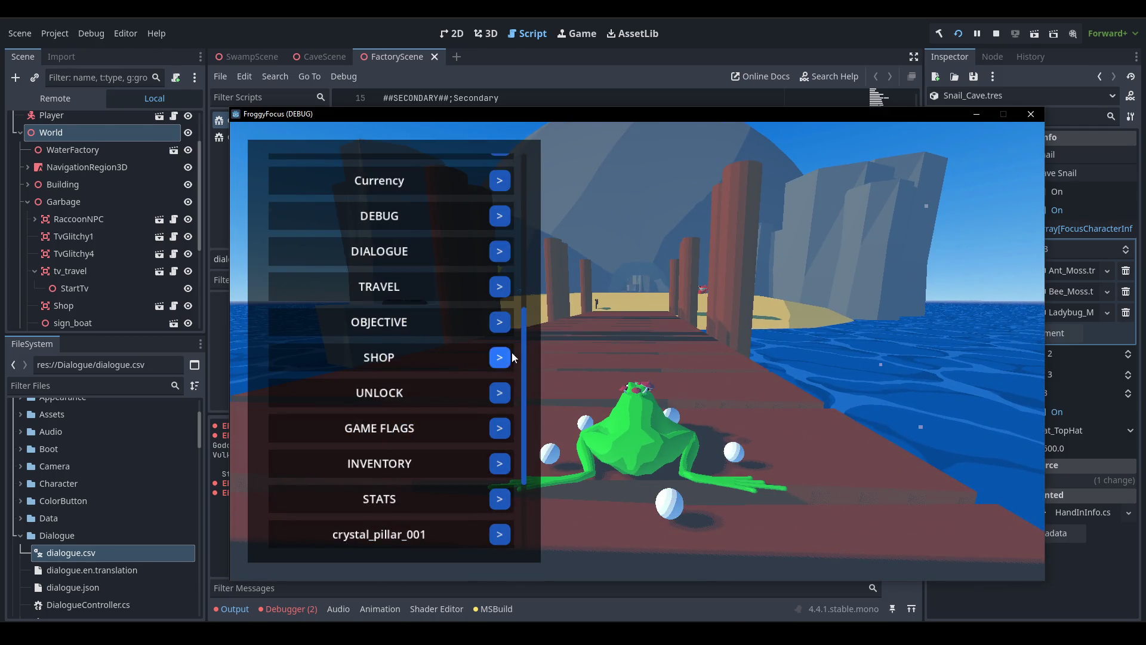
{"action": "scroll", "scroll_direction": "up", "scroll_amount": 3}
{"action": "left_click", "coordinate": [499, 188]}
{"action": "left_click", "coordinate": [427, 205]}
{"action": "left_click", "coordinate": [500, 187]}
{"action": "left_click", "coordinate": [487, 207]}
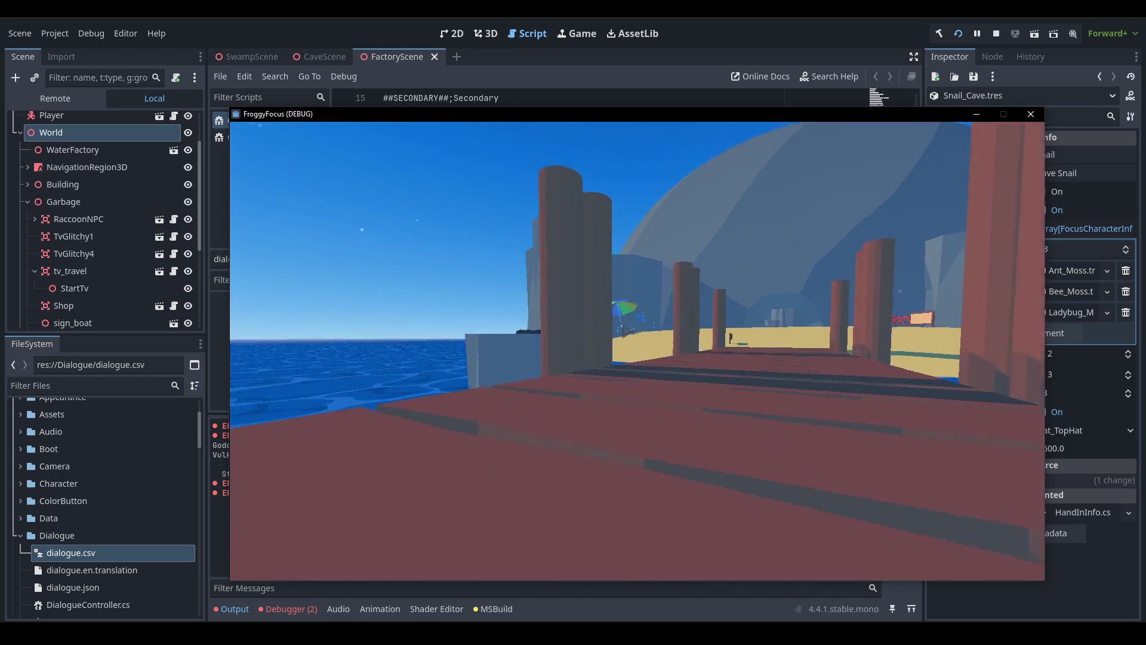
{"action": "key", "text": "w"}
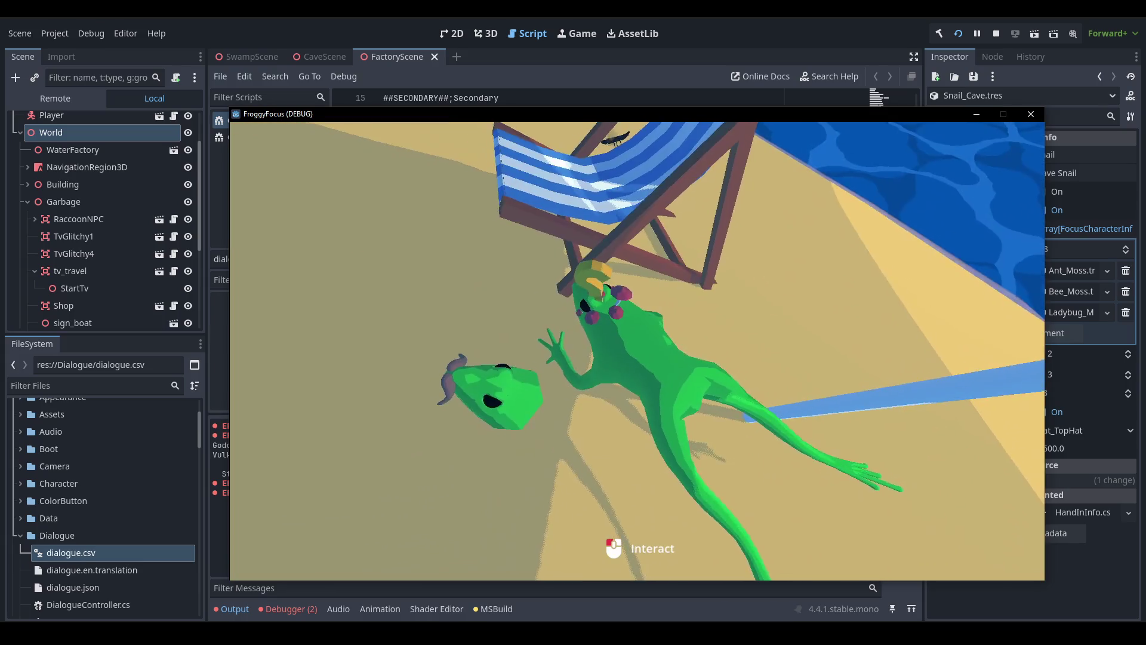
Start noclip three times on the beach, then close the running game window.
{"action": "key", "text": "F1"}
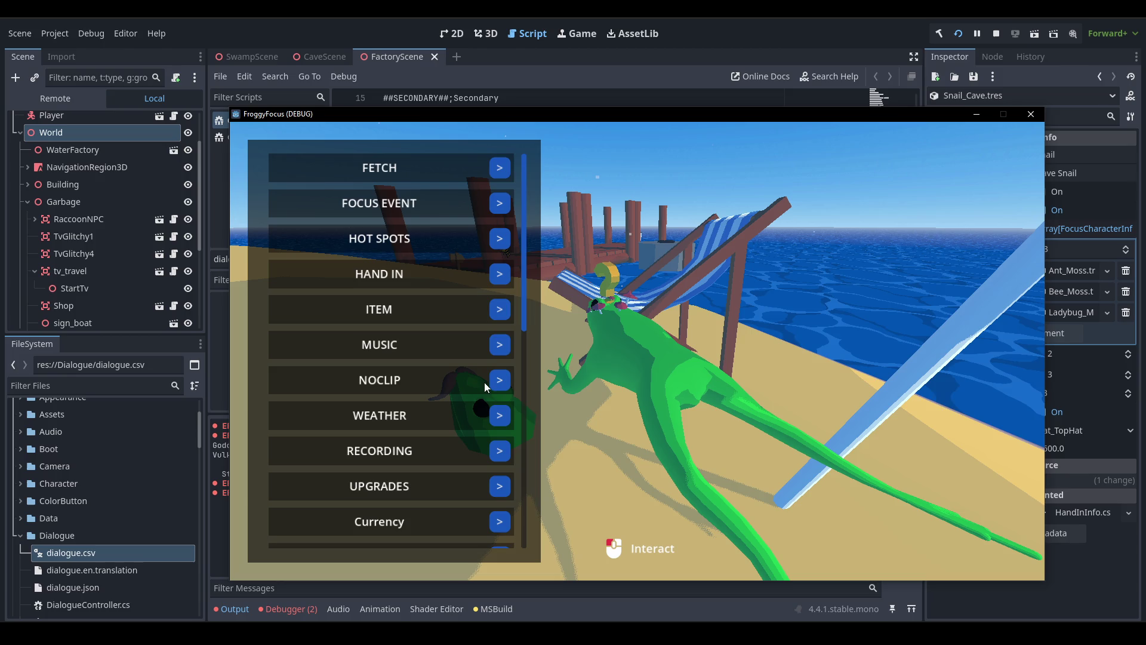
{"action": "left_click", "coordinate": [499, 380]}
{"action": "left_click", "coordinate": [382, 402]}
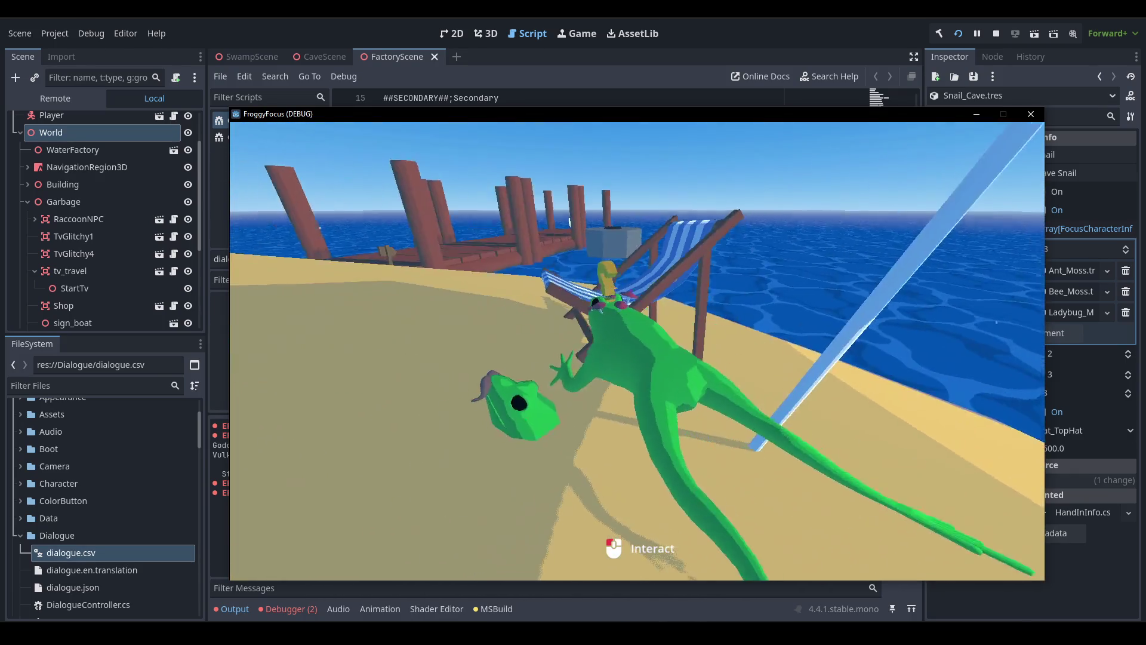
{"action": "key", "text": "F1"}
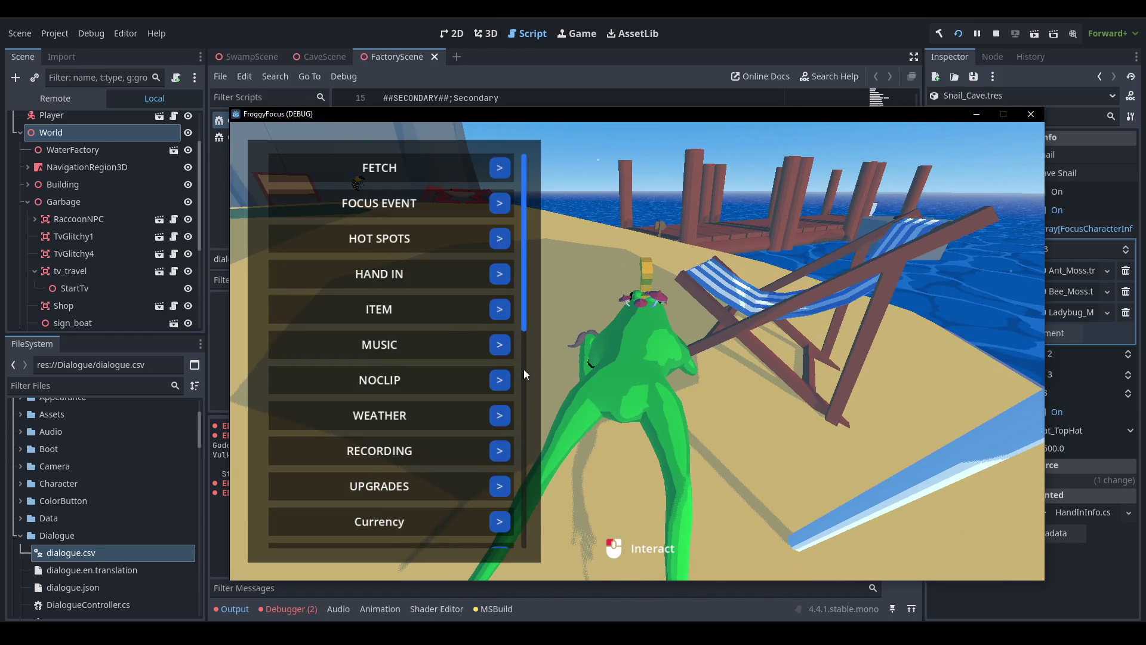
{"action": "left_click", "coordinate": [499, 385]}
{"action": "left_click", "coordinate": [468, 403]}
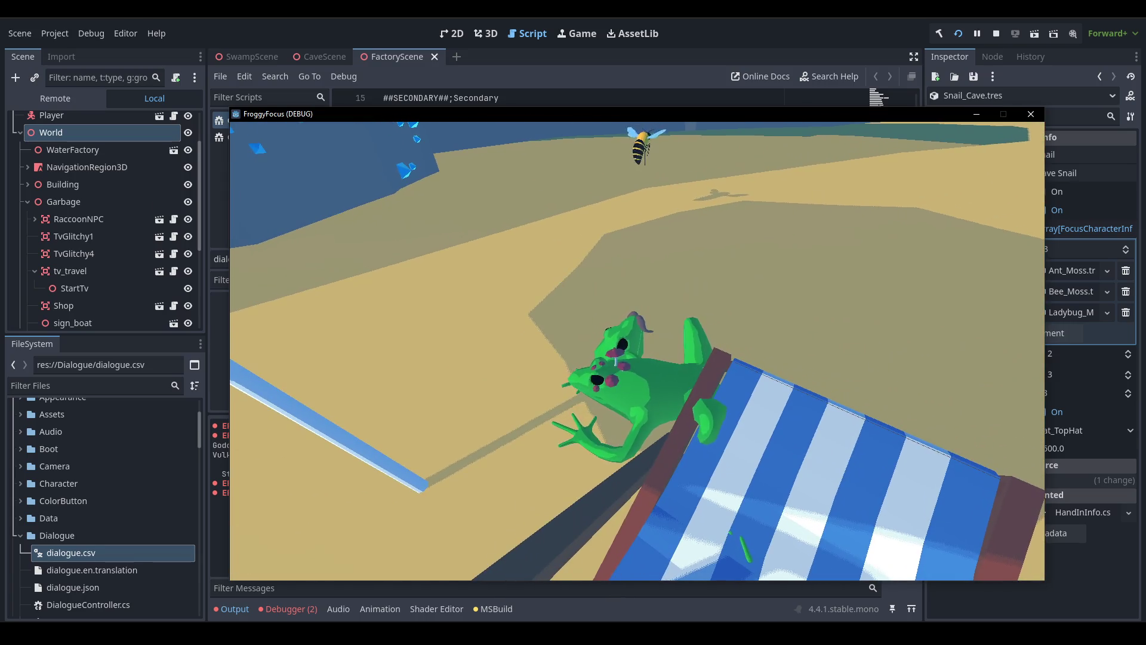
{"action": "key", "text": "F1"}
{"action": "left_click", "coordinate": [418, 379]}
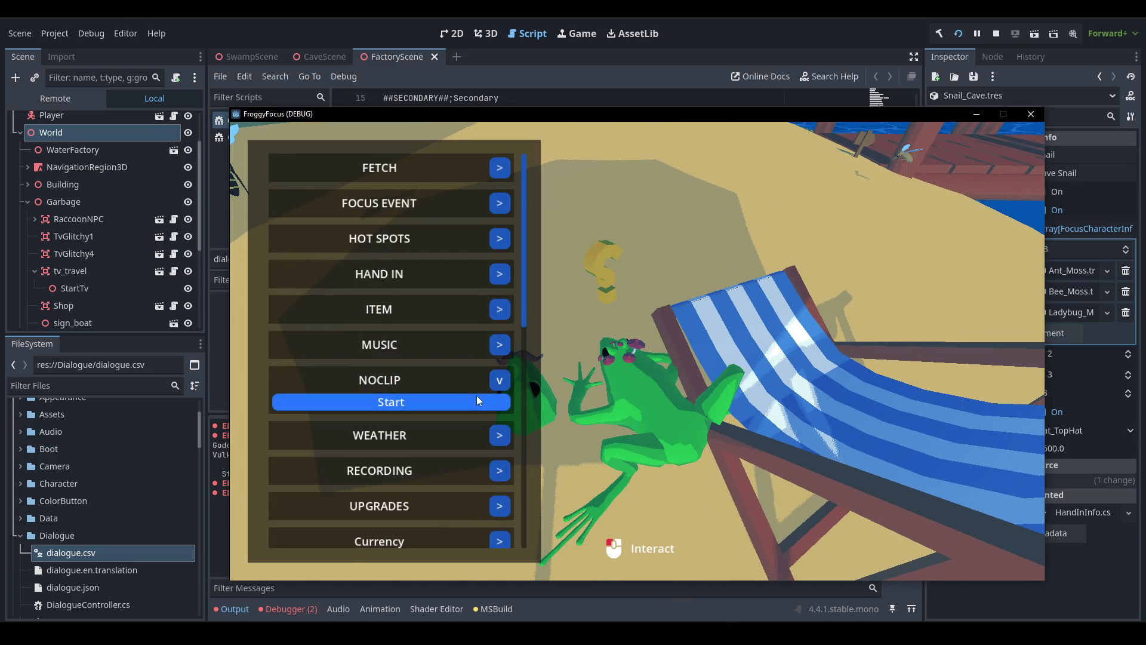
{"action": "left_click", "coordinate": [477, 399]}
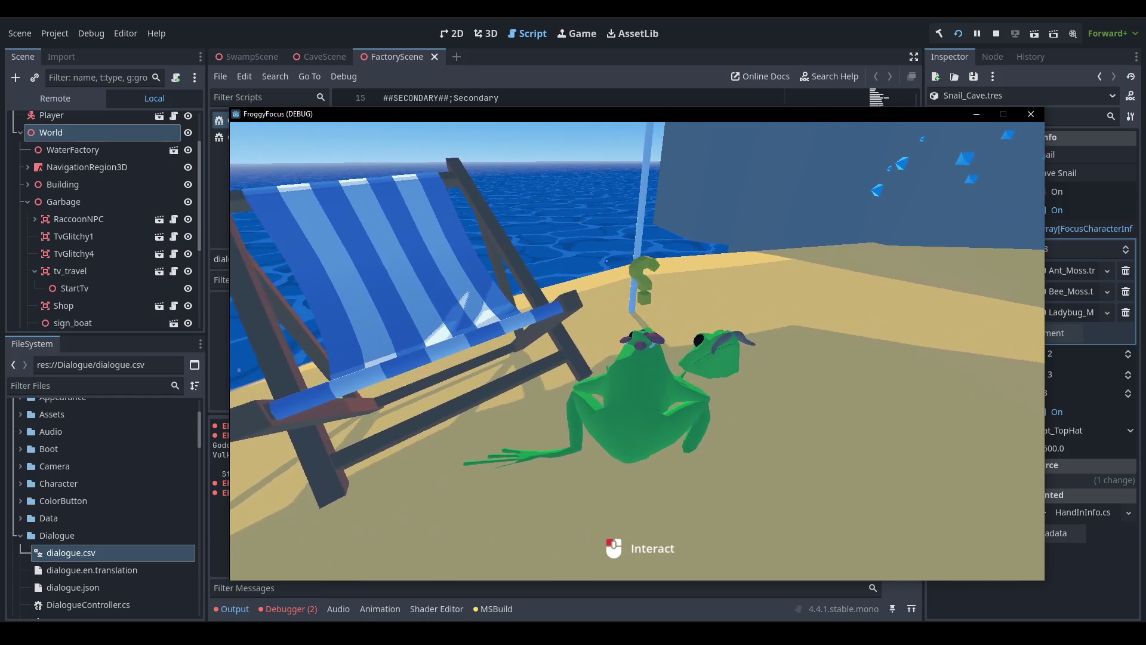
{"action": "key", "text": "F1"}
{"action": "left_click", "coordinate": [995, 35]}
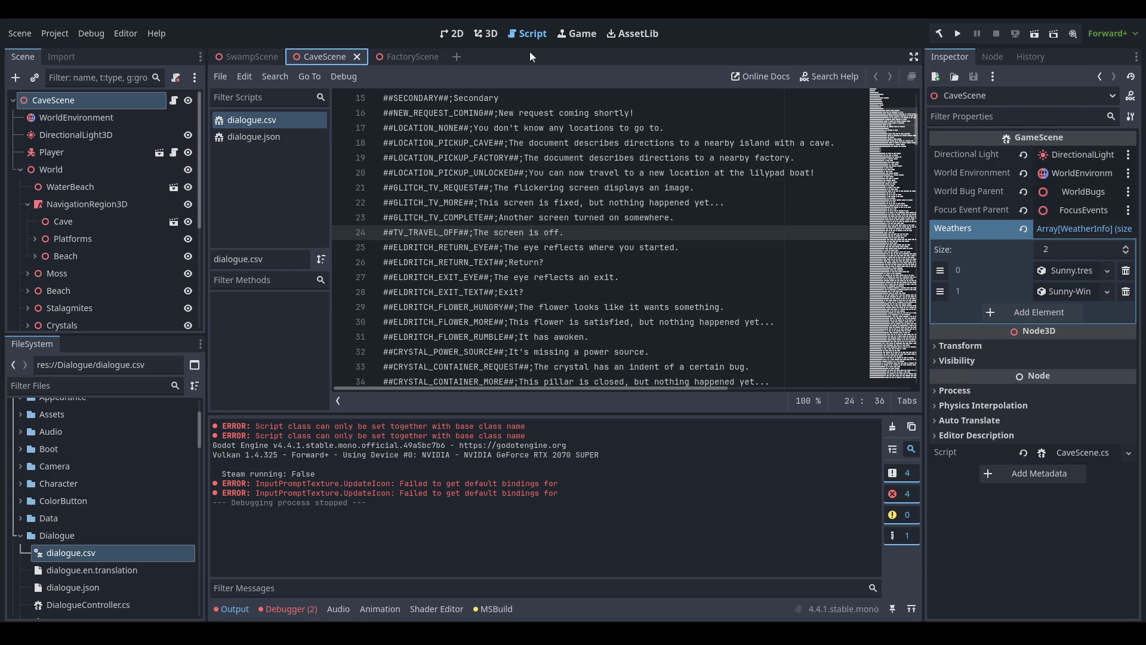
In CaveScene's 3D view, select the SummerChair on the beach and shift it across the sand.
{"action": "left_click", "coordinate": [481, 31]}
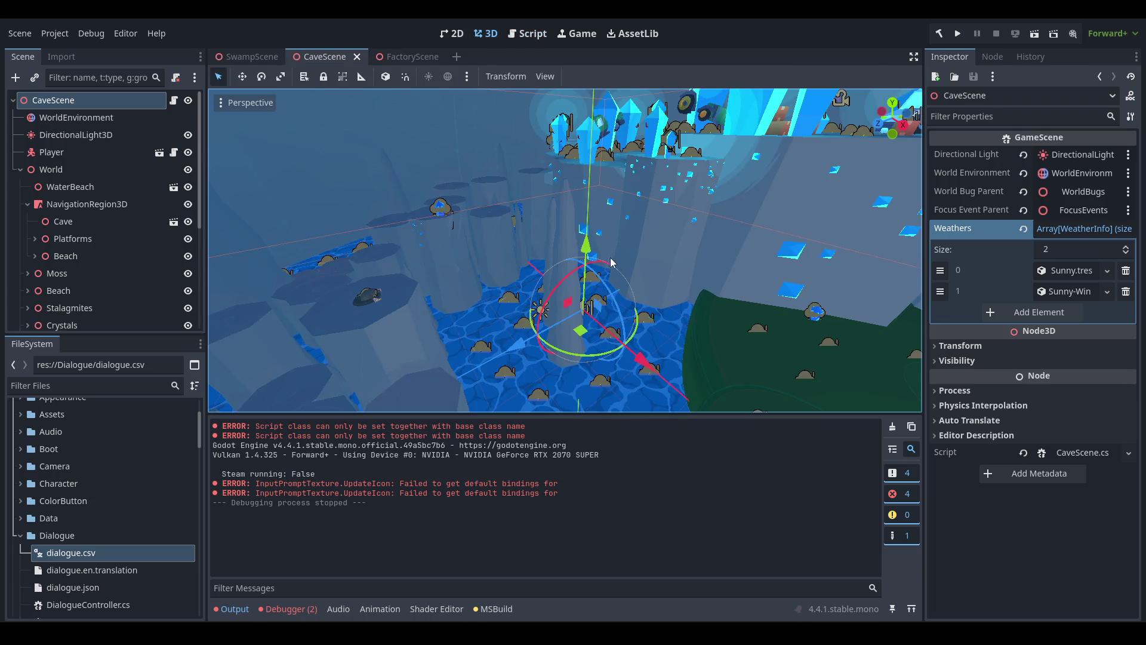
{"action": "scroll", "scroll_direction": "up", "scroll_amount": 3}
{"action": "scroll", "scroll_direction": "up", "scroll_amount": 3}
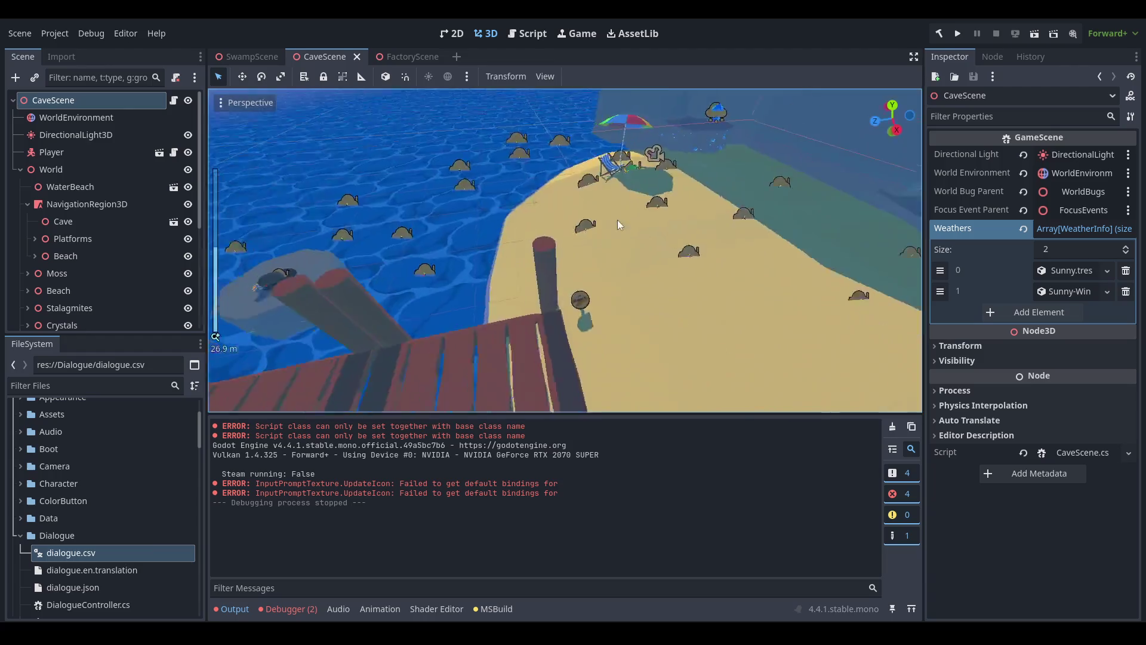
{"action": "left_click", "coordinate": [546, 292]}
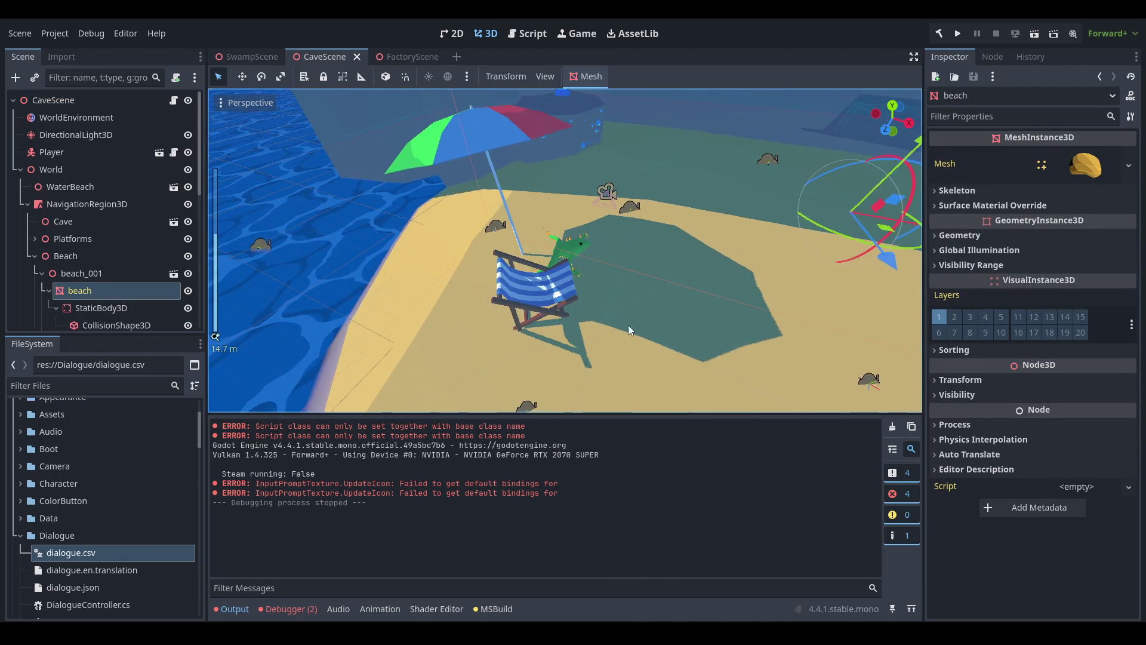
{"action": "scroll", "scroll_direction": "up", "scroll_amount": 3}
{"action": "left_click", "coordinate": [449, 382]}
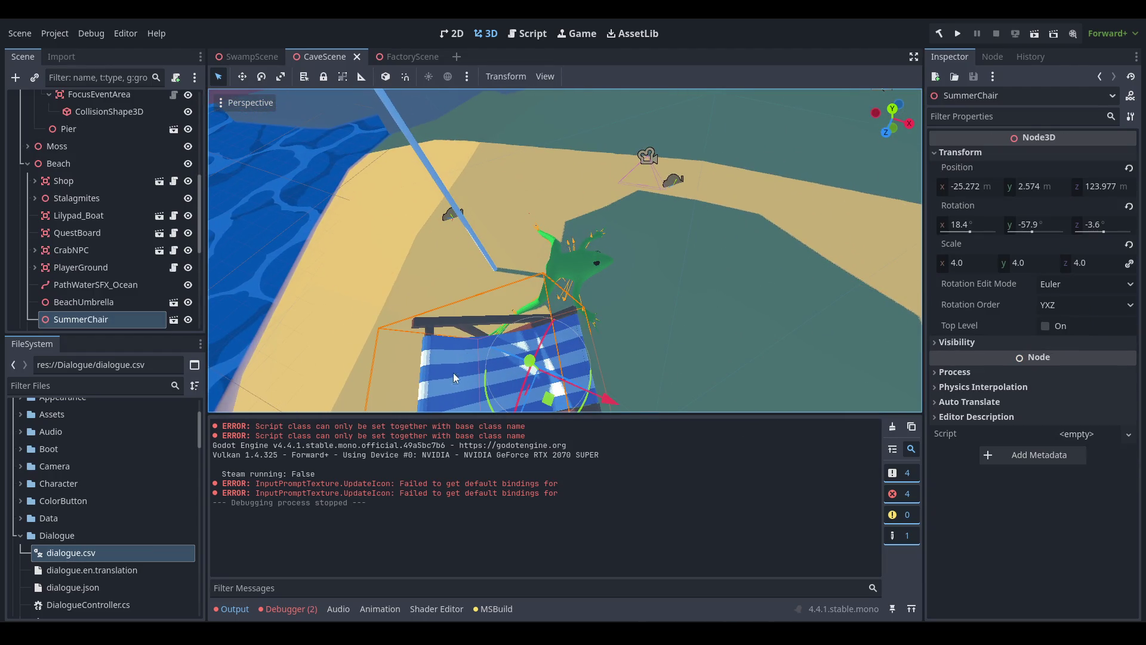
{"action": "key", "text": "f"}
{"action": "left_click_drag", "start_coordinate": [590, 287], "coordinate": [595, 326]}
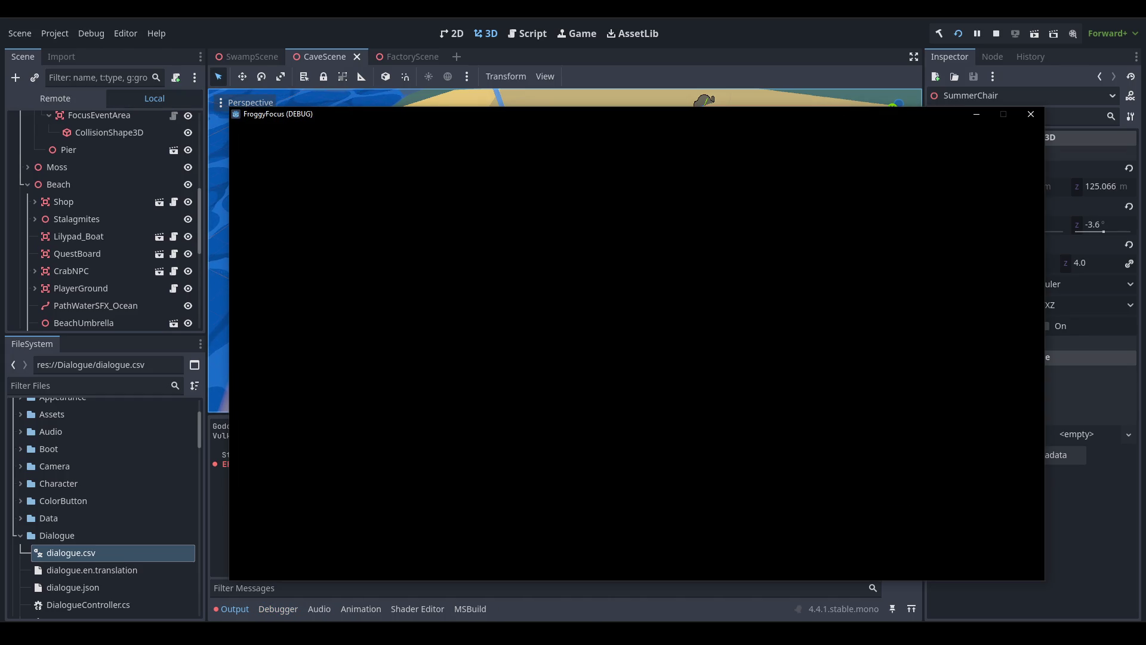
Continue the saved game and hop the frog along the dock onto the sand.
{"action": "left_click", "coordinate": [532, 399]}
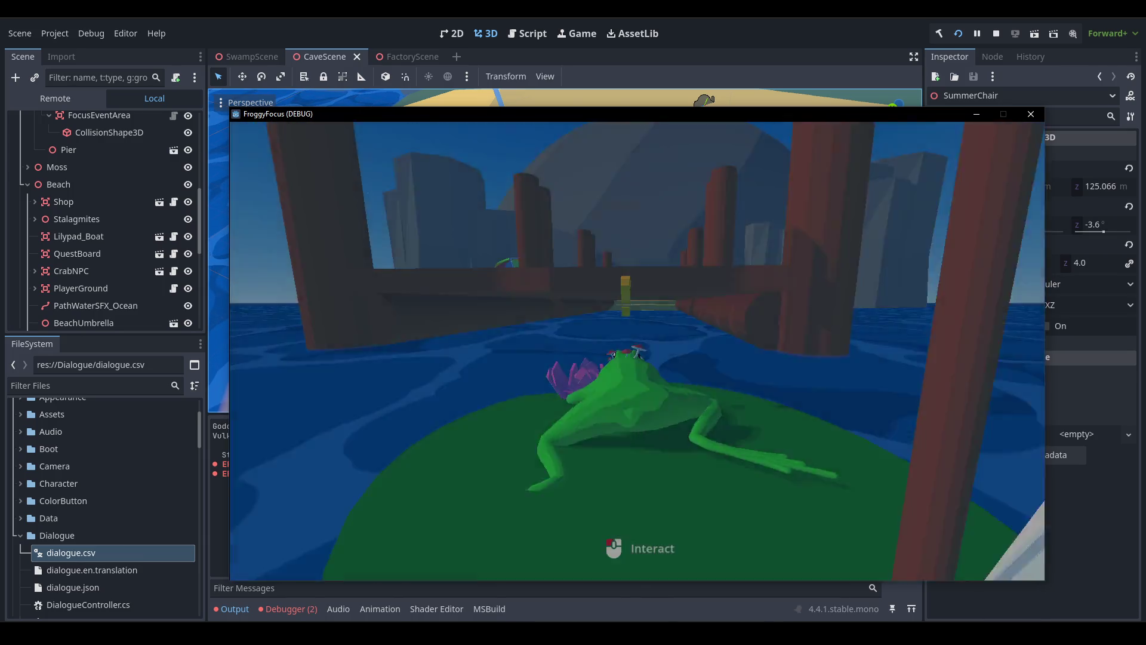
{"action": "key", "text": "w"}
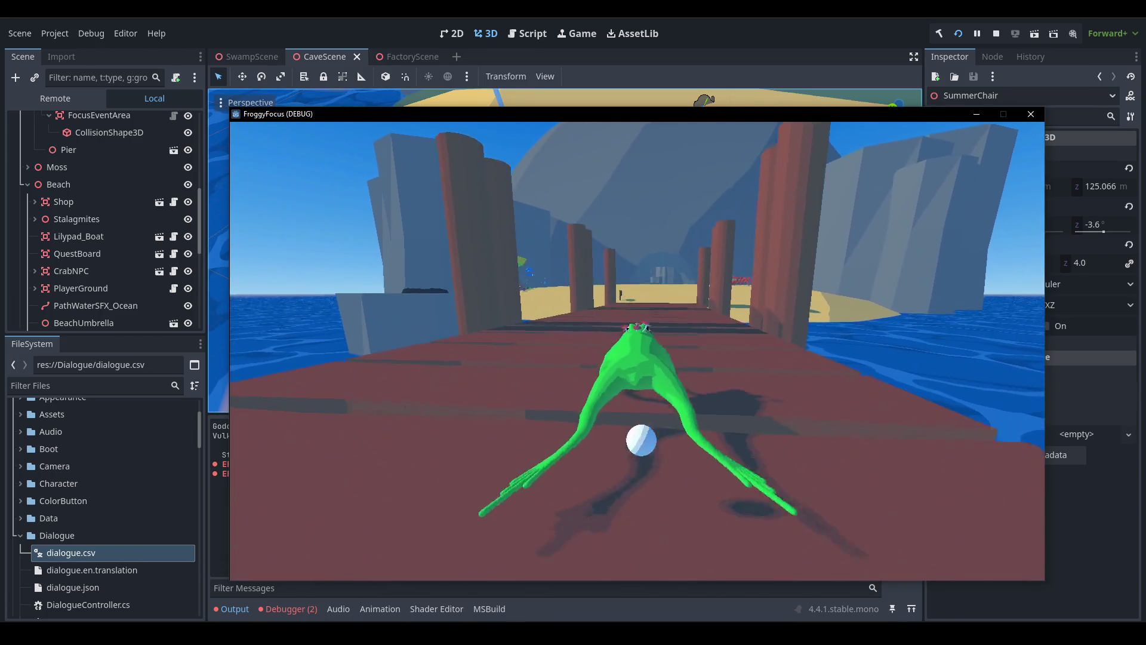
{"action": "key", "text": "w"}
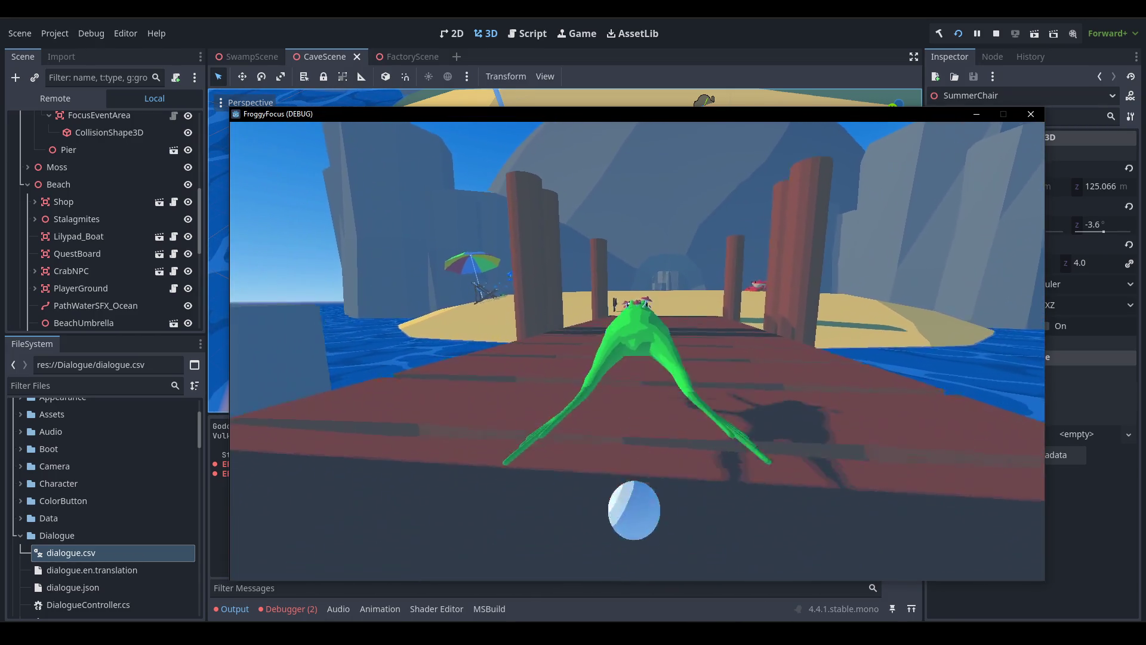
{"action": "key", "text": "a"}
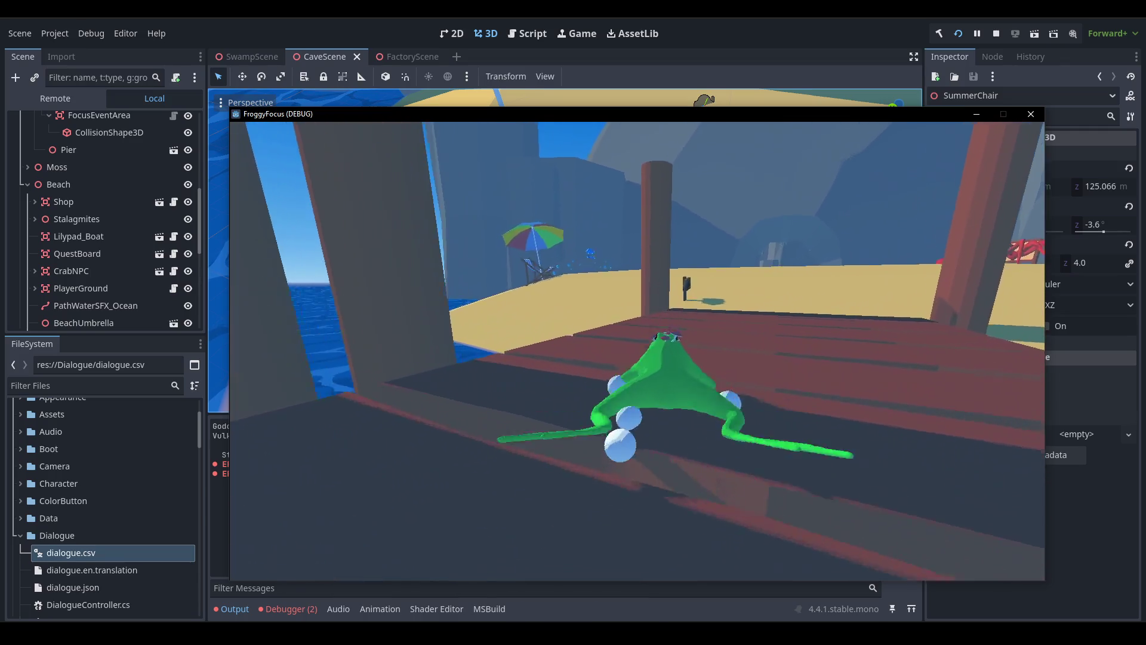
{"action": "key", "text": "w"}
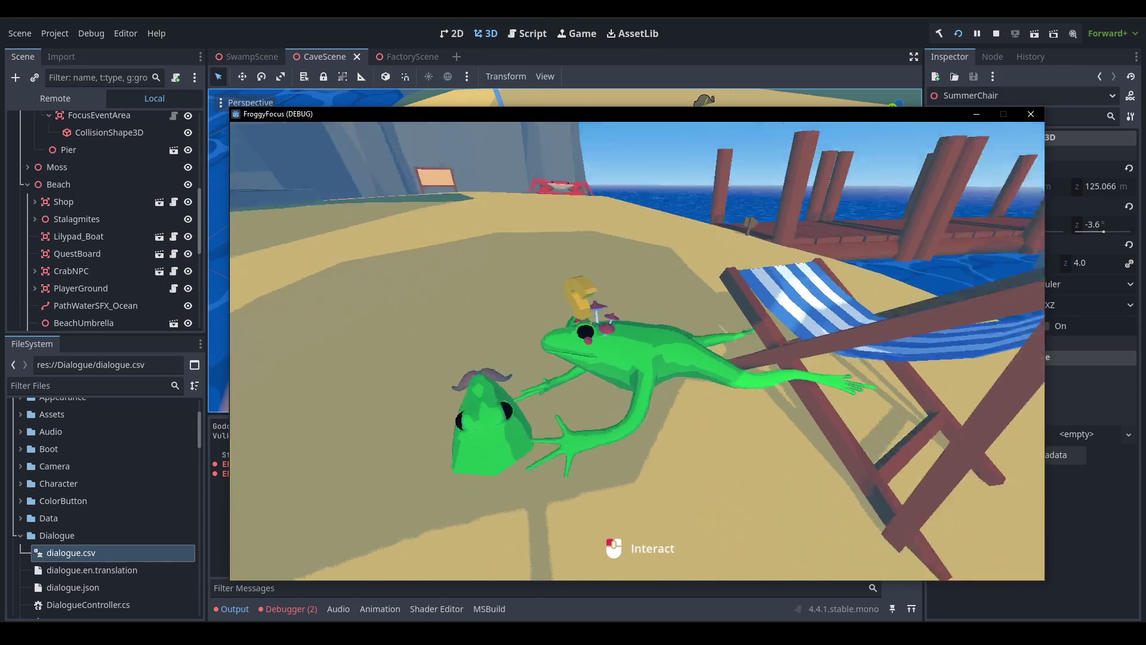
Start noclip twice to fly over the frog, then stop the running game.
{"action": "key", "text": "F1"}
{"action": "left_click", "coordinate": [499, 380]}
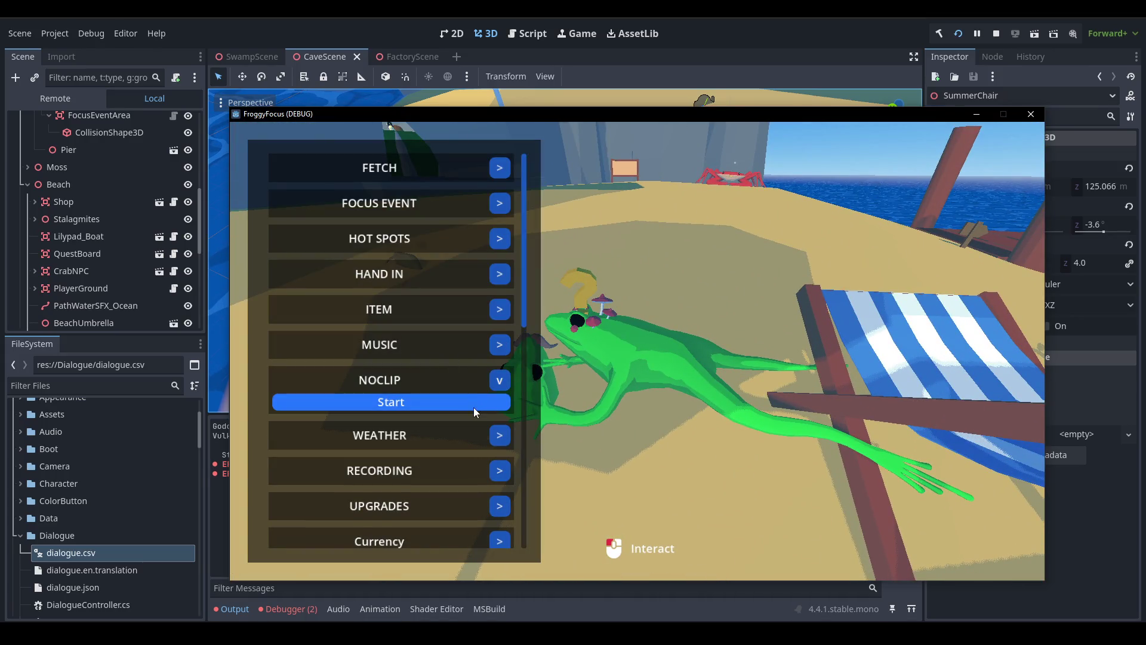
{"action": "left_click", "coordinate": [474, 418]}
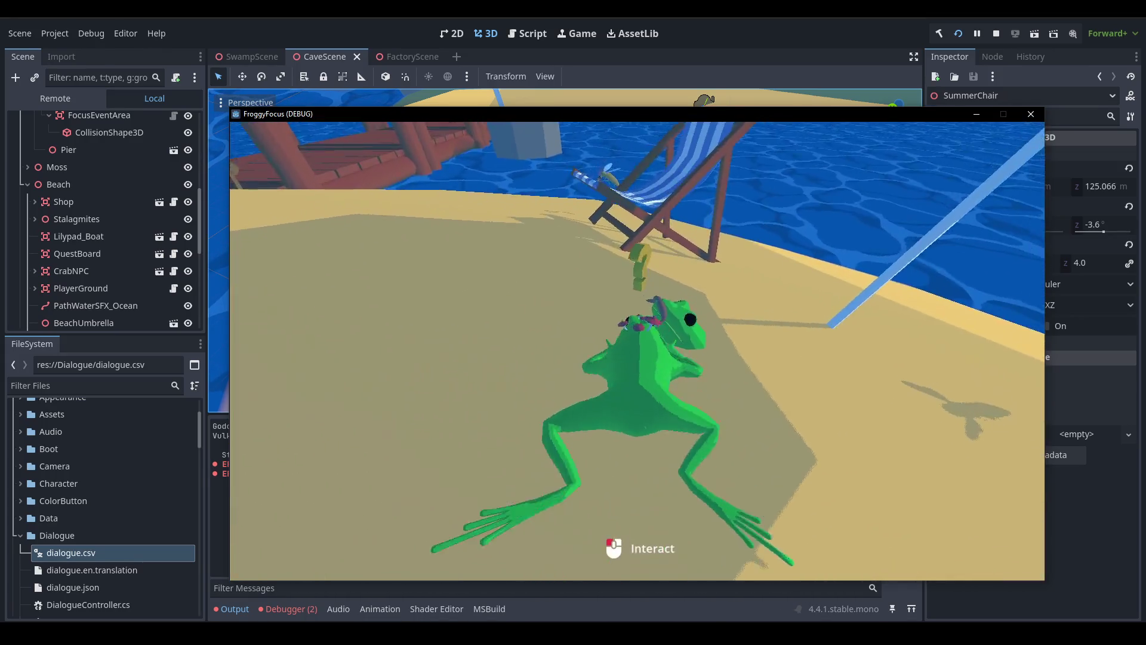
{"action": "key", "text": "w"}
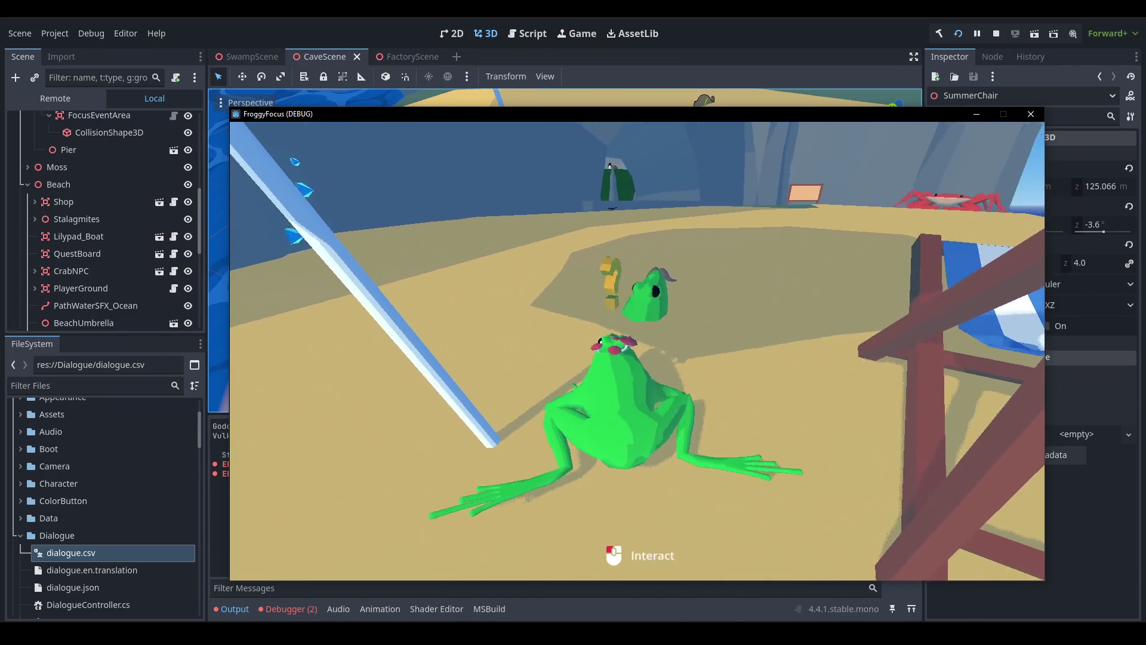
{"action": "key", "text": "F1"}
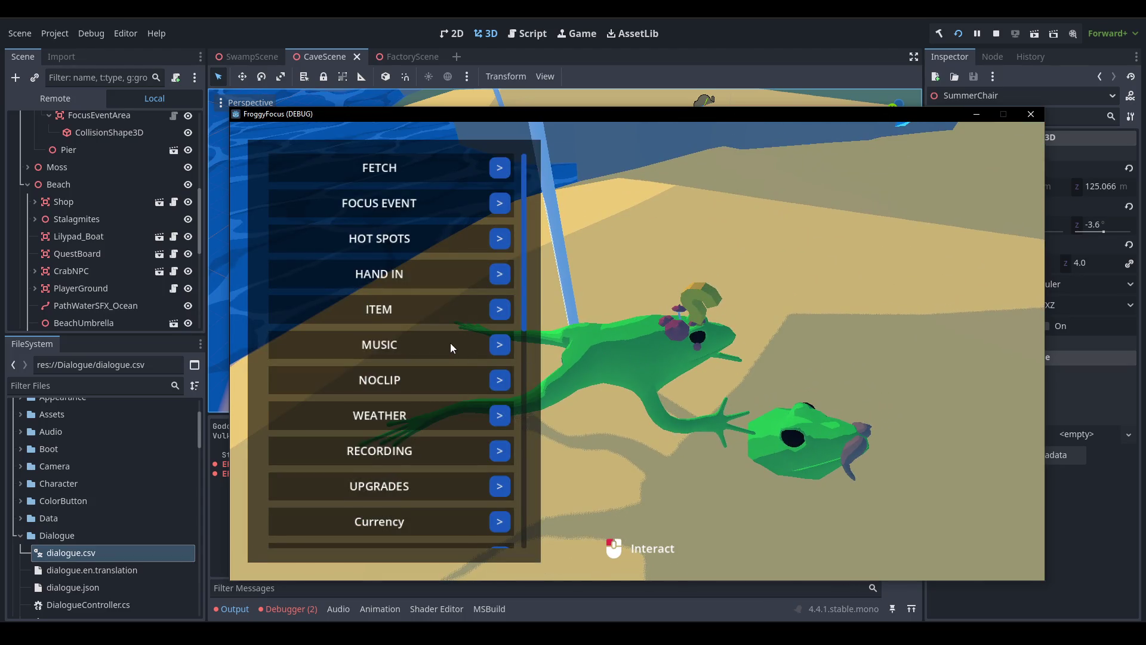
{"action": "left_click", "coordinate": [507, 382]}
{"action": "left_click", "coordinate": [481, 401]}
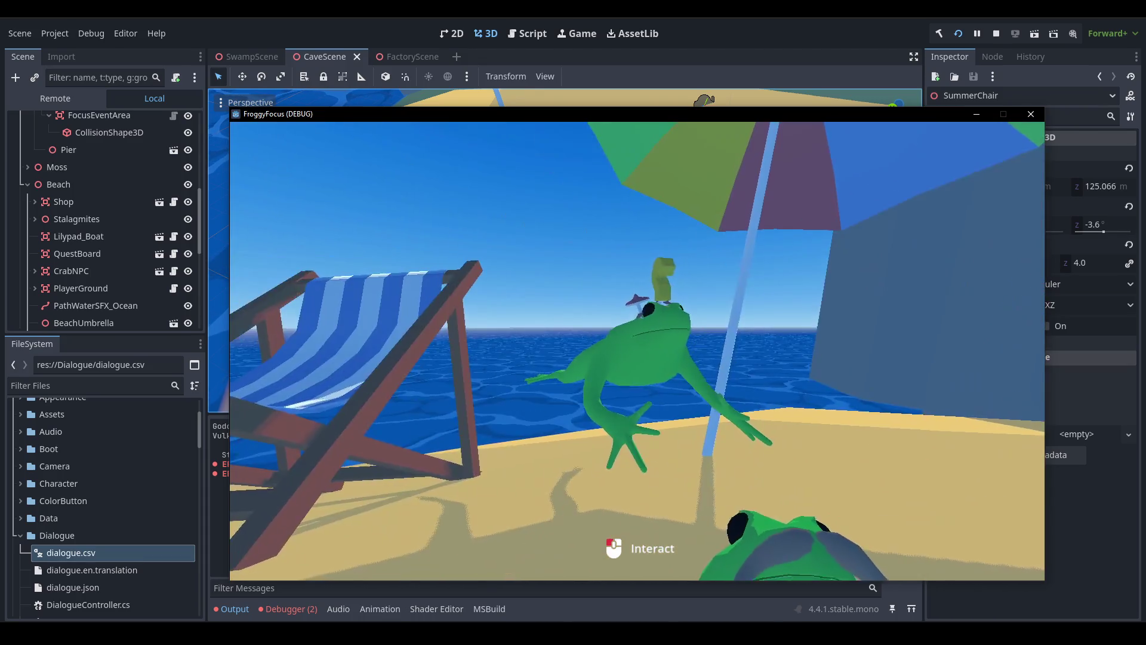
{"action": "key", "text": "grave"}
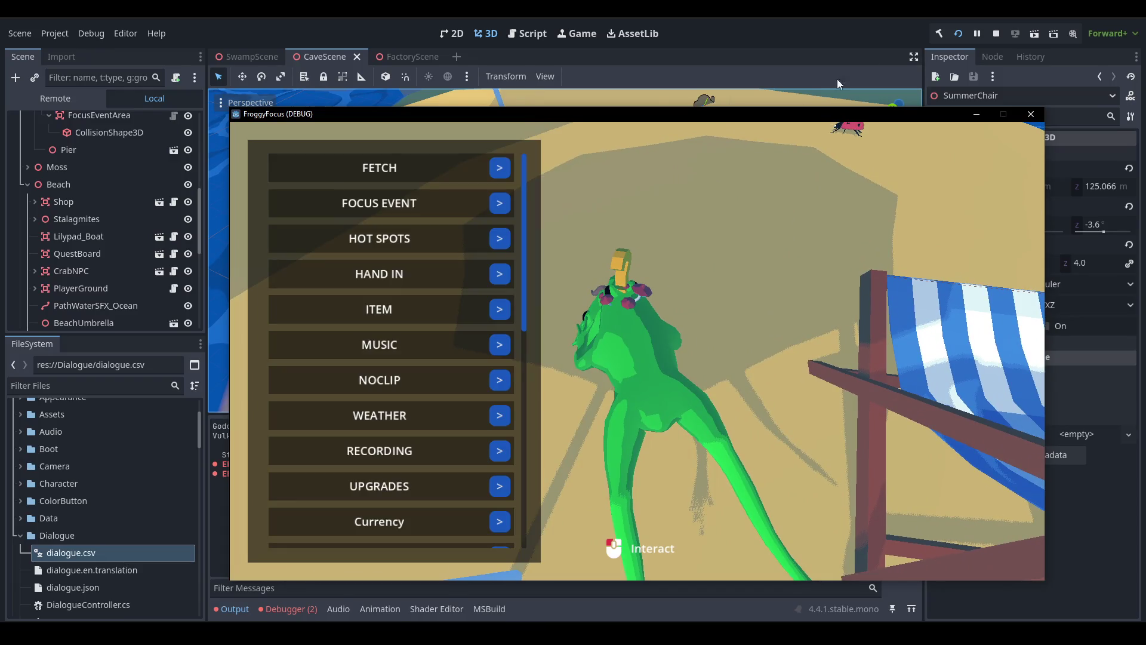
{"action": "left_click", "coordinate": [995, 33]}
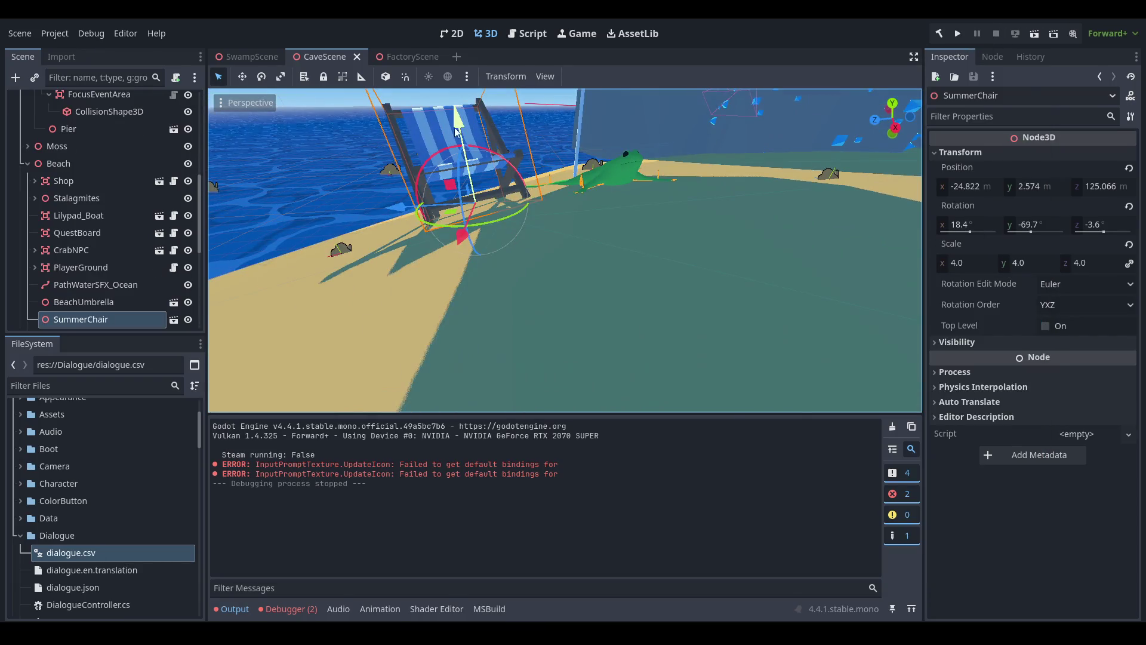
Lower the deck chair slightly, then open the frog_manager_npc scene for editing.
{"action": "left_click_drag", "start_coordinate": [453, 127], "coordinate": [452, 129]}
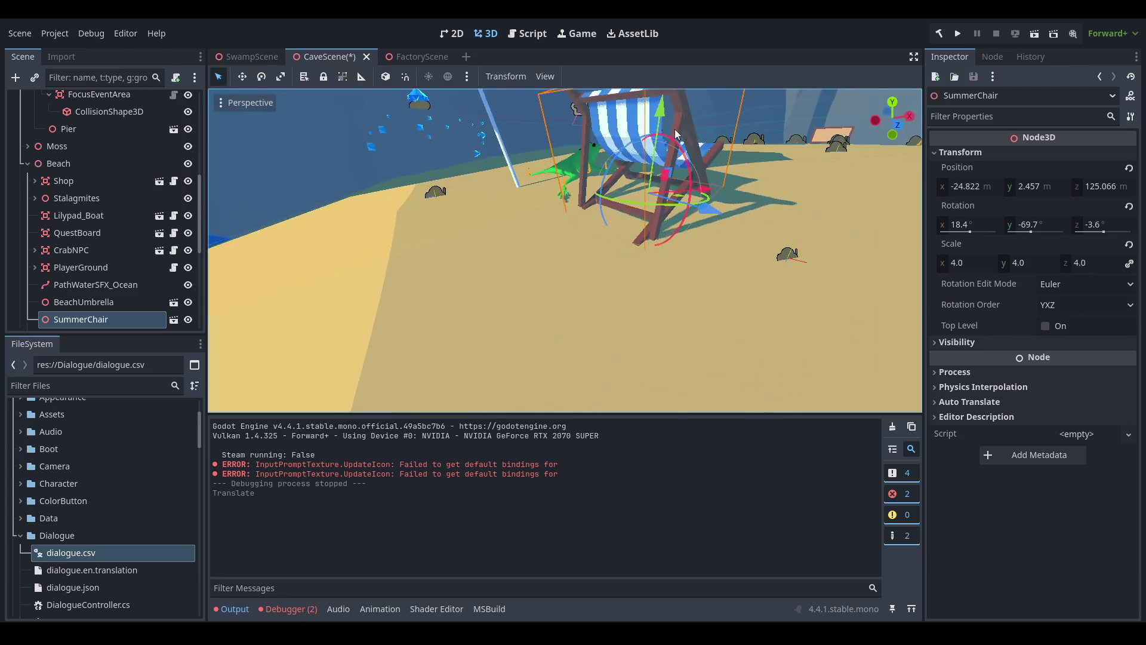
{"action": "scroll", "scroll_direction": "up", "scroll_amount": 3}
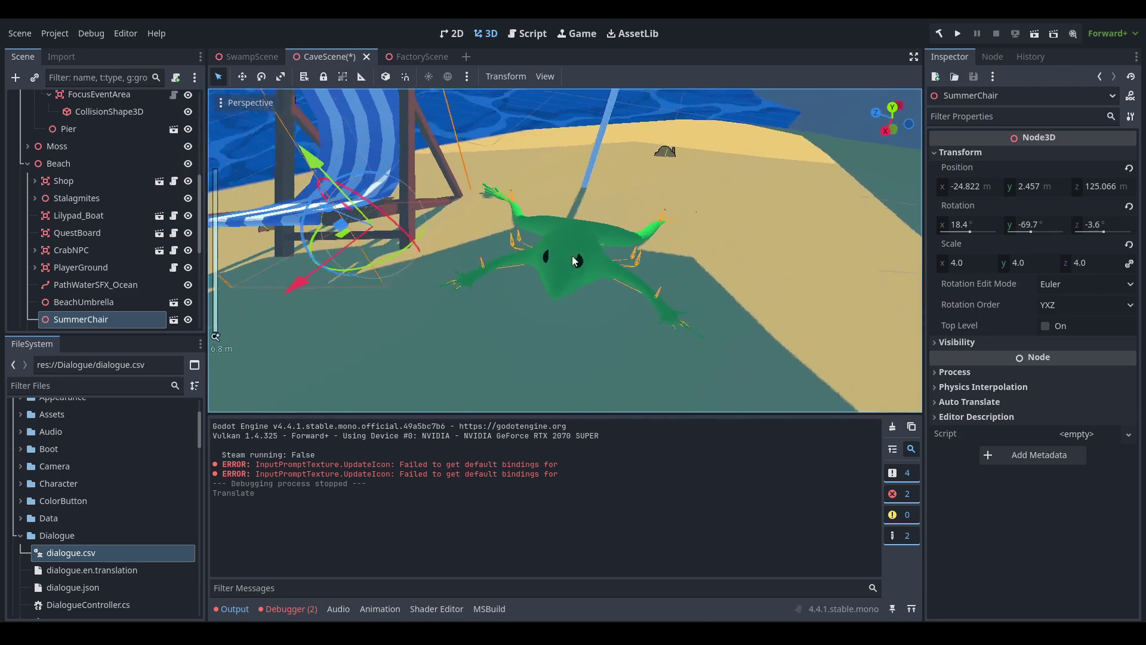
{"action": "left_click", "coordinate": [576, 286]}
{"action": "left_click_drag", "start_coordinate": [577, 287], "coordinate": [429, 235]}
{"action": "scroll", "scroll_direction": "down", "scroll_amount": 3}
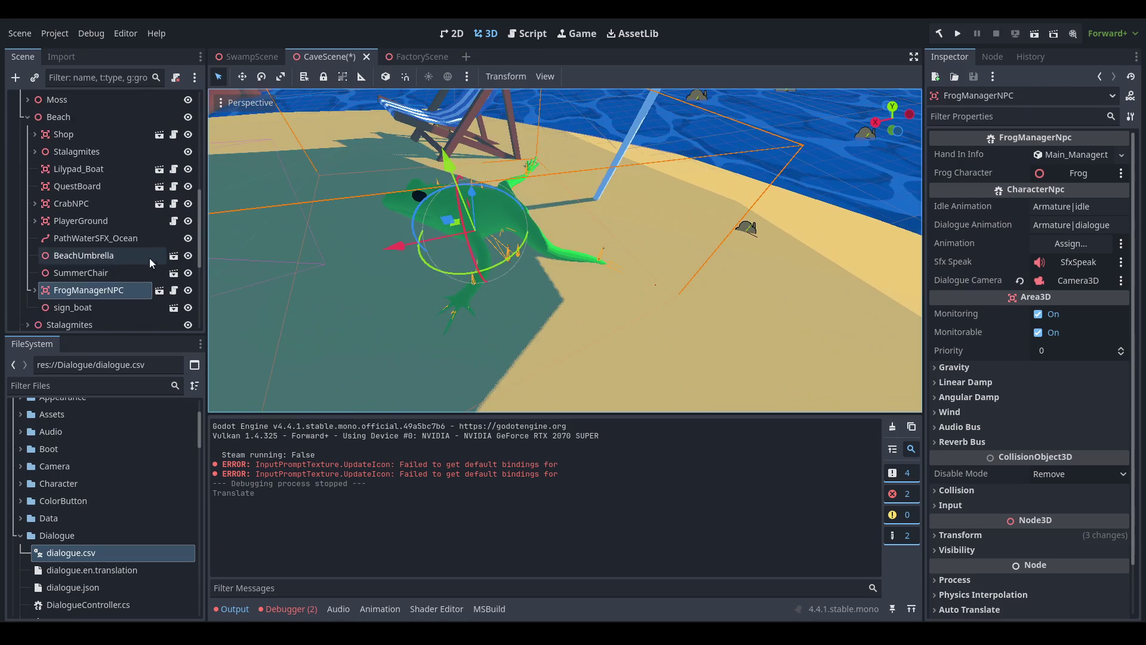
{"action": "left_click", "coordinate": [159, 290]}
Set the StaticBody3D's CollisionShape3D to a new BoxShape3D and save the scene.
{"action": "left_click", "coordinate": [99, 154]}
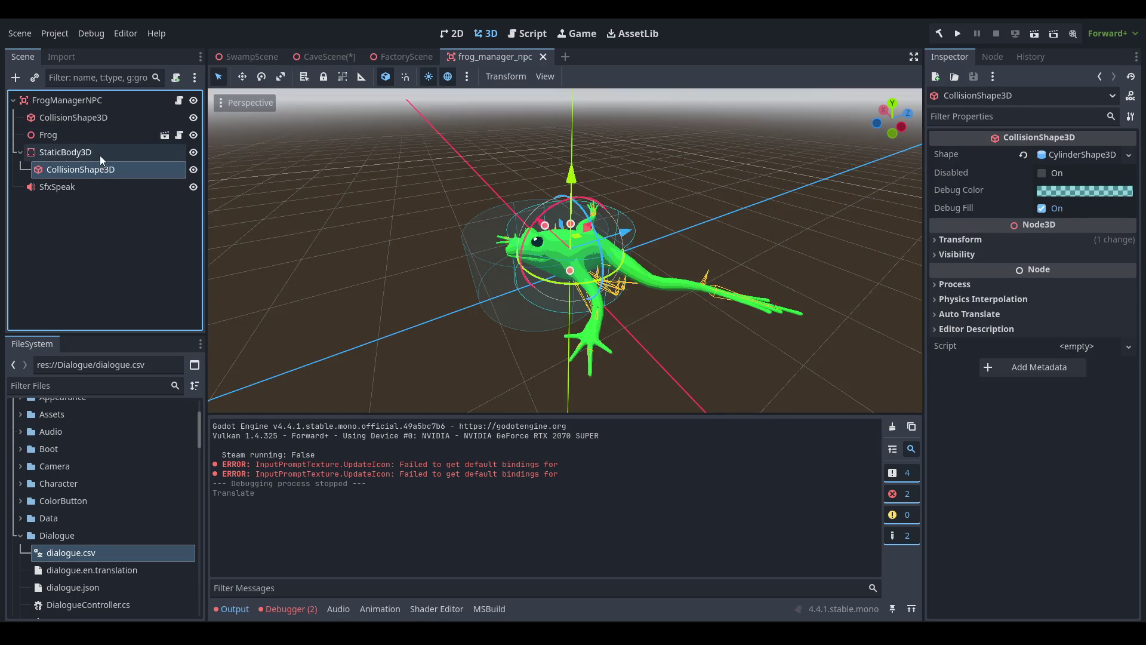
{"action": "left_click", "coordinate": [96, 164]}
{"action": "left_click_drag", "start_coordinate": [360, 233], "coordinate": [739, 292]}
{"action": "scroll", "scroll_direction": "up", "scroll_amount": 3}
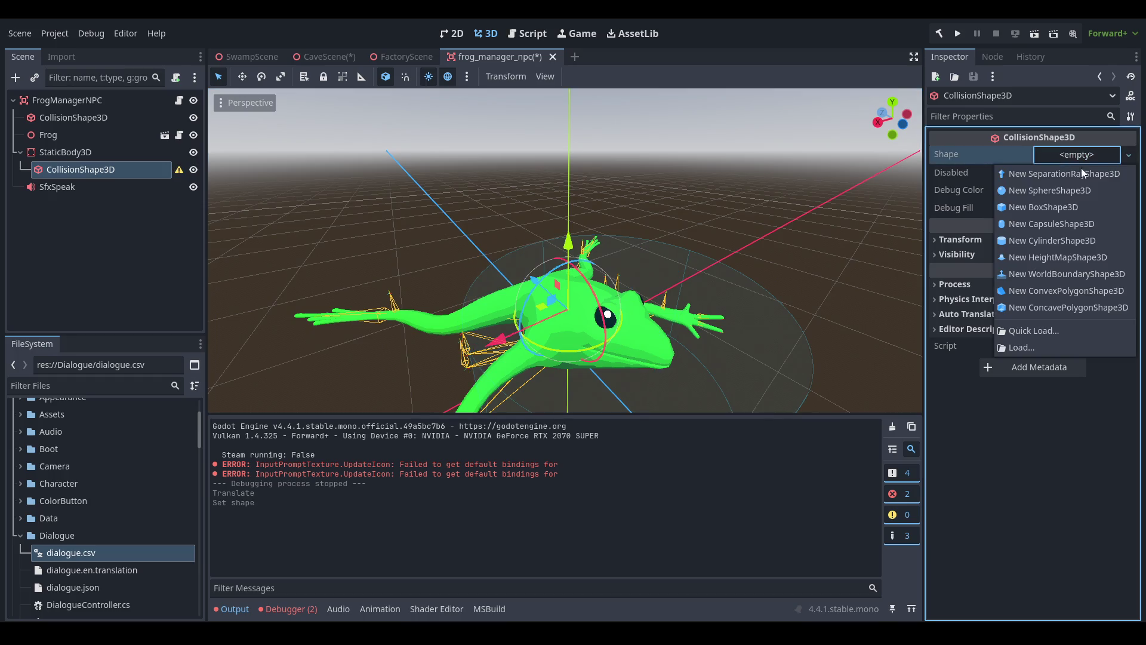
{"action": "left_click", "coordinate": [1068, 207]}
{"action": "left_click_drag", "start_coordinate": [662, 321], "coordinate": [686, 310]}
{"action": "key", "text": "ctrl+s"}
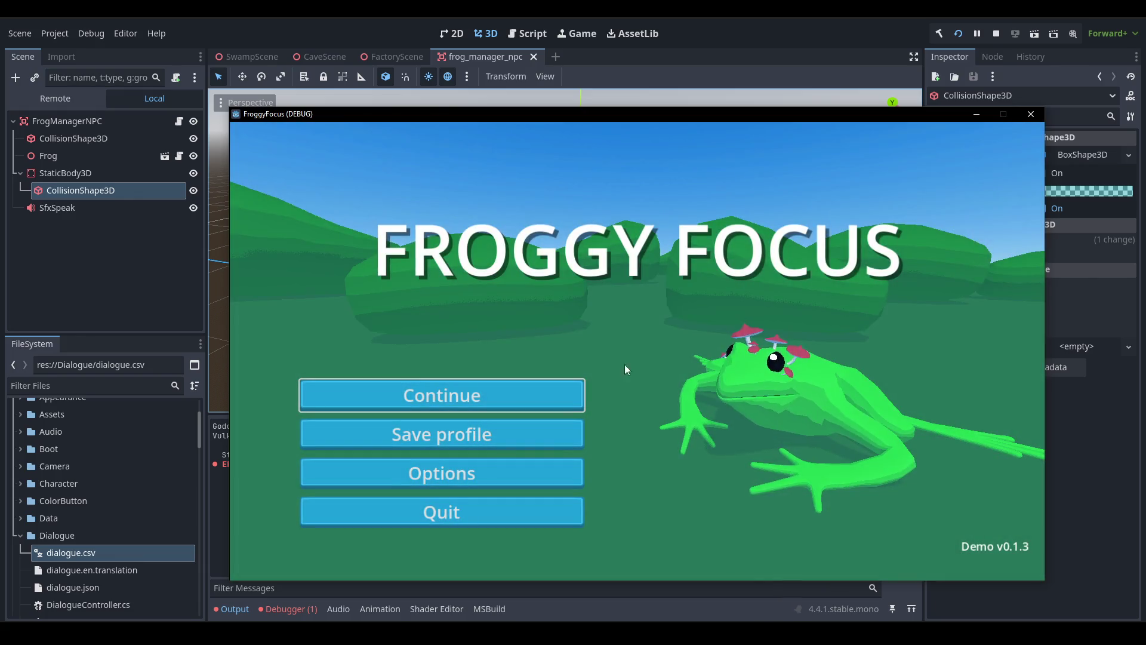
Continue the game from the main menu and start NOCLIP from the F1 debug menu.
{"action": "left_click", "coordinate": [523, 394]}
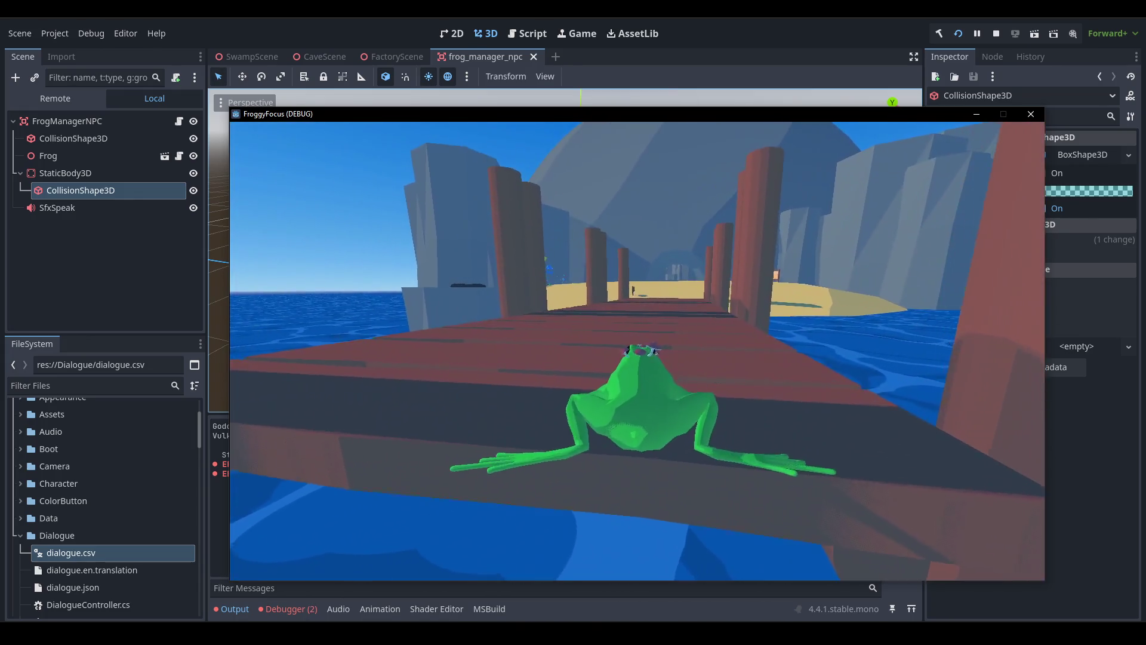
{"action": "key", "text": "space"}
{"action": "key", "text": "F1"}
{"action": "left_click", "coordinate": [499, 380]}
{"action": "left_click", "coordinate": [460, 402]}
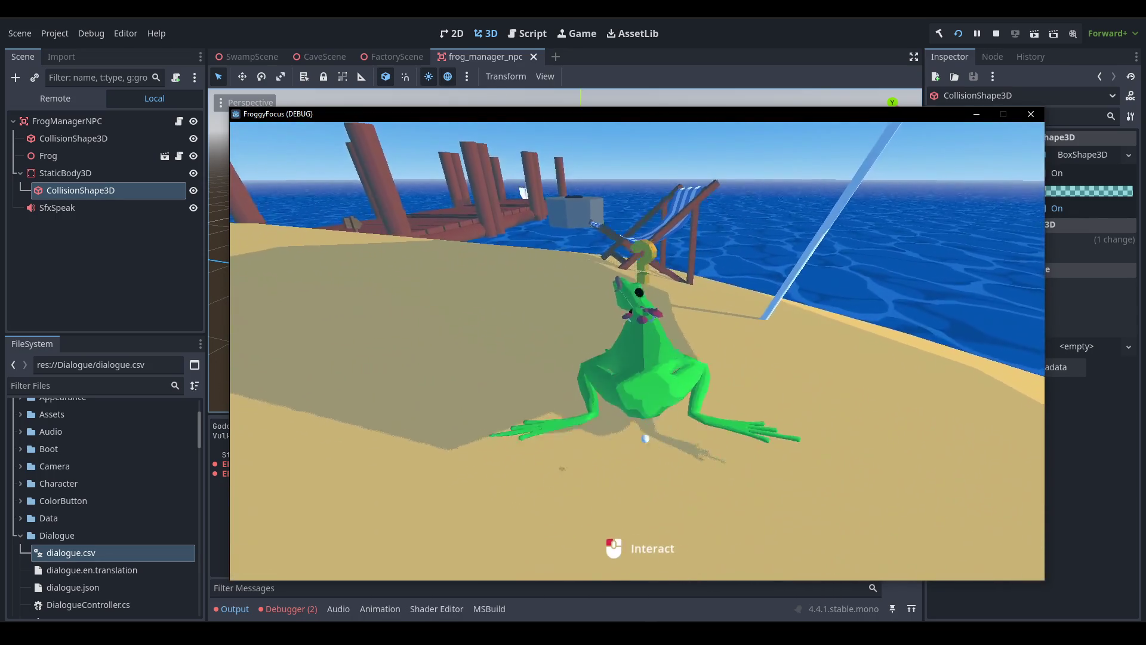
Hop the frog around the NPC frog, onto the deck chair and back onto the sand.
{"action": "key", "text": "w"}
{"action": "key", "text": "w"}
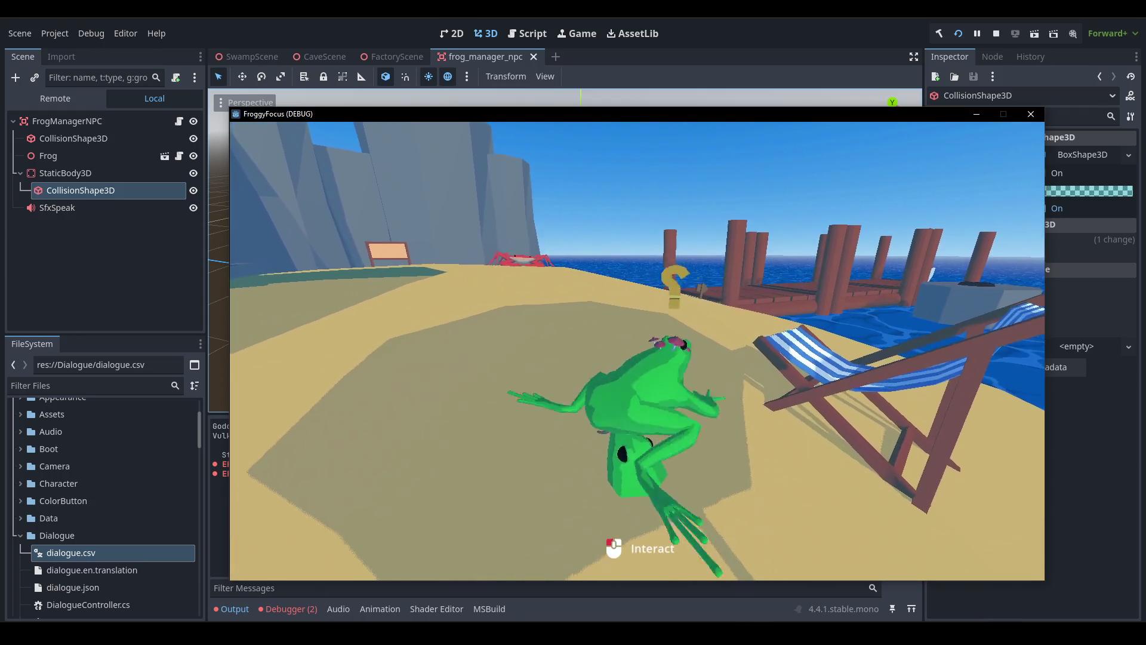
{"action": "key", "text": "w"}
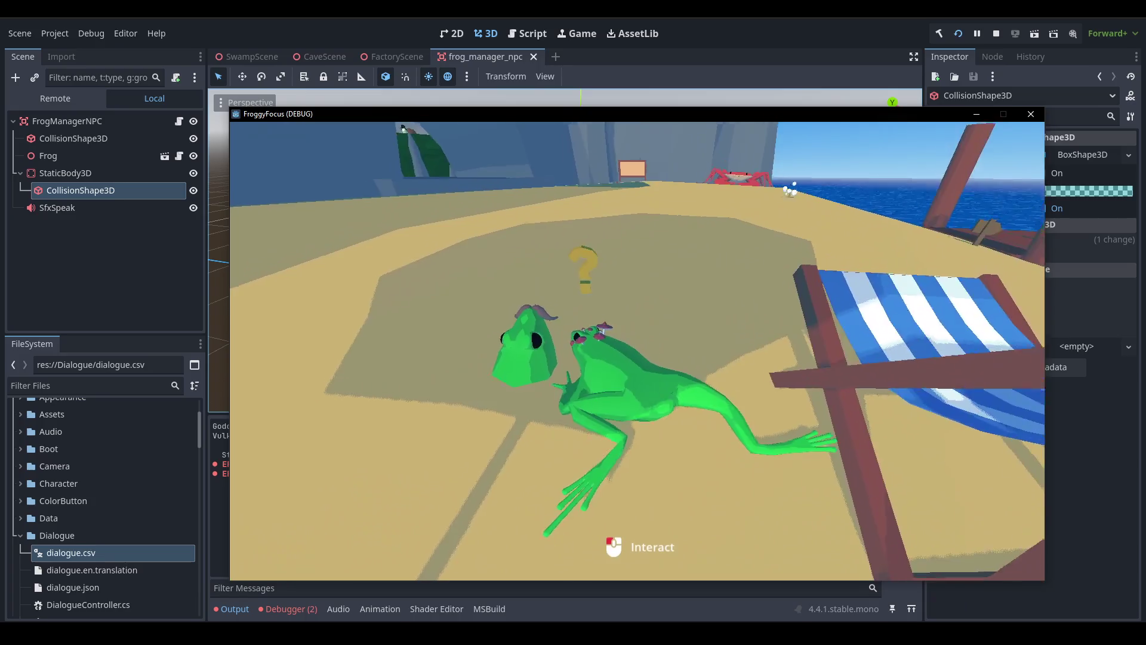
{"action": "key", "text": "w"}
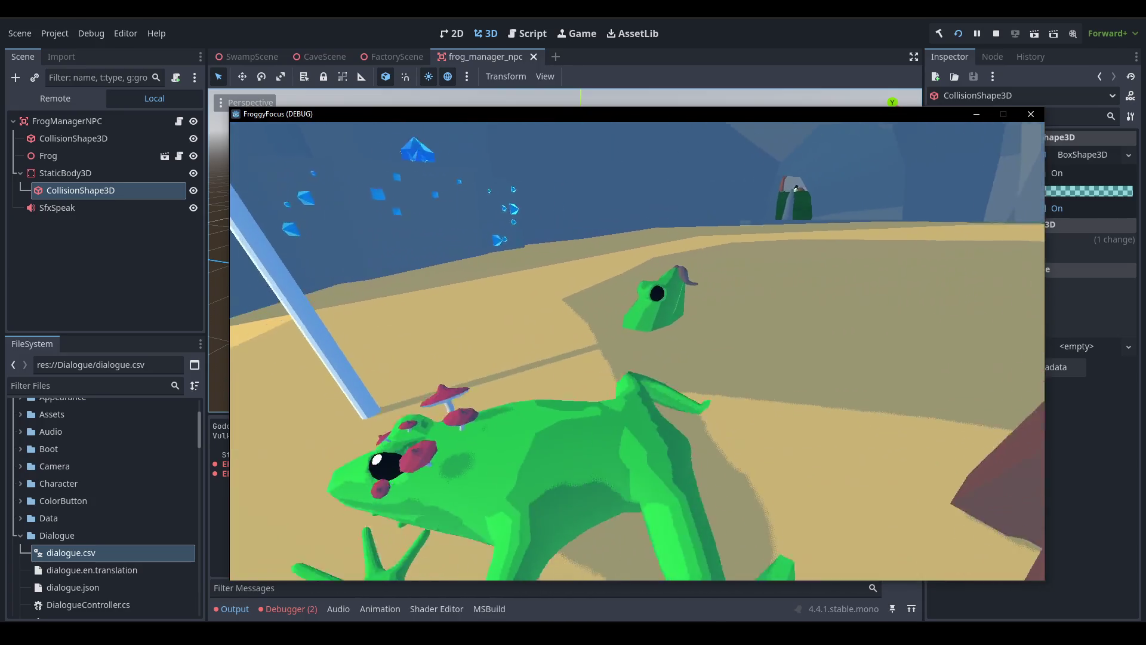
{"action": "key", "text": "w"}
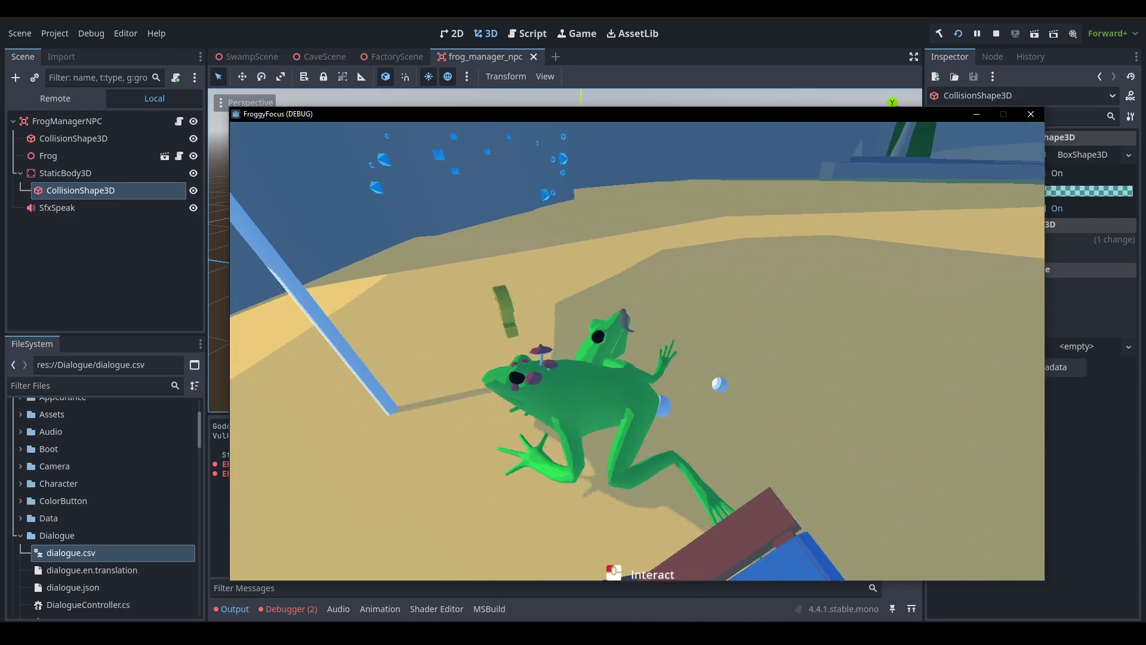
{"action": "key", "text": "w"}
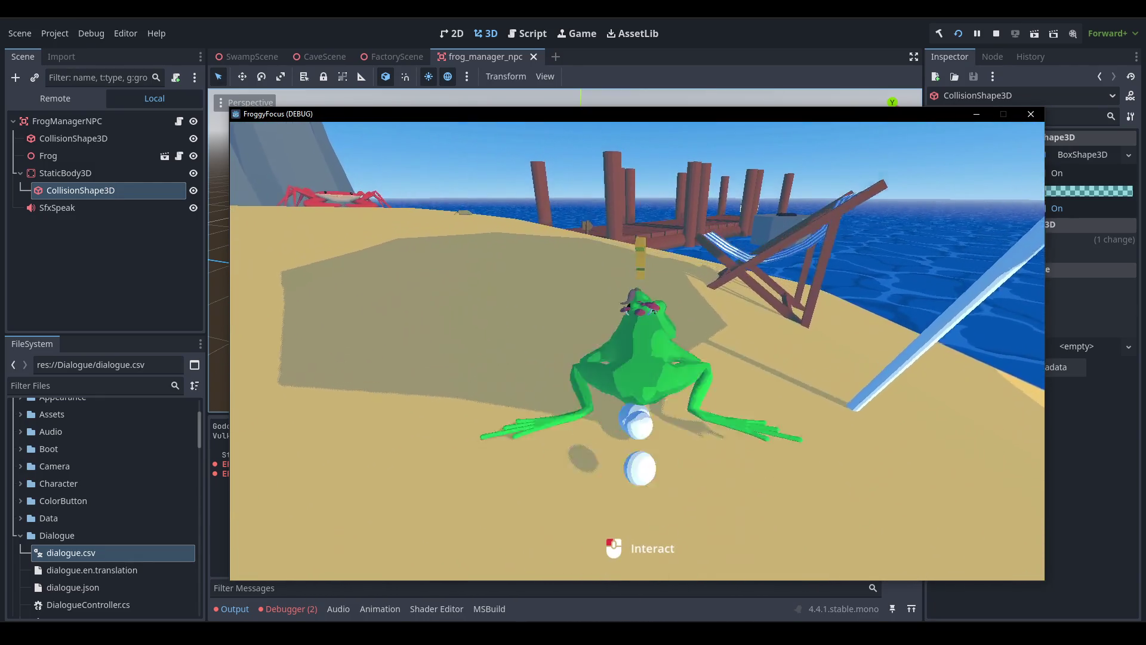
{"action": "key", "text": "w"}
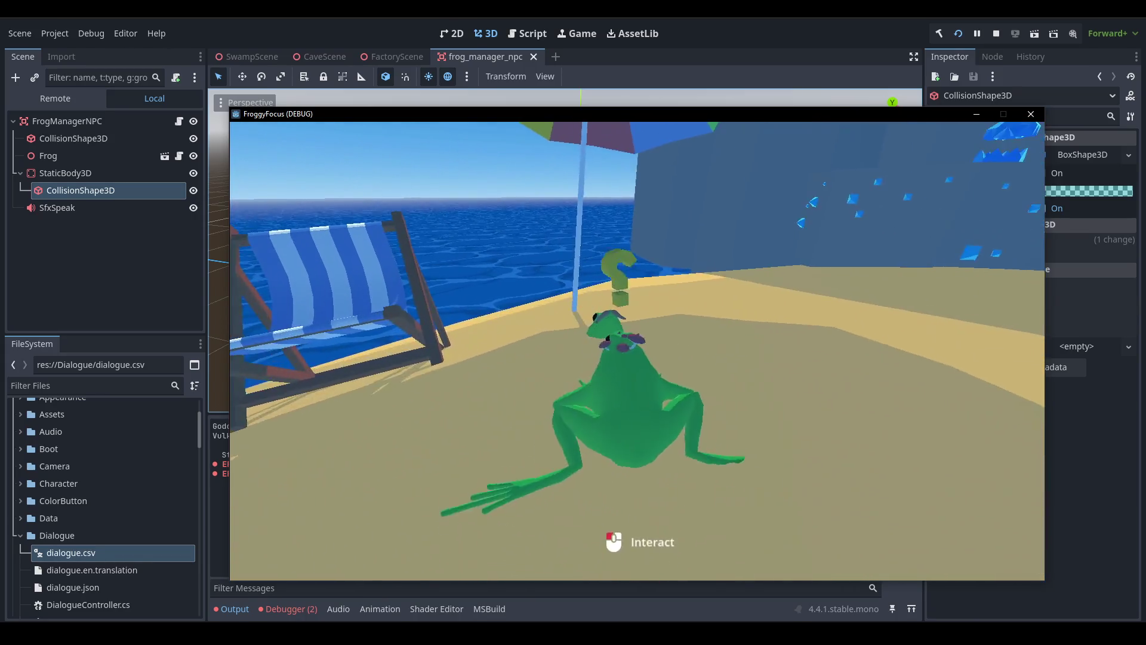
{"action": "key", "text": "w"}
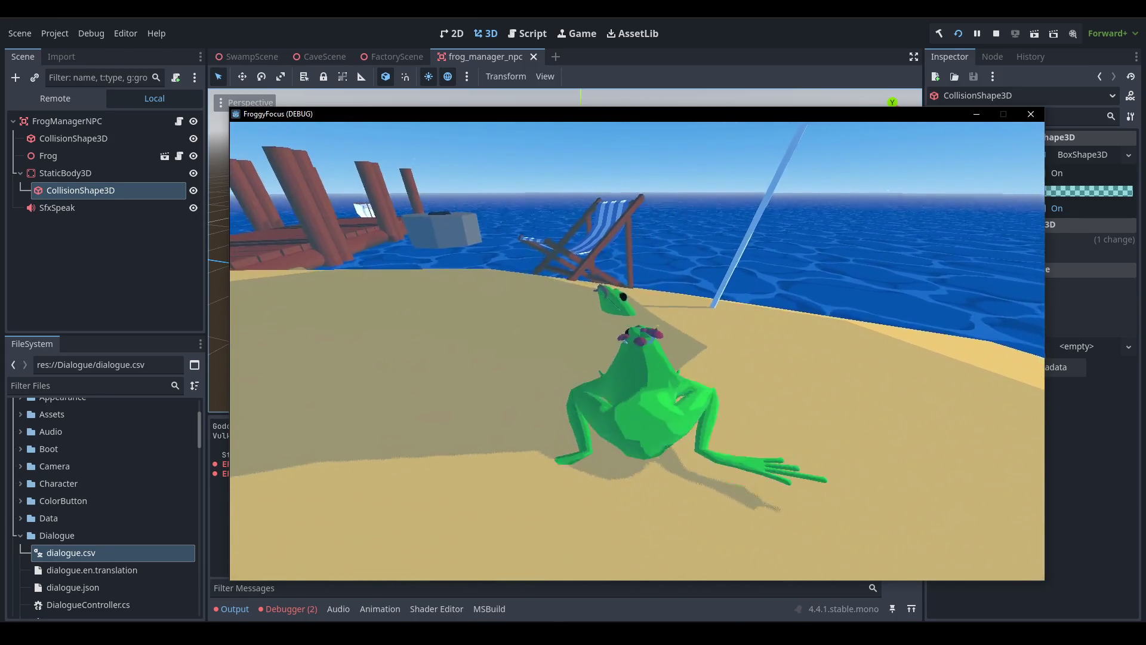
{"action": "key", "text": "w"}
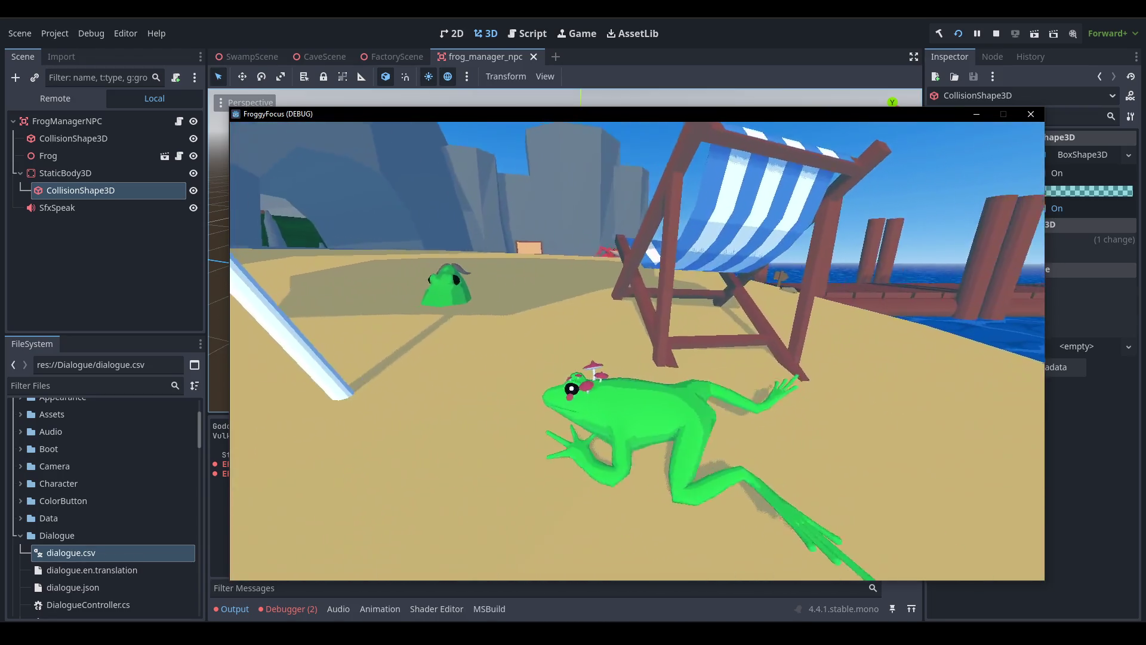
{"action": "key", "text": "w"}
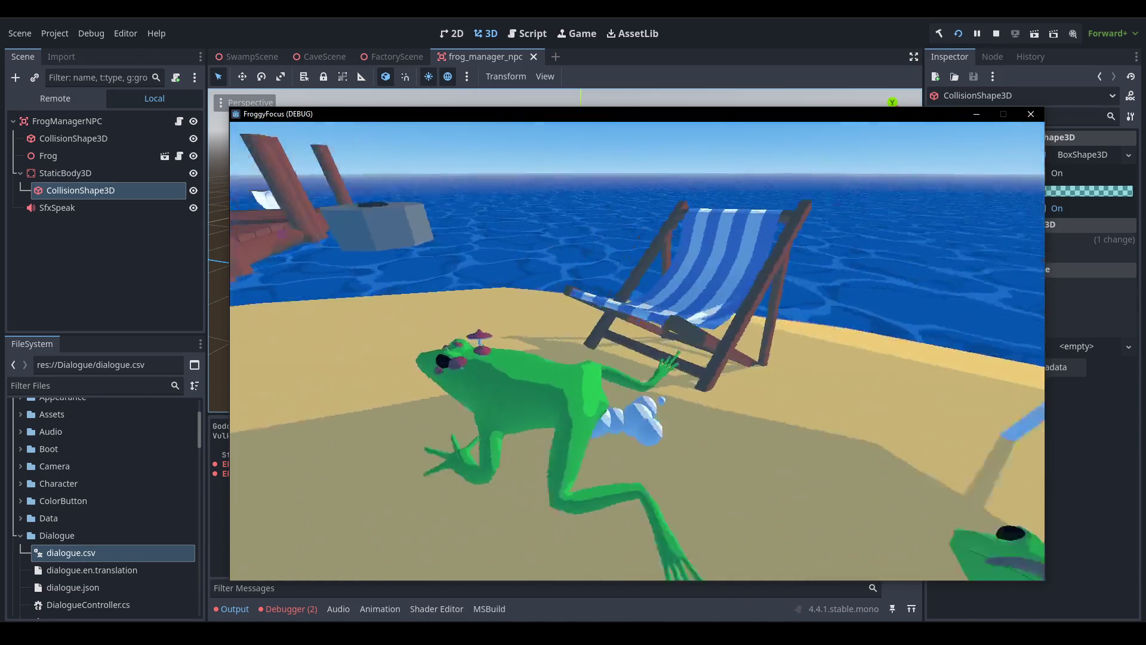
{"action": "key", "text": "w"}
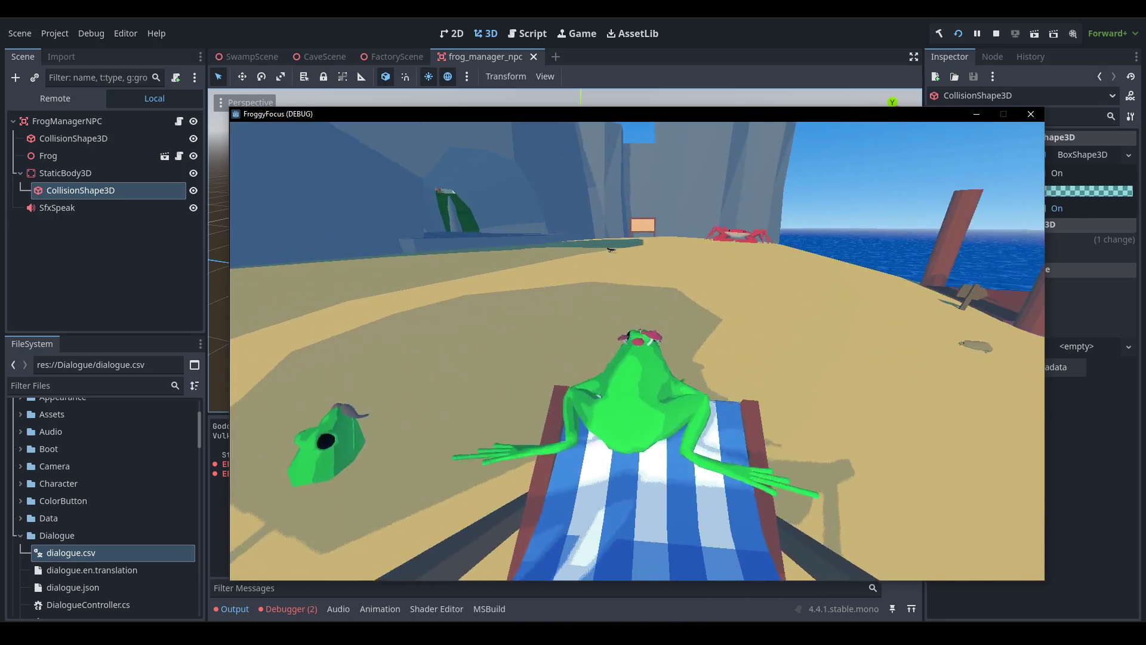
{"action": "key", "text": "w"}
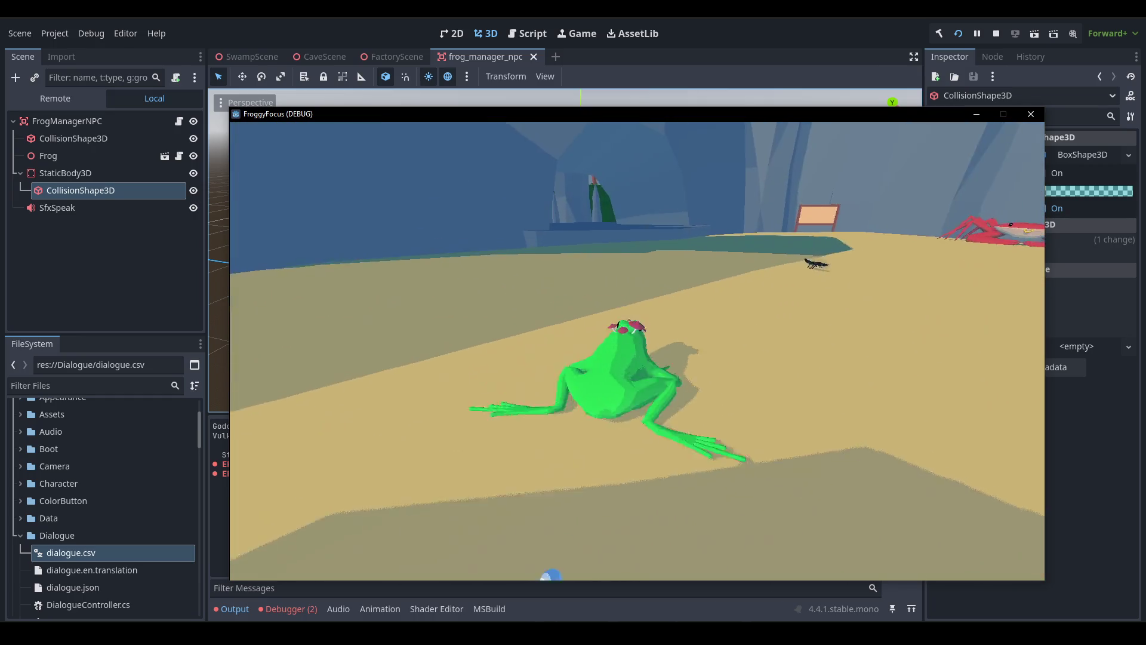
Stop the running game and close the frog manager NPC scene.
{"action": "key", "text": "F1"}
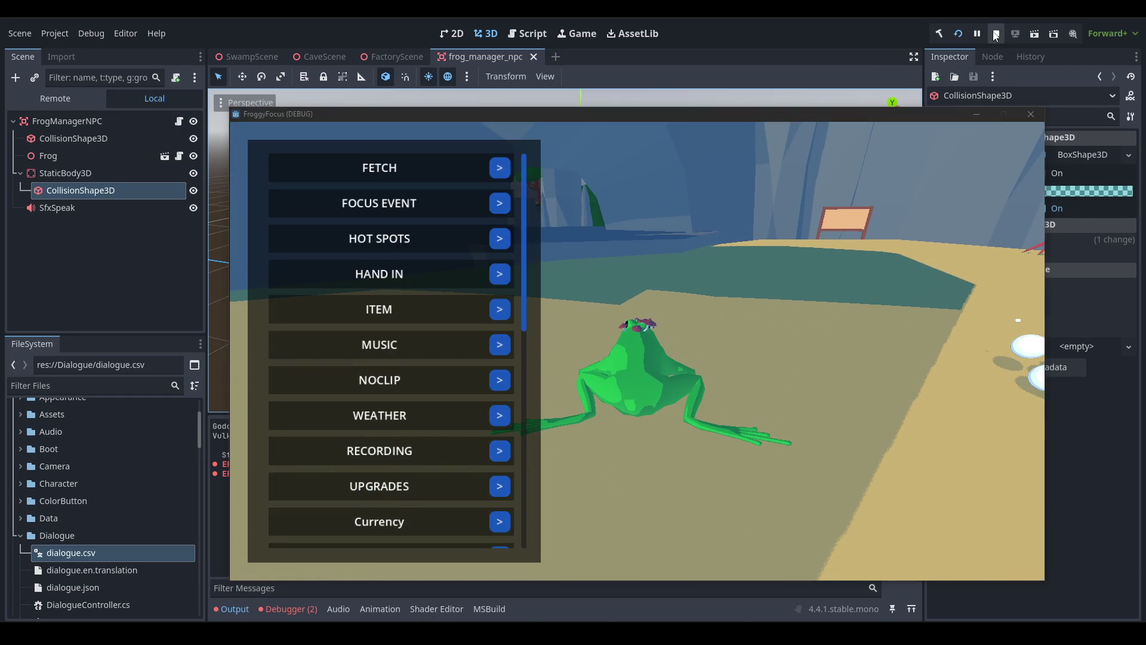
{"action": "left_click", "coordinate": [996, 35]}
{"action": "left_click", "coordinate": [533, 56]}
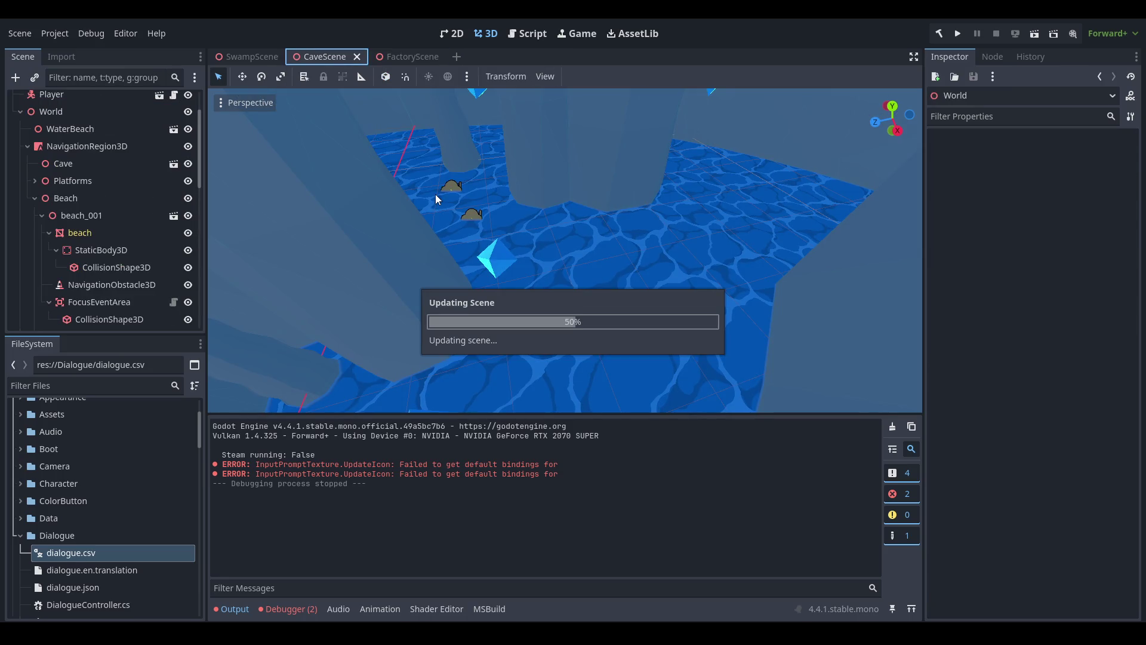
Select beach_001 under Beach and open its imported scene, dismissing the confirmation prompt.
{"action": "scroll", "scroll_direction": "down", "scroll_amount": 3}
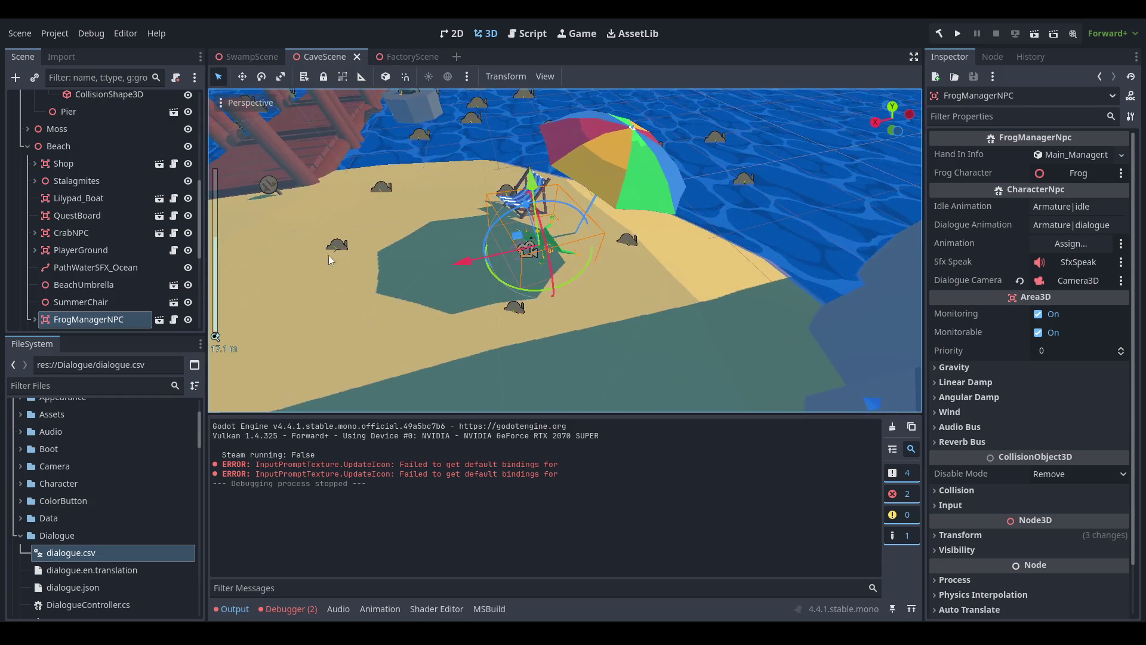
{"action": "scroll", "scroll_direction": "up", "scroll_amount": 3}
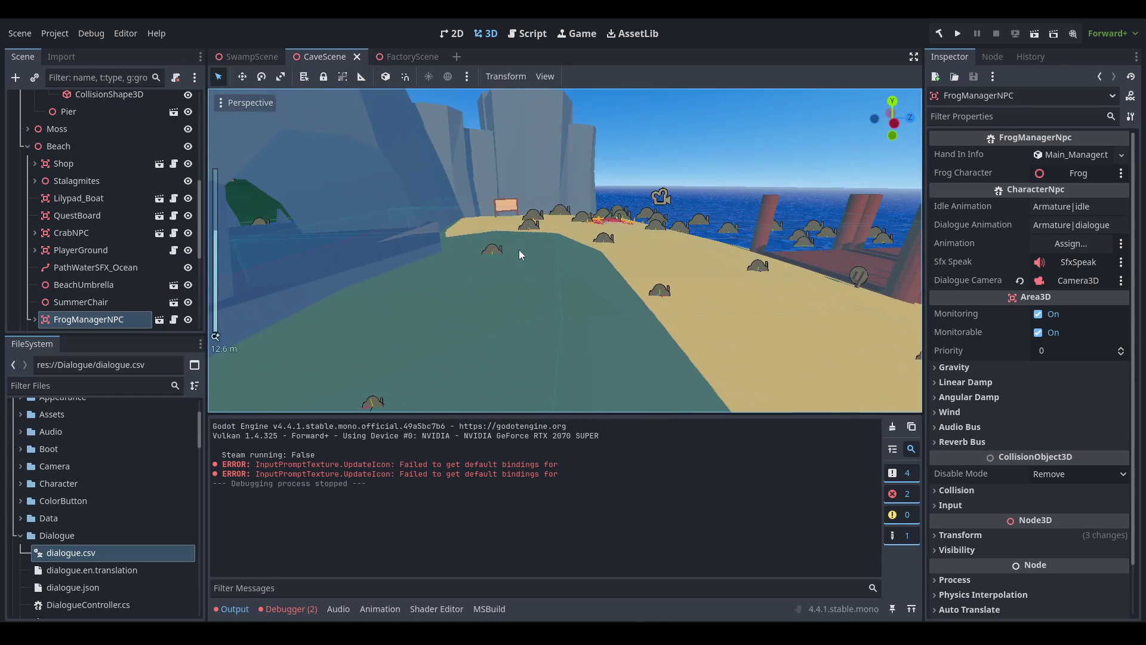
{"action": "left_click", "coordinate": [84, 146]}
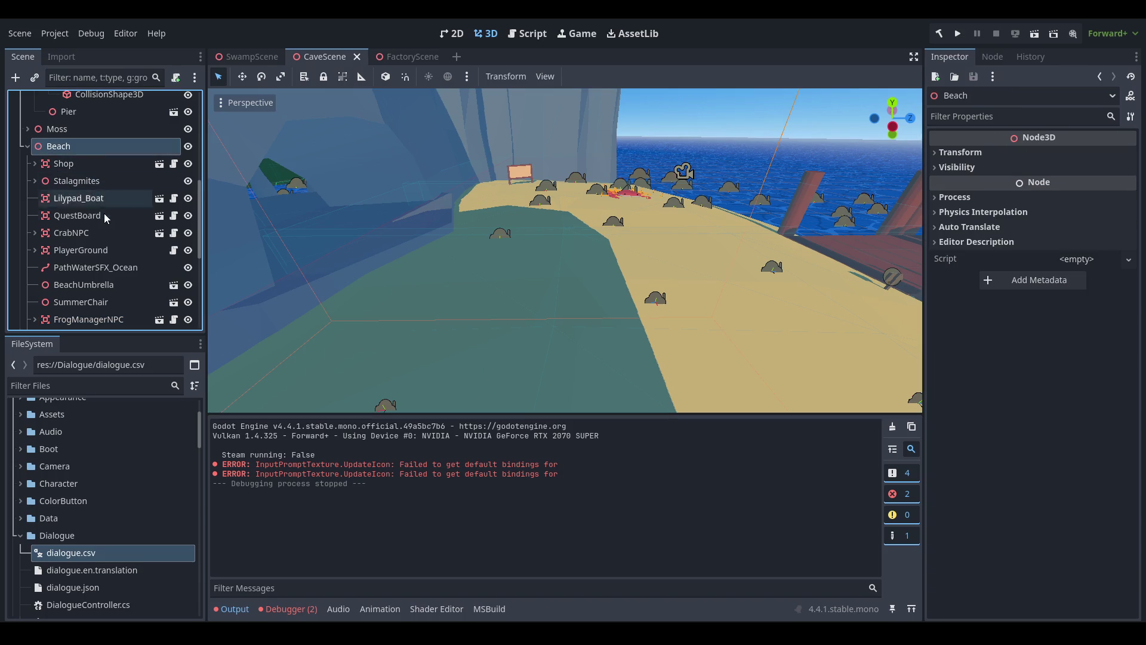
{"action": "scroll", "scroll_direction": "up", "scroll_amount": 3}
{"action": "left_click", "coordinate": [113, 158]}
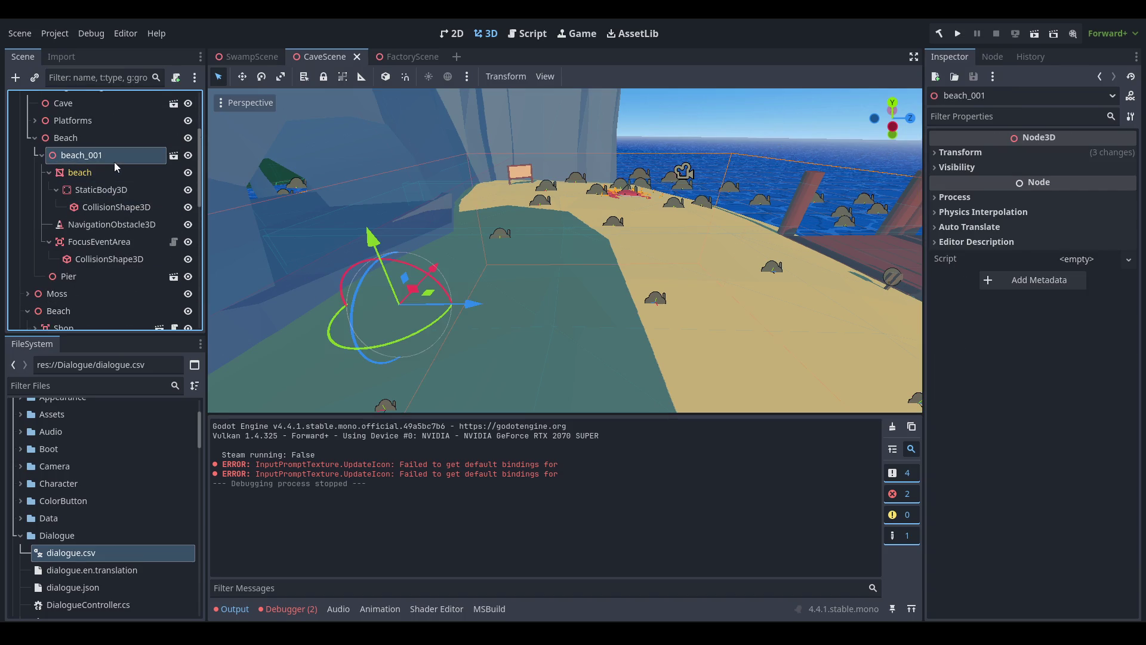
{"action": "left_click", "coordinate": [173, 157]}
{"action": "left_click", "coordinate": [674, 338]}
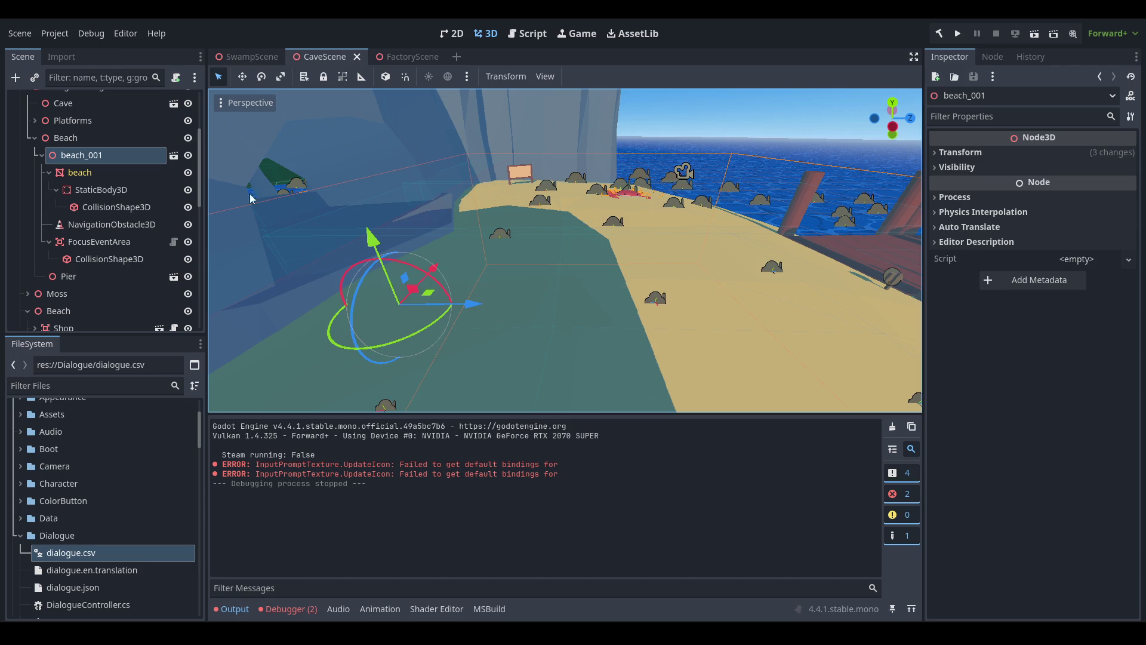
Inspect beach_001's navigation obstacle, FocusEventArea, its collision shape, and the StaticBody3D.
{"action": "left_click", "coordinate": [122, 208]}
{"action": "left_click", "coordinate": [120, 225]}
{"action": "left_click", "coordinate": [119, 241]}
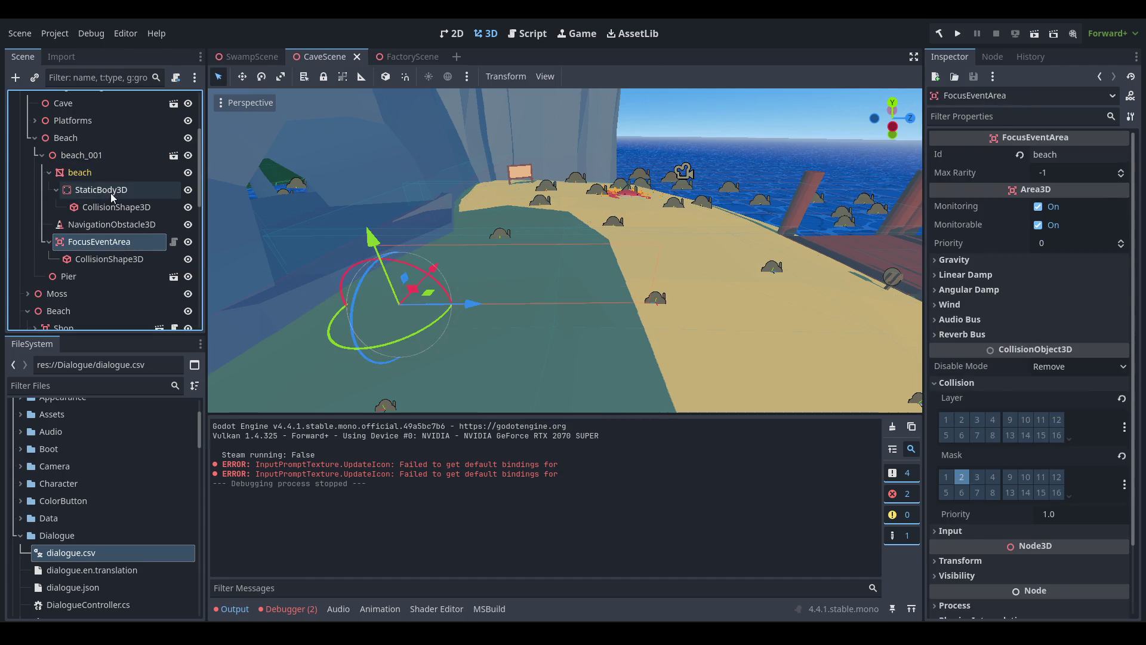
{"action": "left_click", "coordinate": [113, 209]}
{"action": "left_click", "coordinate": [112, 191]}
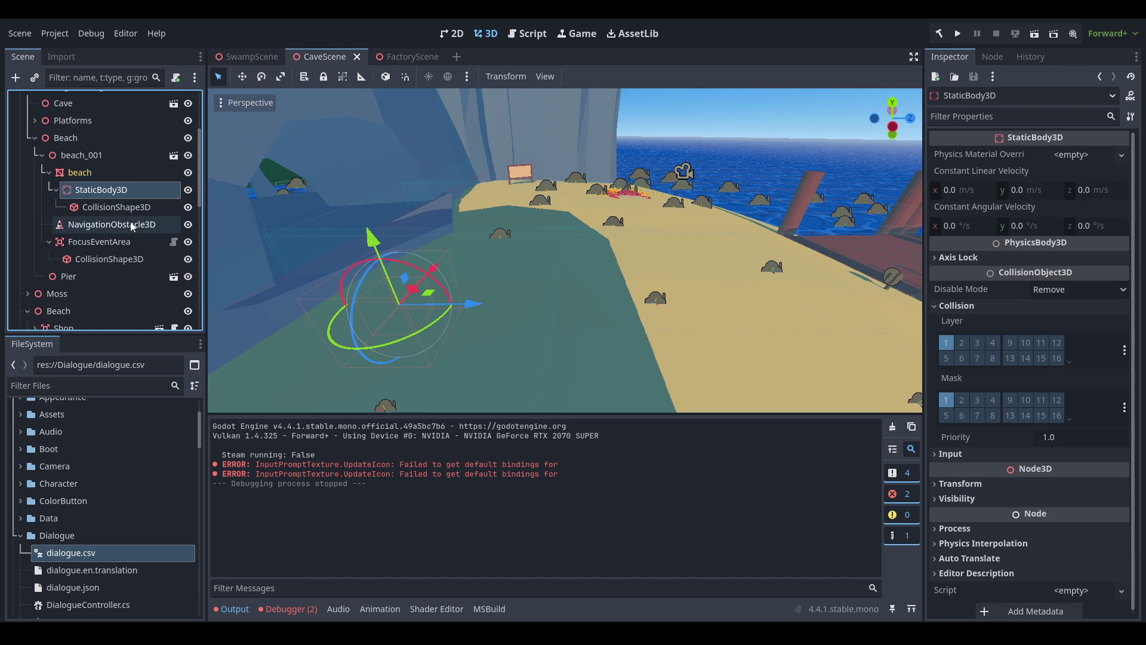
Collapse beach_001, frame it in the viewport, and select and expand PlayerGround.
{"action": "left_click", "coordinate": [66, 154]}
{"action": "left_click", "coordinate": [43, 155]}
{"action": "left_click", "coordinate": [66, 138]}
{"action": "double_click", "coordinate": [80, 155]}
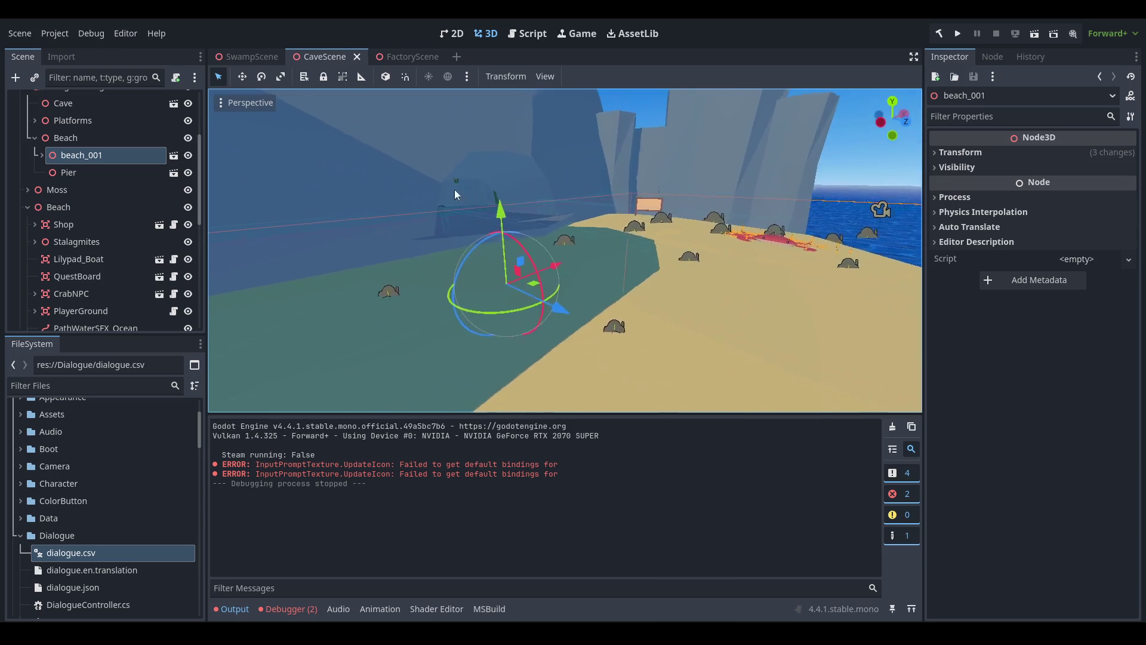
{"action": "scroll", "scroll_direction": "down", "scroll_amount": 3}
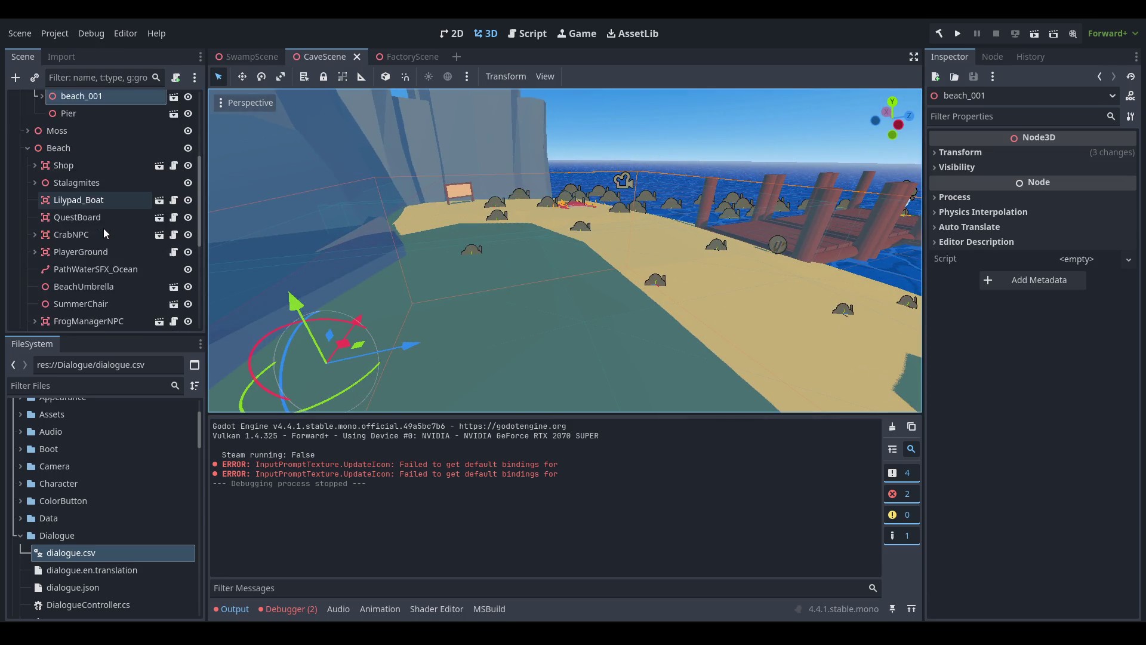
{"action": "left_click", "coordinate": [107, 221]}
{"action": "scroll", "scroll_direction": "down", "scroll_amount": 3}
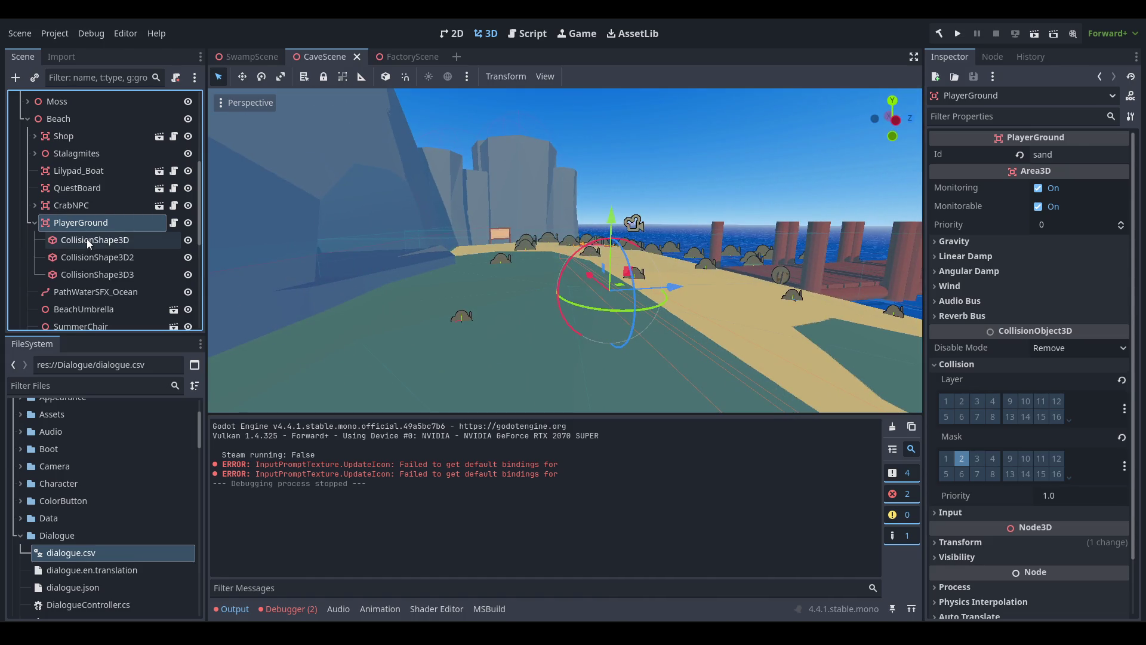
Drag down the tops of PlayerGround's three collision boxes, including the one by the crab, then save CaveScene.
{"action": "double_click", "coordinate": [87, 239]}
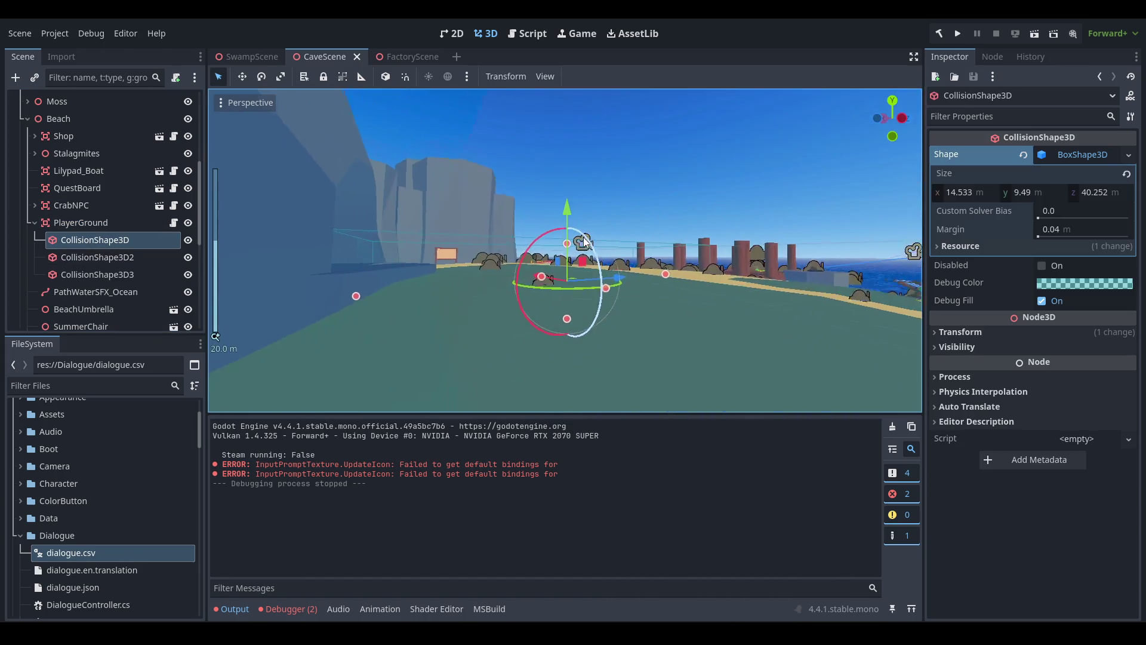
{"action": "scroll", "scroll_direction": "up", "scroll_amount": 3}
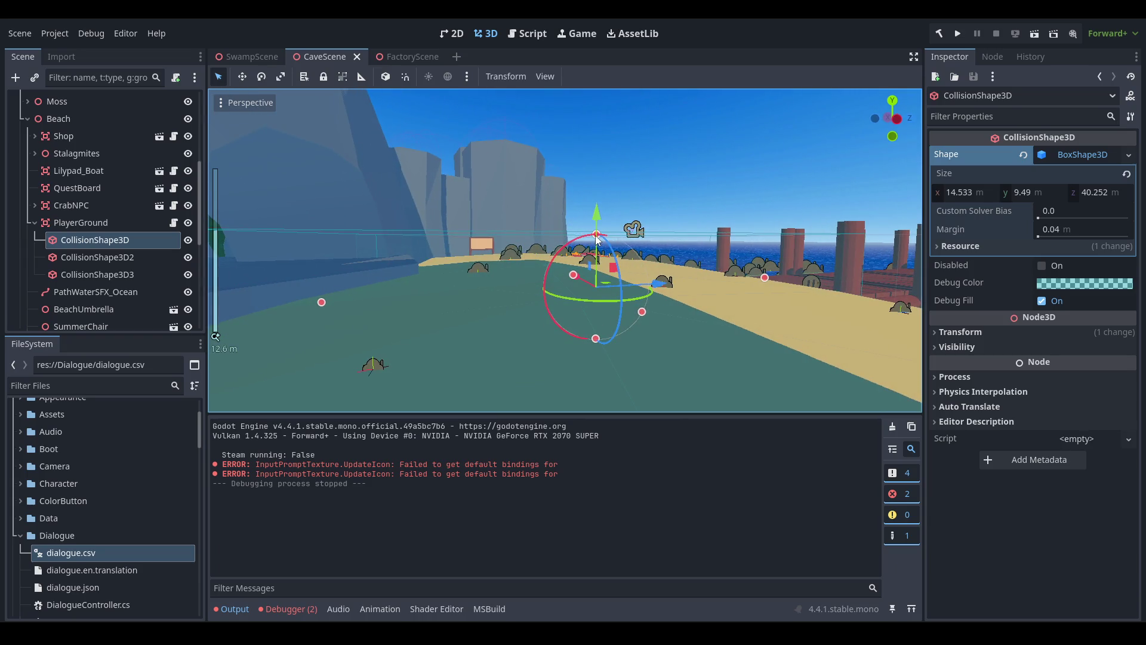
{"action": "left_click_drag", "start_coordinate": [588, 261], "coordinate": [560, 272]}
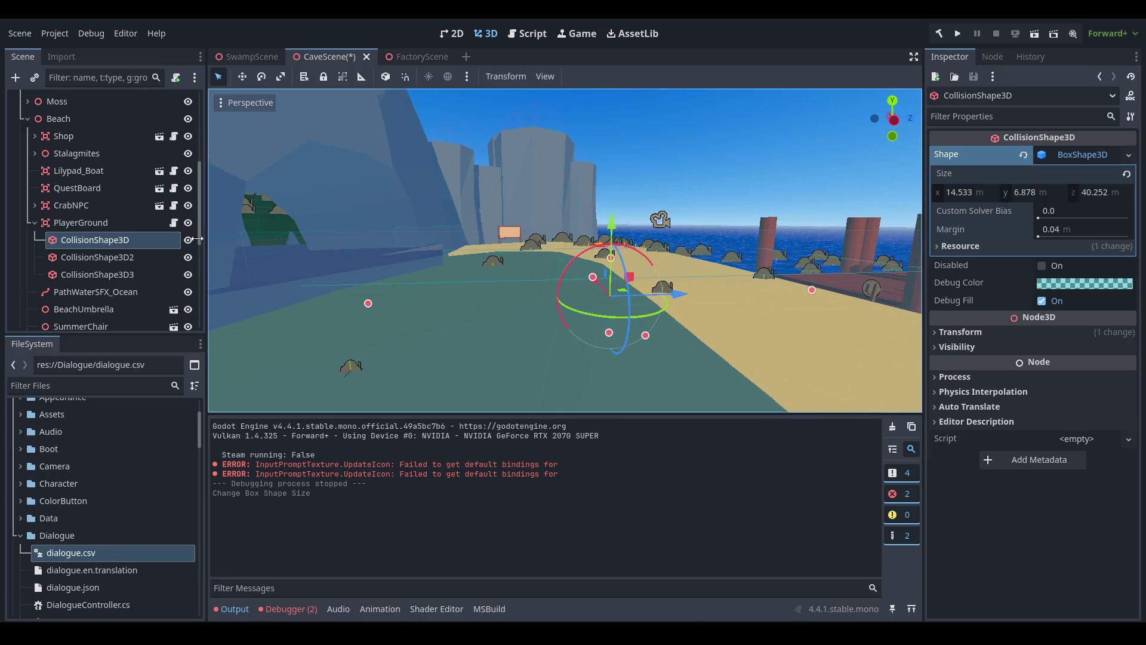
{"action": "left_click", "coordinate": [85, 257]}
{"action": "left_click_drag", "start_coordinate": [238, 245], "coordinate": [687, 291]}
{"action": "left_click_drag", "start_coordinate": [513, 267], "coordinate": [358, 265]}
{"action": "left_click_drag", "start_coordinate": [358, 265], "coordinate": [604, 302]}
{"action": "left_click_drag", "start_coordinate": [728, 302], "coordinate": [771, 250]}
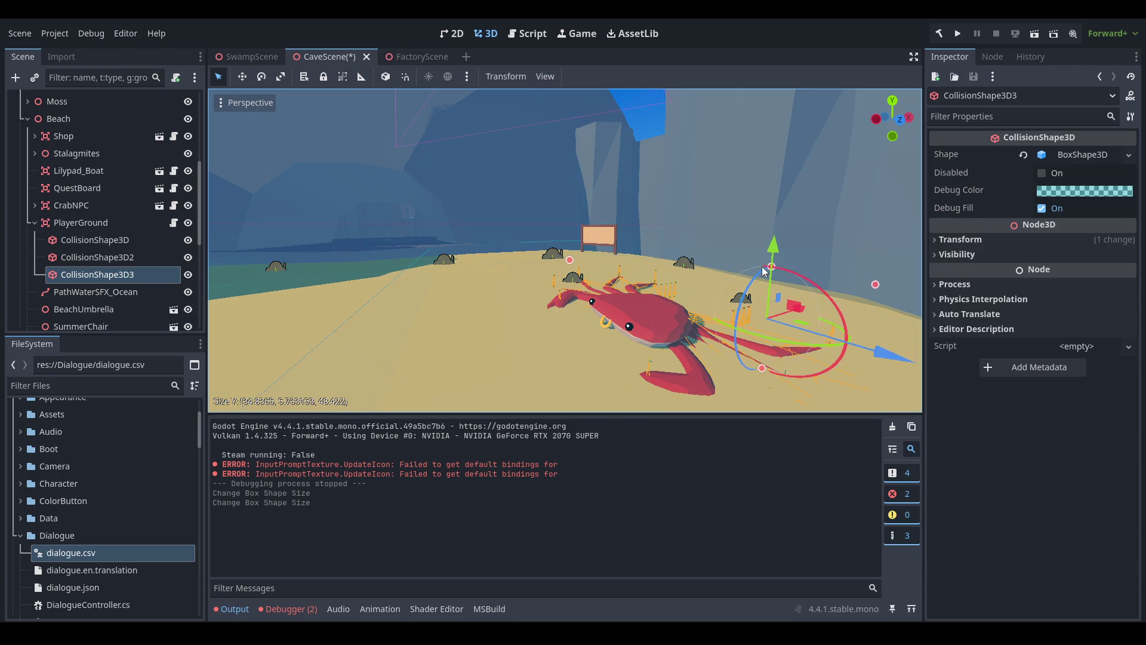
{"action": "left_click_drag", "start_coordinate": [703, 245], "coordinate": [629, 279]}
{"action": "key", "text": "ctrl+s"}
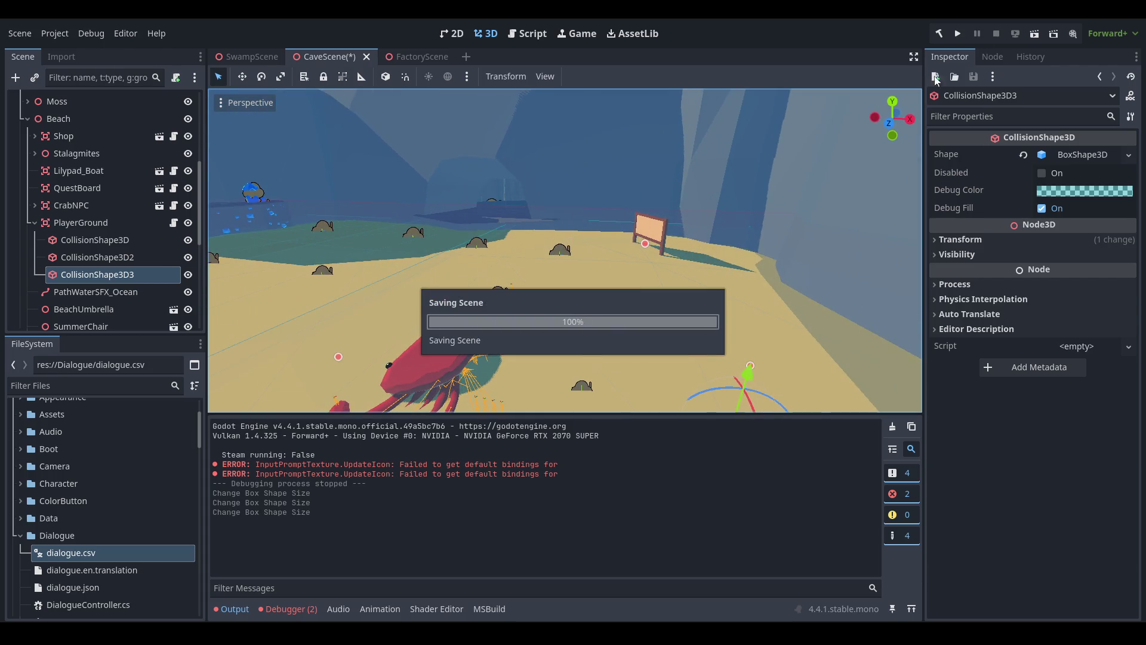
{"action": "key", "text": "ctrl+s"}
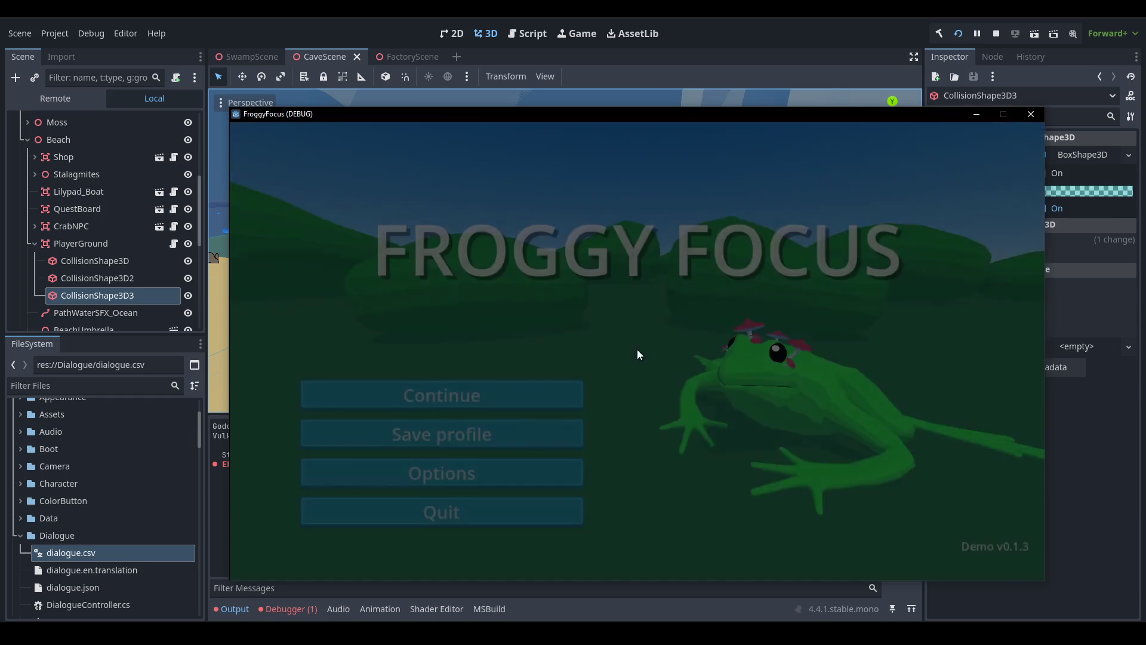
{"action": "left_click", "coordinate": [529, 397]}
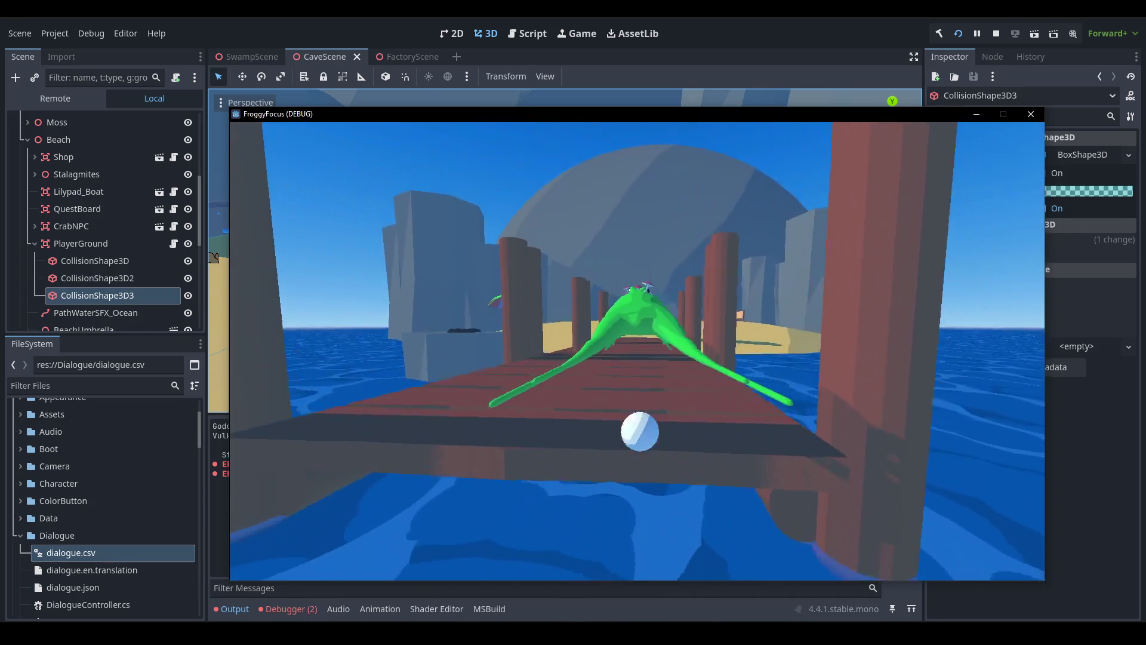
{"action": "key", "text": "F1"}
{"action": "left_click", "coordinate": [472, 382]}
{"action": "left_click", "coordinate": [481, 395]}
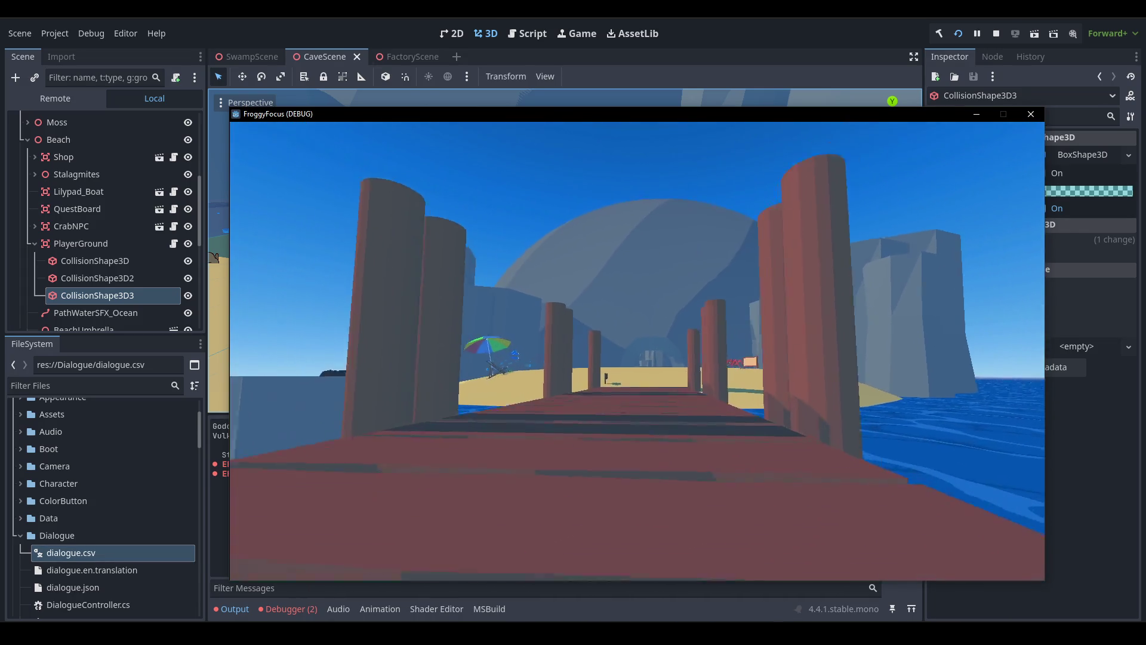
{"action": "key", "text": "w"}
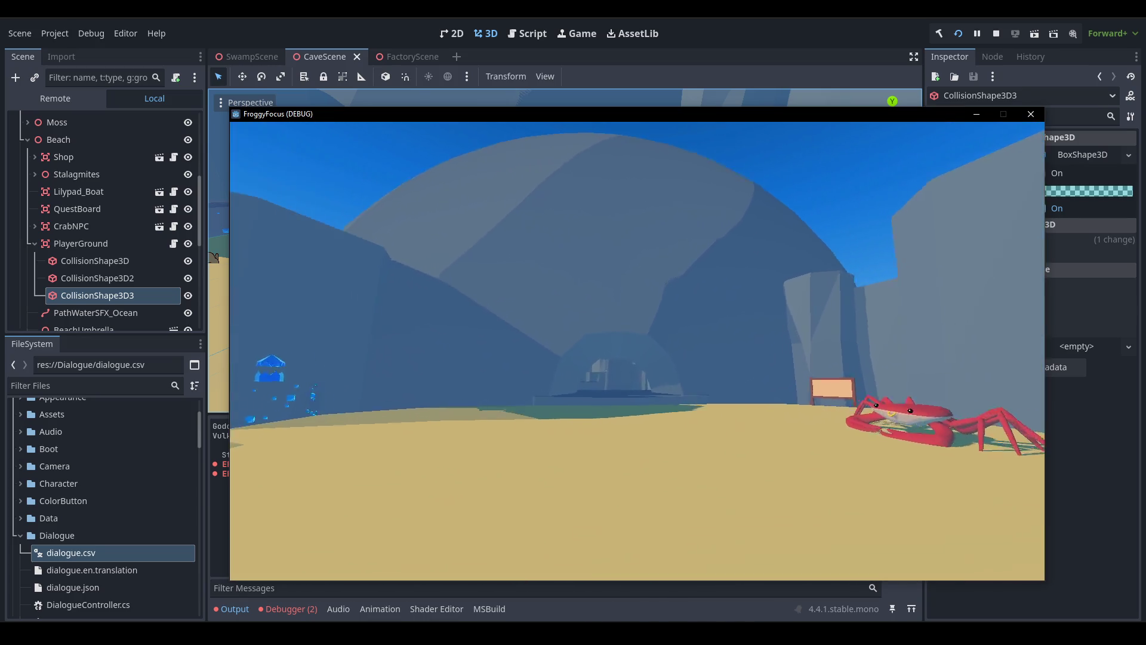
{"action": "key", "text": "Escape"}
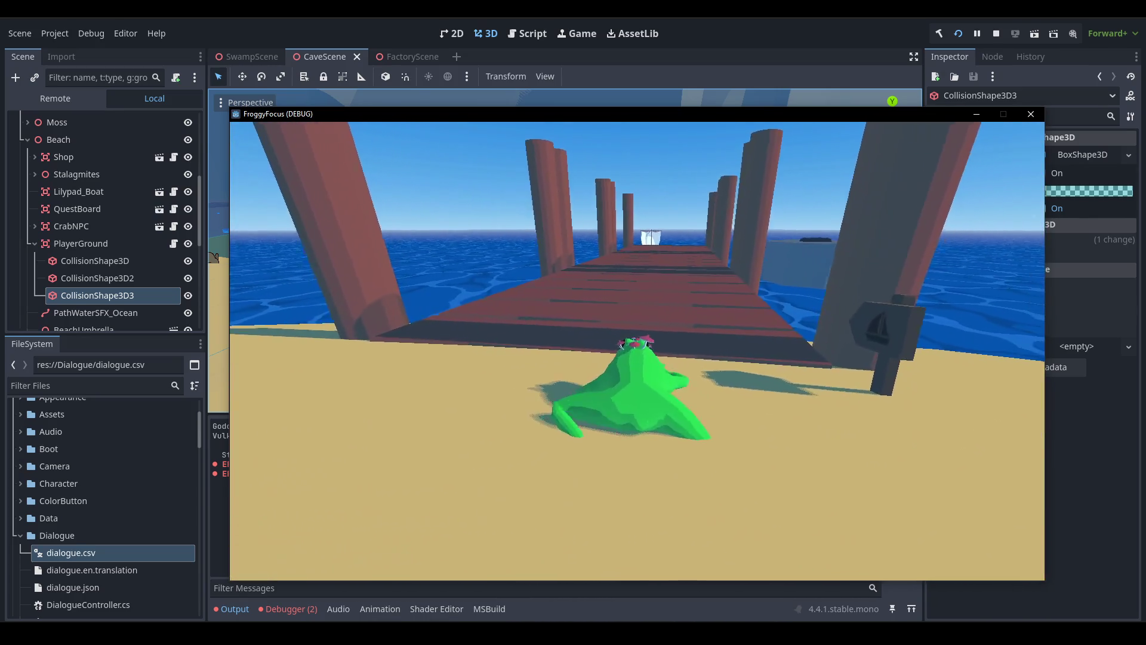
{"action": "key", "text": "space"}
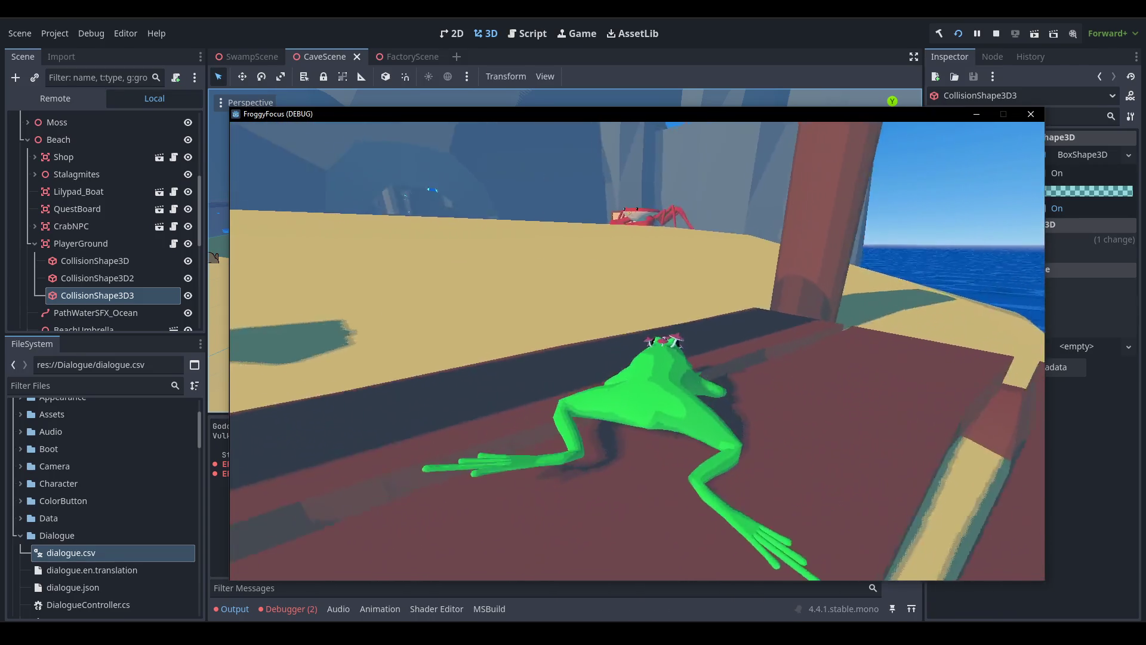
{"action": "key", "text": "space"}
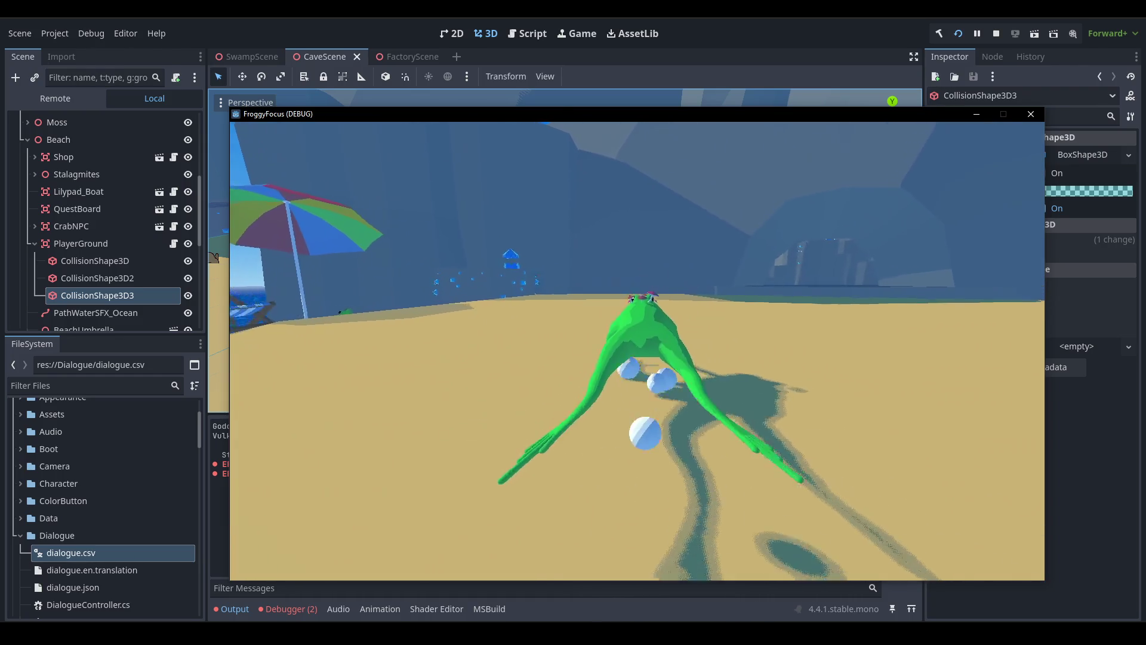
{"action": "key", "text": "space"}
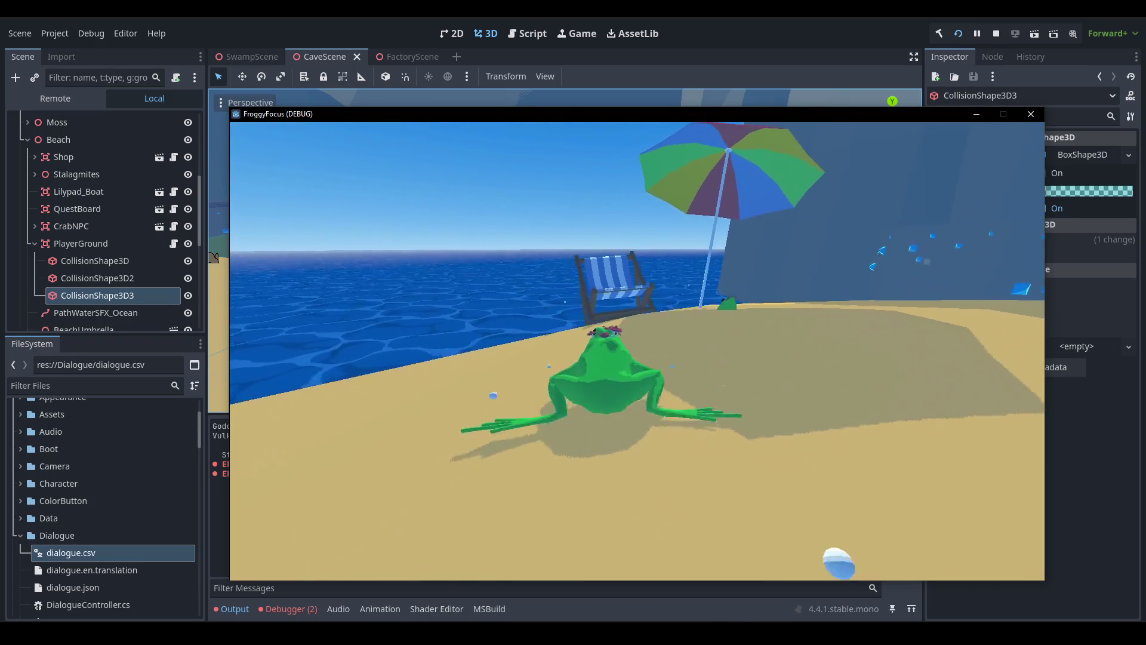
{"action": "key", "text": "space"}
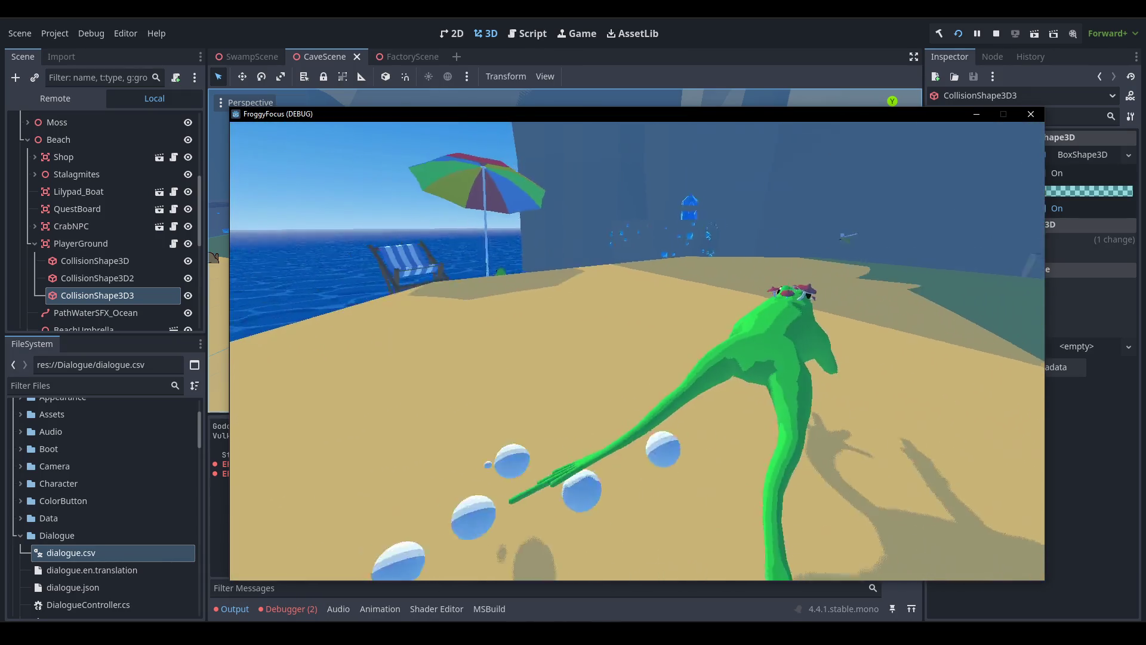
{"action": "key", "text": "space"}
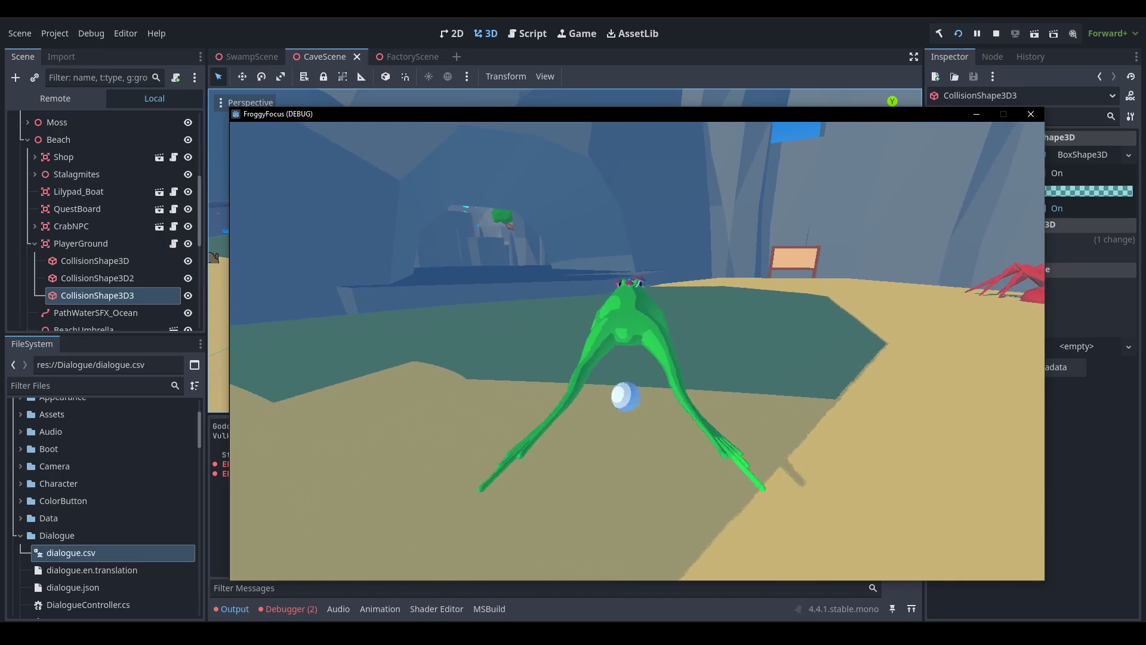
{"action": "key", "text": "space"}
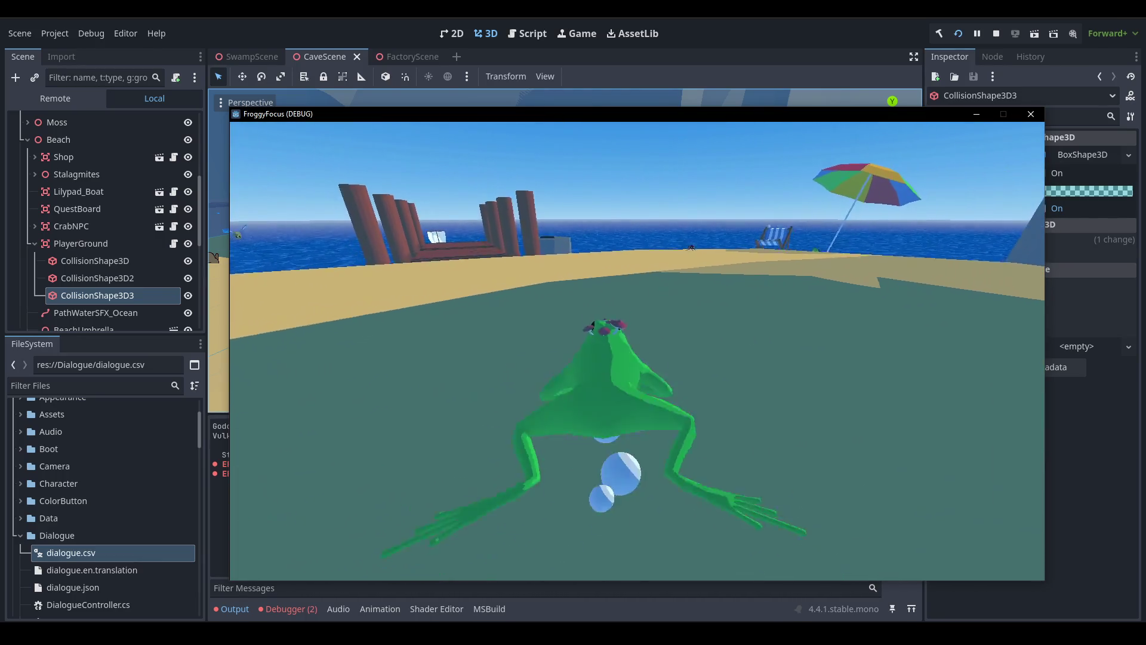
{"action": "key", "text": "space"}
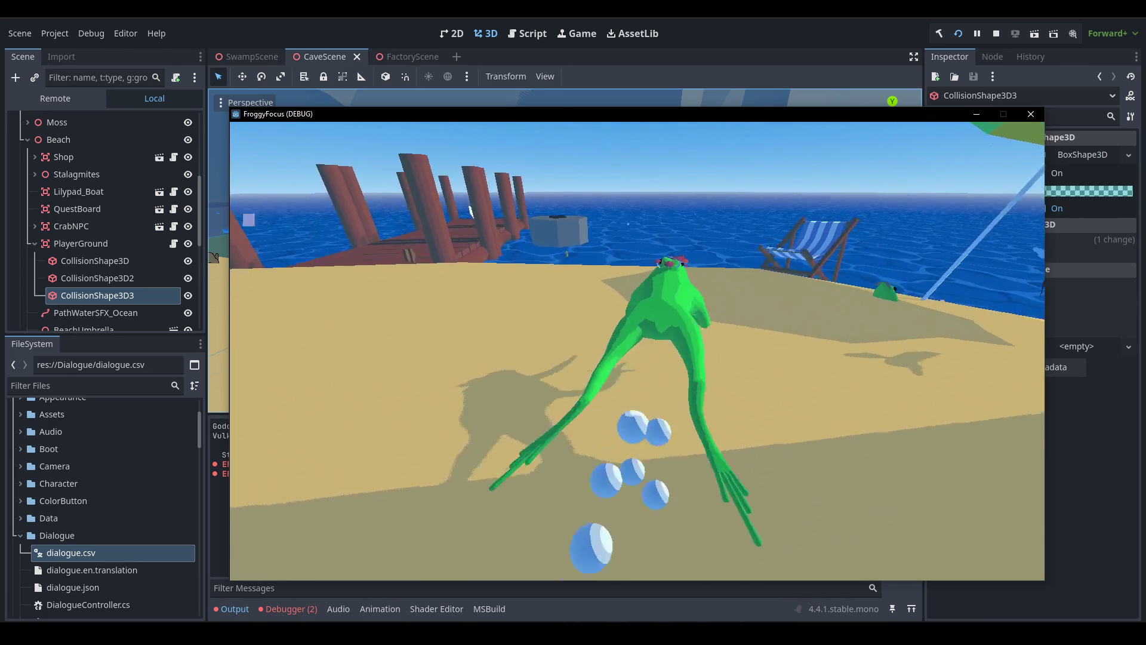
{"action": "left_click", "coordinate": [994, 38]}
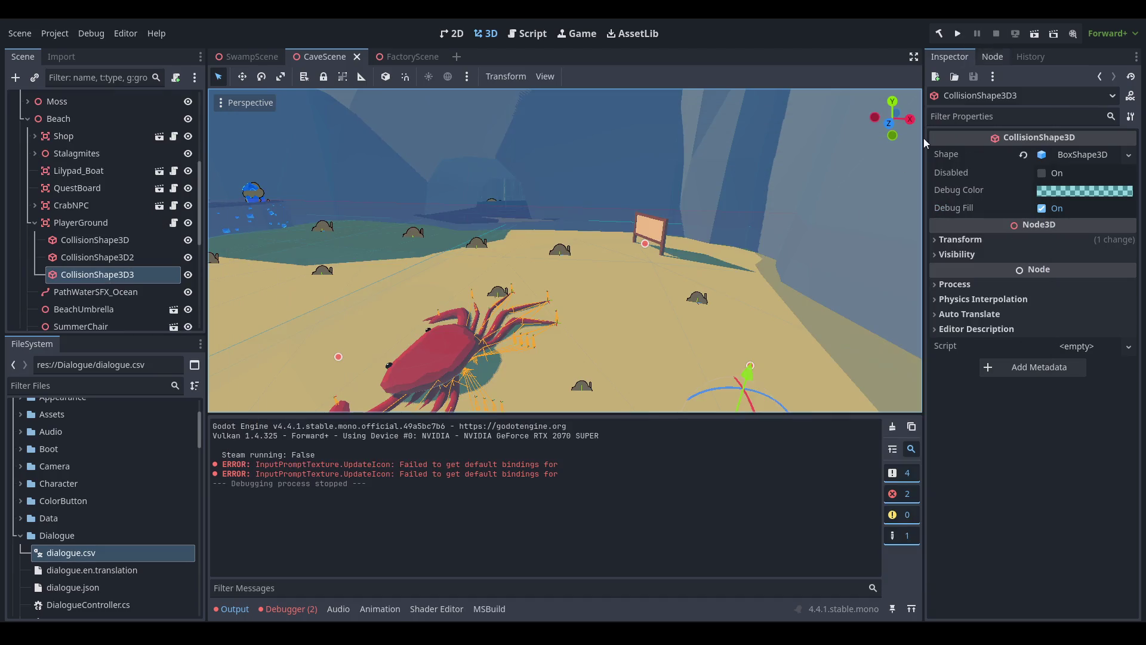
{"action": "scroll", "scroll_direction": "down", "scroll_amount": 3}
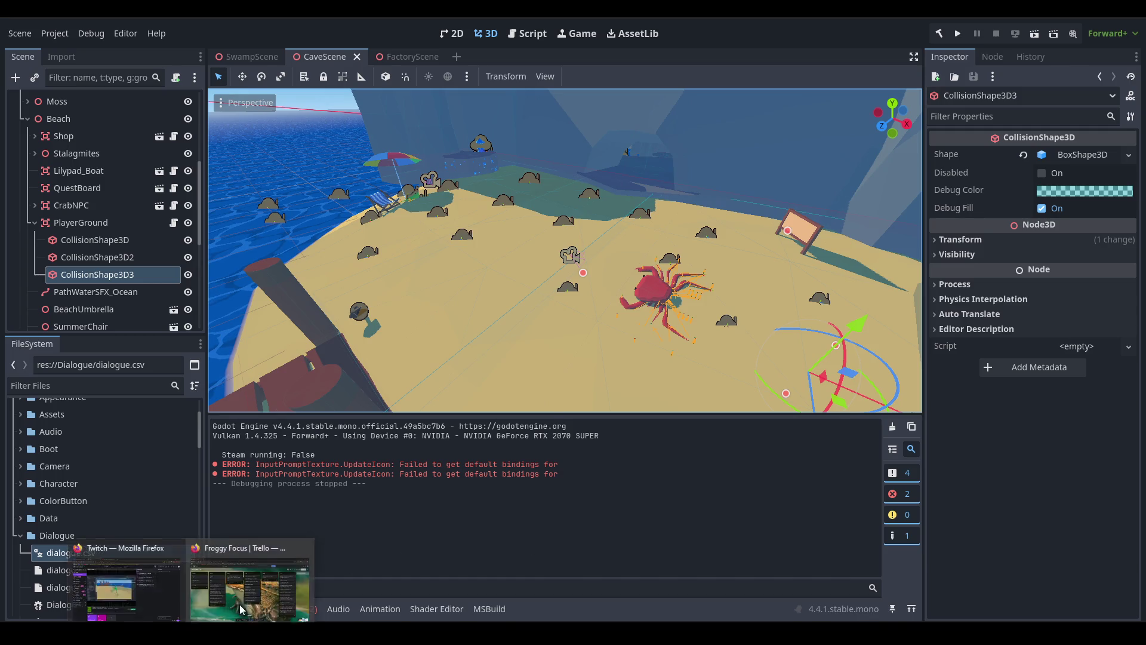
{"action": "left_click", "coordinate": [239, 600]}
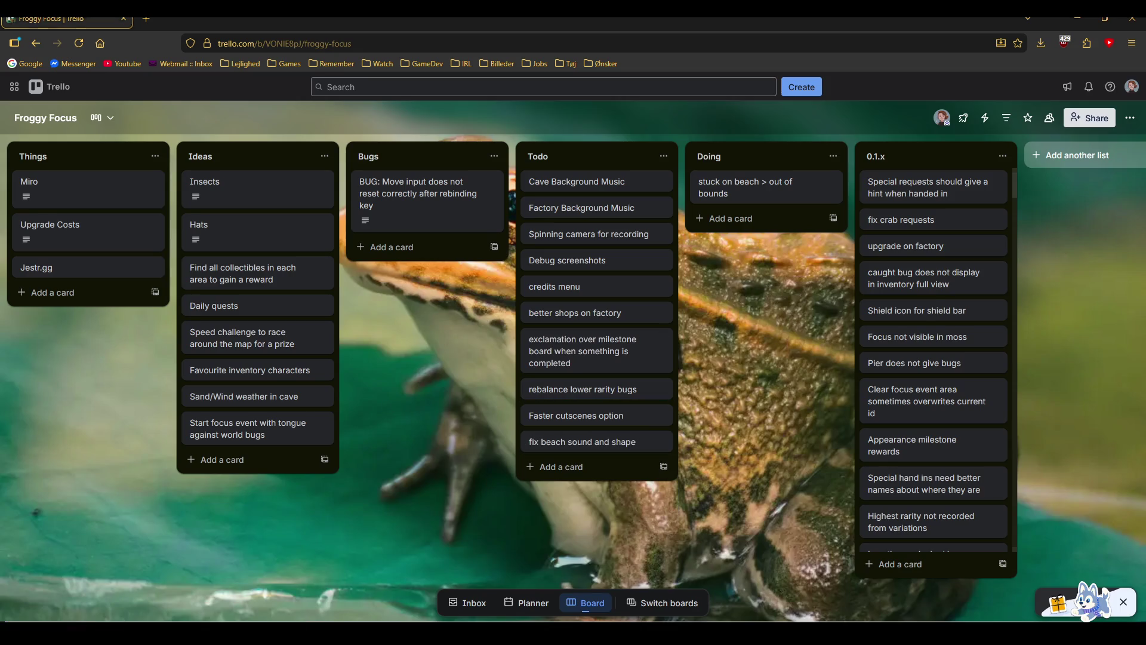
{"action": "key", "text": "alt+Tab"}
{"action": "key", "text": "ctrl+s"}
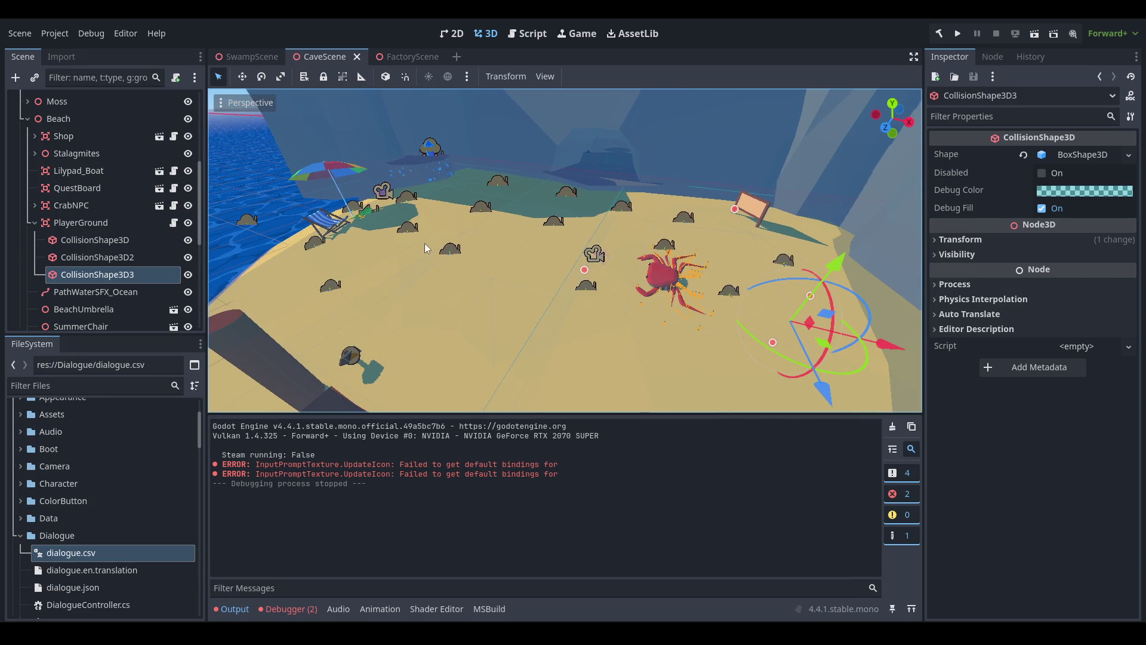
Scroll the Scene dock to the top and open the WaterBeach scene for editing.
{"action": "scroll", "scroll_direction": "up", "scroll_amount": 3}
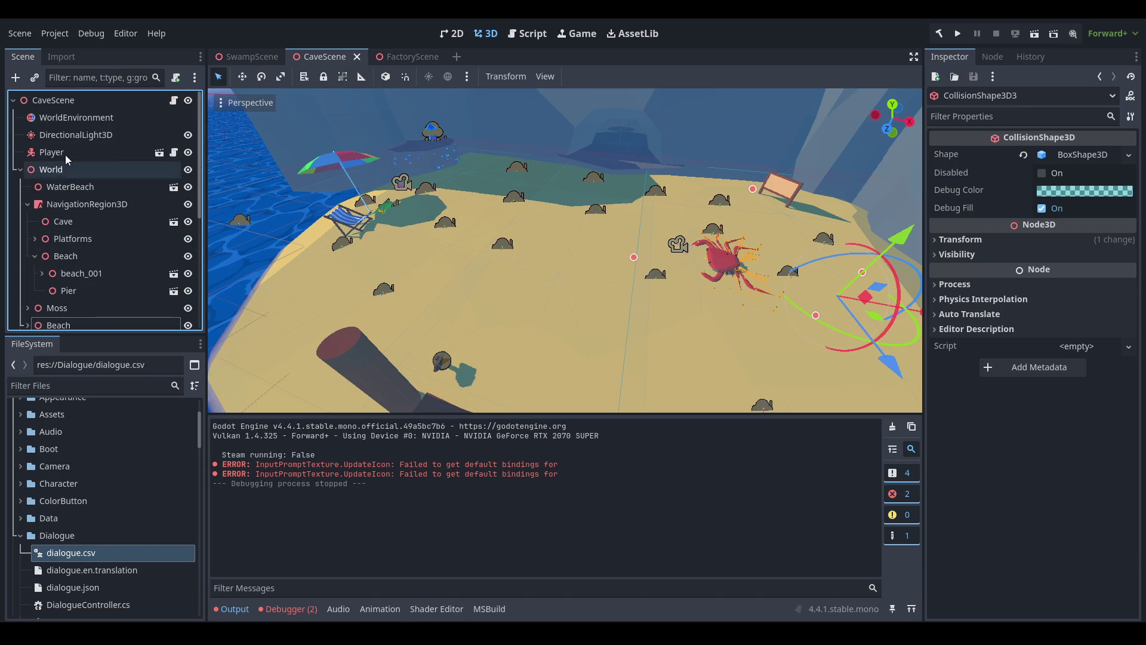
{"action": "left_click", "coordinate": [173, 187]}
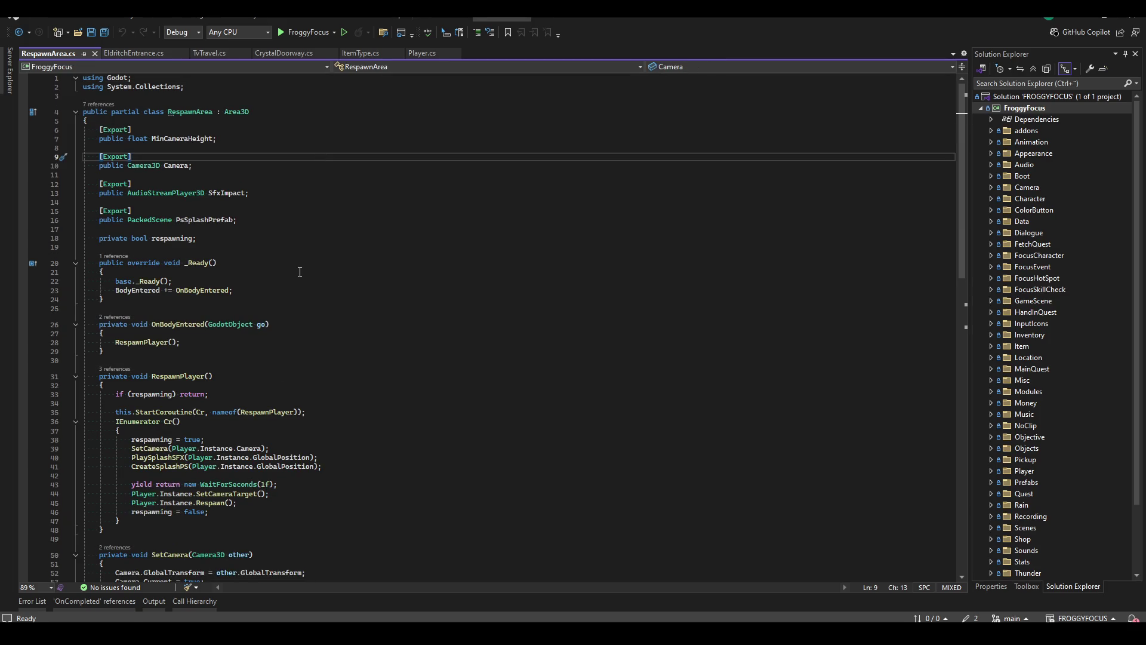
Add a _Process override after _Ready containing 'if (Player.Instance == null) return;' and save.
{"action": "scroll", "scroll_direction": "down", "scroll_amount": 3}
{"action": "scroll", "scroll_direction": "up", "scroll_amount": 3}
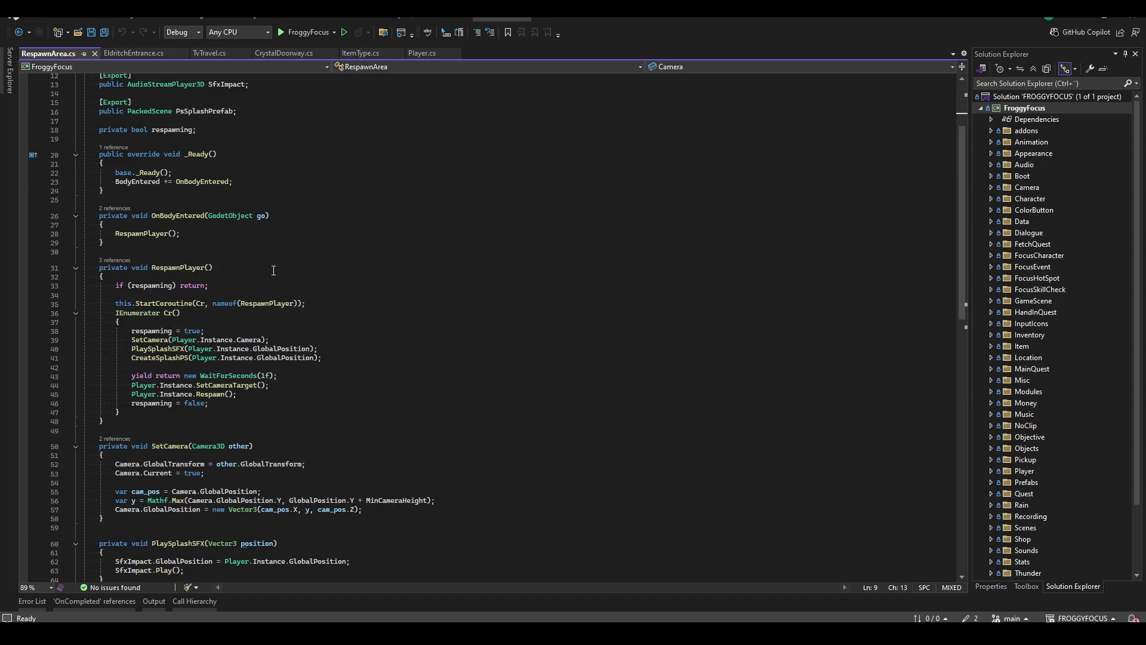
{"action": "left_click", "coordinate": [302, 191]}
{"action": "key", "text": "Return"}
{"action": "key", "text": "Return"}
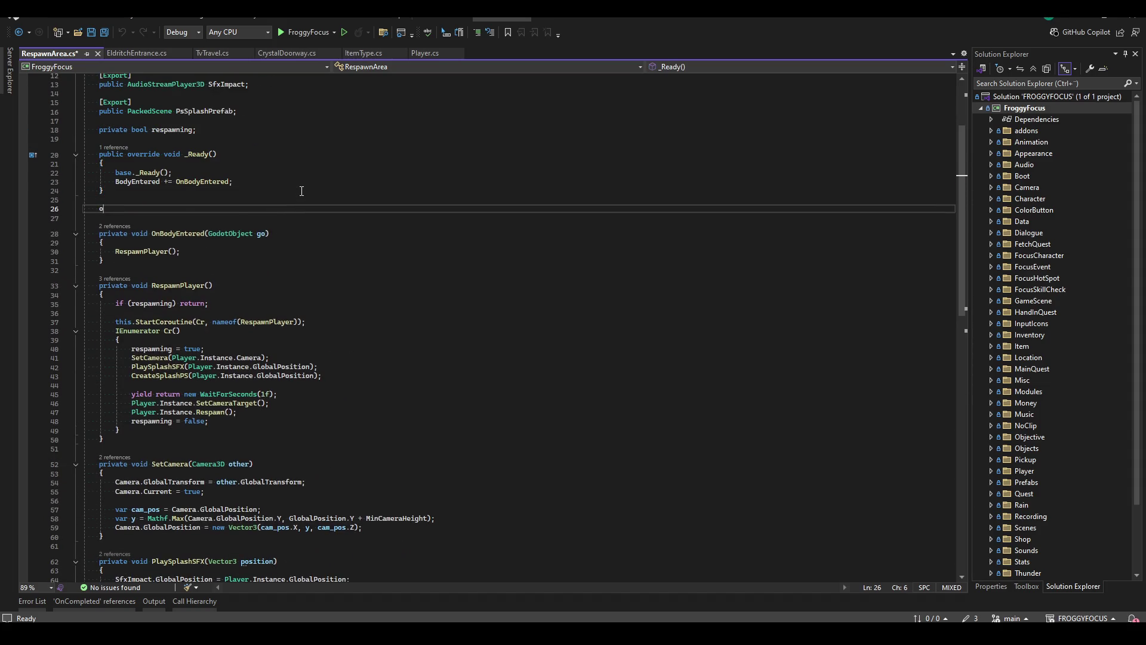
{"action": "type", "text": "override proces"}
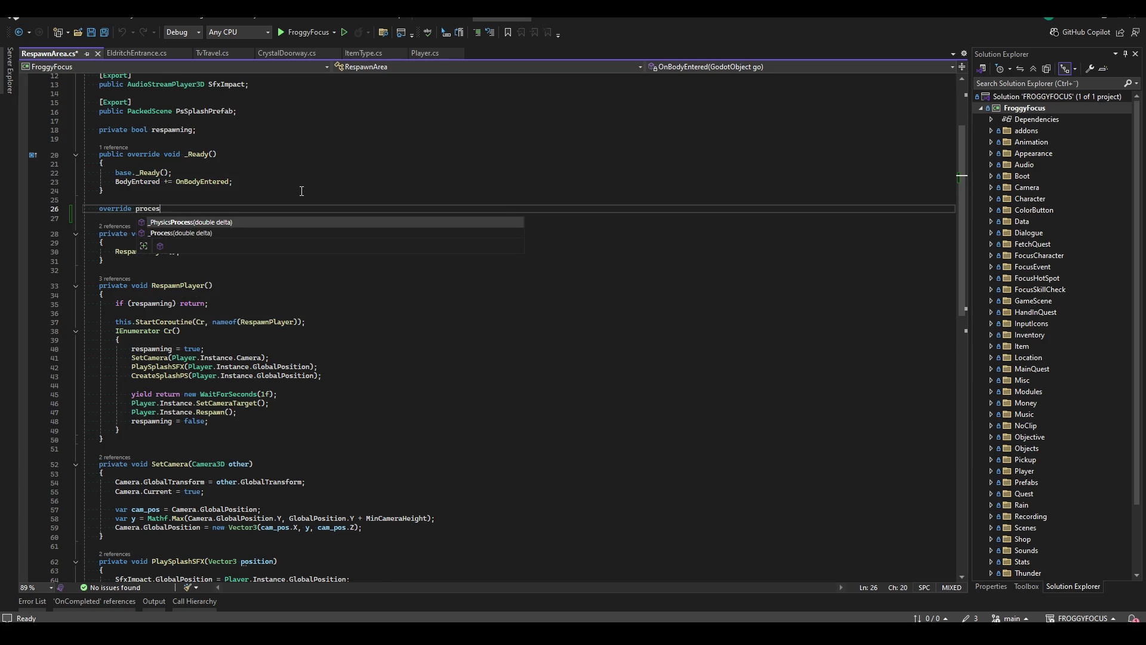
{"action": "key", "text": "Down"}
{"action": "key", "text": "Tab"}
{"action": "key", "text": "Return"}
{"action": "key", "text": "Return"}
{"action": "type", "text": "if(Player.Instance."}
{"action": "key", "text": "BackSpace"}
{"action": "type", "text": "== null) r"}
{"action": "type", "text": "eturn;"}
{"action": "key", "text": "ctrl+s"}
{"action": "key", "text": "Down"}
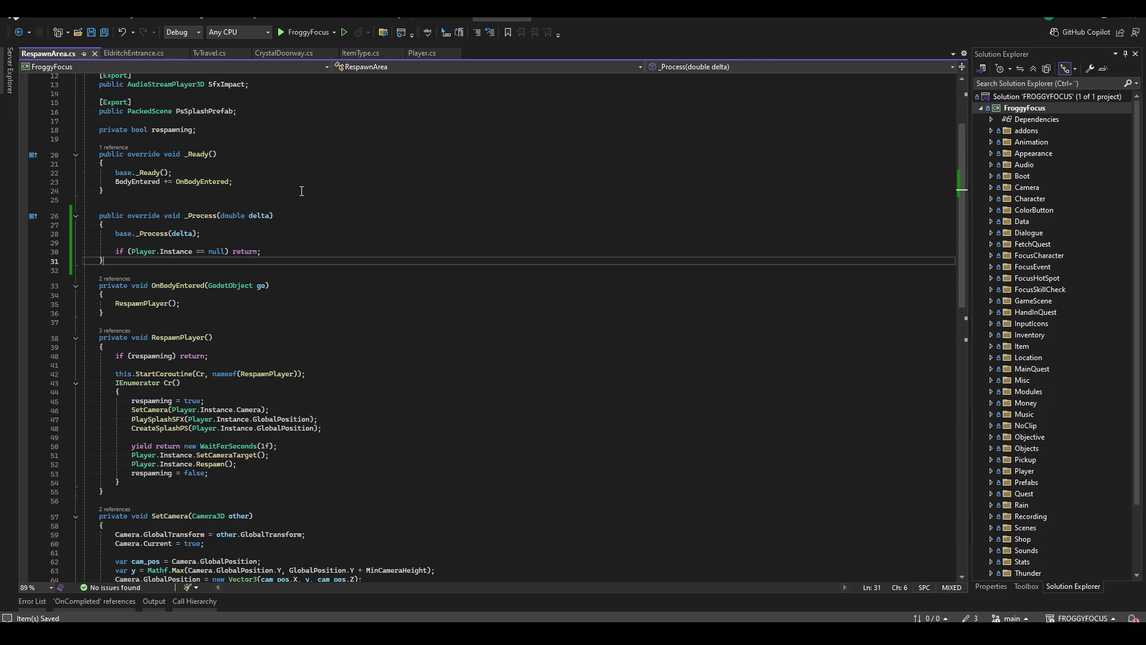
Create a new private void method with a braced body after CreateSplashPS.
{"action": "scroll", "scroll_direction": "down", "scroll_amount": 3}
{"action": "left_click", "coordinate": [157, 444]}
{"action": "key", "text": "Up"}
{"action": "key", "text": "Return"}
{"action": "key", "text": "Return"}
{"action": "type", "text": "private void "}
{"action": "type", "text": "la"}
{"action": "key", "text": "ctrl+shift+Left"}
{"action": "type", "text": "Chec"}
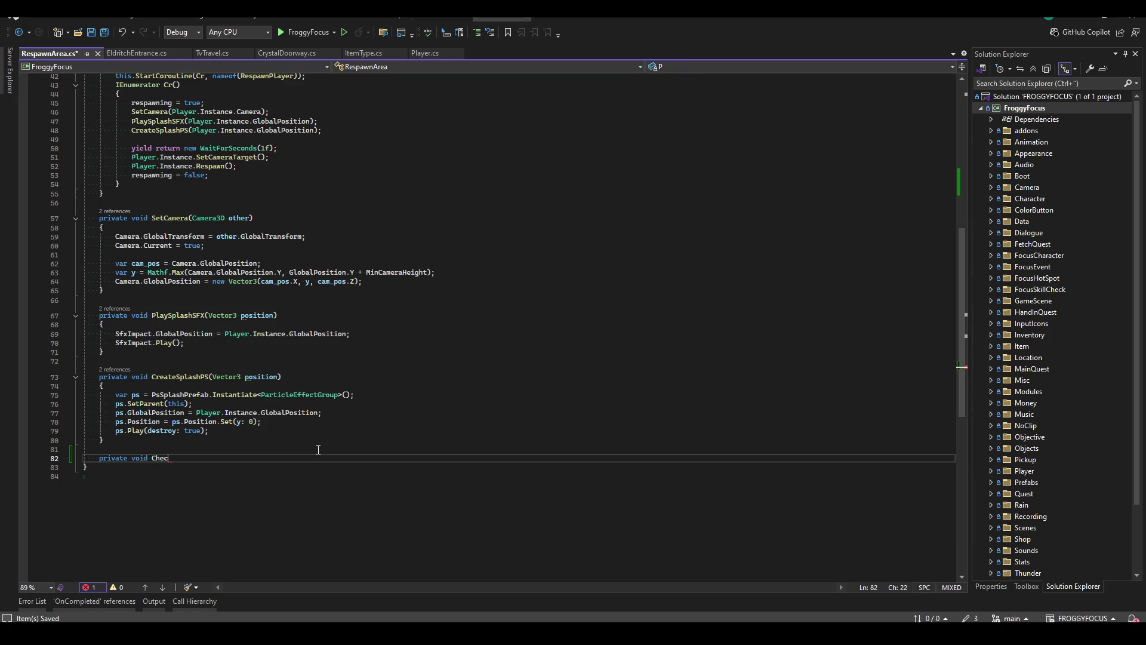
{"action": "type", "text": "yerOut"}
{"action": "type", "text": "Bounds()"}
{"action": "key", "text": "Return"}
{"action": "type", "text": "{"}
Rename the new method to RespawnPlayerOutOfBounds.
{"action": "scroll", "scroll_direction": "up", "scroll_amount": 3}
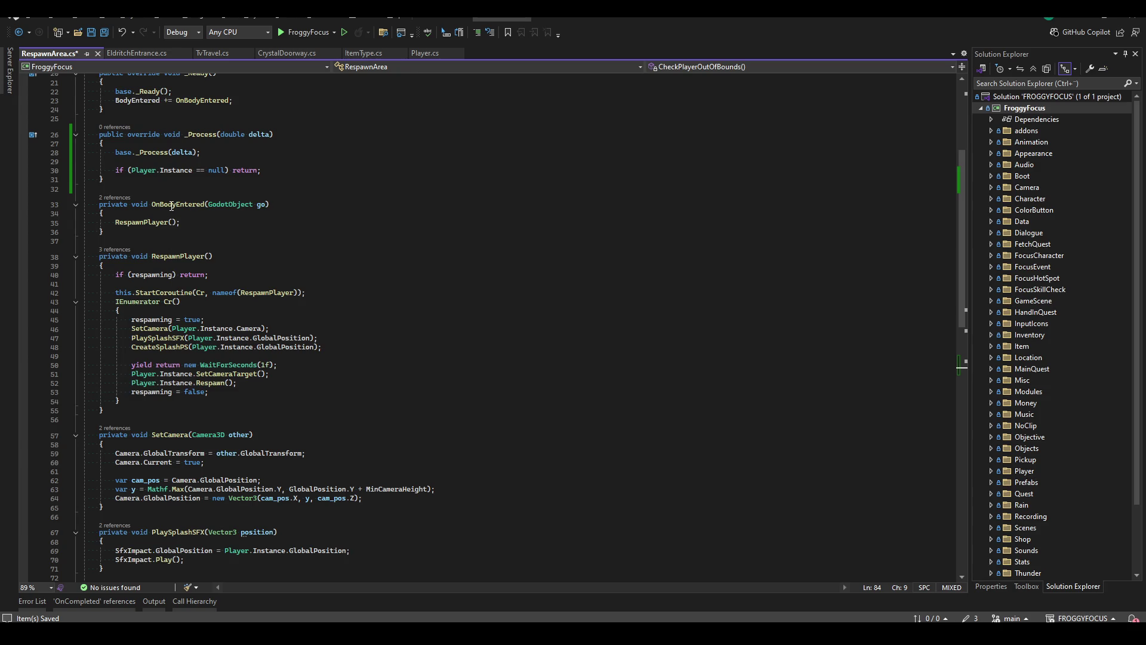
{"action": "scroll", "scroll_direction": "up", "scroll_amount": 3}
{"action": "scroll", "scroll_direction": "down", "scroll_amount": 3}
{"action": "left_click", "coordinate": [160, 438]}
{"action": "key", "text": "BackSpace"}
{"action": "type", "text": "Respawn"}
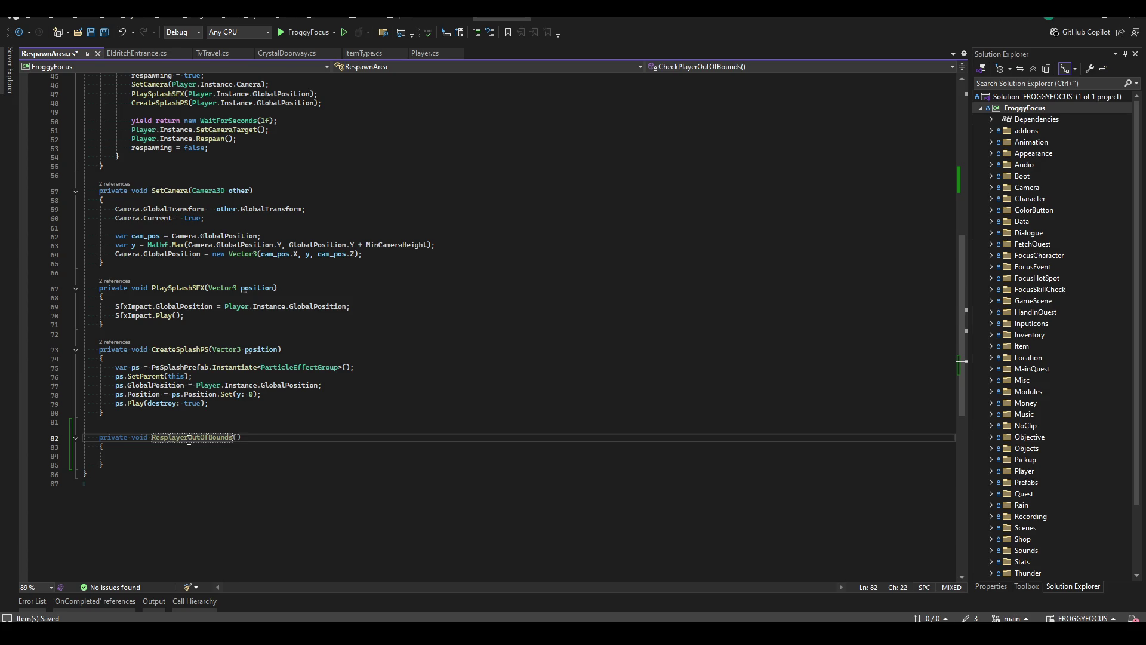
Replace _Process's null check with a call to RespawnPlayerOutOfBounds() and save.
{"action": "scroll", "scroll_direction": "up", "scroll_amount": 3}
{"action": "left_click", "coordinate": [192, 288]}
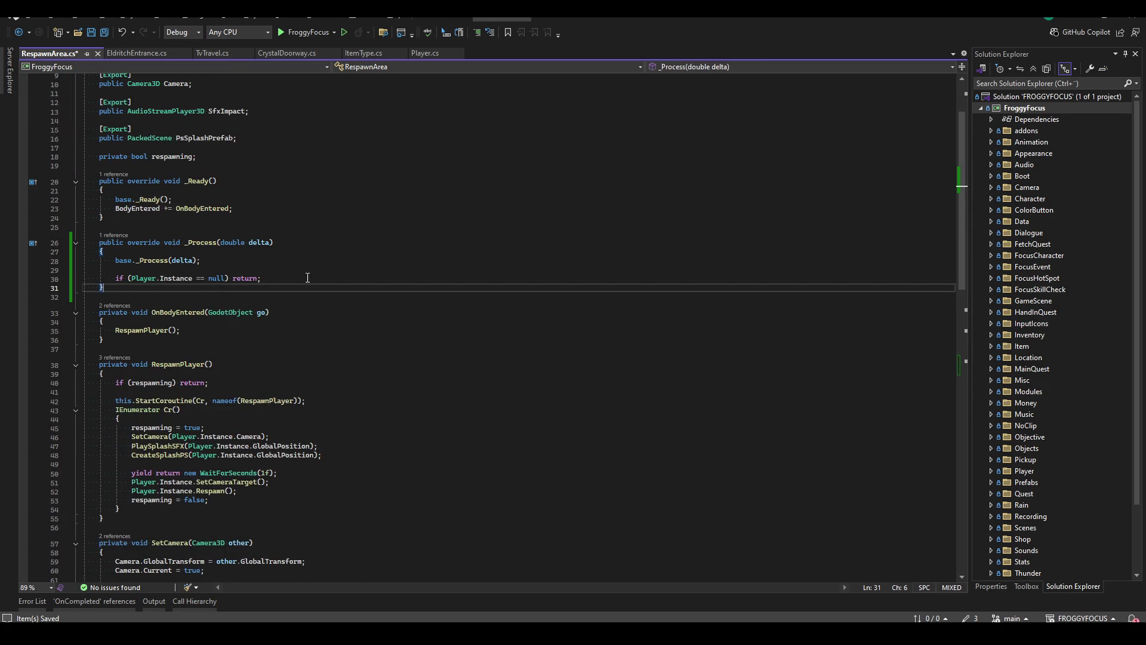
{"action": "left_click", "coordinate": [308, 277]}
{"action": "key", "text": "ctrl+x"}
{"action": "key", "text": "Up"}
{"action": "type", "text": "S"}
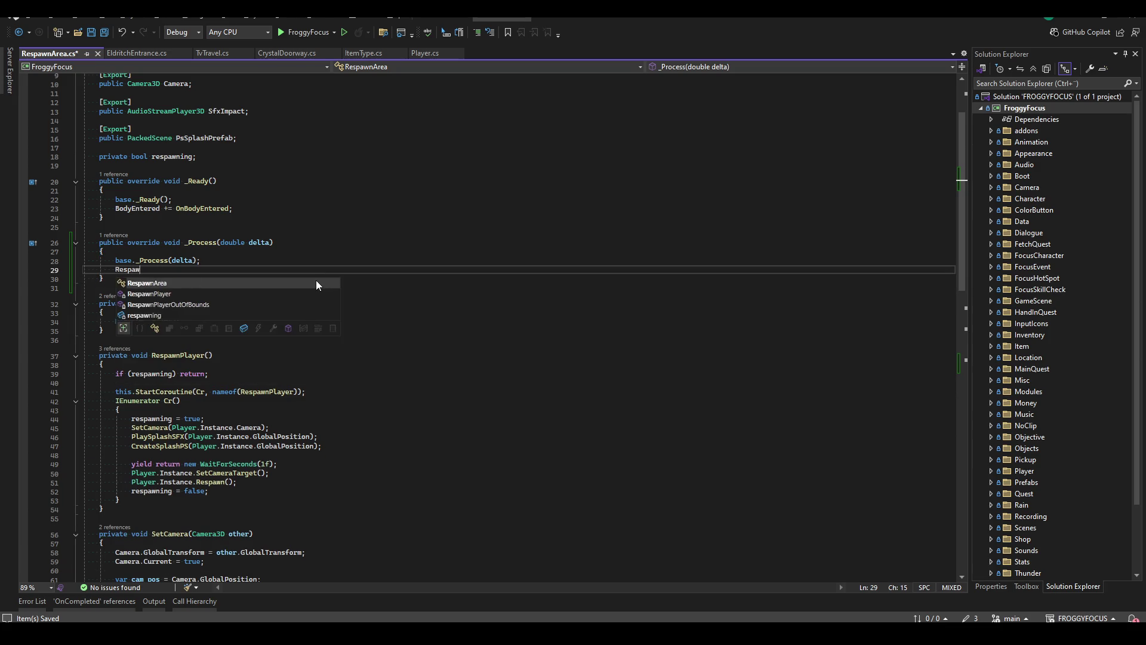
{"action": "key", "text": "BackSpace"}
{"action": "type", "text": "RespawnP"}
{"action": "key", "text": "Tab"}
{"action": "type", "text": "OutOfBounds();"}
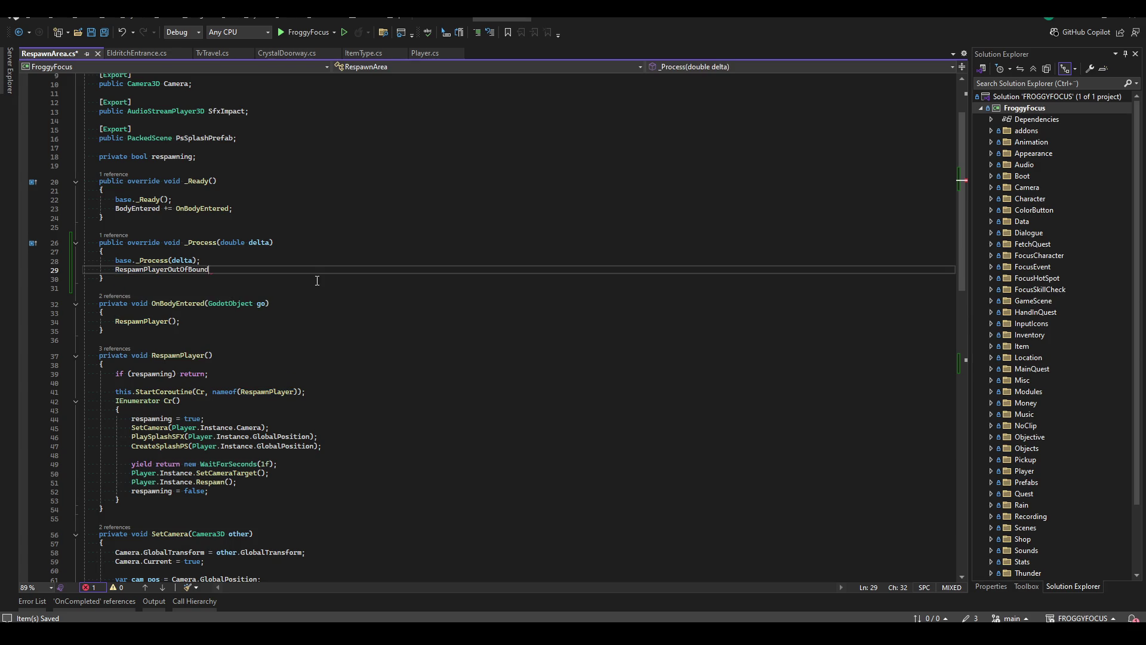
{"action": "key", "text": "ctrl+s"}
Add 'if (Player.Instance == null) return;' at the top of RespawnPlayerOutOfBounds and save.
{"action": "key", "text": "ctrl+period"}
{"action": "key", "text": "Return"}
{"action": "type", "text": "if (Player.Instance == null) return;"}
{"action": "key", "text": "Return"}
{"action": "key", "text": "ctrl+s"}
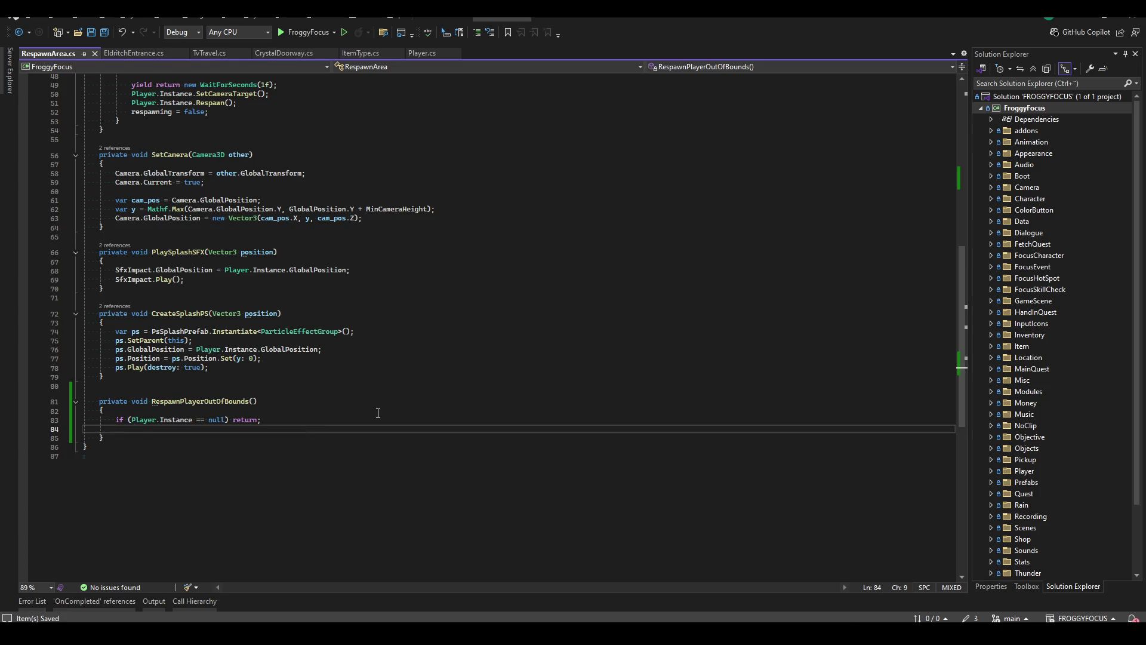
Call RespawnPlayer() when Player.Instance.GlobalPosition.Y < GlobalPosition.Y - 100.
{"action": "type", "text": "if(Player.Instance.gl"}
{"action": "type", "text": "obalpo"}
{"action": "key", "text": "Tab"}
{"action": "type", "text": ".Y"}
{"action": "type", "text": " <"}
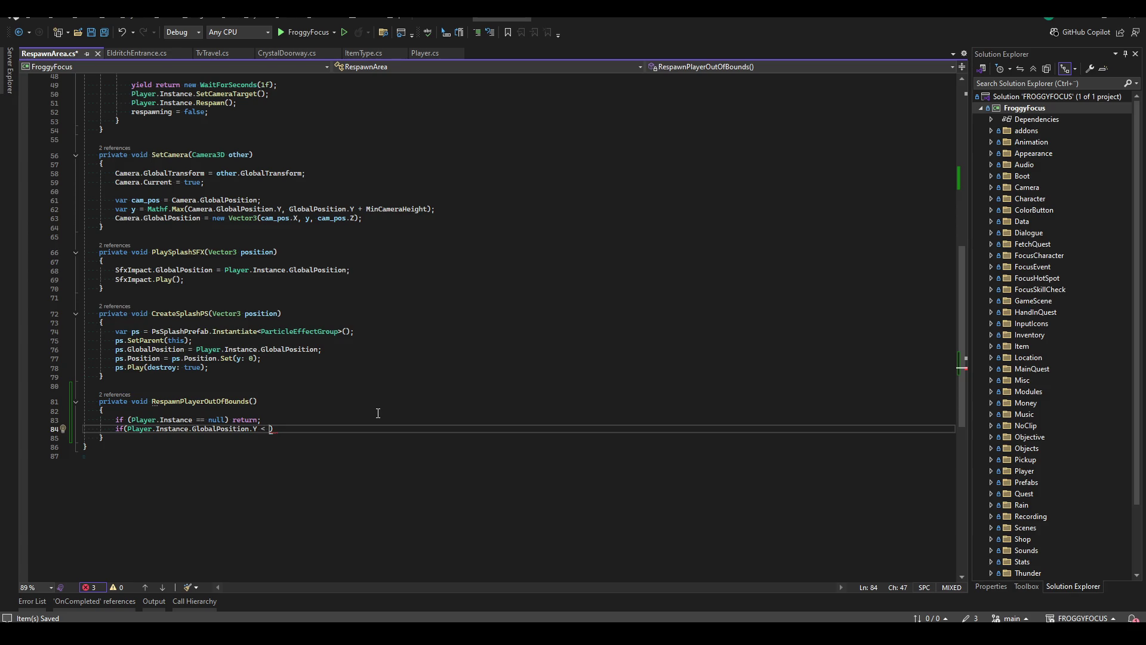
{"action": "type", "text": "GlobalPosition.Y"}
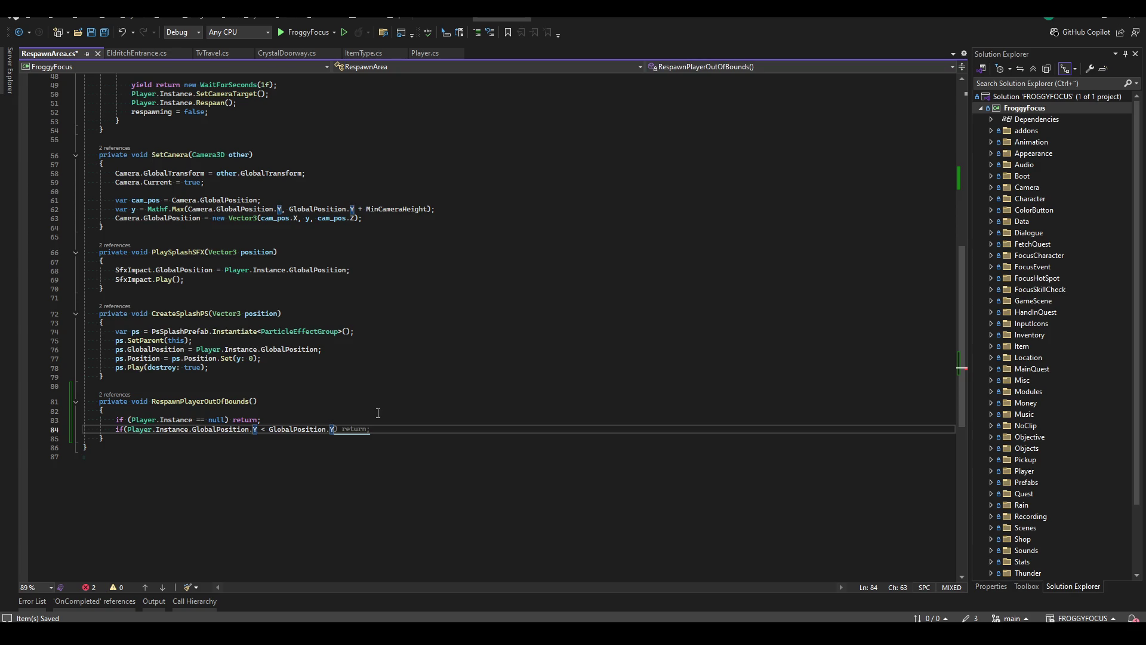
{"action": "type", "text": " - 100"}
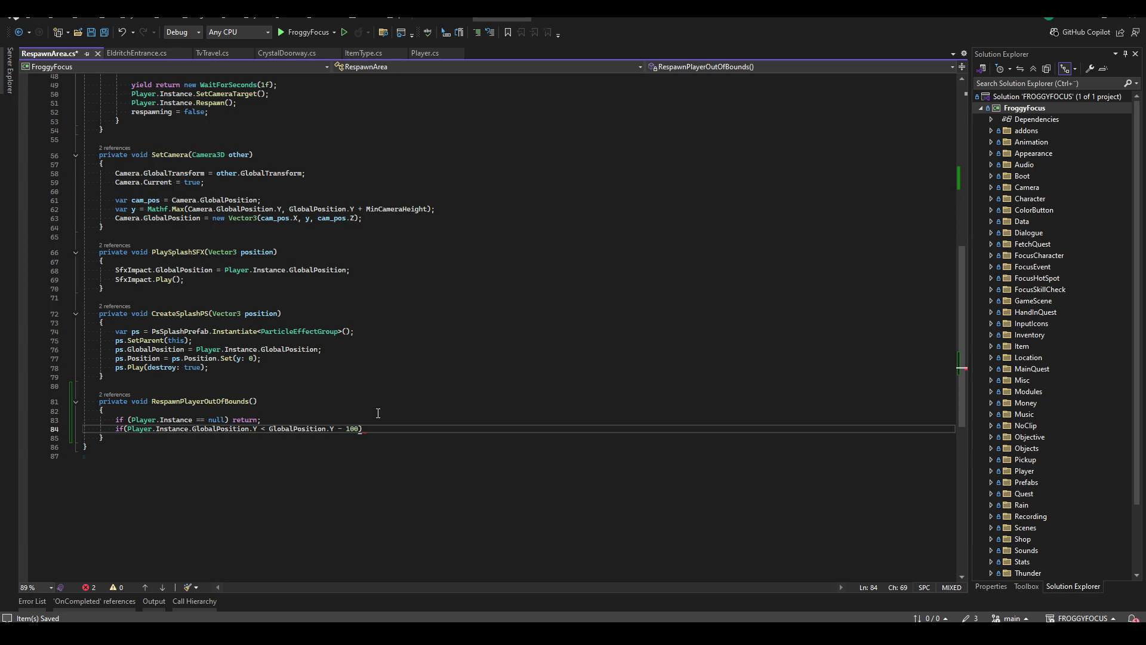
{"action": "type", "text": ")"}
{"action": "key", "text": "Return"}
{"action": "type", "text": "{"}
{"action": "type", "text": "RespawnPlayer();"}
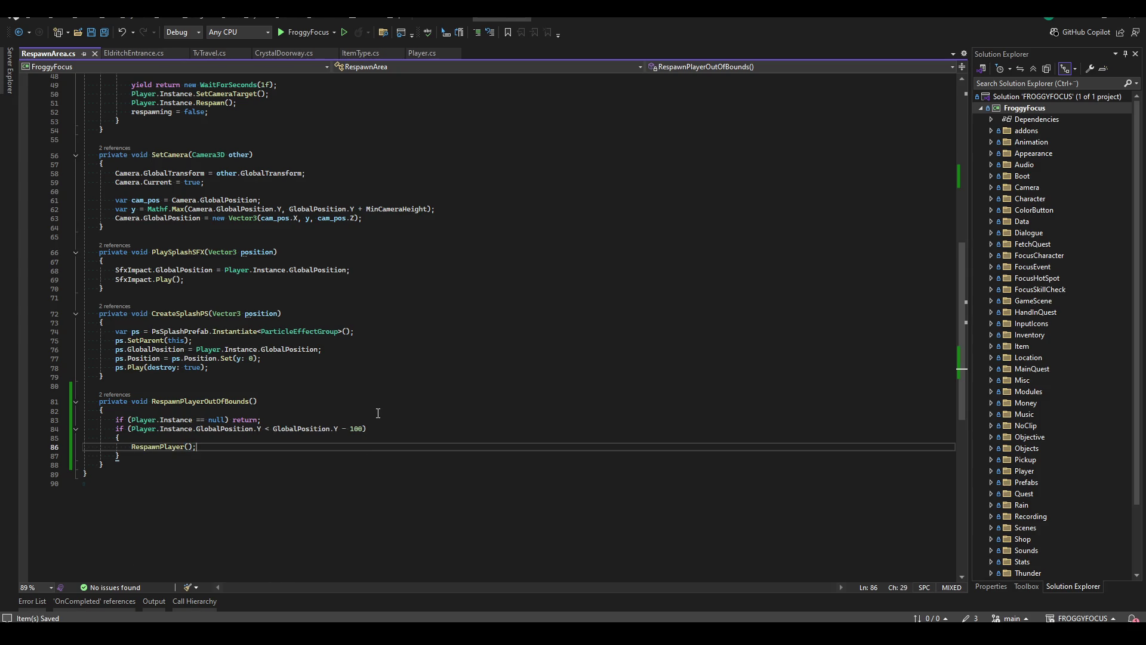
Build the FroggyFocus project with Ctrl+Shift+B to check for errors.
{"action": "left_click", "coordinate": [517, 395]}
{"action": "left_click", "coordinate": [563, 369]}
{"action": "key", "text": "ctrl+shift+b"}
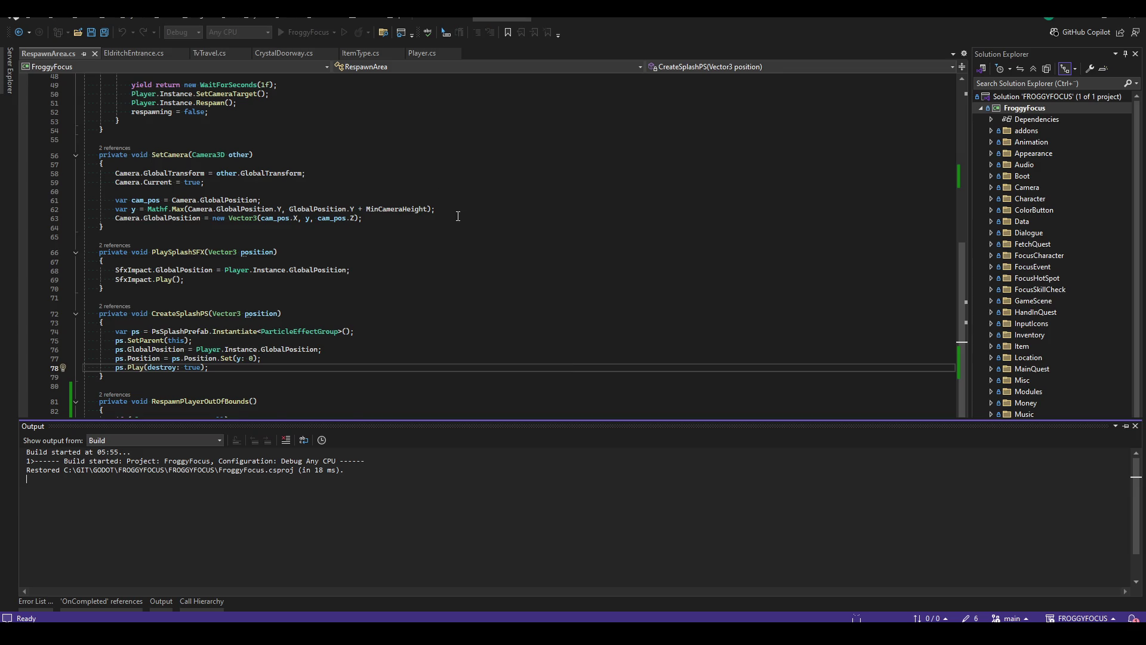
Add 'if (respawning) return;' under the player null check and save.
{"action": "key", "text": "ctrl+minus"}
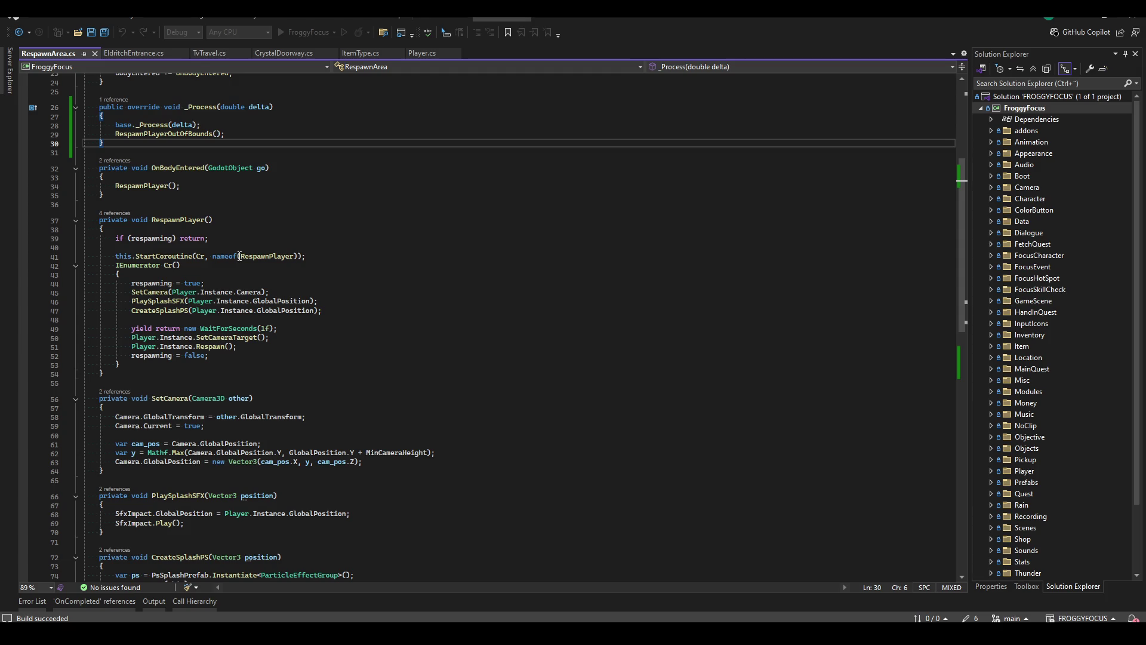
{"action": "scroll", "scroll_direction": "down", "scroll_amount": 3}
{"action": "left_click", "coordinate": [310, 447]}
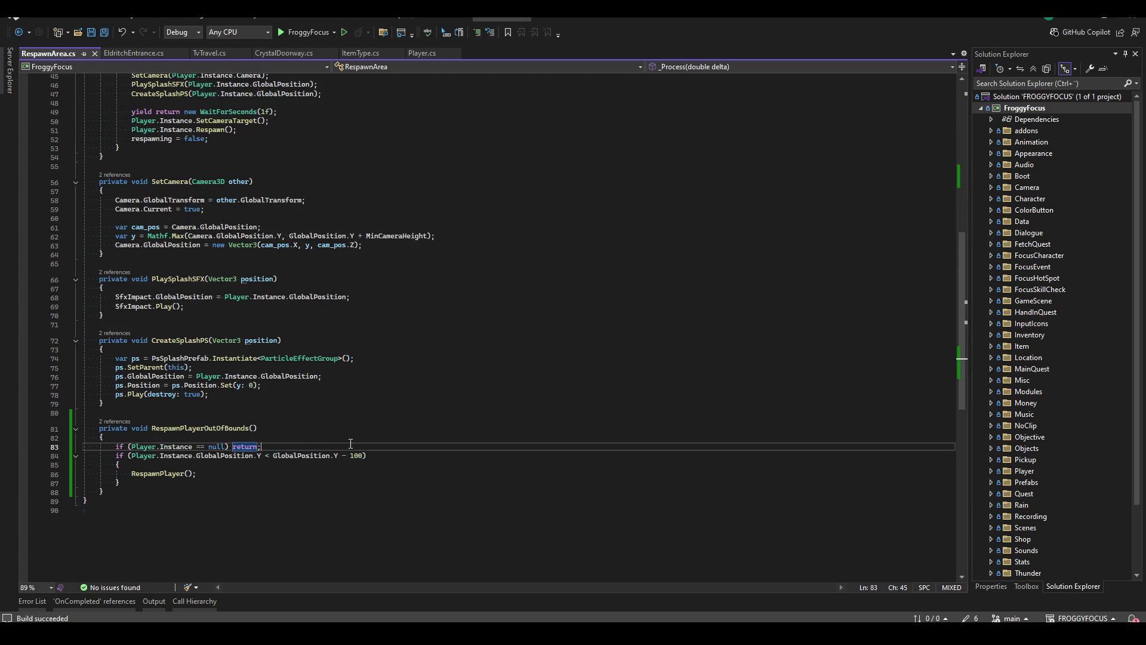
{"action": "key", "text": "Return"}
{"action": "type", "text": "if(respaw"}
{"action": "key", "text": "Tab"}
{"action": "type", "text": ") return"}
{"action": "type", "text": ";"}
{"action": "key", "text": "ctrl+s"}
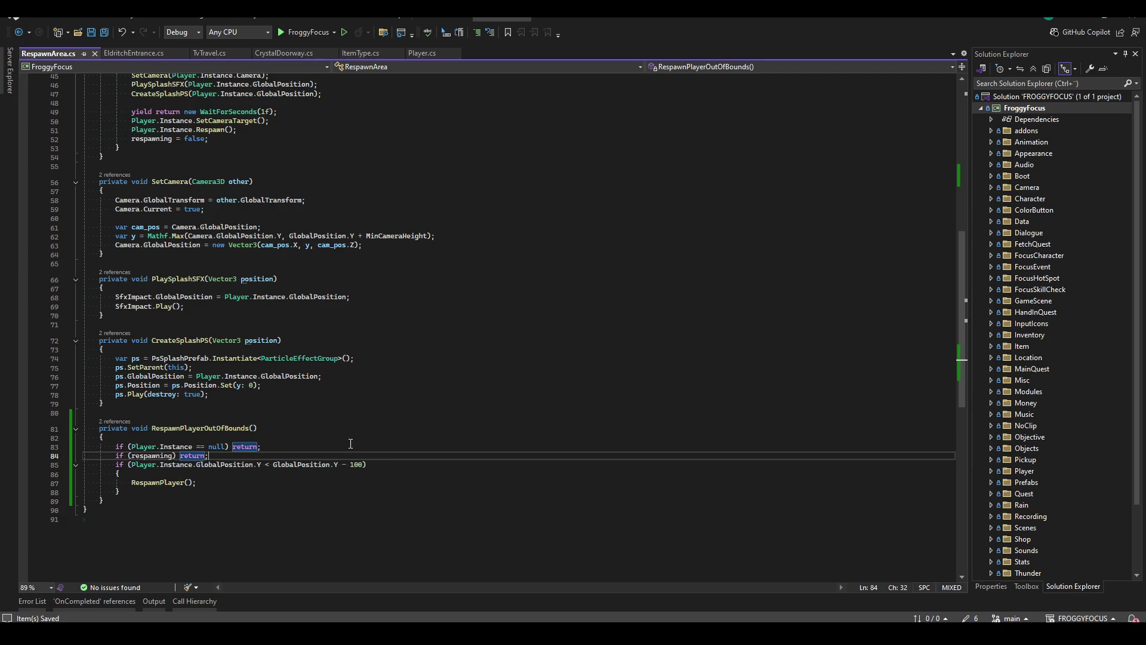
Rebuild the project, close the build output, and return to Godot.
{"action": "left_click", "coordinate": [553, 266]}
{"action": "key", "text": "ctrl+shift+b"}
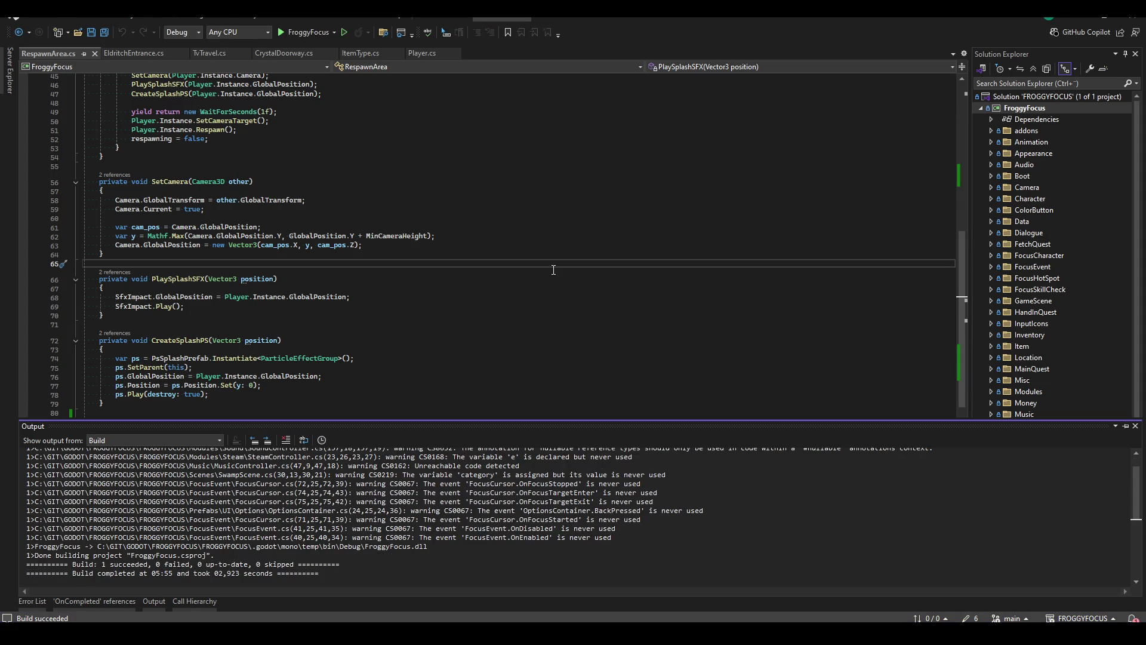
{"action": "left_click", "coordinate": [522, 242]}
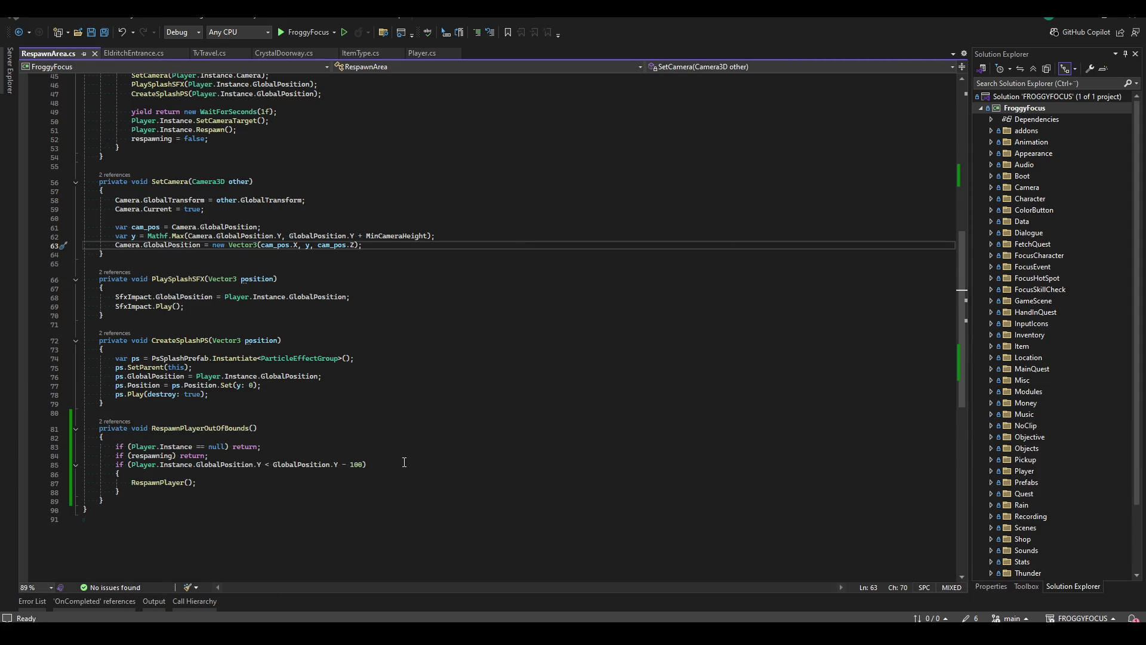
{"action": "left_click", "coordinate": [393, 369]}
{"action": "key", "text": "alt+Tab"}
Run the project, continue the saved game, and start NOCLIP from the debug menu.
{"action": "left_click", "coordinate": [958, 35]}
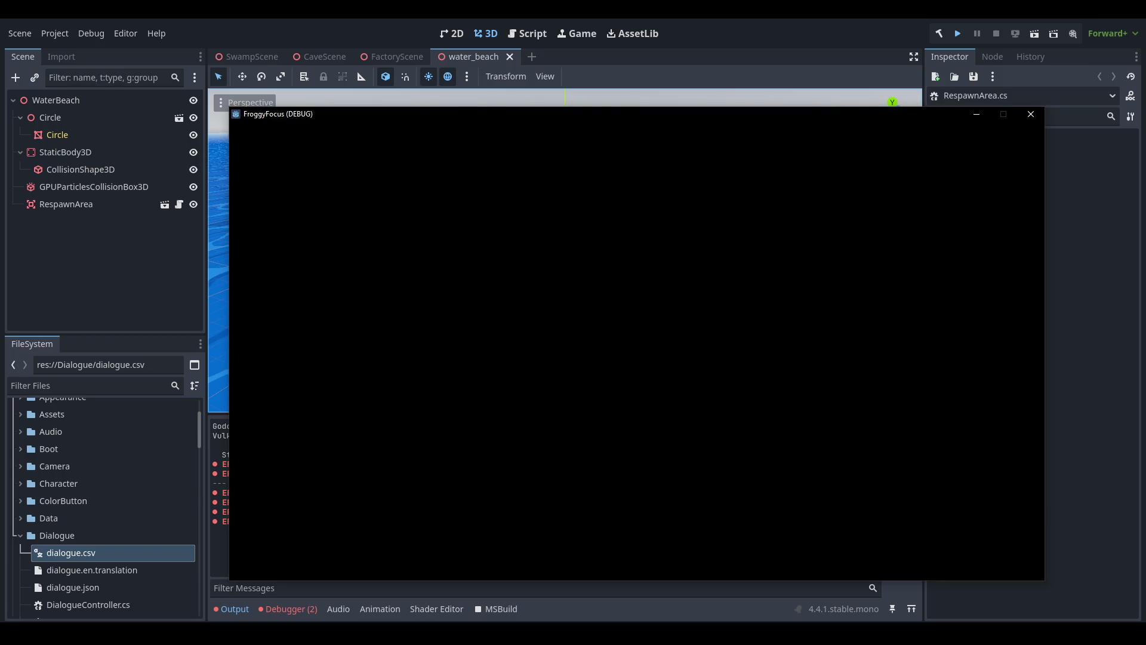
{"action": "left_click", "coordinate": [540, 403]}
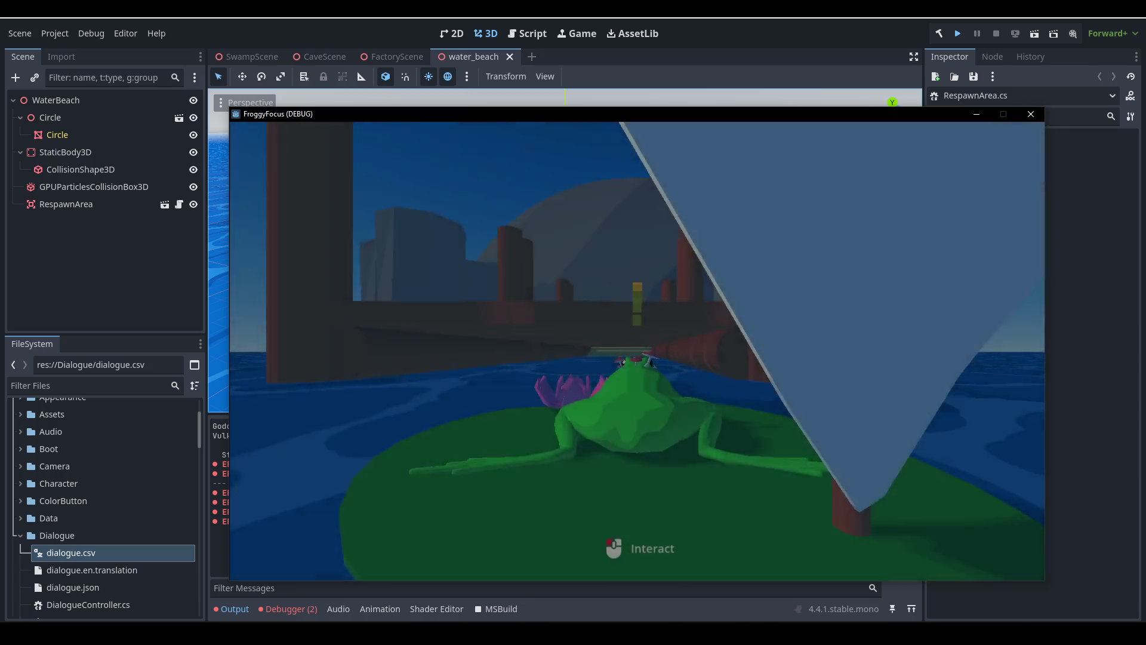
{"action": "key", "text": "F1"}
{"action": "left_click", "coordinate": [499, 380]}
{"action": "left_click", "coordinate": [455, 397]}
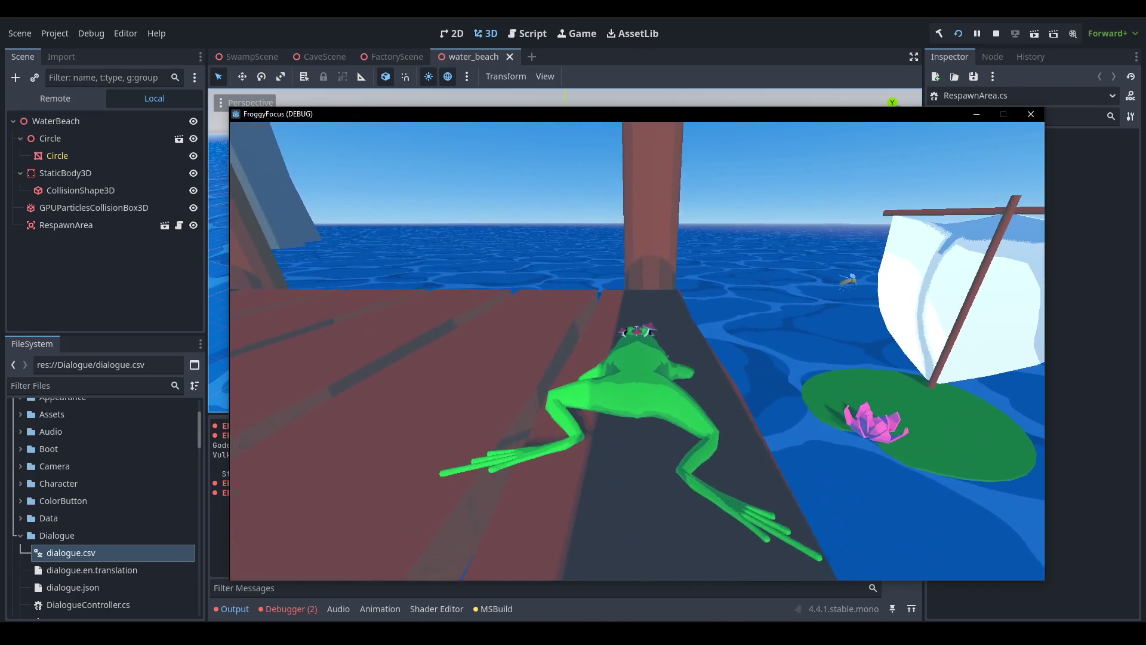
Stop the running game and return to Visual Studio.
{"action": "key", "text": "F1"}
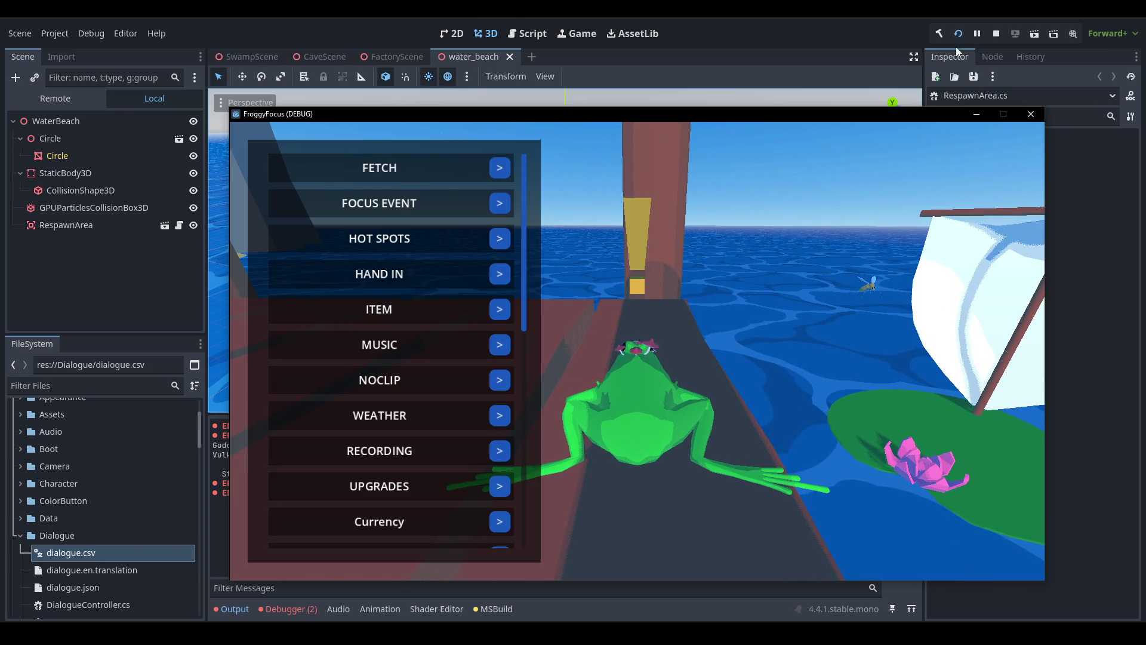
{"action": "left_click", "coordinate": [996, 34]}
{"action": "key", "text": "alt+Tab"}
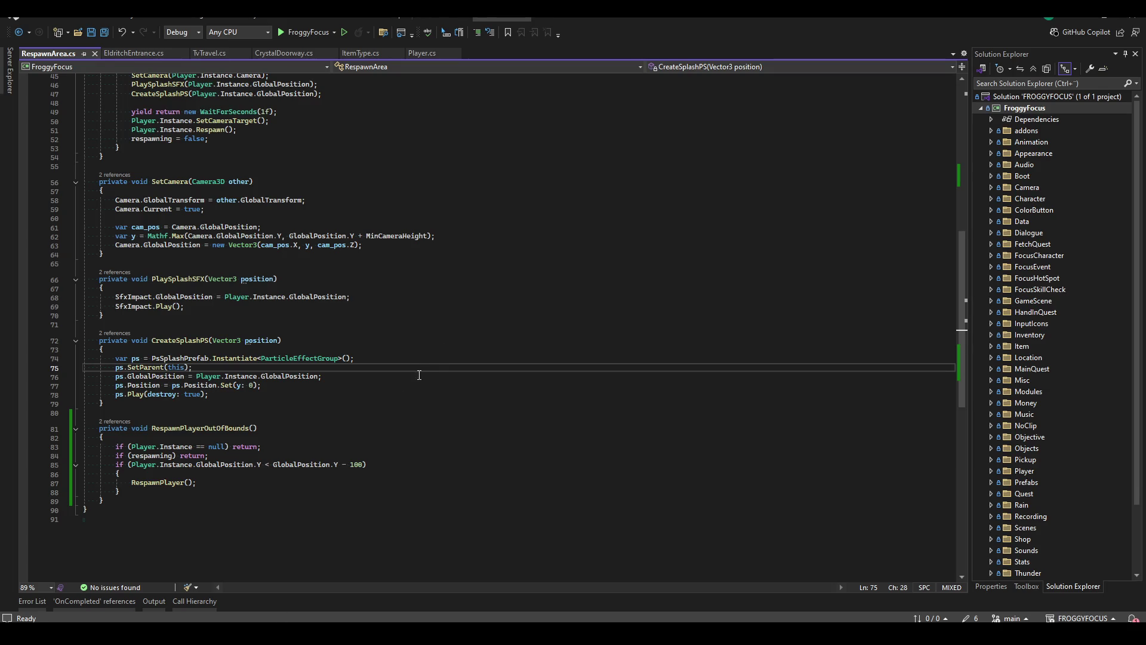
Find RespawnPlayerOutOfBounds in RespawnArea.cs and start a Ctrl+R rename, deleting the 'Respawn' prefix.
{"action": "left_click", "coordinate": [430, 310]}
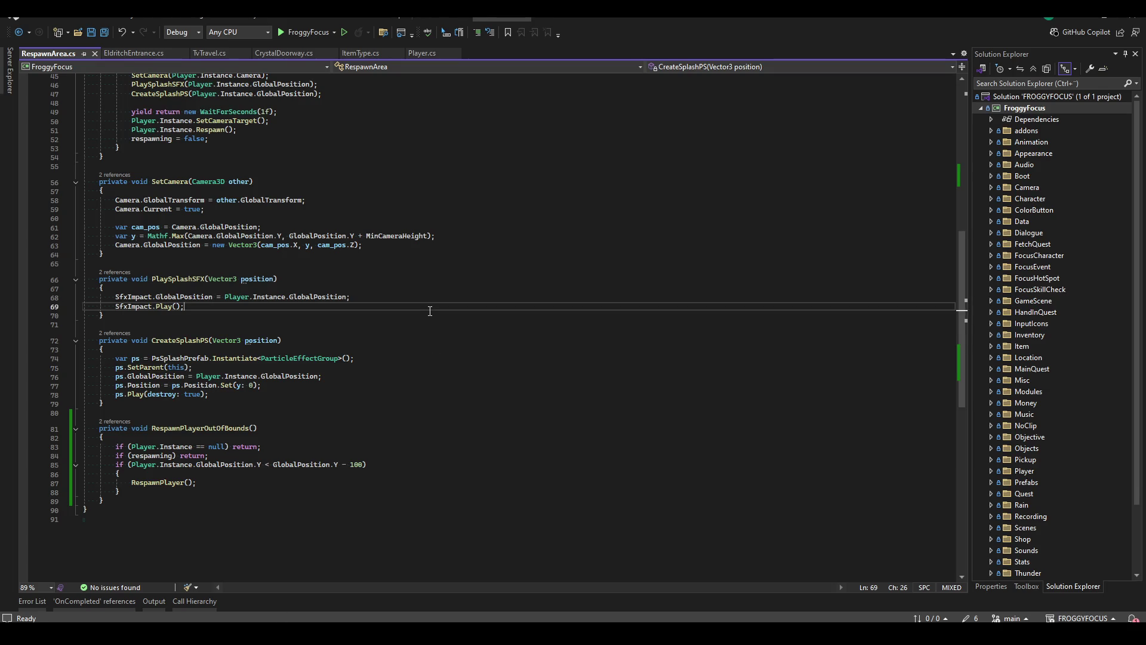
{"action": "scroll", "scroll_direction": "up", "scroll_amount": 3}
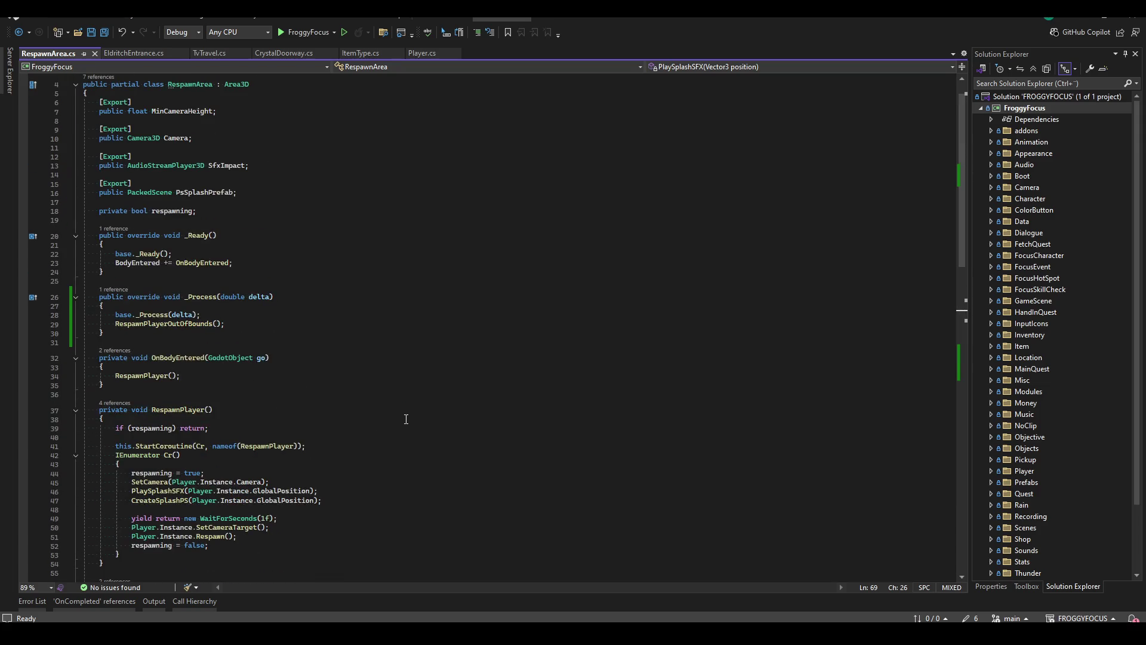
{"action": "scroll", "scroll_direction": "down", "scroll_amount": 3}
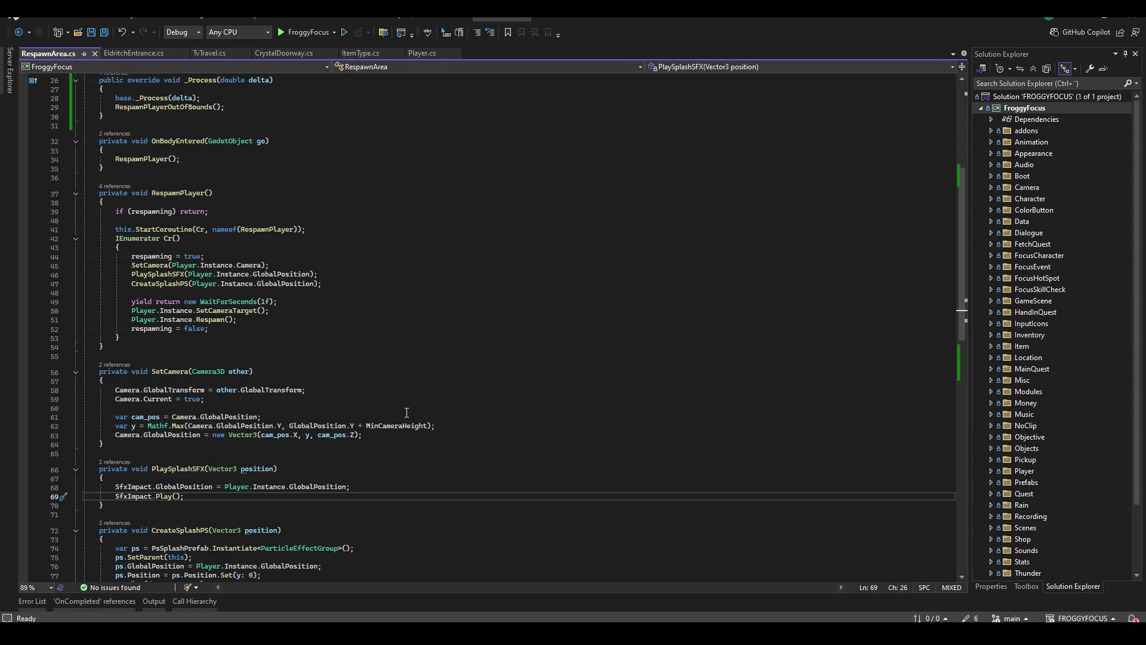
{"action": "scroll", "scroll_direction": "down", "scroll_amount": 3}
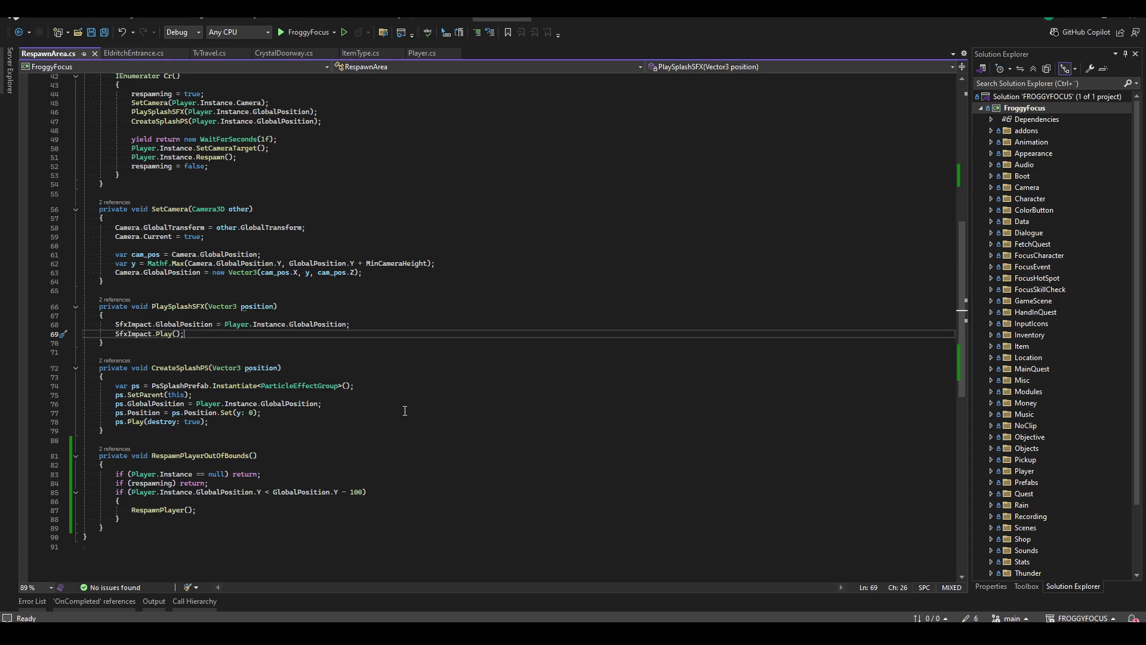
{"action": "scroll", "scroll_direction": "up", "scroll_amount": 3}
{"action": "left_click", "coordinate": [127, 317]}
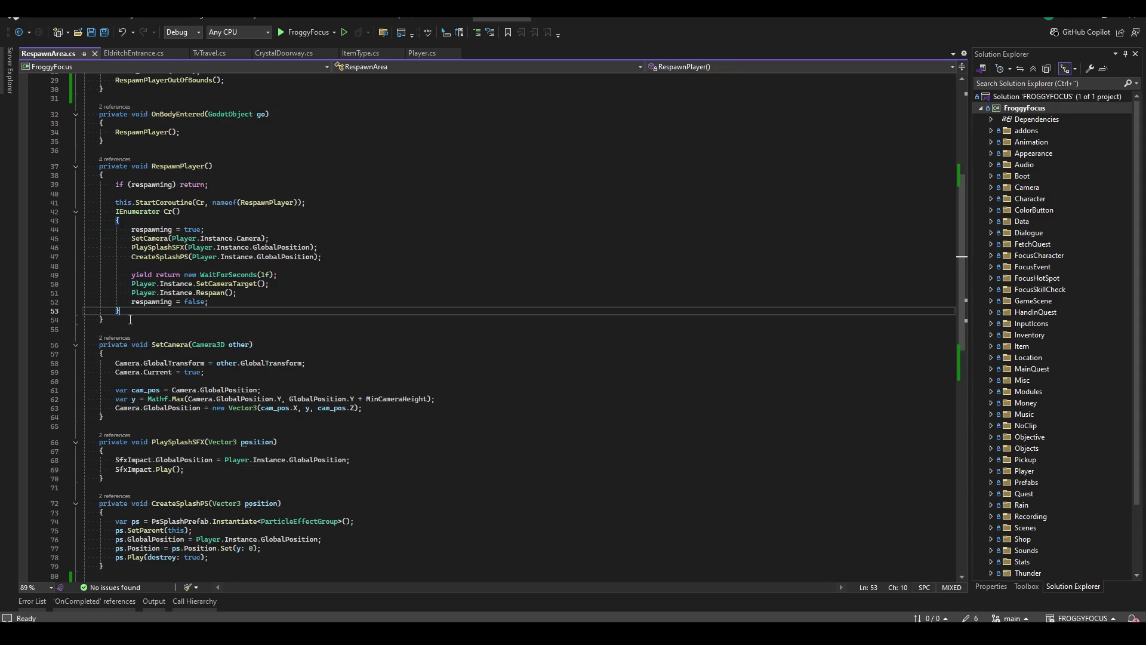
{"action": "scroll", "scroll_direction": "down", "scroll_amount": 3}
{"action": "left_click", "coordinate": [160, 428]}
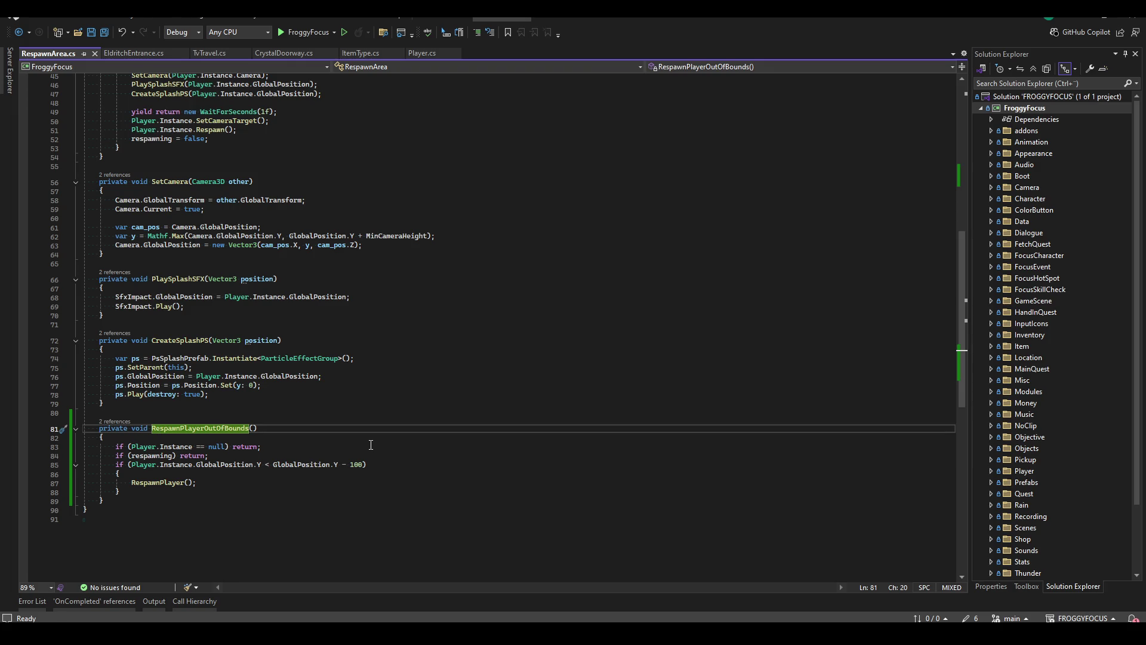
{"action": "key", "text": "ctrl+r"}
{"action": "key", "text": "ctrl+r"}
{"action": "key", "text": "BackSpace"}
{"action": "key", "text": "BackSpace"}
{"action": "key", "text": "BackSpace"}
Confirm the CheckPlayerOutOfBounds rename and add an empty private RespawnPlayerOutOfBounds() method below RespawnPlayer.
{"action": "type", "text": "CheckPlayerOutOfBounds"}
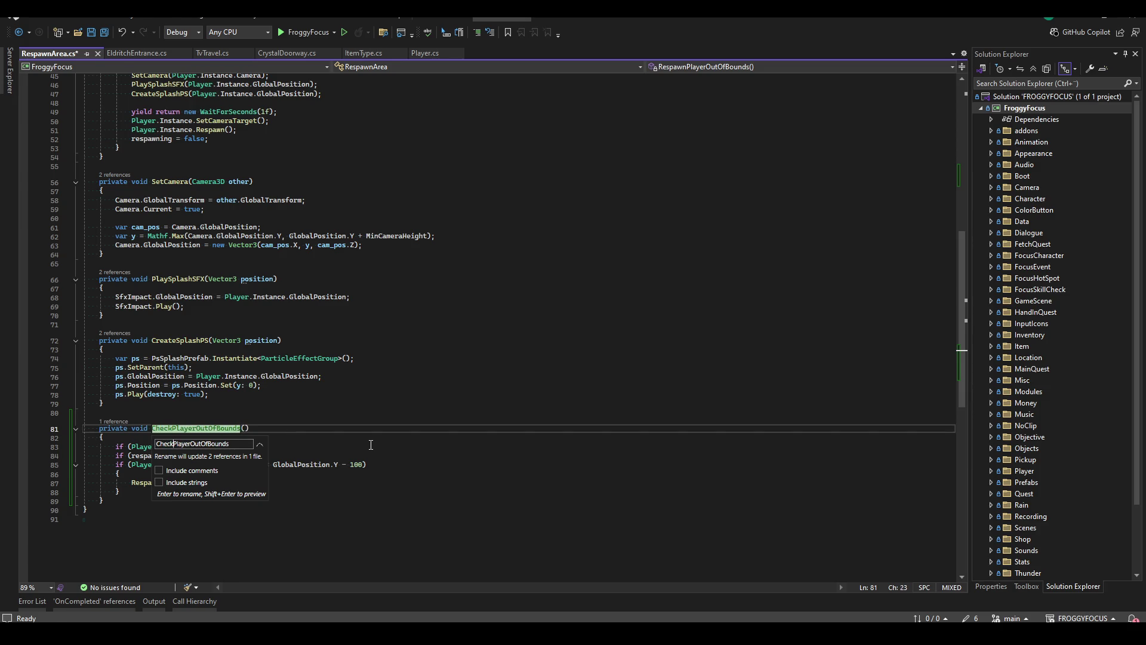
{"action": "key", "text": "Return"}
{"action": "scroll", "scroll_direction": "up", "scroll_amount": 3}
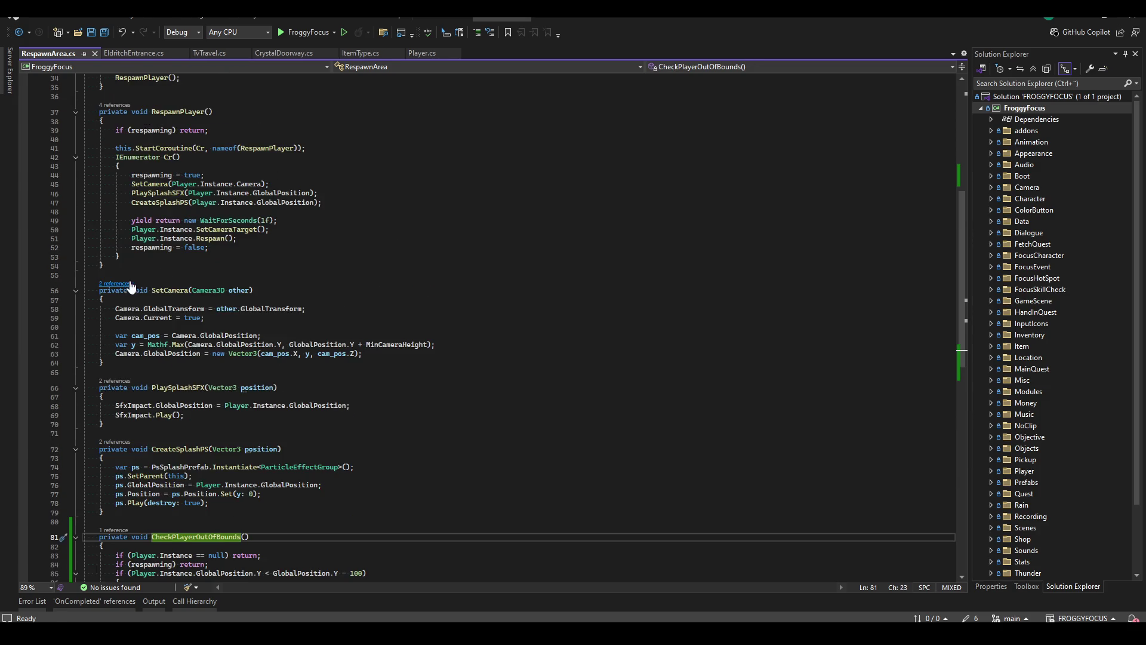
{"action": "left_click", "coordinate": [197, 257]}
{"action": "left_click", "coordinate": [202, 274]}
{"action": "key", "text": "Return"}
{"action": "key", "text": "Return"}
{"action": "key", "text": "Up"}
{"action": "type", "text": "private void Re"}
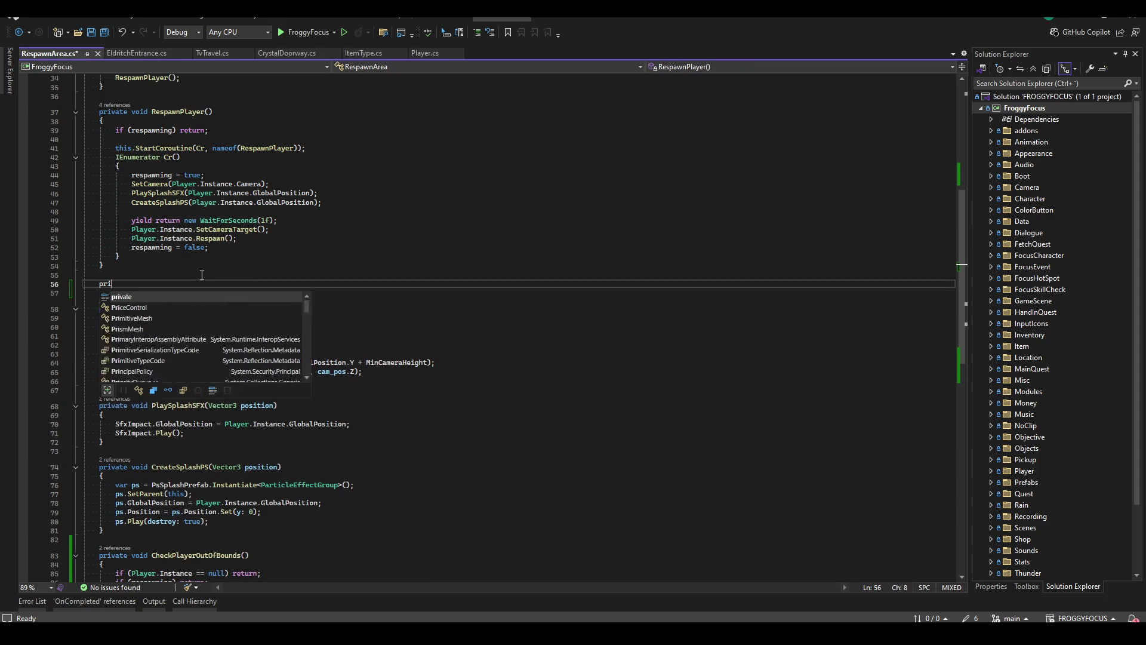
{"action": "type", "text": "spawnPlayerOut"}
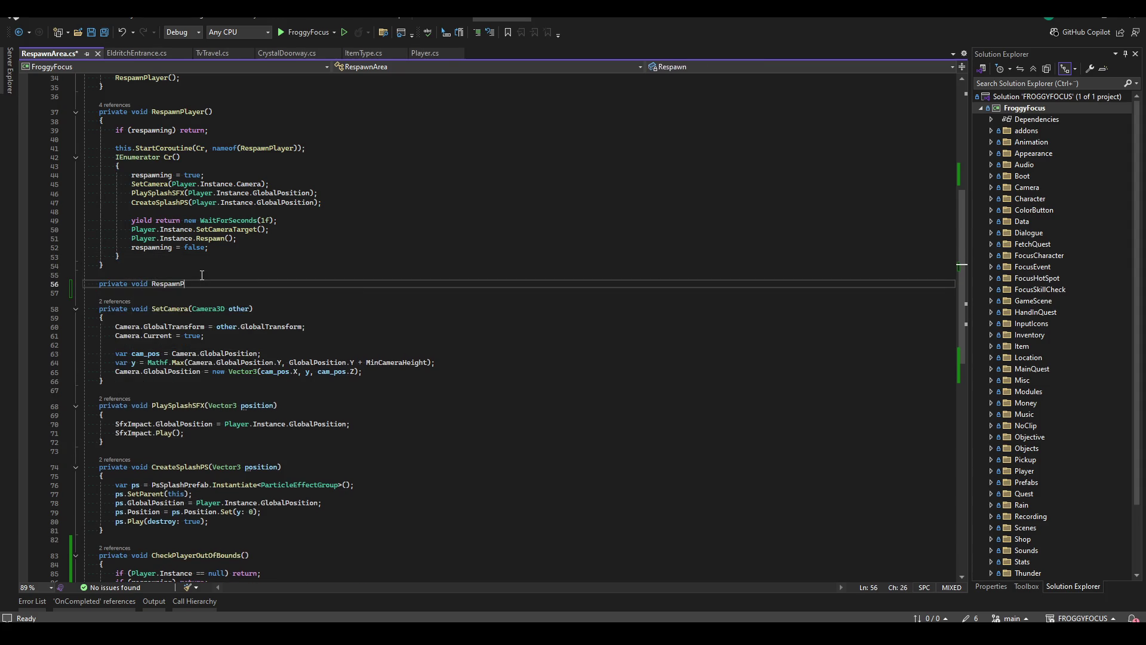
{"action": "type", "text": "OfBounds()"}
{"action": "key", "text": "Return"}
{"action": "type", "text": "{"}
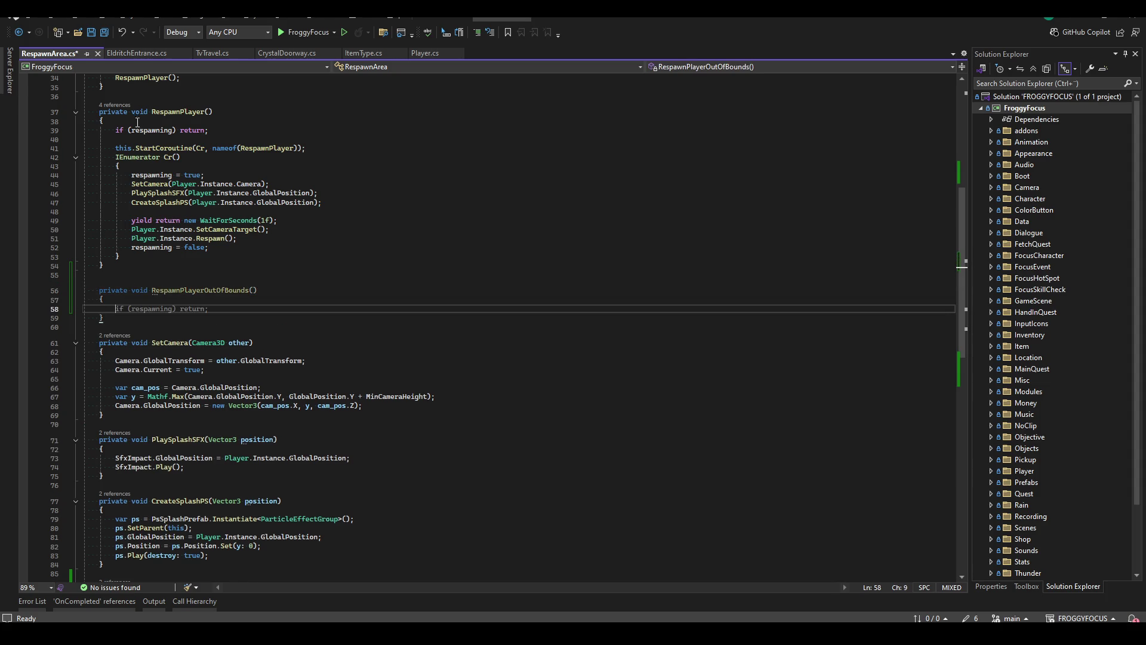
Copy RespawnPlayer's body into RespawnPlayerOutOfBounds and save the file.
{"action": "left_click_drag", "start_coordinate": [115, 130], "coordinate": [209, 261]}
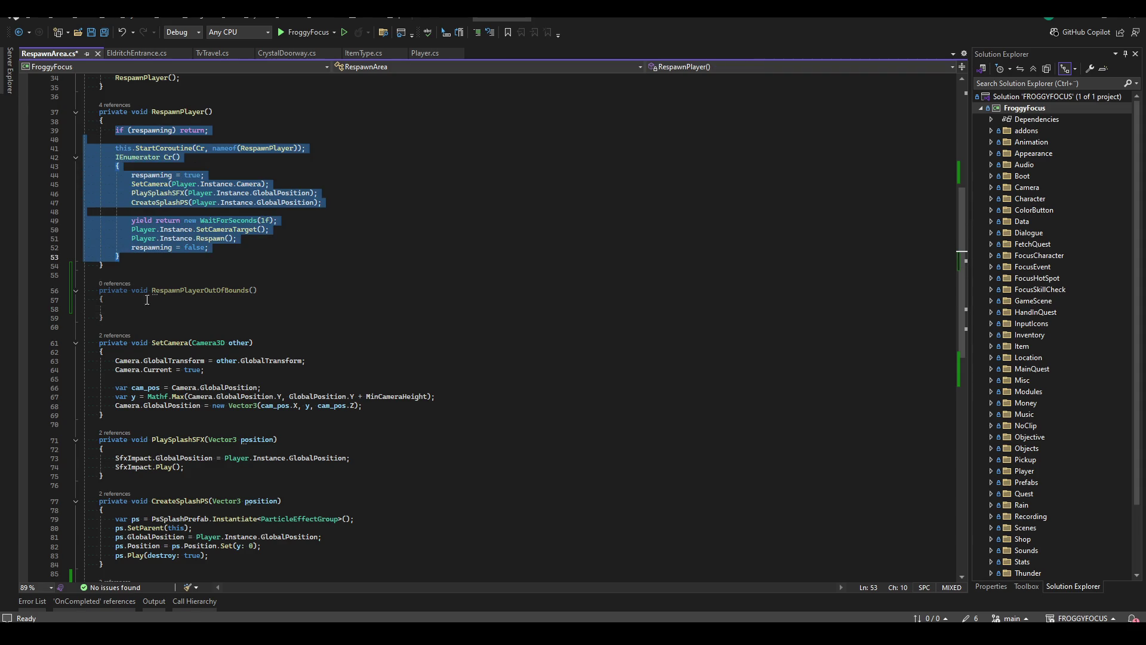
{"action": "key", "text": "ctrl+c"}
{"action": "left_click", "coordinate": [147, 309]}
{"action": "key", "text": "ctrl+v"}
{"action": "key", "text": "ctrl+s"}
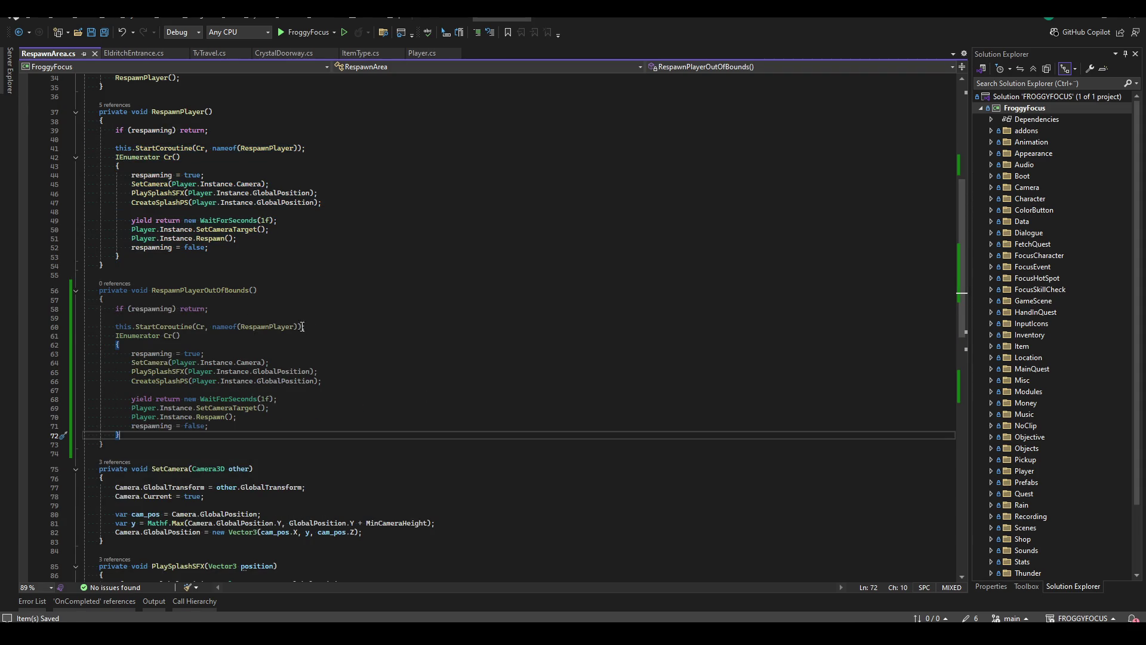
Delete the SetCamera, PlaySplashSFX and CreateSplashPS lines from the copied coroutine.
{"action": "left_click", "coordinate": [301, 363]}
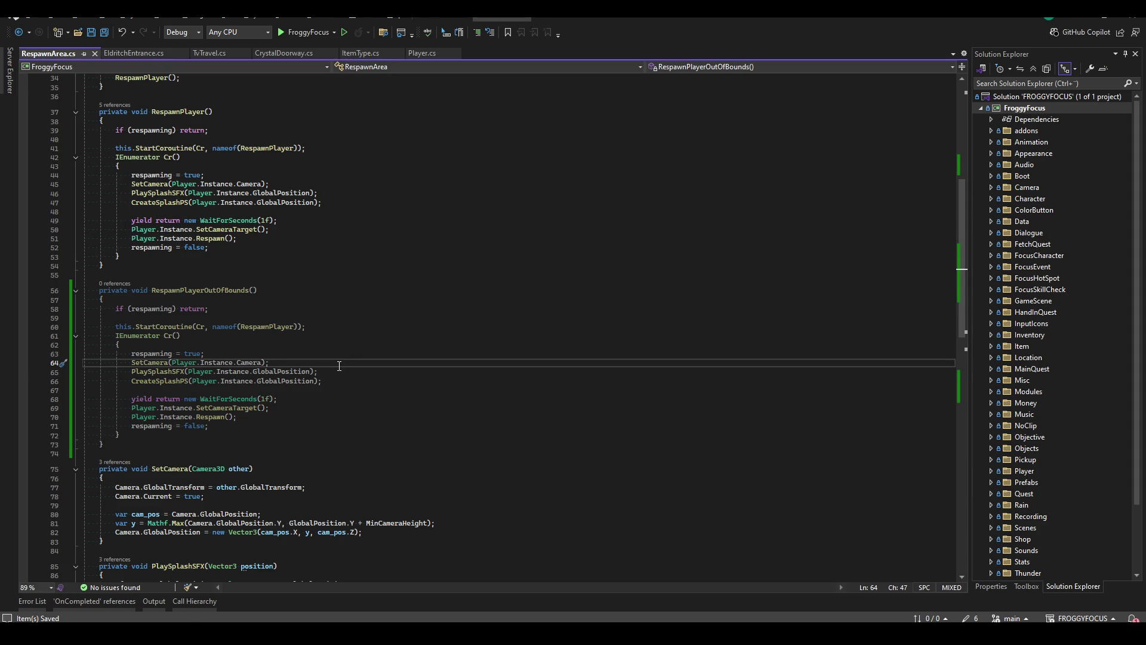
{"action": "key", "text": "ctrl+shift+l"}
{"action": "key", "text": "ctrl+shift+l"}
{"action": "key", "text": "ctrl+shift+l"}
{"action": "left_click", "coordinate": [314, 372]}
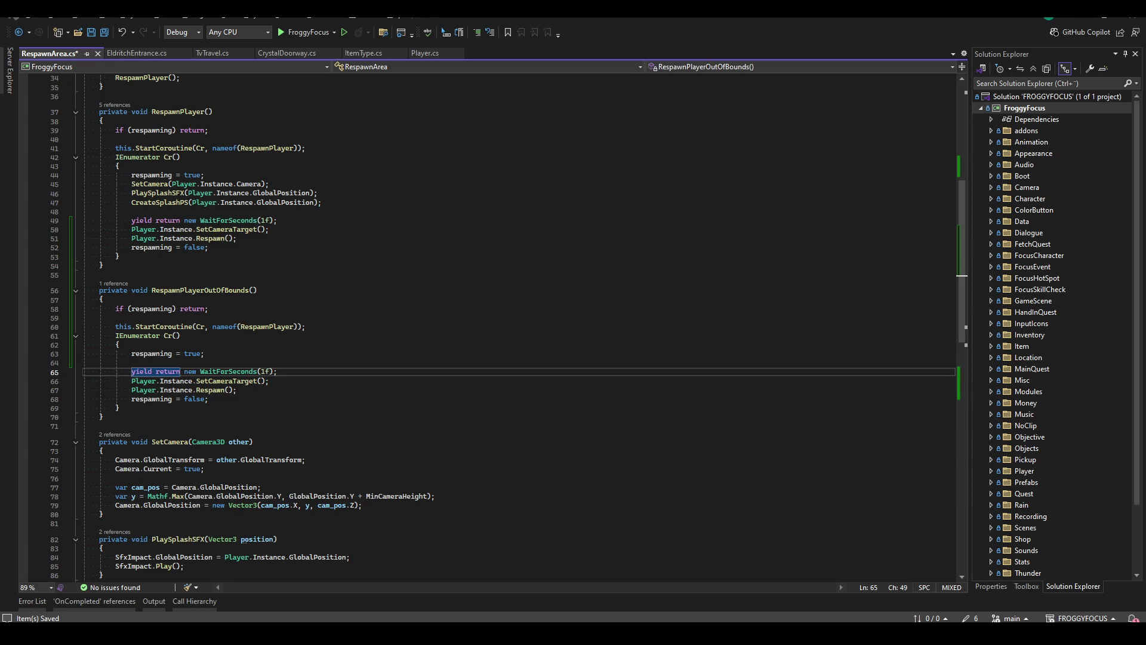
{"action": "key", "text": "Down"}
{"action": "key", "text": "Up"}
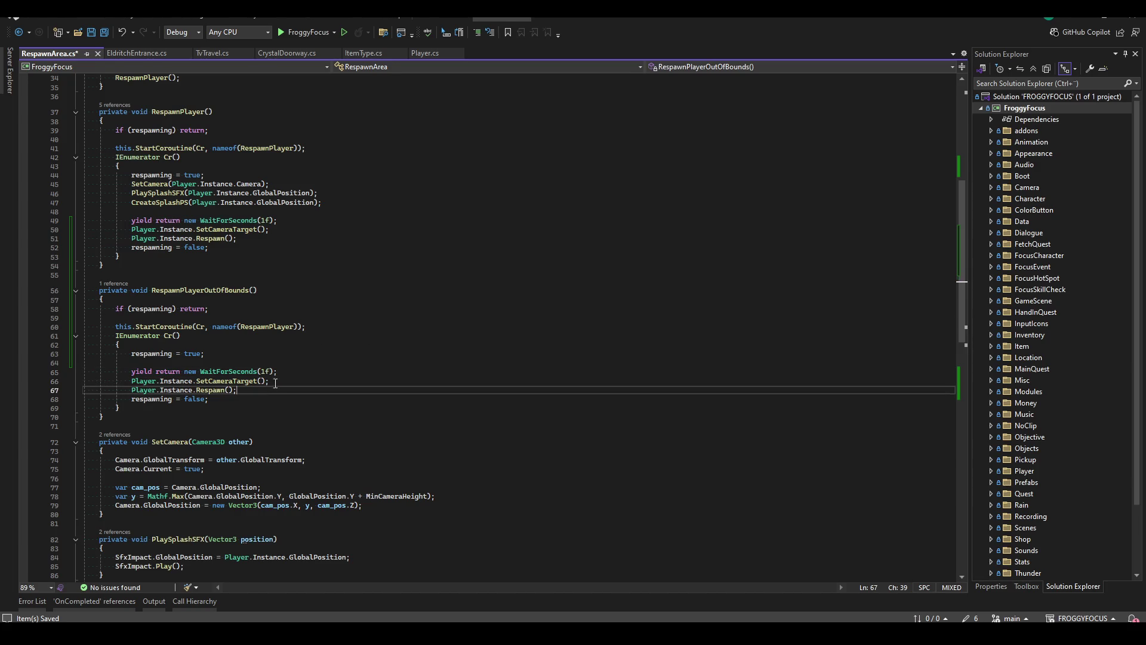
{"action": "key", "text": "Down"}
Remove the SetCameraTarget and one-second wait lines, leaving room for the transition call.
{"action": "key", "text": "Up"}
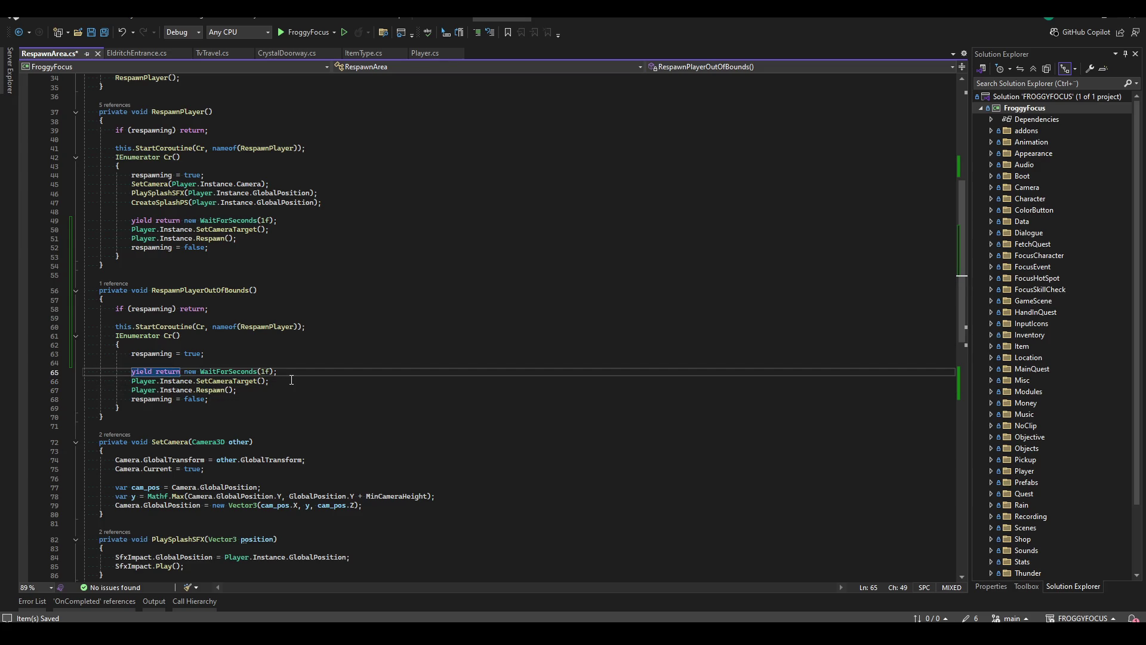
{"action": "key", "text": "Down"}
{"action": "key", "text": "ctrl+x"}
{"action": "left_click_drag", "start_coordinate": [301, 362], "coordinate": [301, 369]}
{"action": "key", "text": "BackSpace"}
{"action": "key", "text": "Return"}
{"action": "key", "text": "Return"}
{"action": "key", "text": "Up"}
Start a TransitionView.Instance.StartTransition(new TransitionSettings{ }) call with an initializer block.
{"action": "type", "text": "TransitionView."}
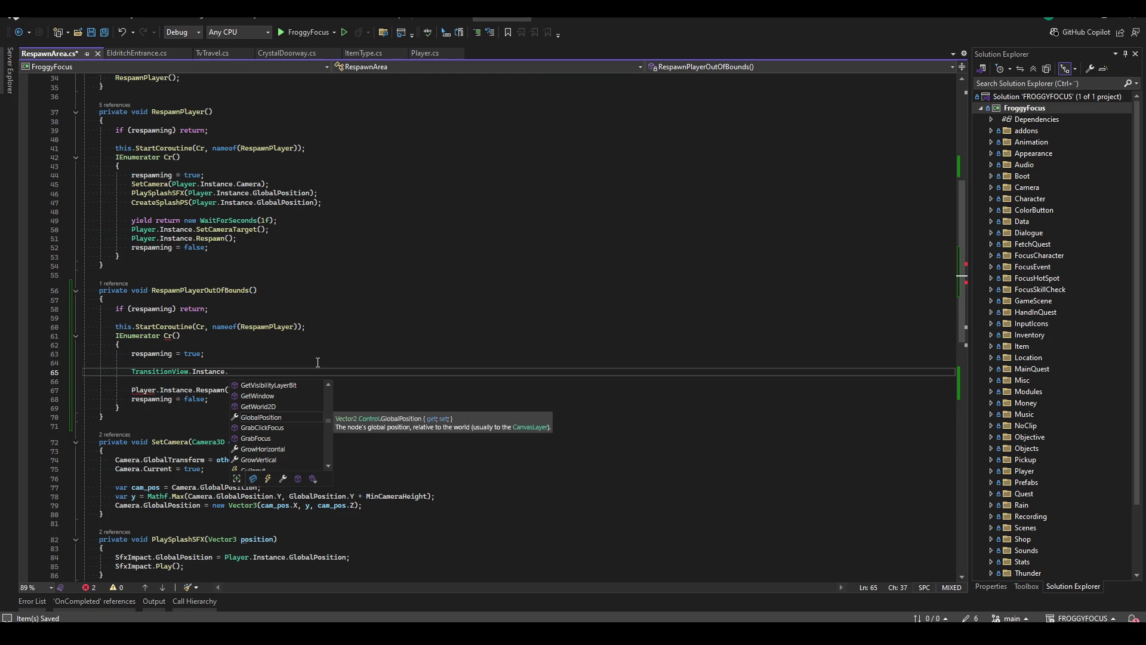
{"action": "type", "text": "StartTransition("}
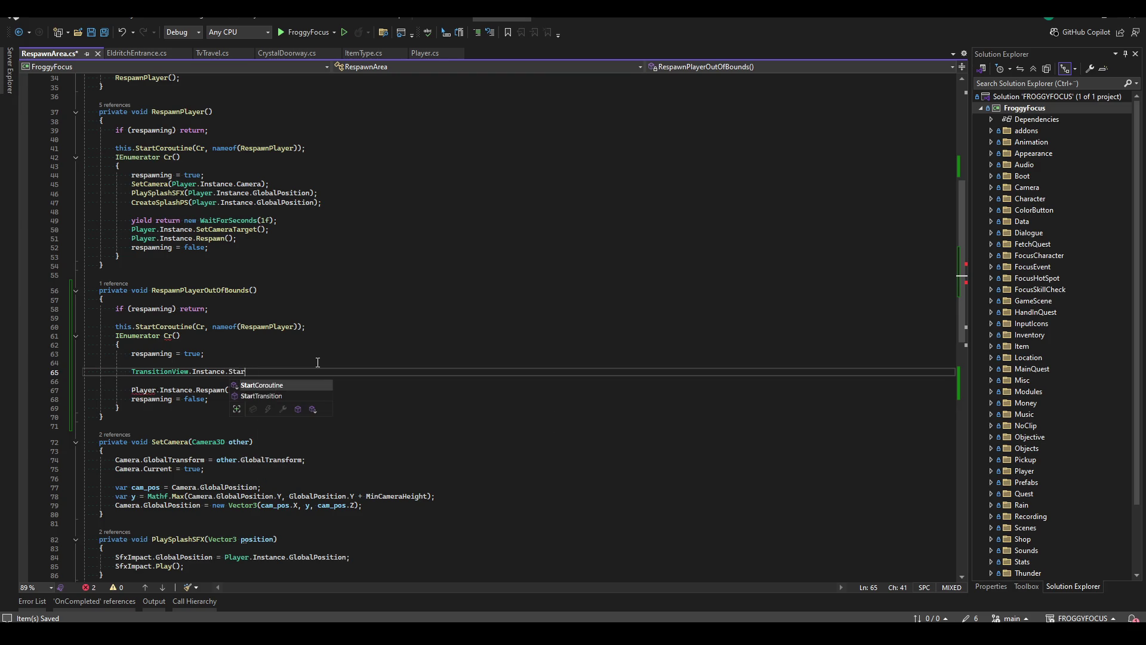
{"action": "type", "text": "new TransitionSettings"}
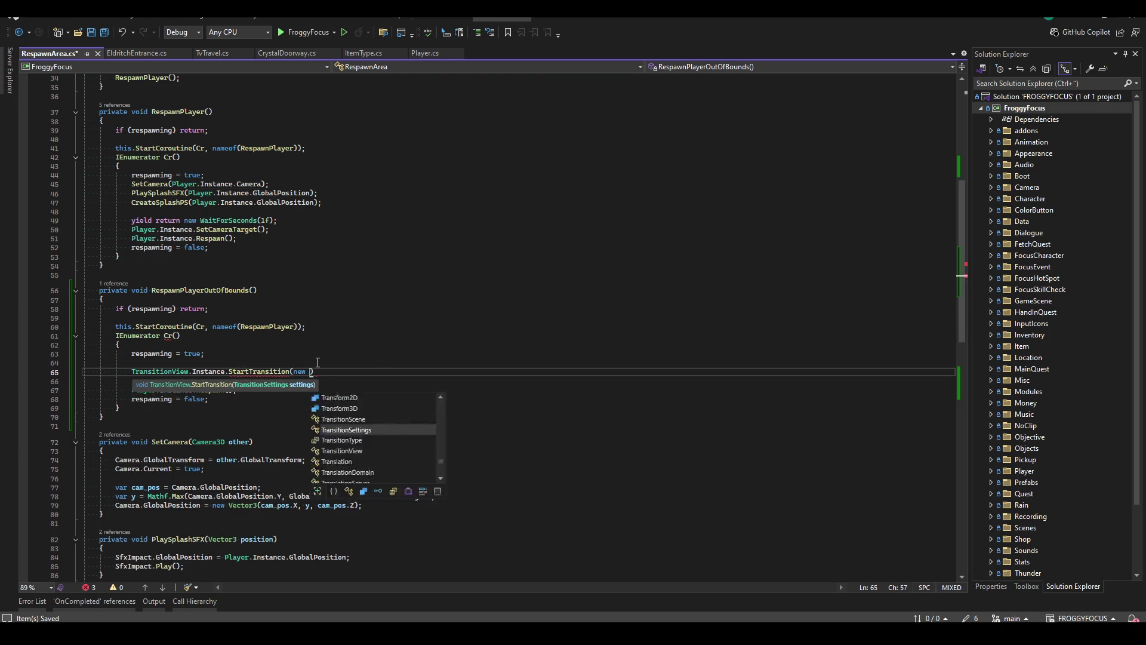
{"action": "type", "text": "{"}
{"action": "key", "text": "Return"}
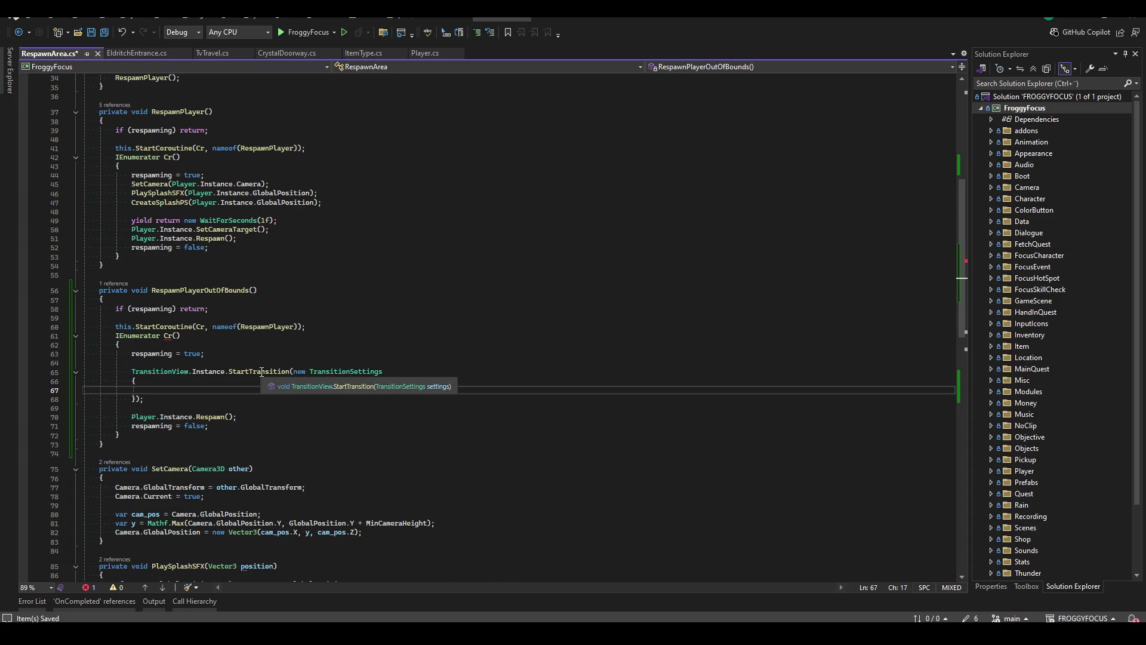
{"action": "left_click_drag", "start_coordinate": [148, 357], "coordinate": [257, 427]}
{"action": "left_click", "coordinate": [245, 389]}
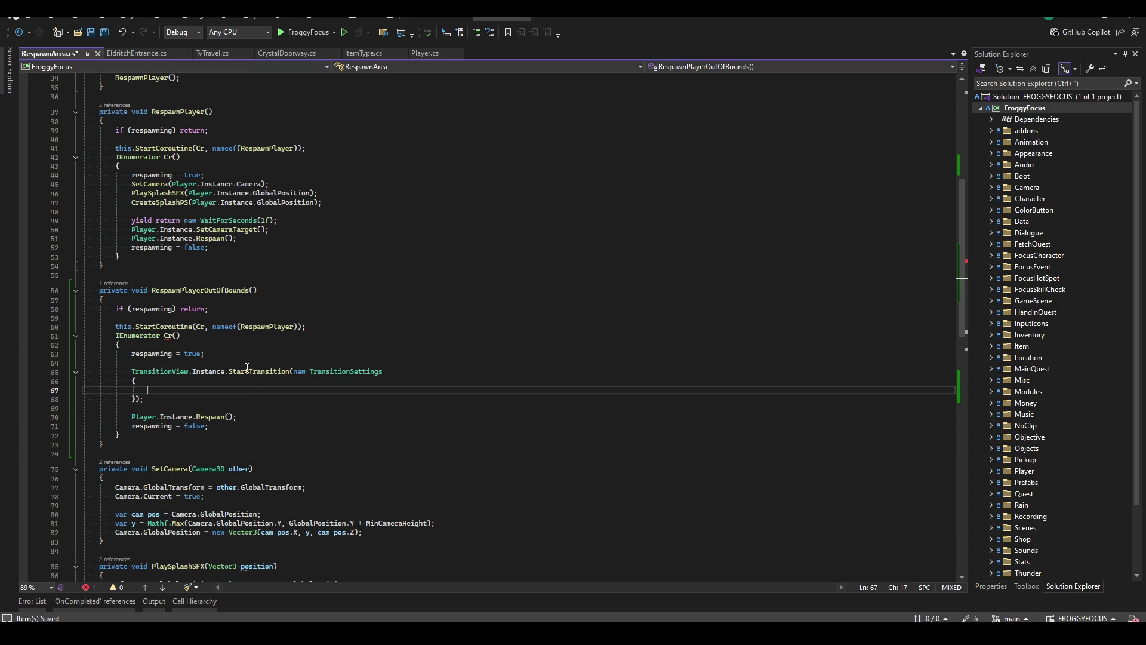
Set the transition Type to TransitionType.Color and Color to Colors.Black.
{"action": "key", "text": "ctrl+space"}
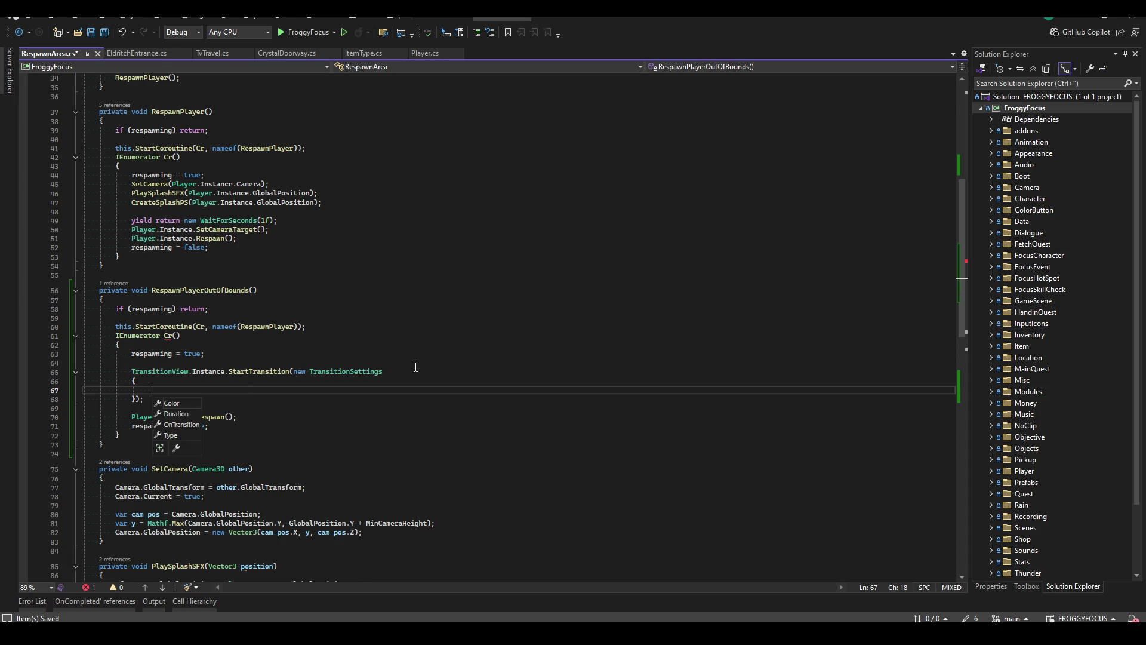
{"action": "key", "text": "Escape"}
{"action": "type", "text": "Type = TransitionType."}
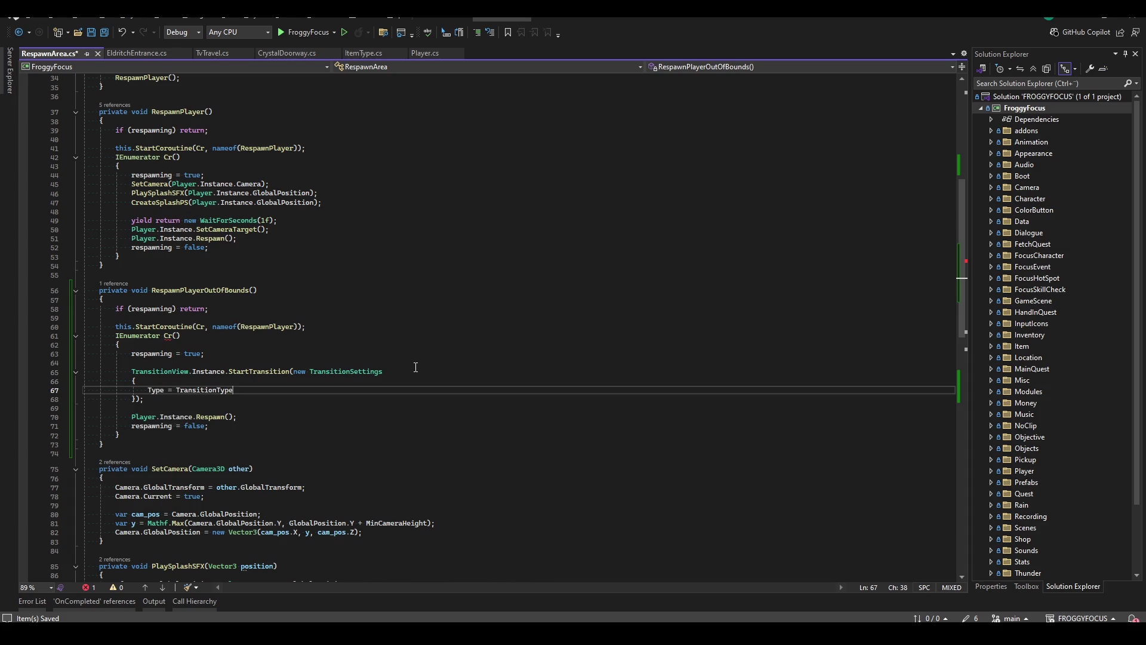
{"action": "key", "text": "Down"}
{"action": "key", "text": "Down"}
{"action": "key", "text": "Down"}
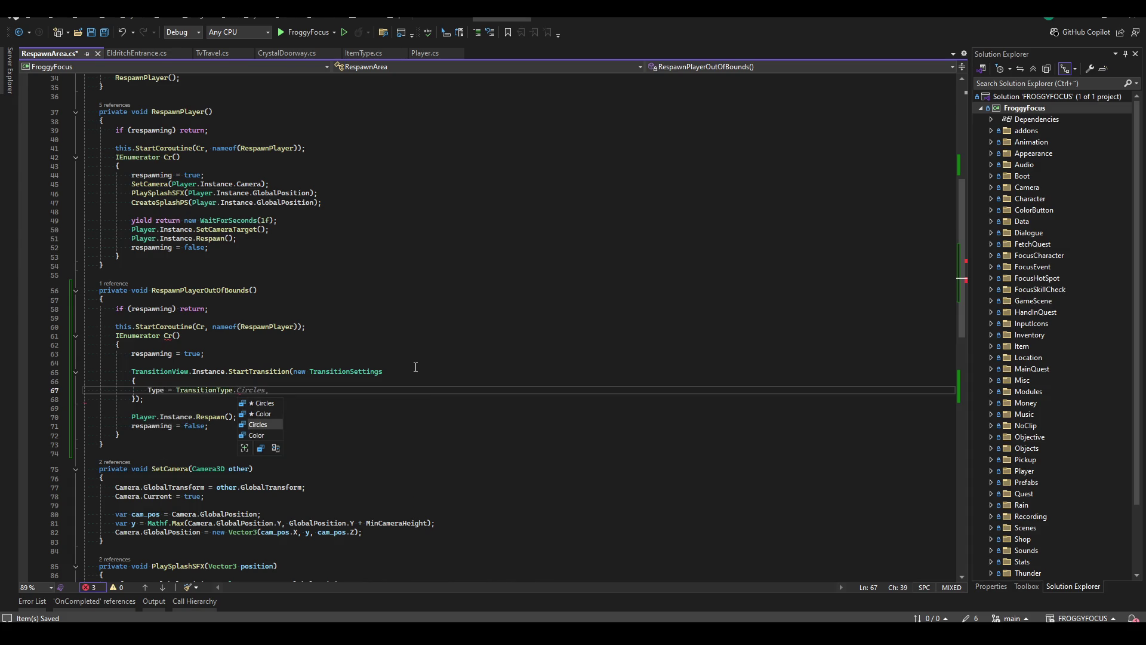
{"action": "type", "text": "Color,"}
{"action": "key", "text": "Return"}
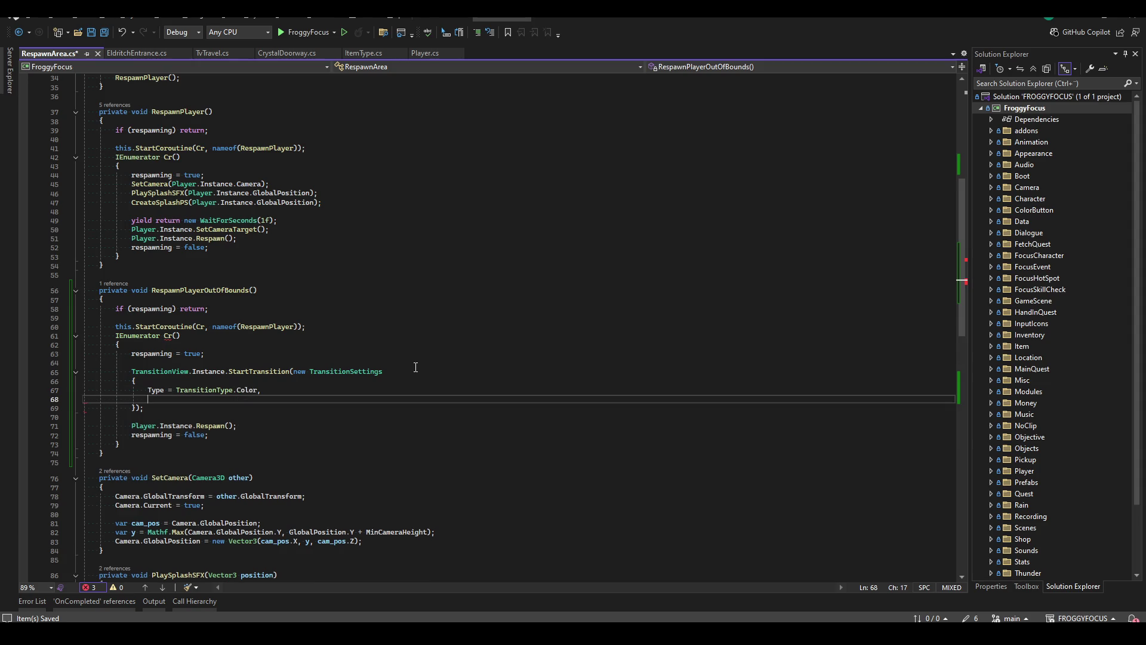
{"action": "type", "text": "Color = Colors.Black,"}
{"action": "key", "text": "Return"}
Add Duration = 0.5f and an empty OnTransition callback to the settings.
{"action": "type", "text": "D"}
{"action": "key", "text": "Tab"}
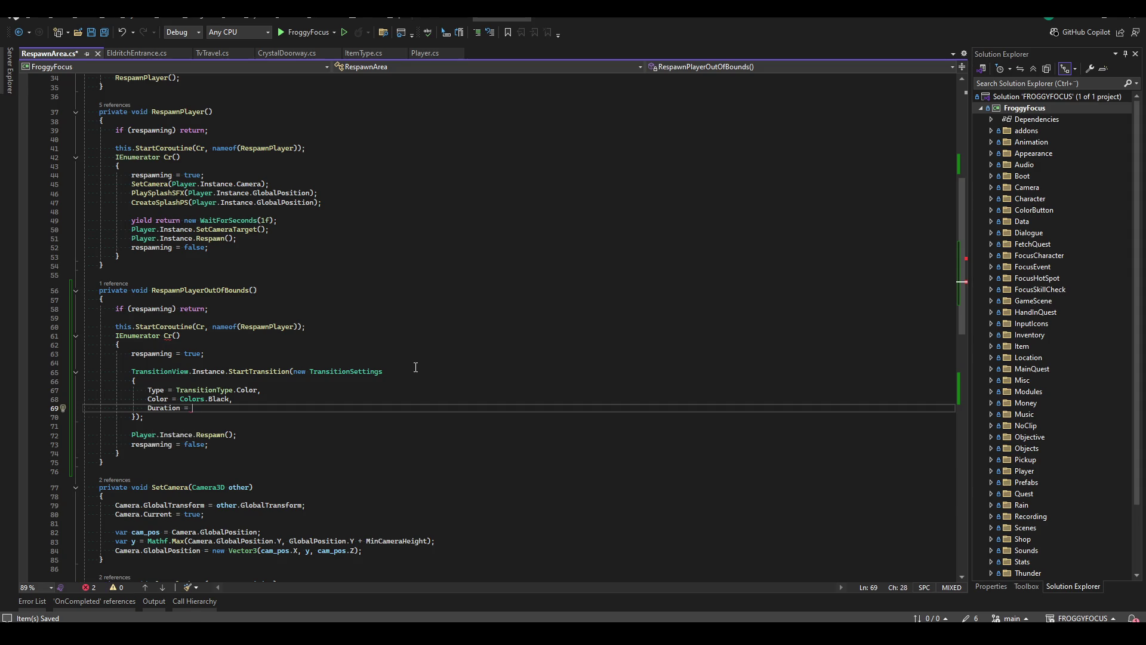
{"action": "type", "text": "0.5f,"}
{"action": "key", "text": "Return"}
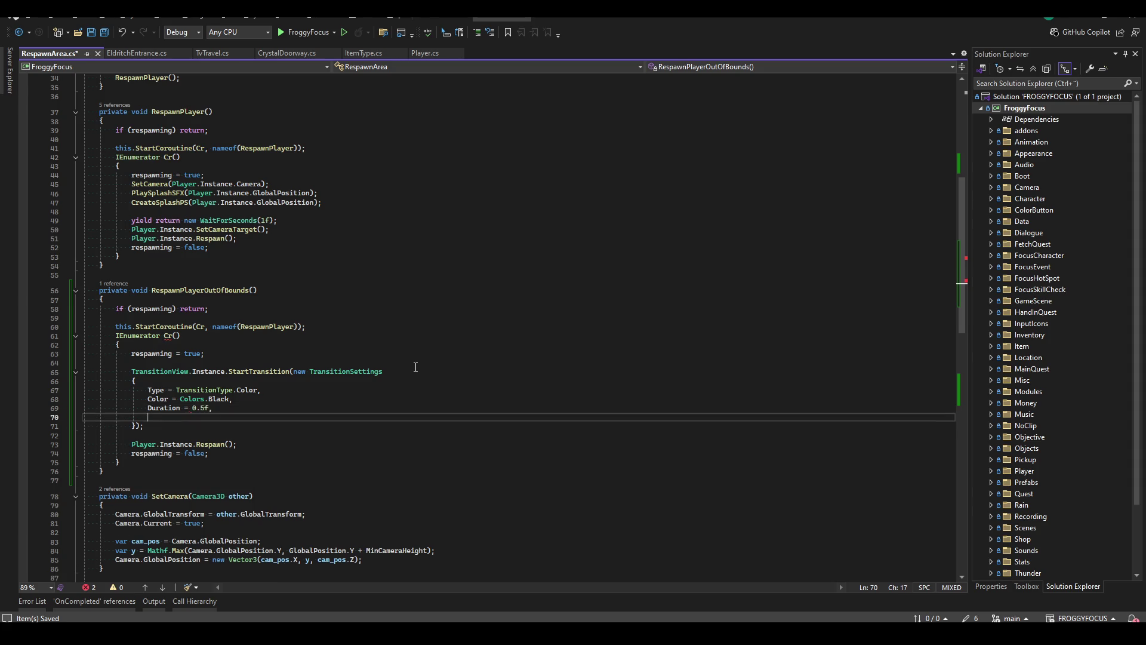
{"action": "type", "text": "Ont"}
{"action": "key", "text": "Tab"}
{"action": "type", "text": "= ()"}
{"action": "key", "text": "Tab"}
{"action": "key", "text": "Return"}
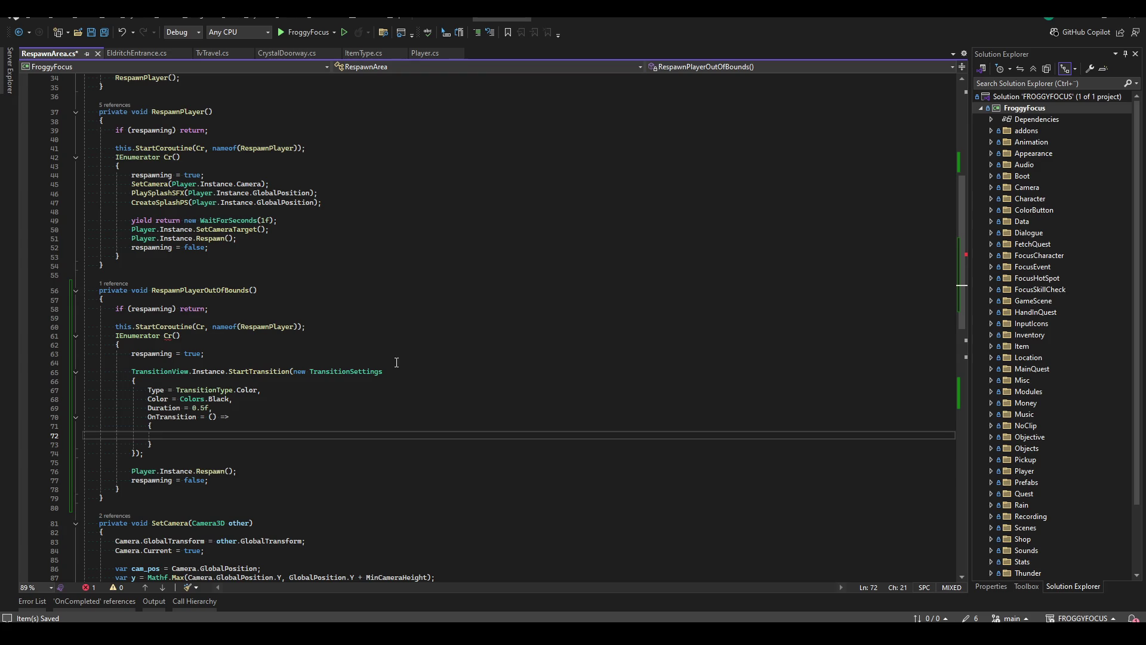
Move the Respawn call and respawning-flag reset into the OnTransition callback.
{"action": "left_click_drag", "start_coordinate": [120, 473], "coordinate": [305, 482]}
{"action": "key", "text": "ctrl+x"}
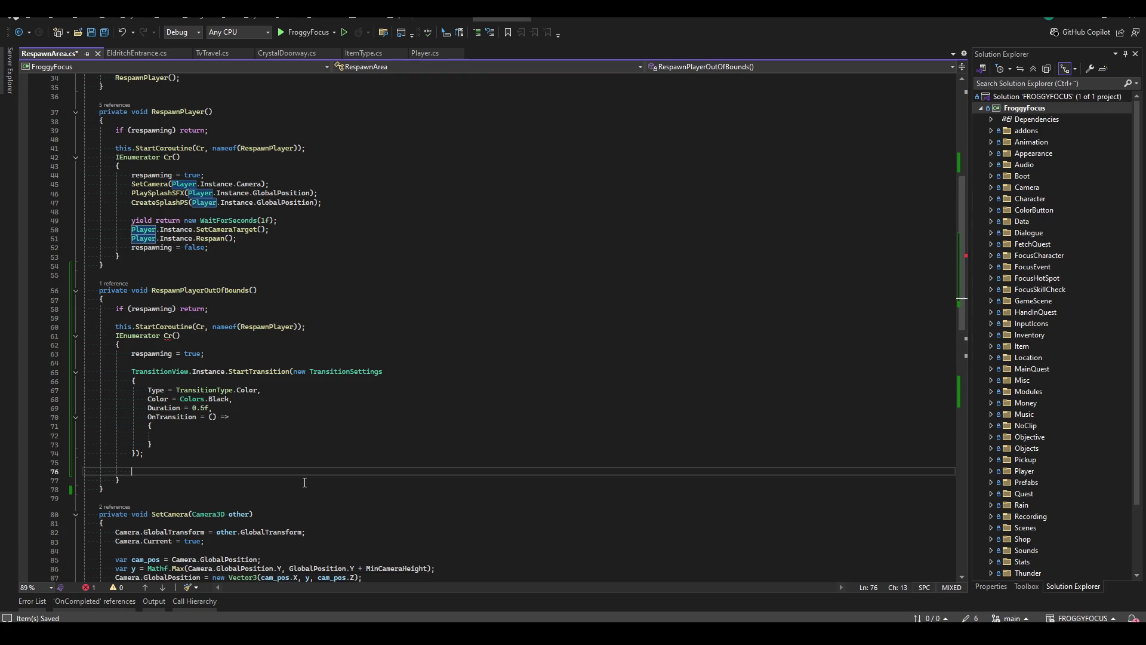
{"action": "key", "text": "BackSpace"}
{"action": "key", "text": "BackSpace"}
{"action": "key", "text": "Up"}
{"action": "key", "text": "Up"}
{"action": "key", "text": "ctrl+v"}
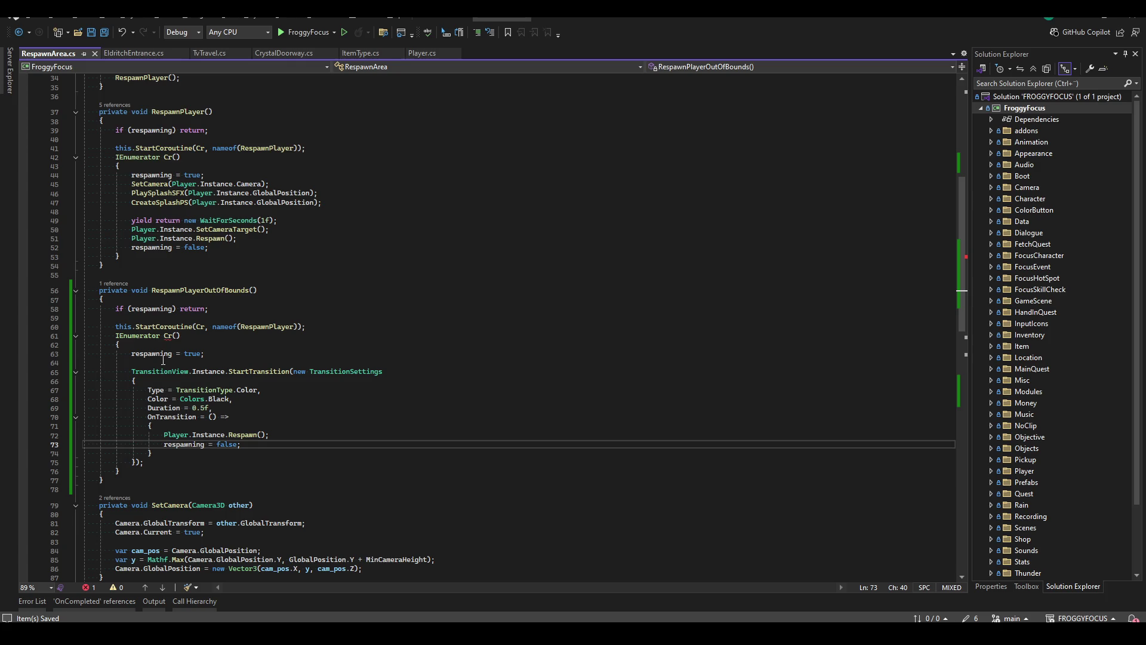
Replace the coroutine wrapper with the respawning flag and transition code.
{"action": "left_click_drag", "start_coordinate": [156, 357], "coordinate": [210, 465]}
{"action": "key", "text": "ctrl+c"}
{"action": "left_click_drag", "start_coordinate": [143, 475], "coordinate": [115, 327]}
{"action": "key", "text": "ctrl+v"}
{"action": "left_click", "coordinate": [388, 326]}
{"action": "left_click", "coordinate": [418, 290]}
{"action": "left_click", "coordinate": [440, 247]}
Build the project, remove the blank line after the guard, and save.
{"action": "key", "text": "ctrl+shift+b"}
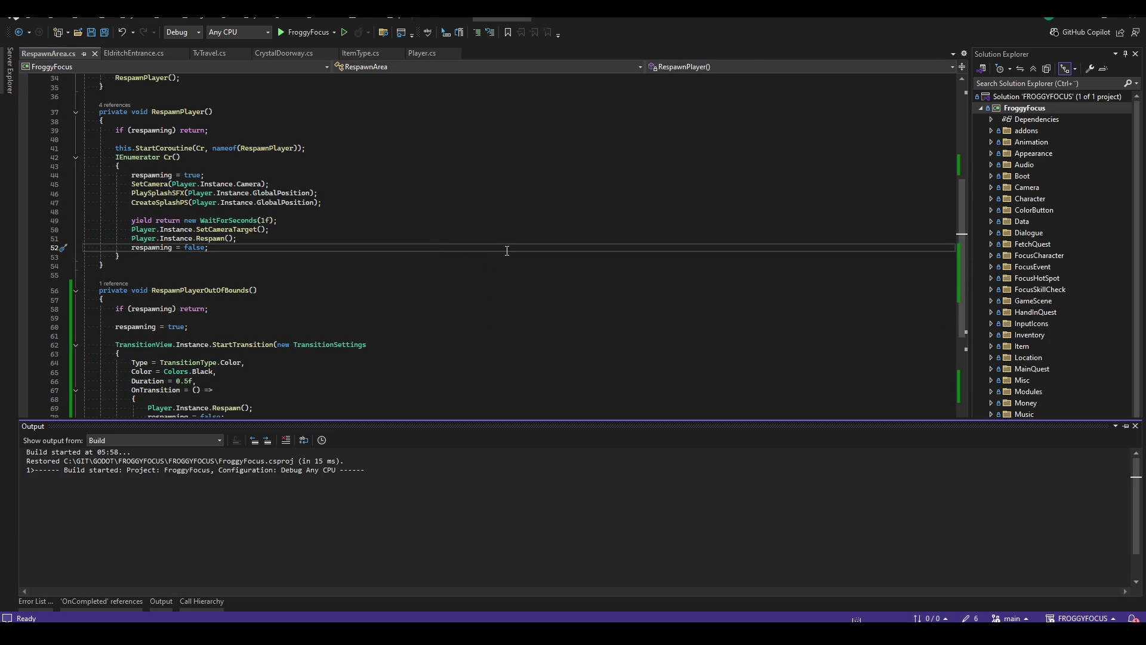
{"action": "left_click", "coordinate": [478, 354]}
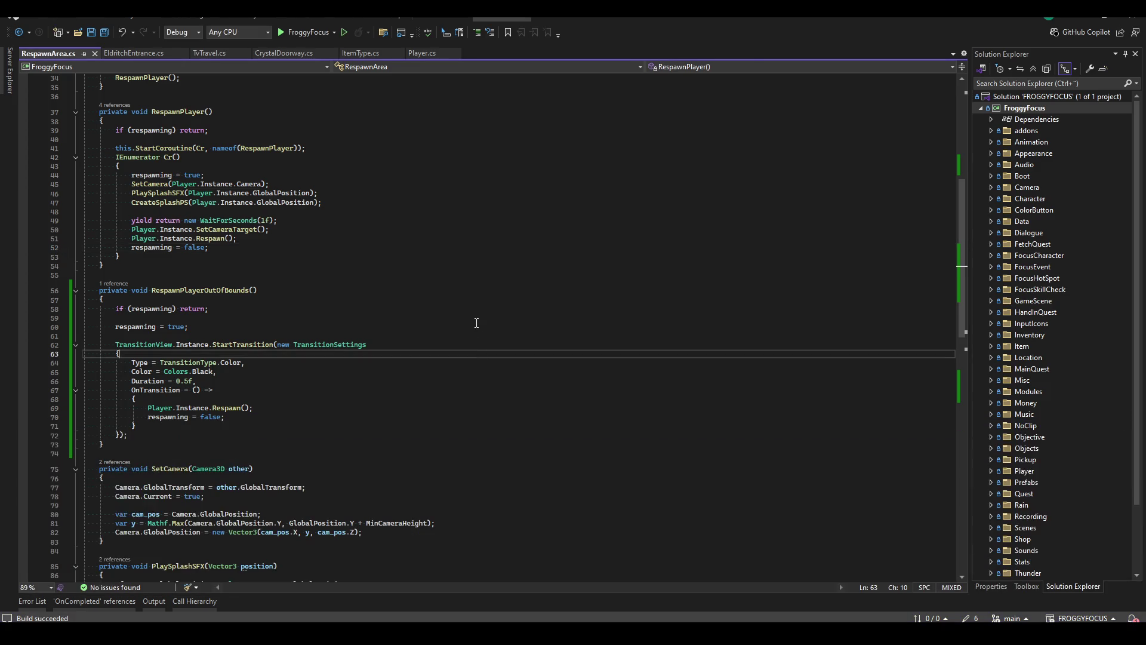
{"action": "left_click", "coordinate": [463, 318]}
{"action": "key", "text": "Delete"}
{"action": "key", "text": "ctrl+s"}
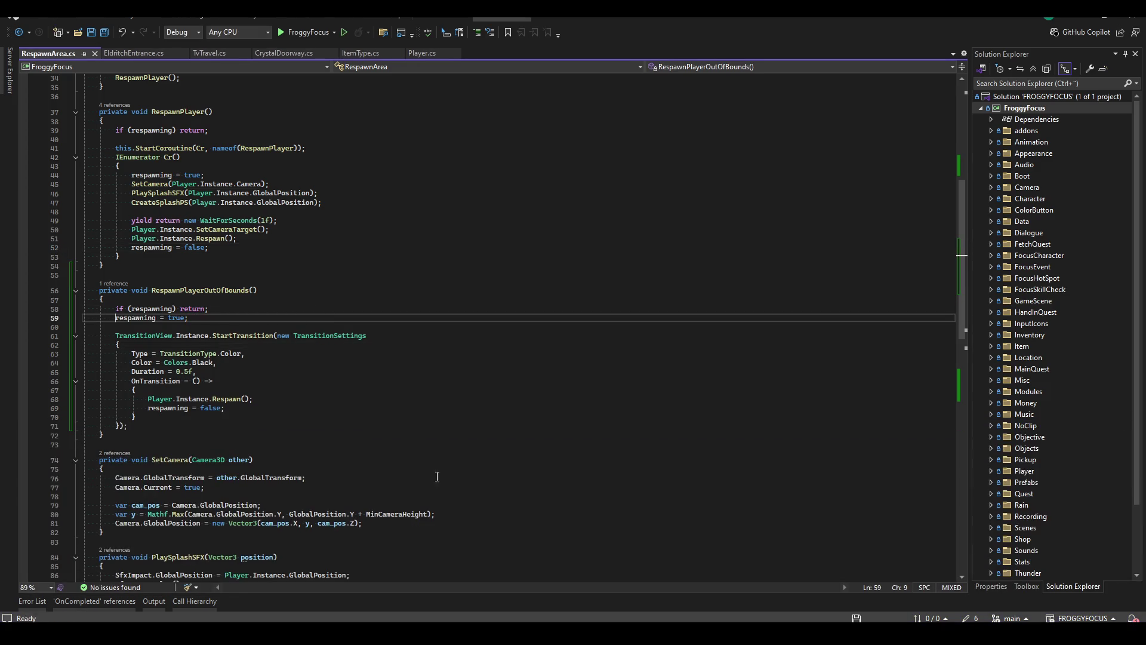
{"action": "scroll", "scroll_direction": "down", "scroll_amount": 3}
{"action": "scroll", "scroll_direction": "up", "scroll_amount": 3}
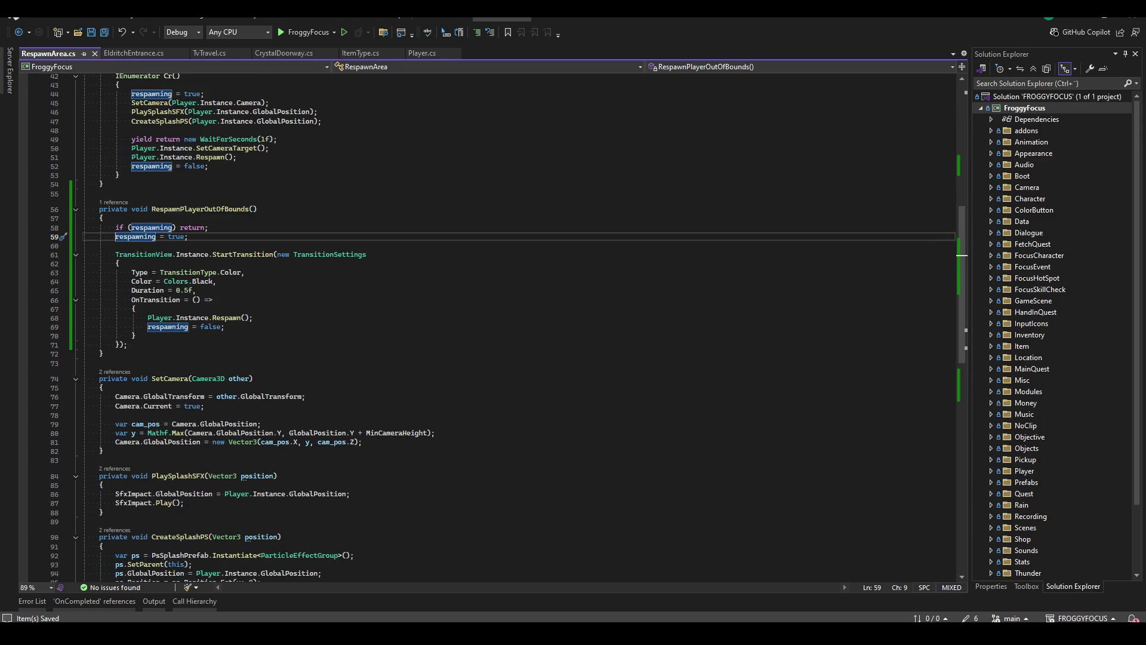
{"action": "left_click", "coordinate": [394, 261]}
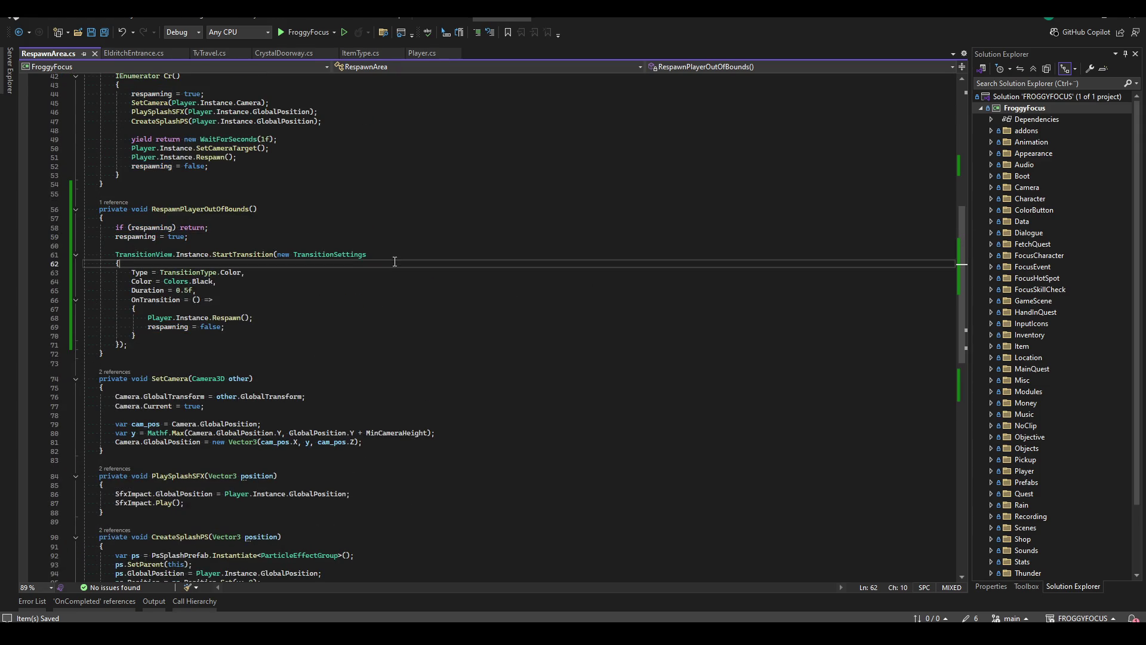
Run the game from Godot with F5 and continue the saved game.
{"action": "key", "text": "alt+Tab"}
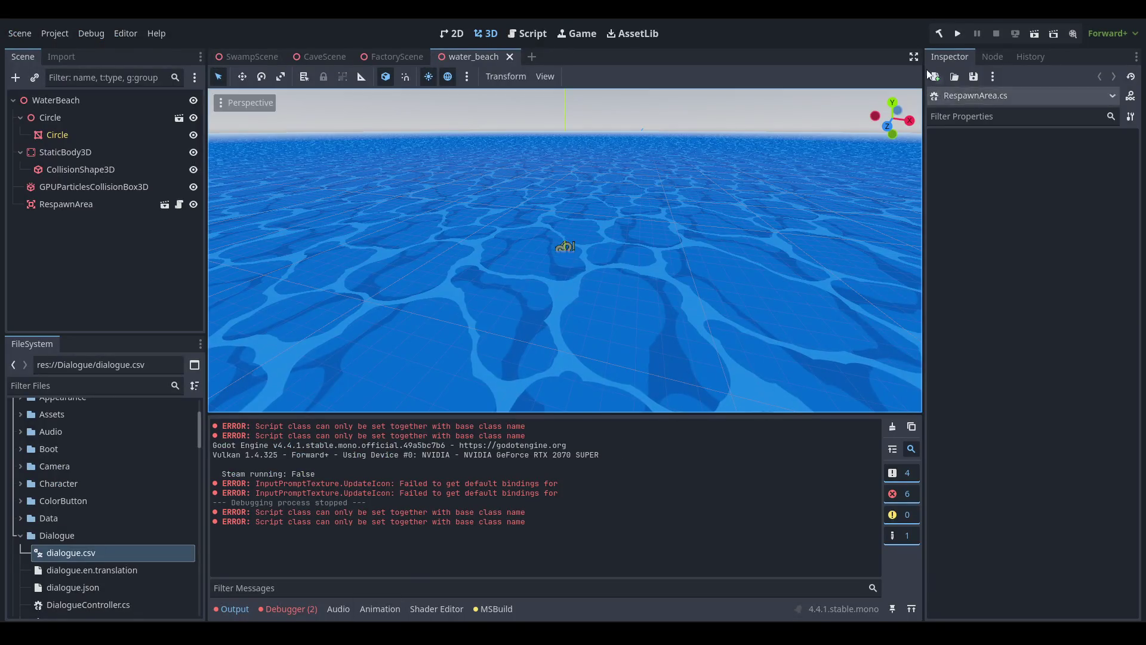
{"action": "key", "text": "F5"}
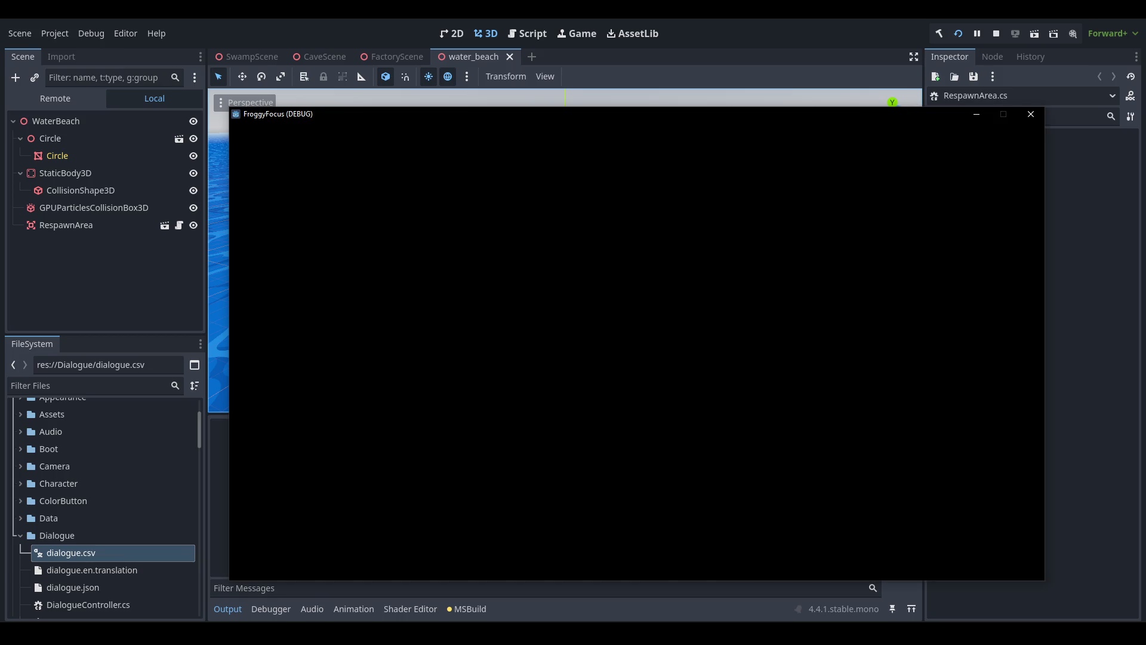
{"action": "left_click", "coordinate": [496, 398]}
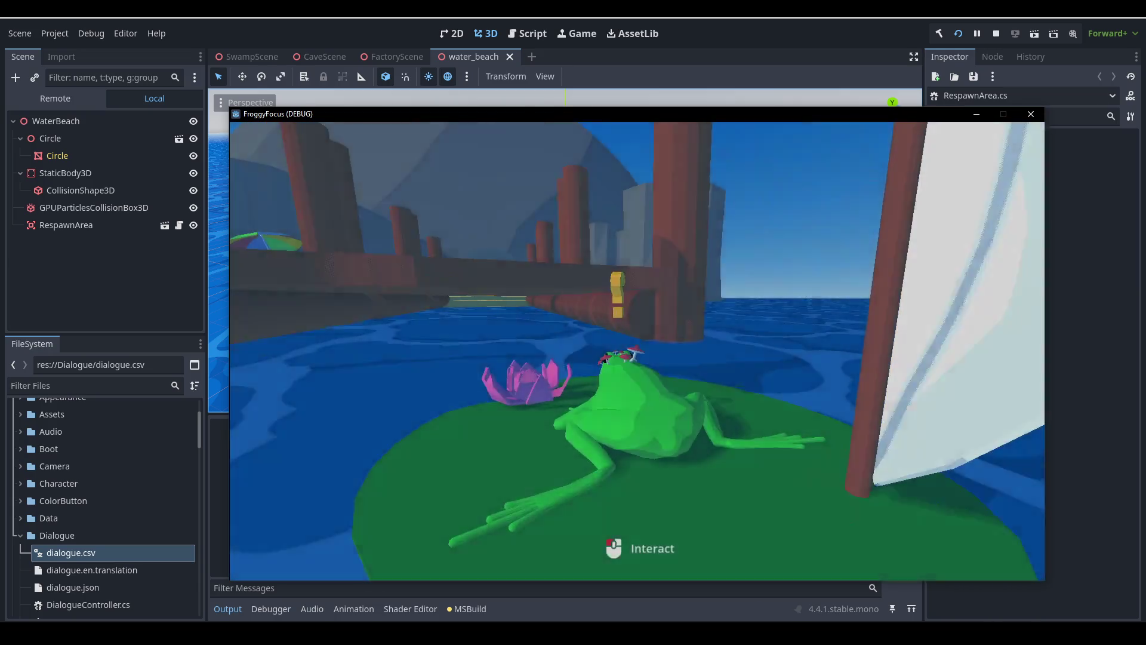
Start noclip from the F1 debug menu, exit it, and stop the game.
{"action": "key", "text": "F1"}
{"action": "left_click", "coordinate": [503, 385]}
{"action": "left_click", "coordinate": [461, 403]}
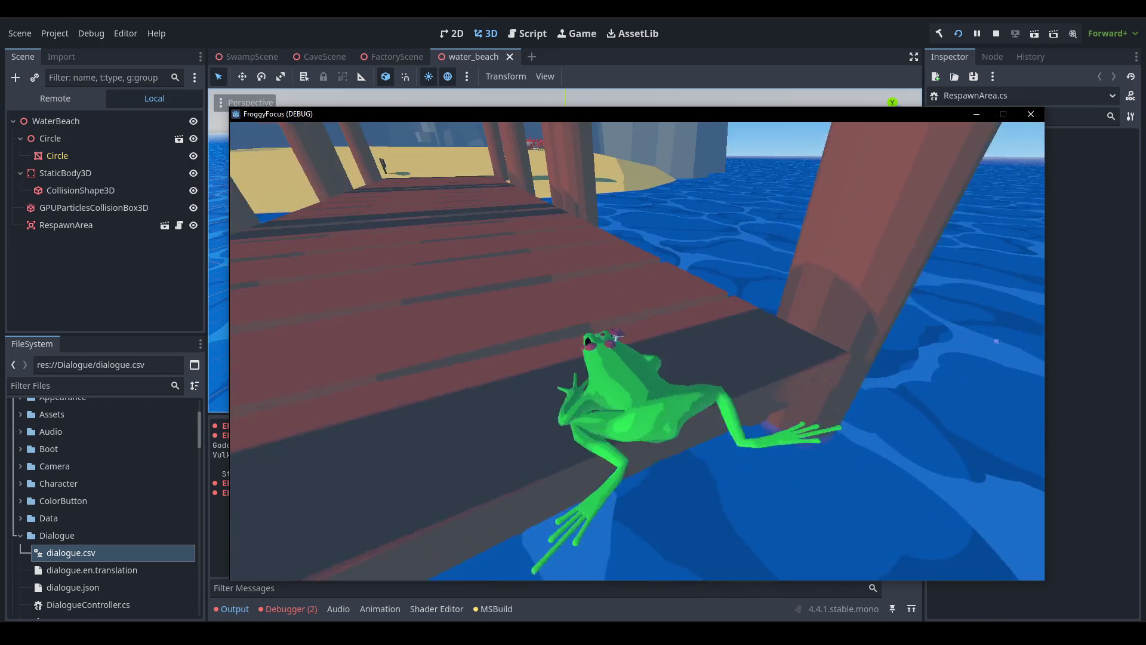
{"action": "key", "text": "Escape"}
{"action": "left_click", "coordinate": [996, 34]}
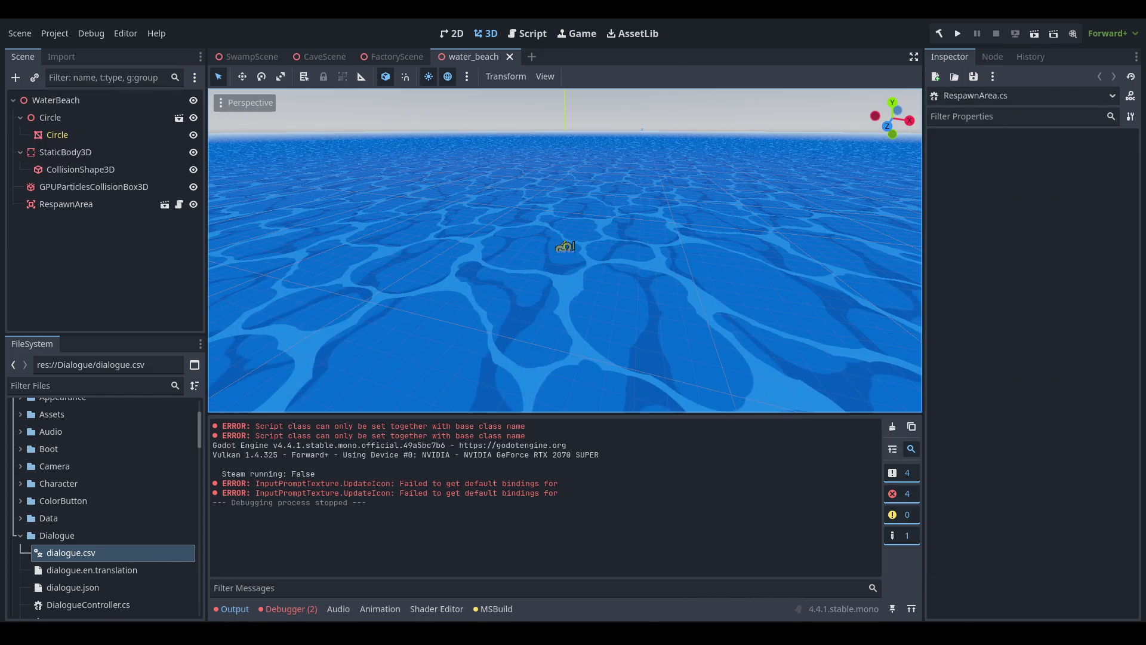
Replace the RespawnPlayer call on line 105 with RespawnPlayerOutOfBounds and save RespawnArea.cs.
{"action": "key", "text": "alt+Tab"}
{"action": "double_click", "coordinate": [161, 462]}
{"action": "type", "text": "RespawnP"}
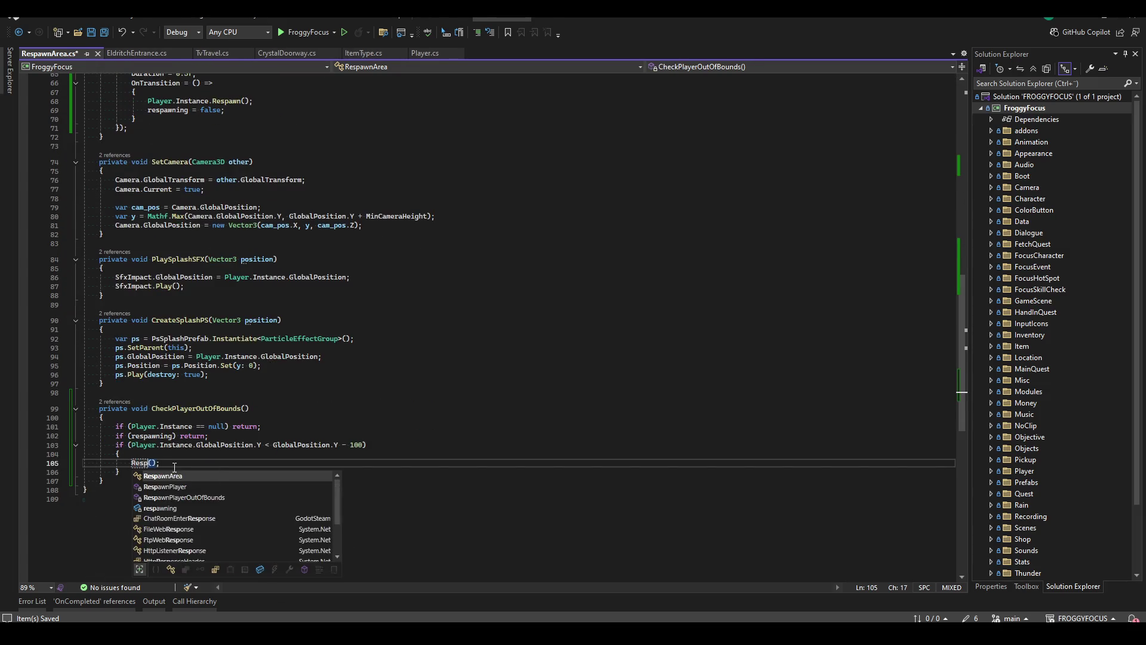
{"action": "key", "text": "Tab"}
{"action": "key", "text": "ctrl+s"}
Build the project successfully, then return to the Godot editor.
{"action": "left_click", "coordinate": [505, 331]}
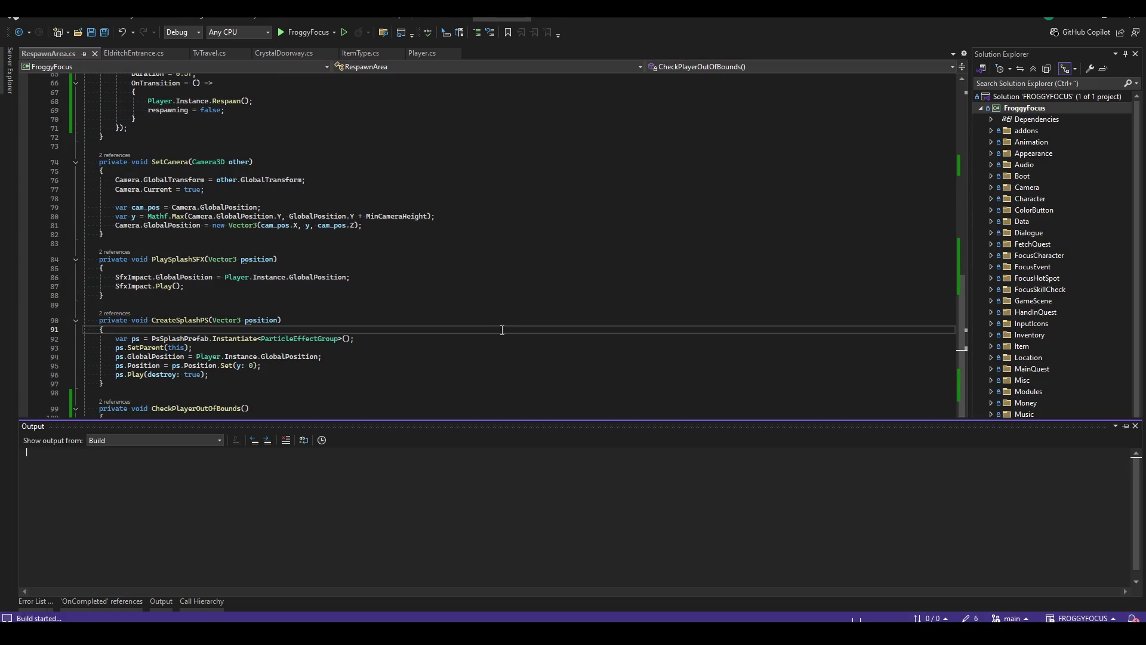
{"action": "key", "text": "ctrl+shift+b"}
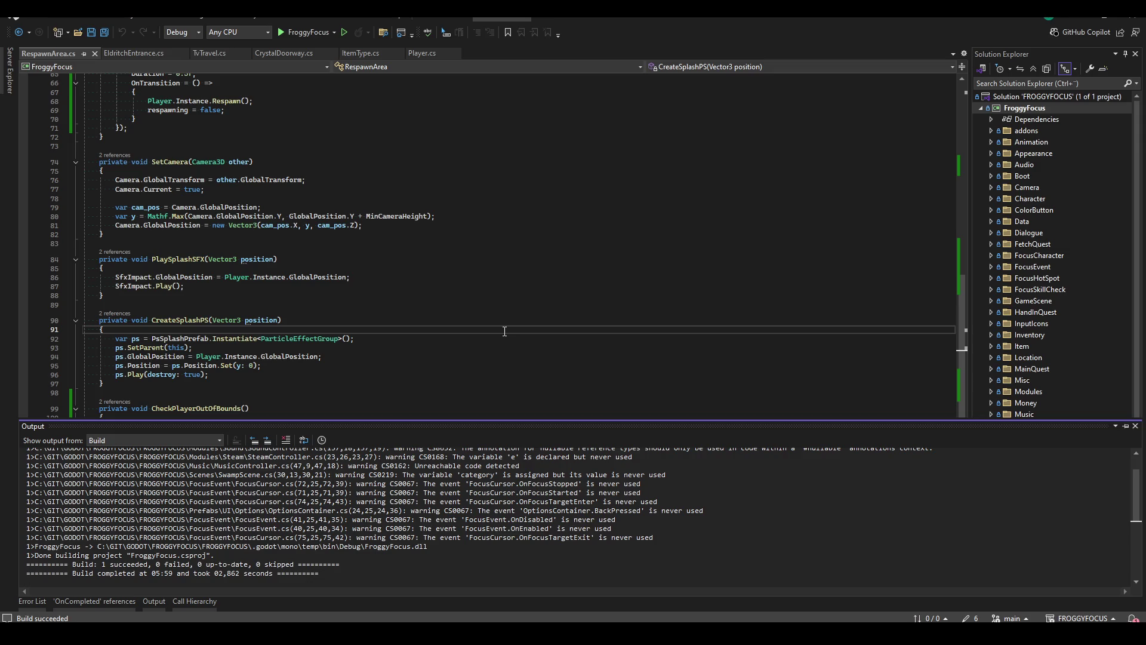
{"action": "key", "text": "shift+Escape"}
{"action": "left_click", "coordinate": [87, 489]}
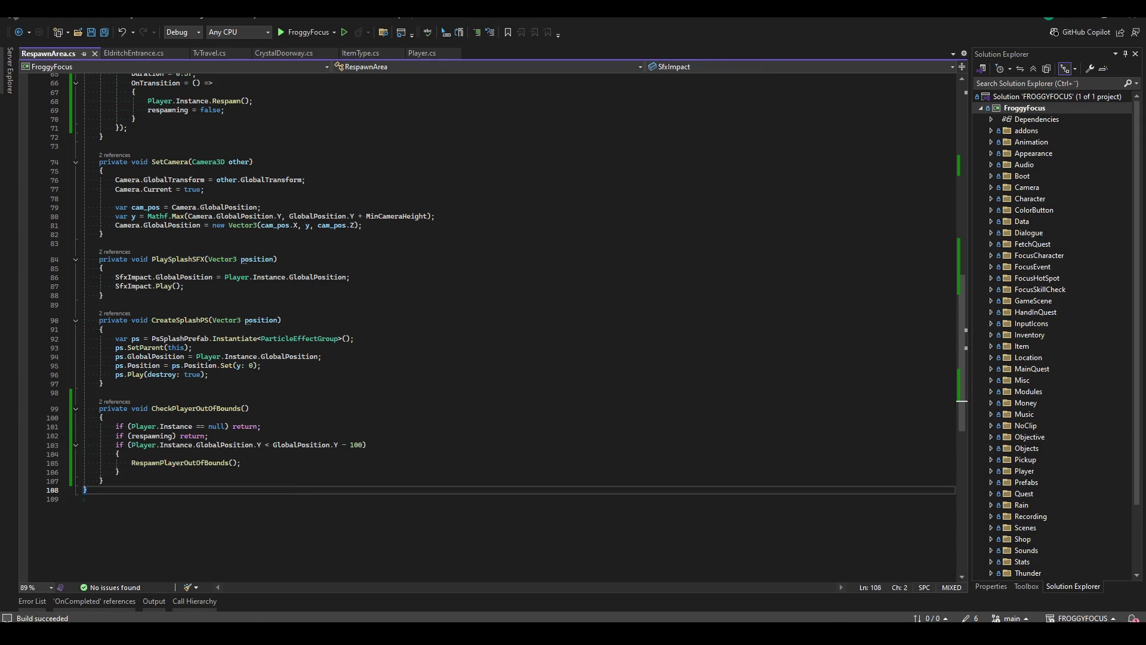
{"action": "left_click", "coordinate": [743, 259]}
{"action": "key", "text": "alt+Tab"}
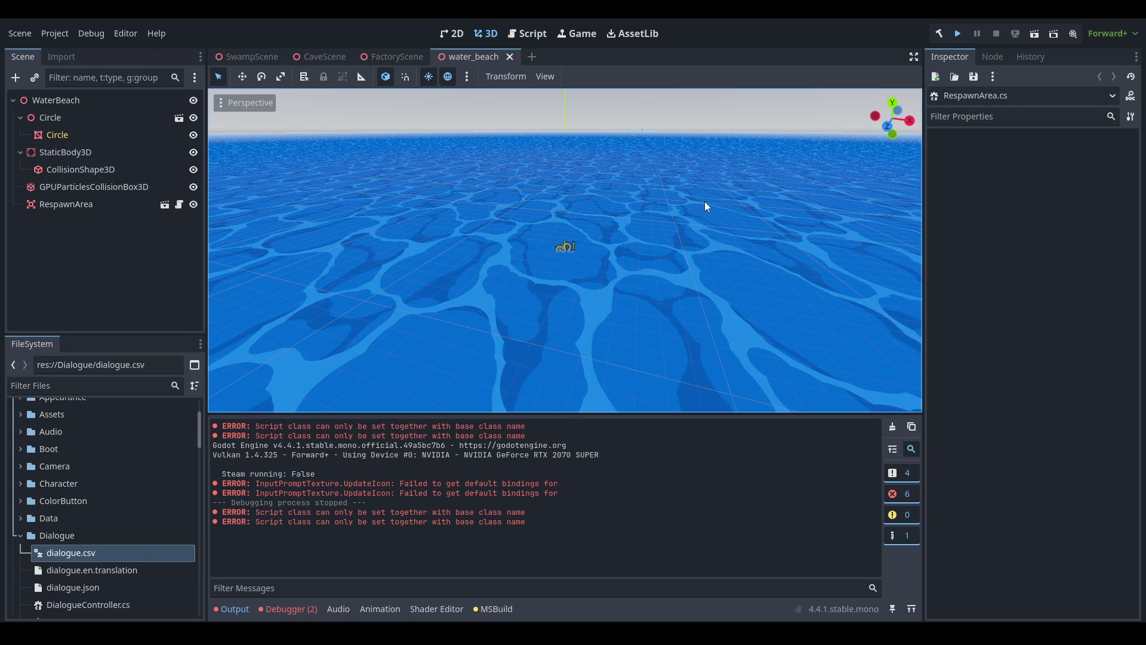
Run the game with F5, continue, start NOCLIP from the debug menu, then stop the game.
{"action": "key", "text": "F5"}
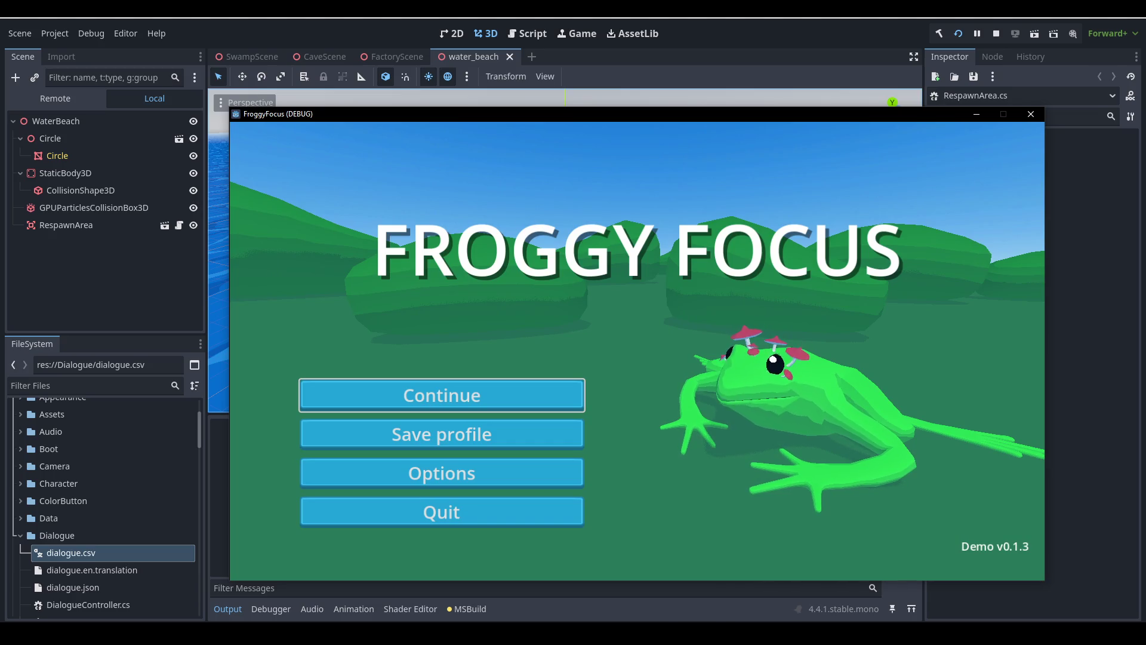
{"action": "left_click", "coordinate": [583, 385]}
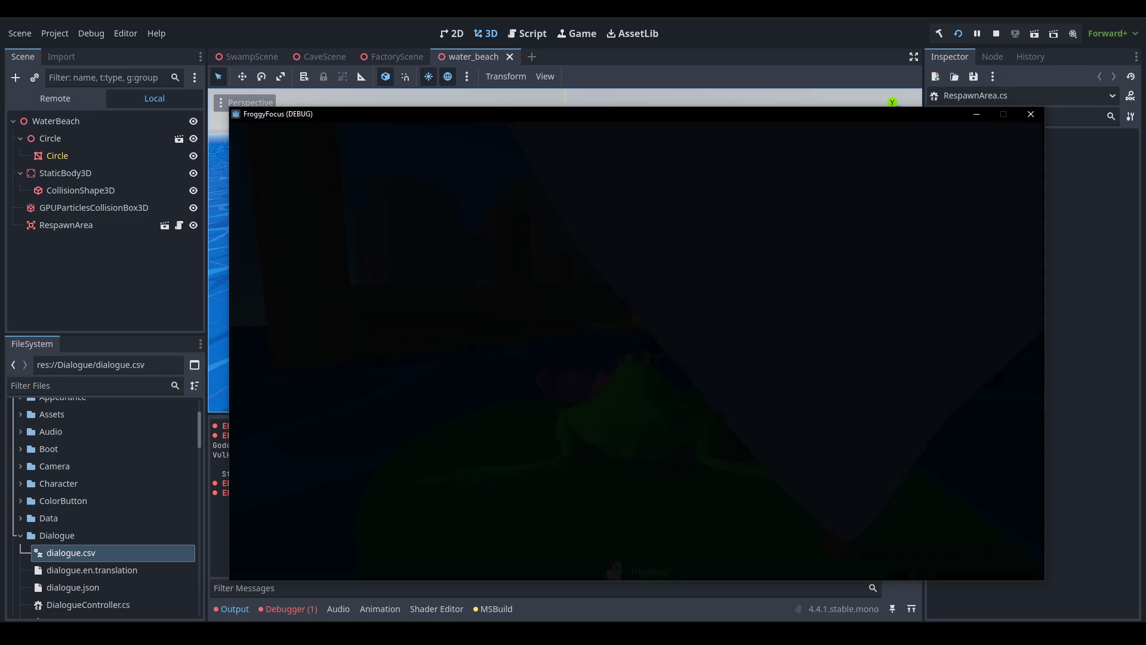
{"action": "left_click", "coordinate": [500, 381]}
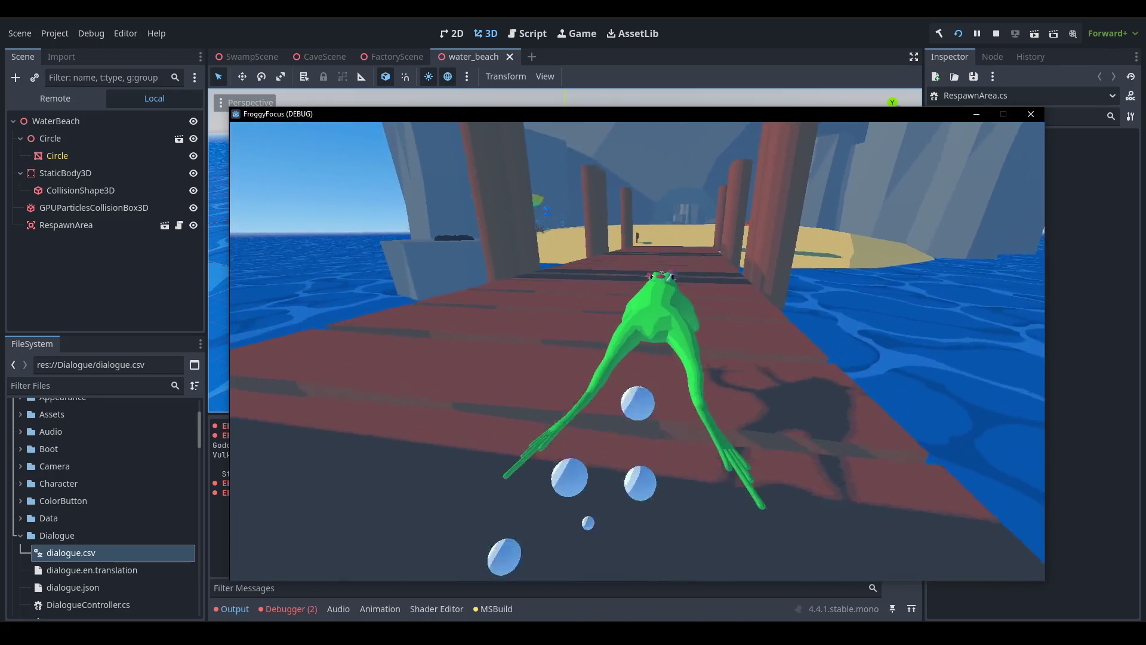
{"action": "key", "text": "F1"}
{"action": "left_click", "coordinate": [999, 34]}
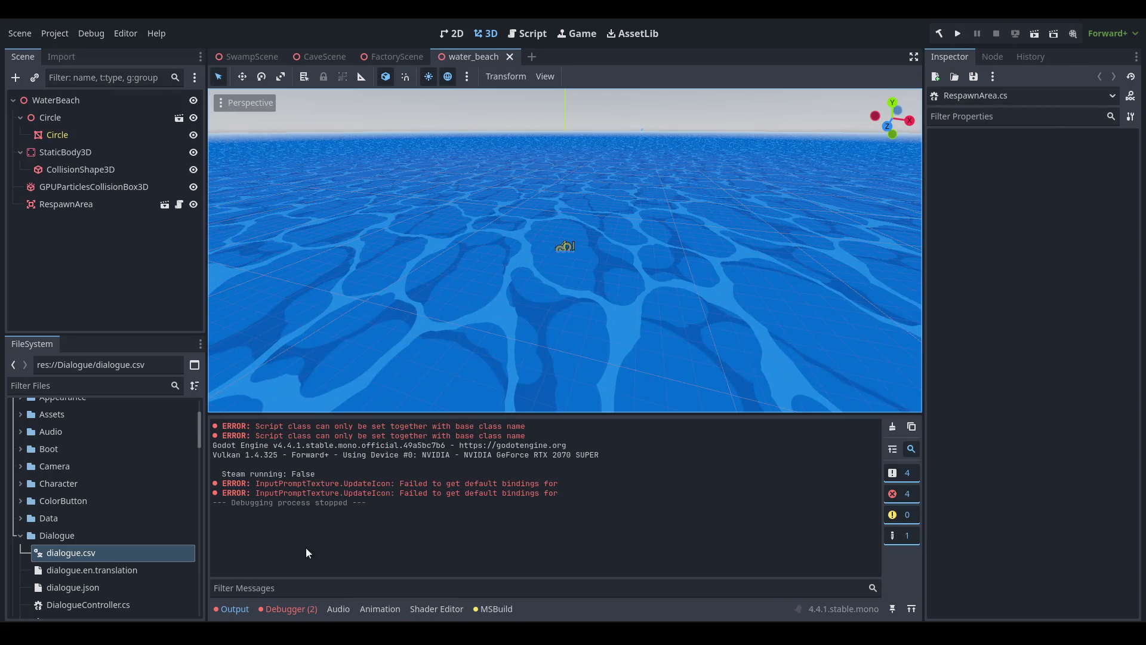
In Player.cs Respawn(), delete the commented-out TeleportCameraToTarget line and save.
{"action": "key", "text": "alt+Tab"}
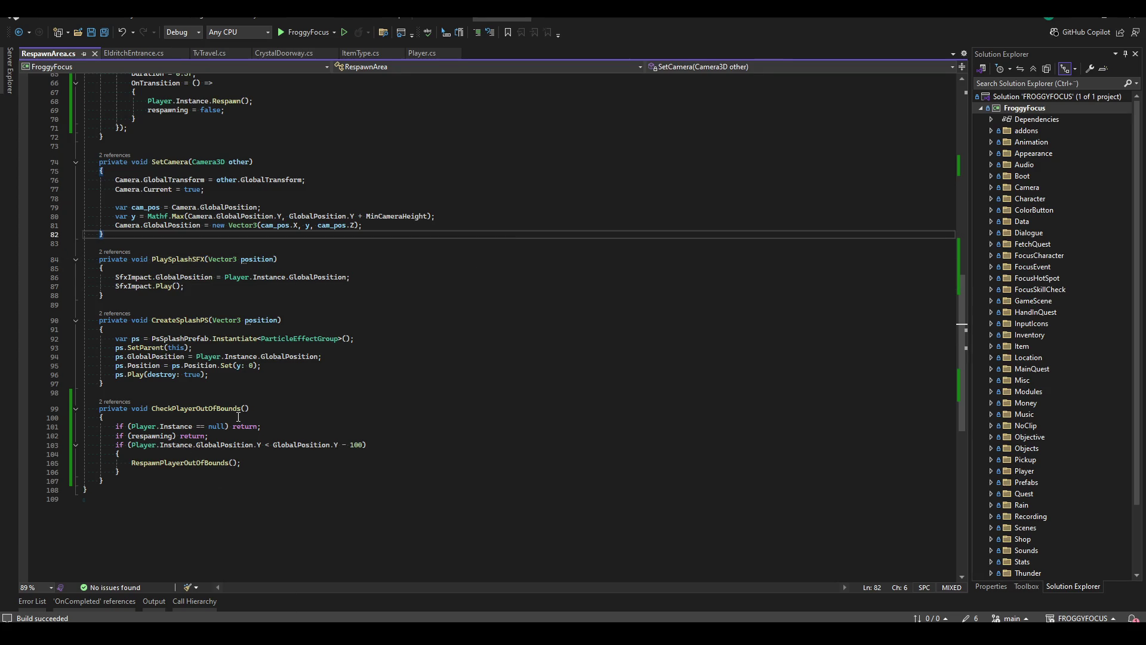
{"action": "scroll", "scroll_direction": "up", "scroll_amount": 3}
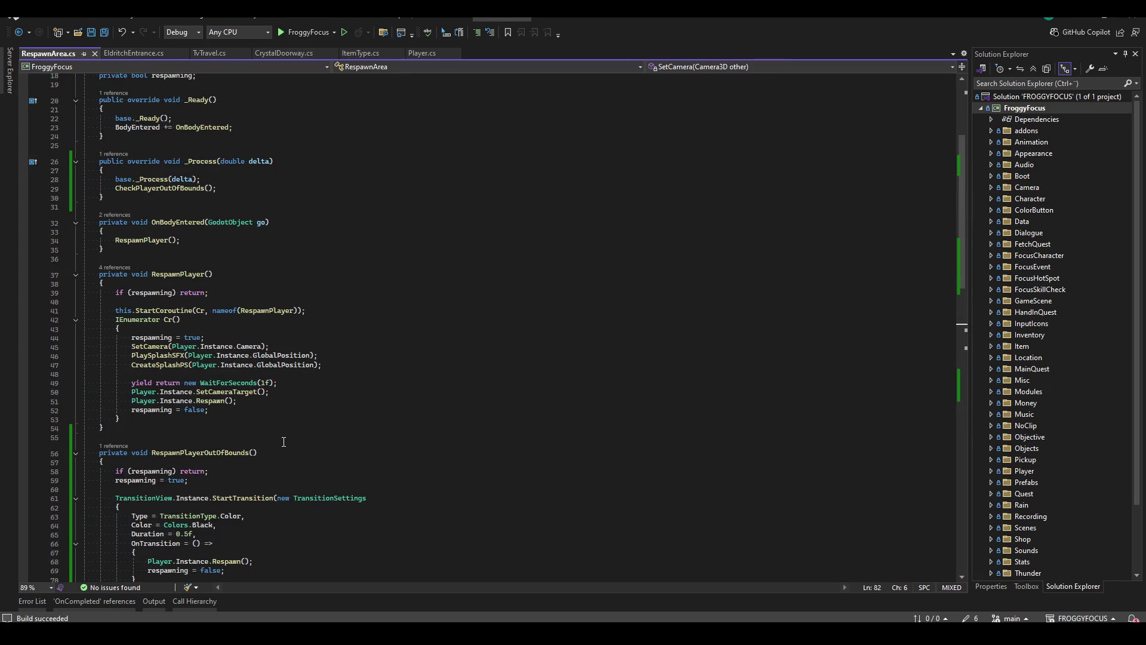
{"action": "left_click", "coordinate": [216, 401]}
{"action": "key", "text": "F12"}
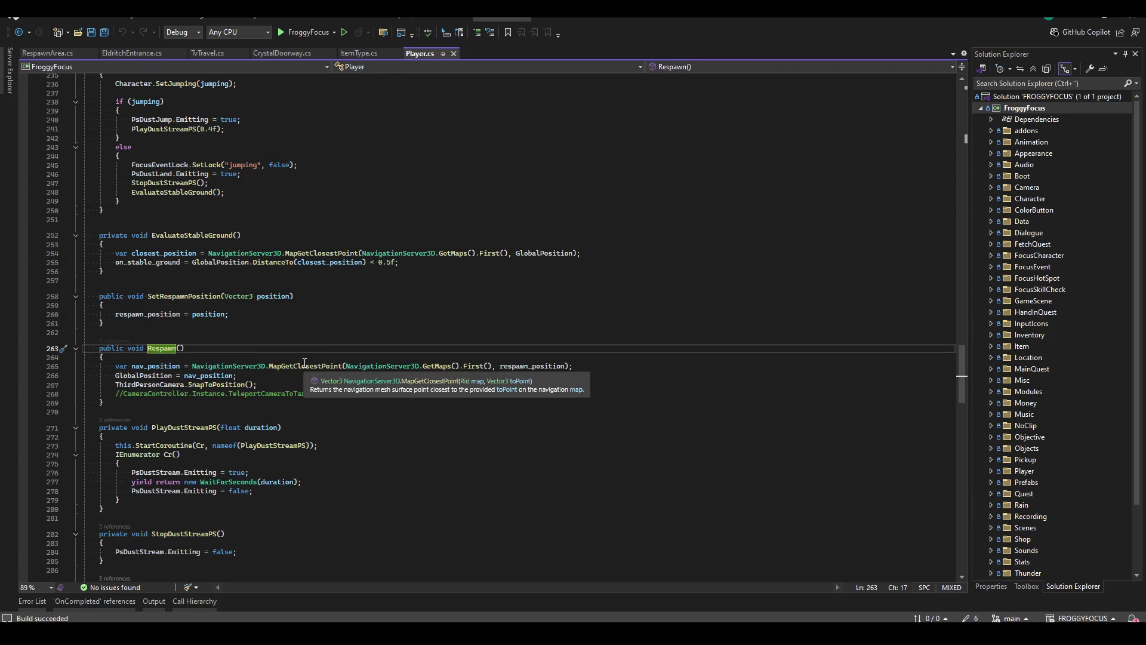
{"action": "left_click", "coordinate": [263, 386]}
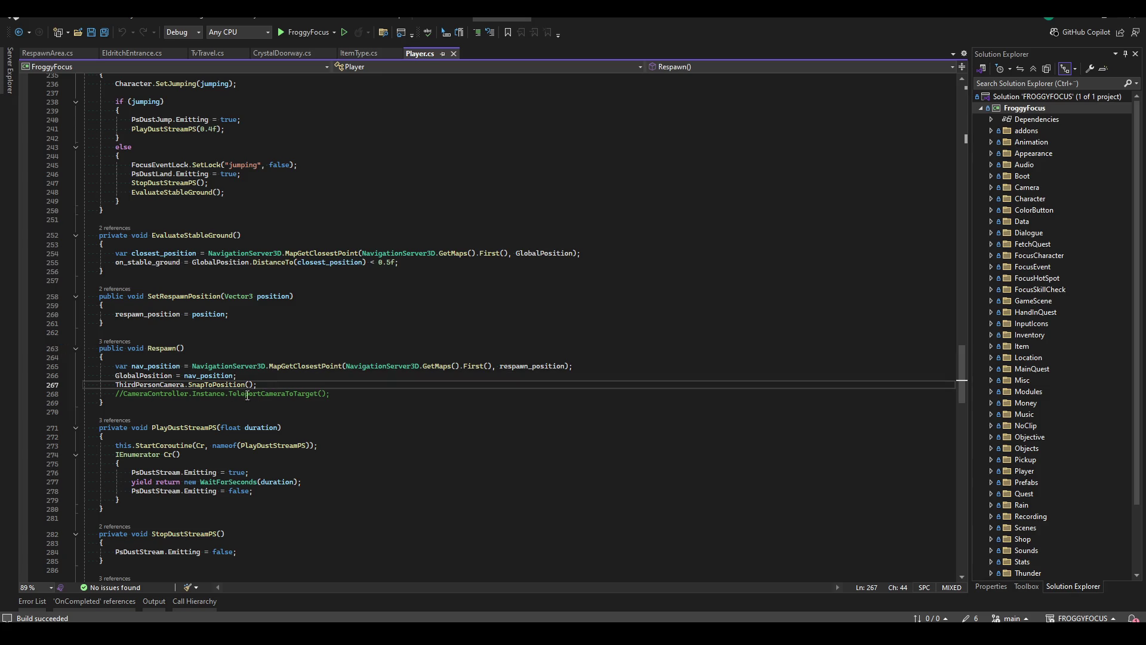
{"action": "left_click", "coordinate": [355, 397]}
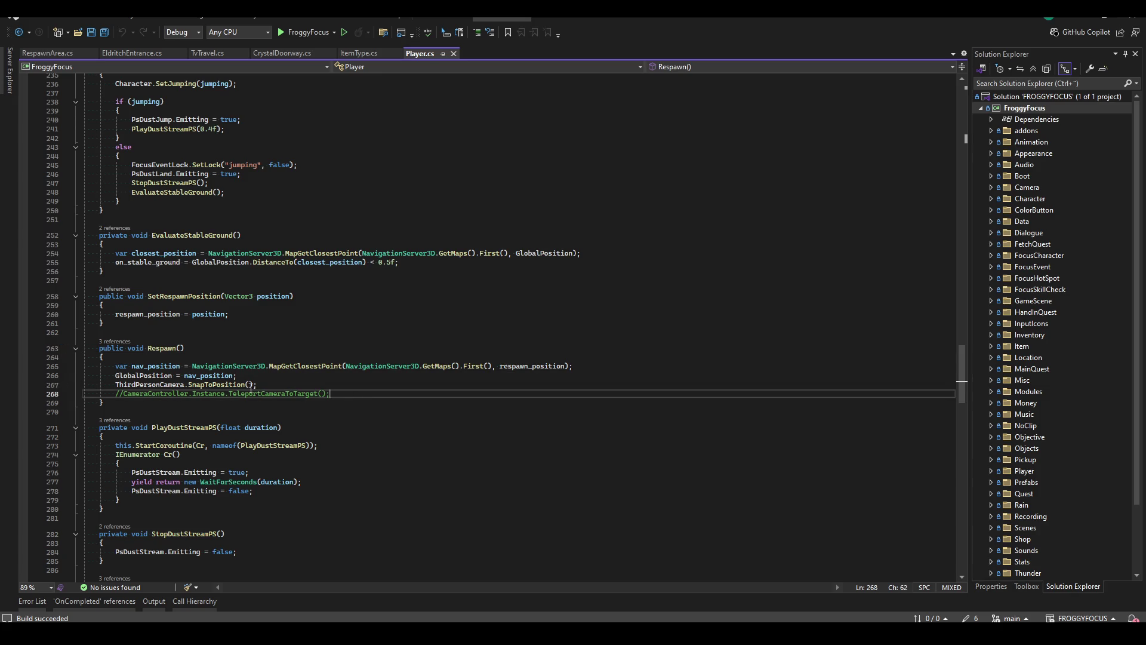
{"action": "left_click", "coordinate": [266, 386]}
{"action": "left_click_drag", "start_coordinate": [258, 386], "coordinate": [115, 386]}
{"action": "left_click", "coordinate": [341, 395]}
{"action": "key", "text": "ctrl+x"}
{"action": "key", "text": "ctrl+s"}
Search code for 'Noclip.cs' and open NoClipController.cs.
{"action": "left_click", "coordinate": [310, 386]}
{"action": "key", "text": "ctrl+t"}
{"action": "type", "text": "Noclip"}
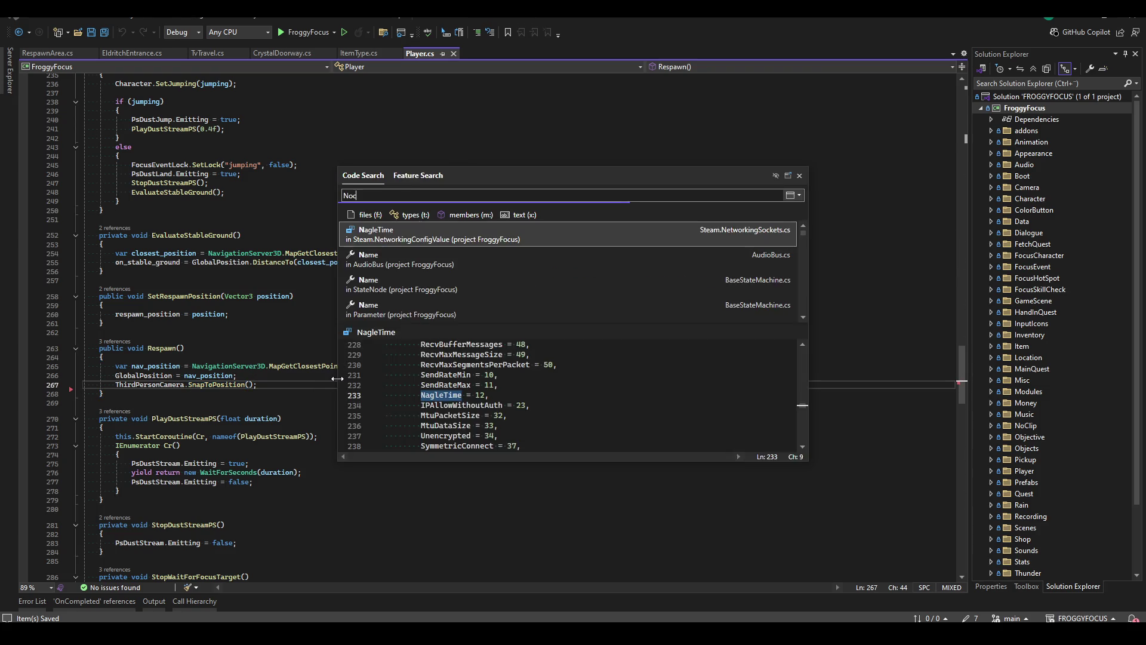
{"action": "type", "text": ".cs"}
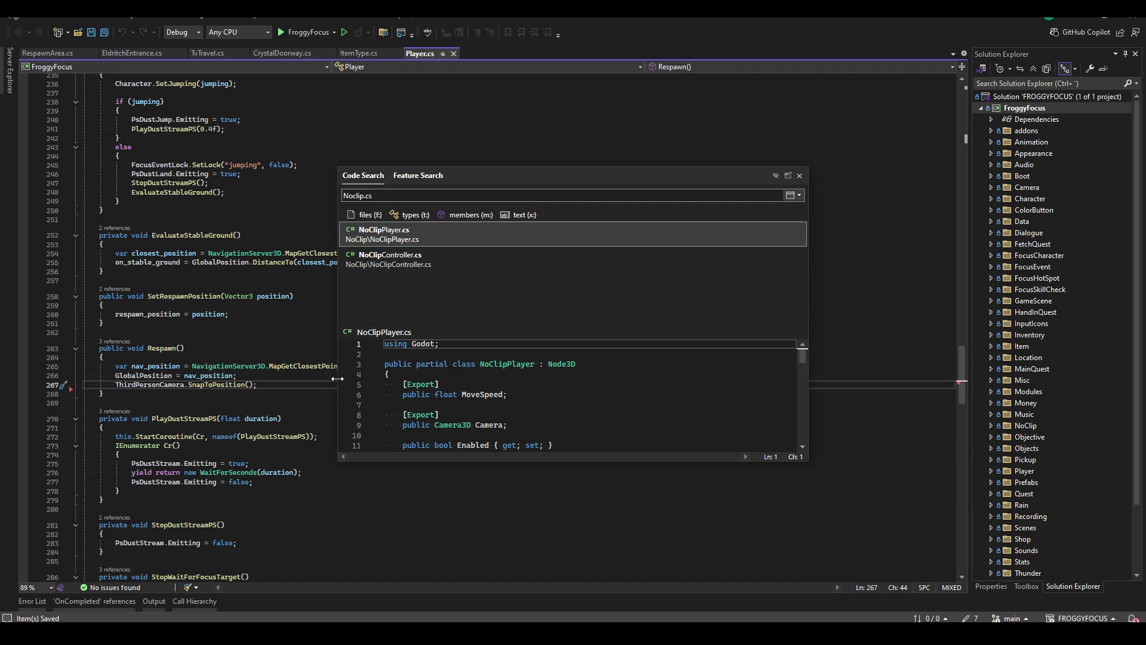
{"action": "key", "text": "Down"}
{"action": "key", "text": "Return"}
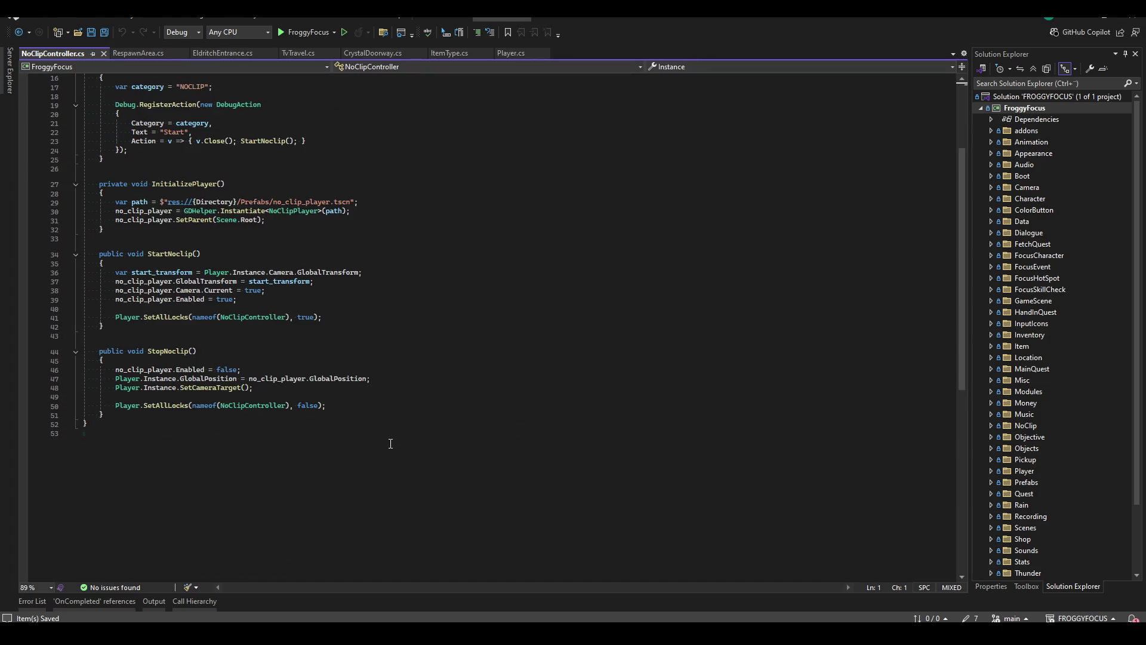
Add Player.Instance.ThirdPersonCamera.SnapToPosition(); after SetCameraTarget() in StopNoclip and save.
{"action": "left_click", "coordinate": [414, 276]}
{"action": "scroll", "scroll_direction": "up", "scroll_amount": 3}
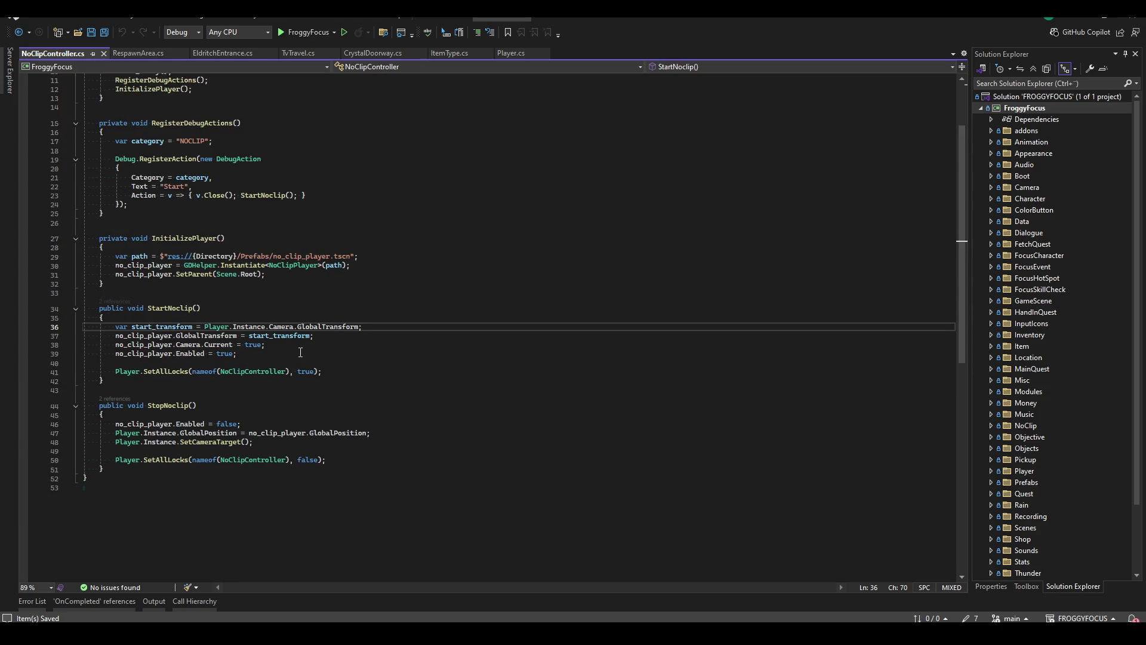
{"action": "left_click", "coordinate": [337, 447]}
{"action": "key", "text": "Return"}
{"action": "type", "text": "P;"}
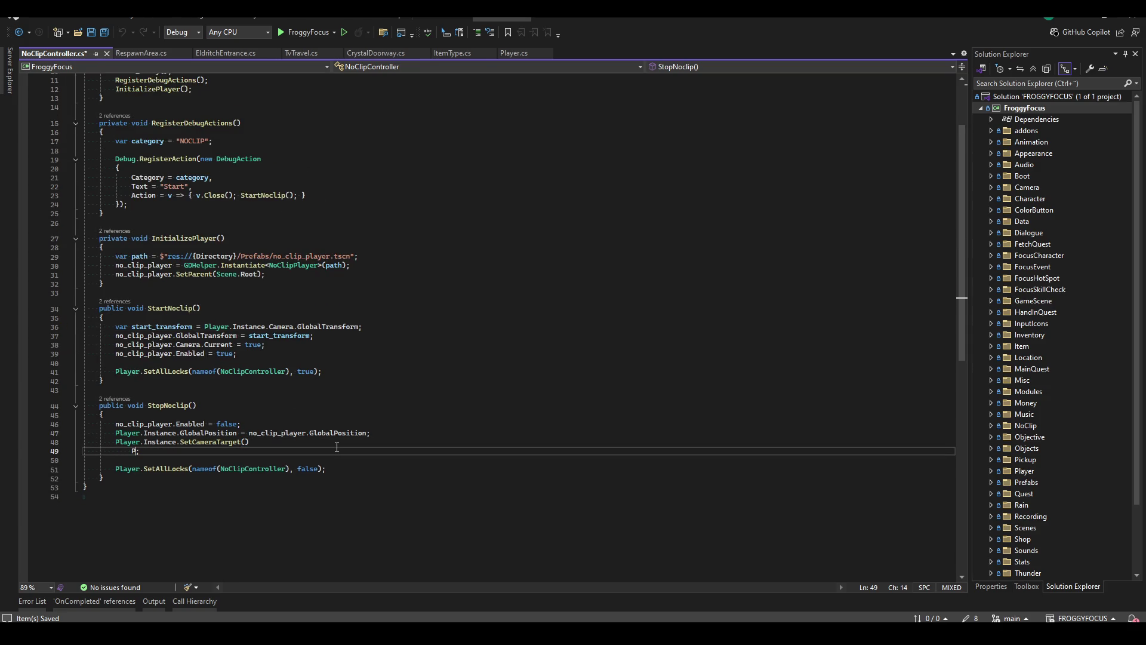
{"action": "key", "text": "BackSpace"}
{"action": "key", "text": "BackSpace"}
{"action": "key", "text": "End"}
{"action": "key", "text": "Return"}
{"action": "type", "text": "Player.Instance.On"}
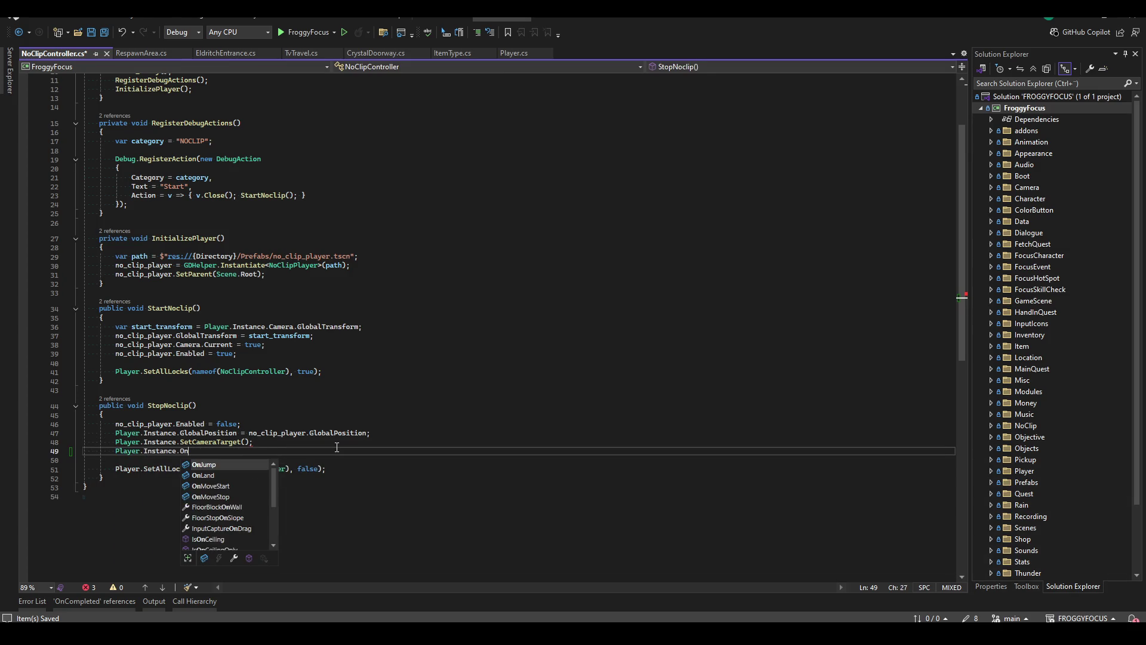
{"action": "key", "text": "BackSpace"}
{"action": "key", "text": "BackSpace"}
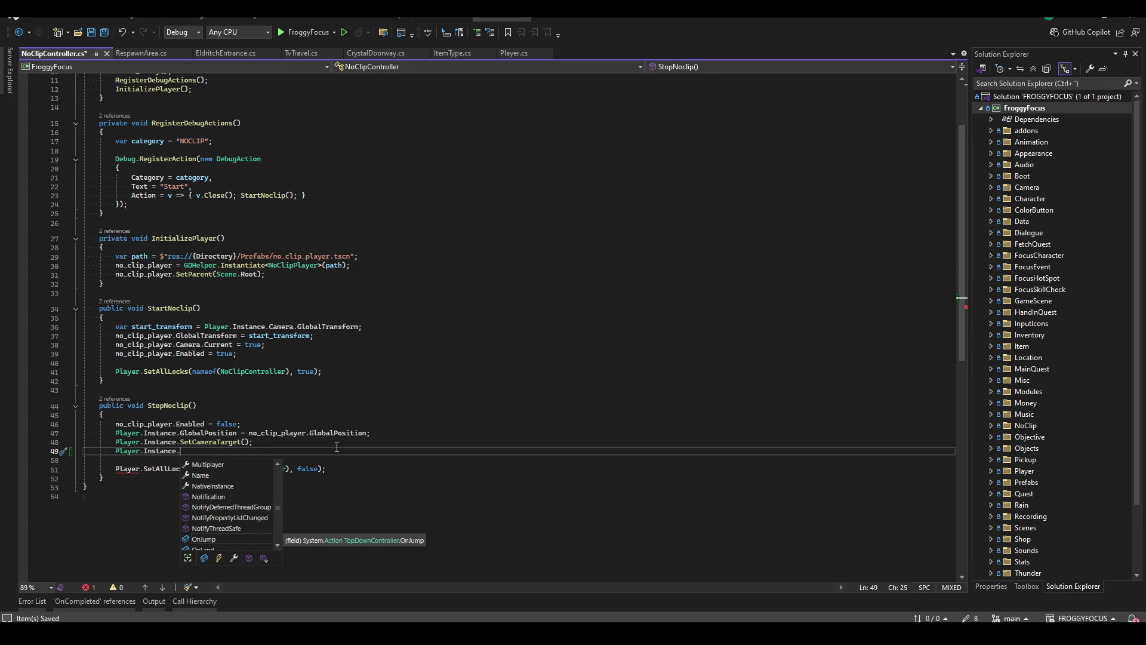
{"action": "type", "text": "ThirdPersonCamera."}
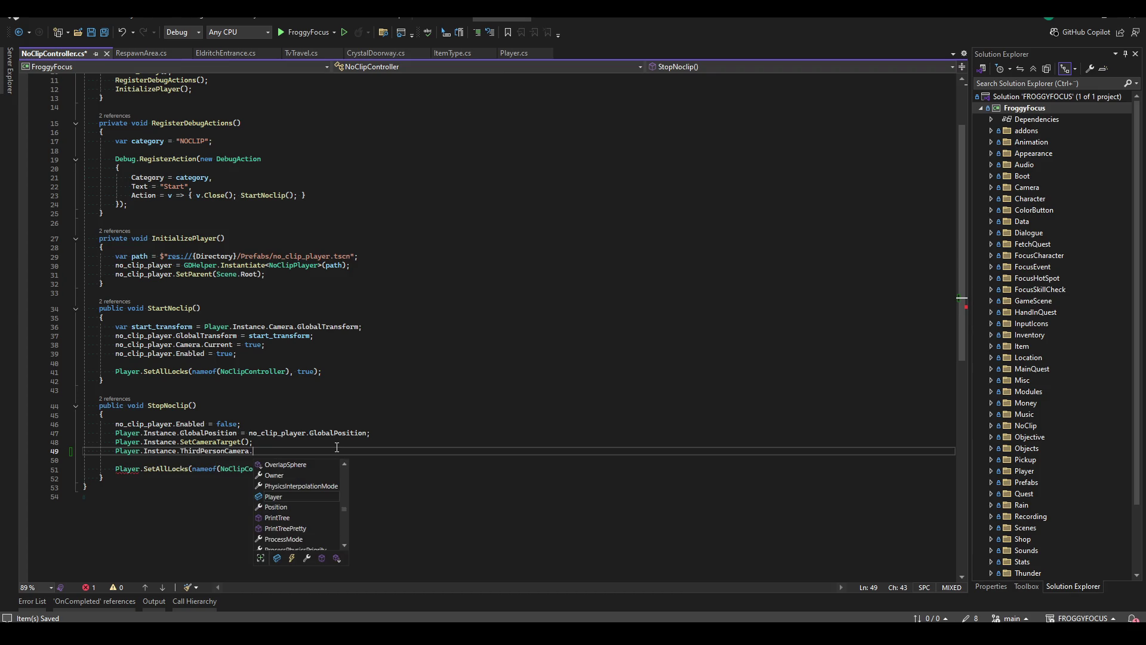
{"action": "type", "text": "SnapToPosition();"}
{"action": "key", "text": "ctrl+s"}
Build the project successfully and switch back to the Godot editor.
{"action": "left_click", "coordinate": [435, 371]}
{"action": "key", "text": "ctrl+shift+b"}
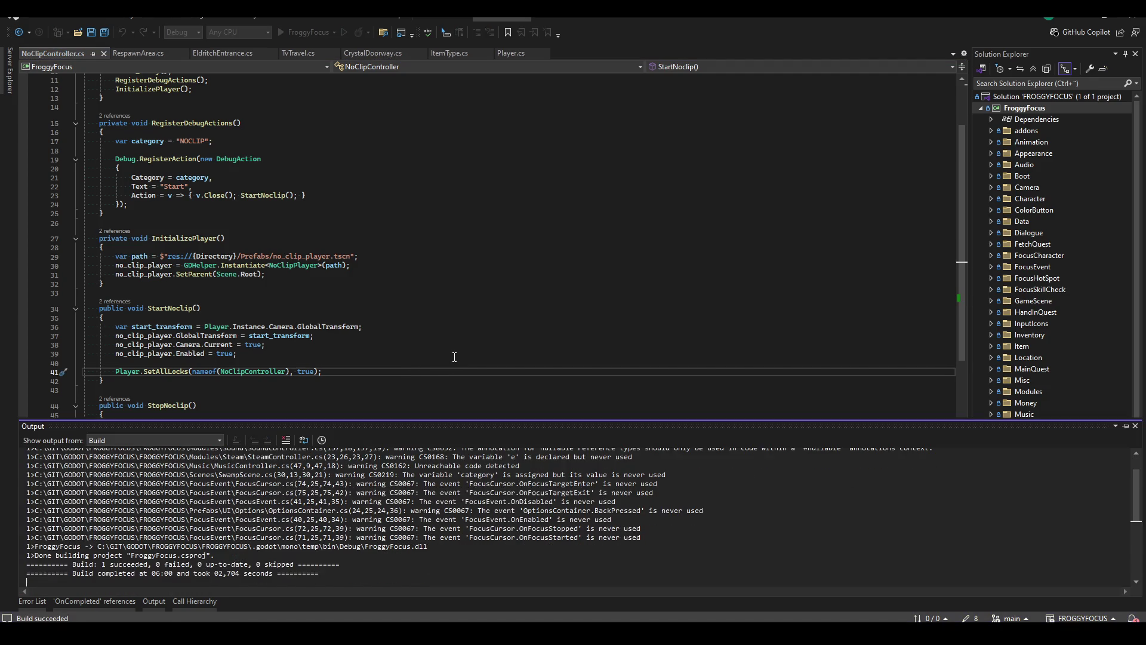
{"action": "key", "text": "Escape"}
{"action": "key", "text": "Up"}
{"action": "key", "text": "Up"}
{"action": "key", "text": "Up"}
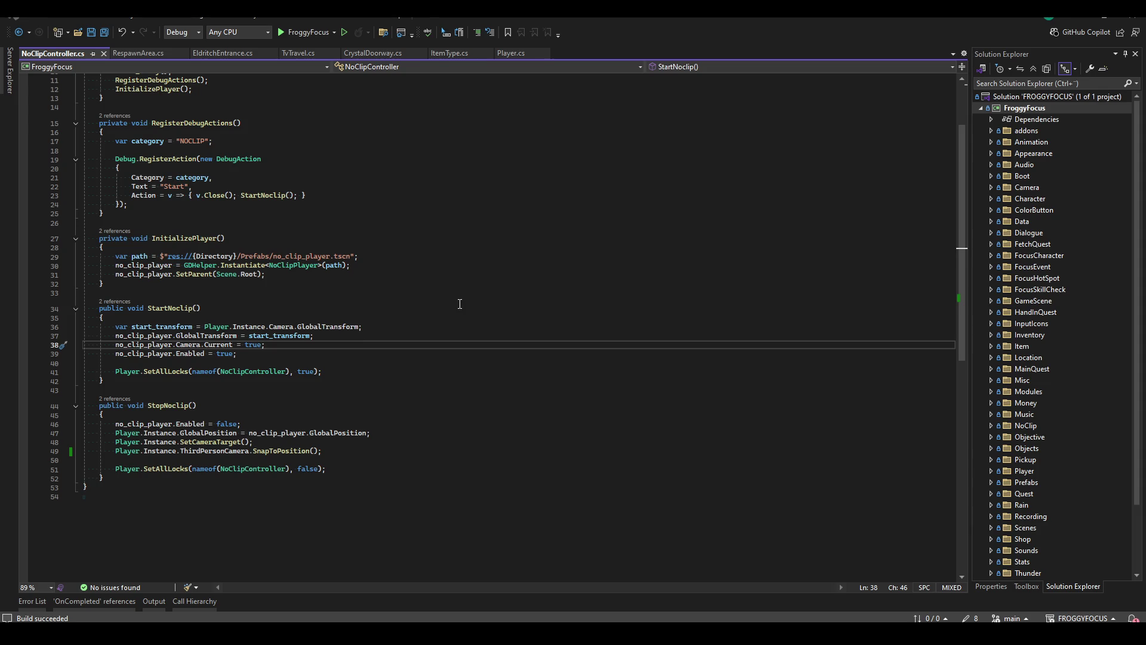
{"action": "key", "text": "alt+Tab"}
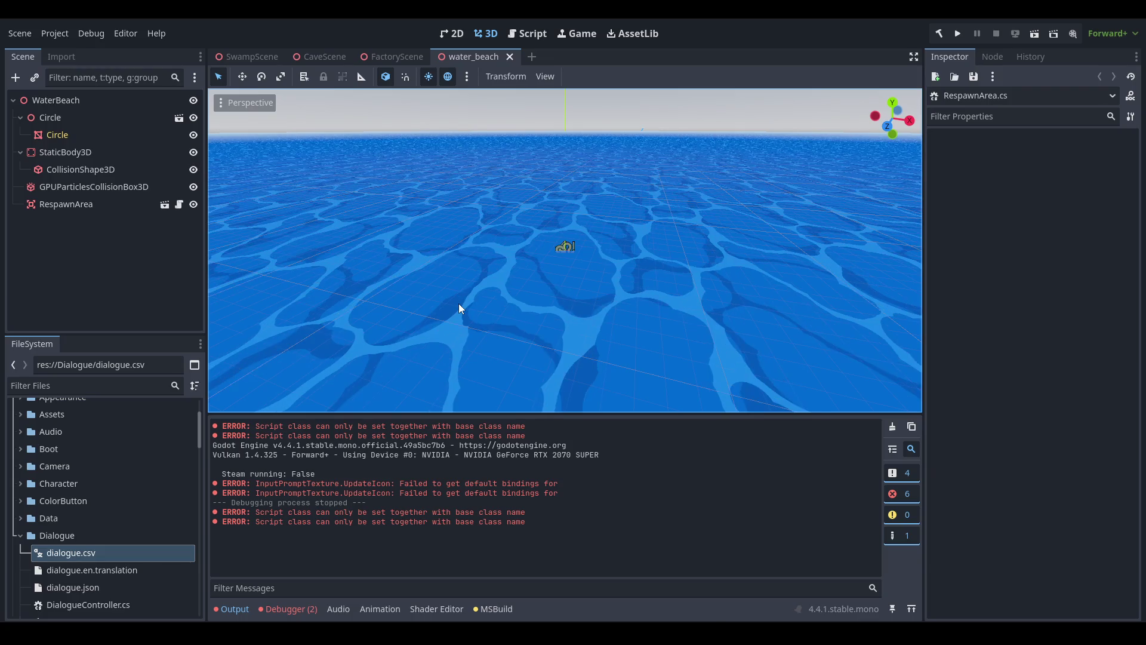
Close the water_beach scene tab, run the game with F5, and continue the saved game.
{"action": "middle_click", "coordinate": [462, 54]}
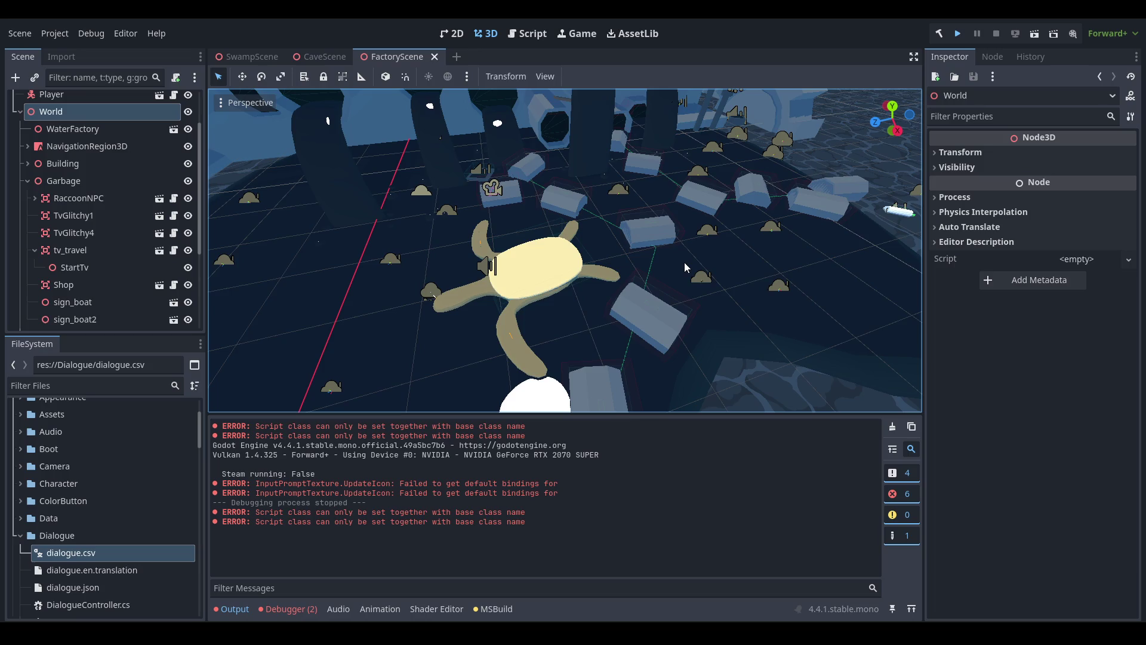
{"action": "key", "text": "F5"}
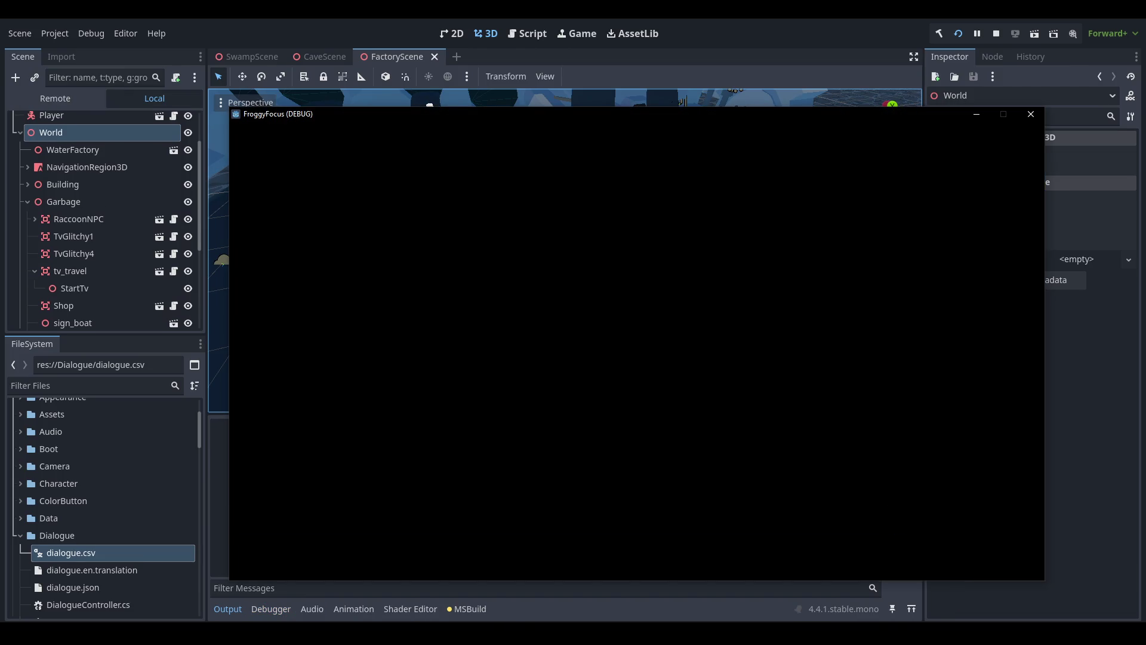
{"action": "left_click", "coordinate": [548, 398]}
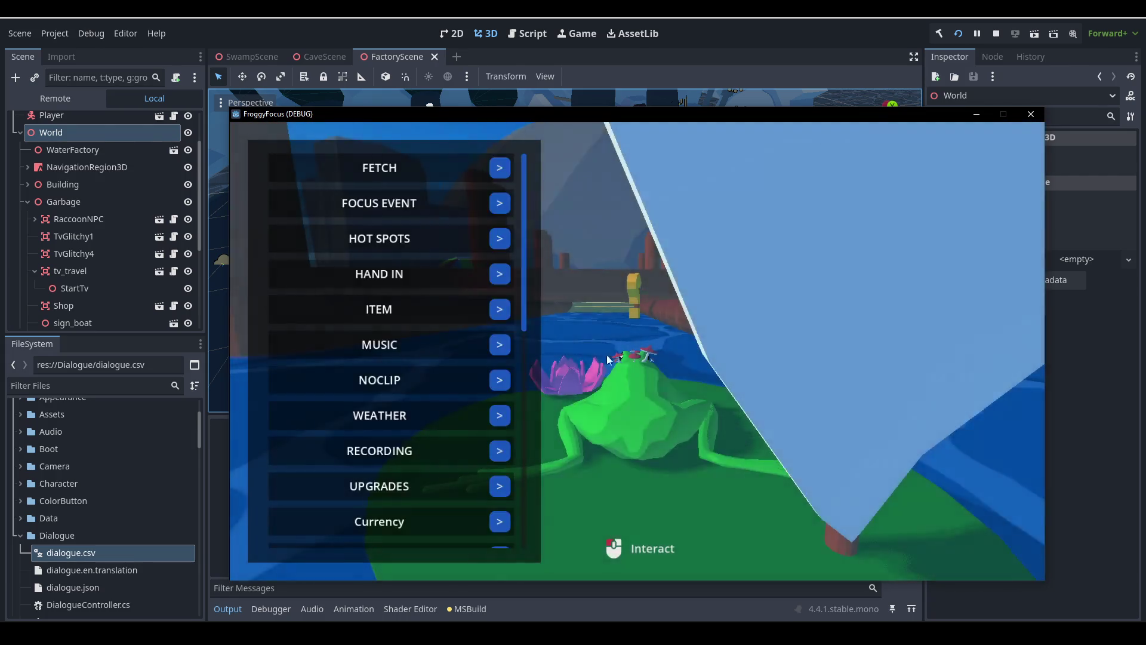
Try NOCLIP from the debug menu, stop the game, and begin the commit summary in GitHub Desktop.
{"action": "left_click", "coordinate": [498, 379]}
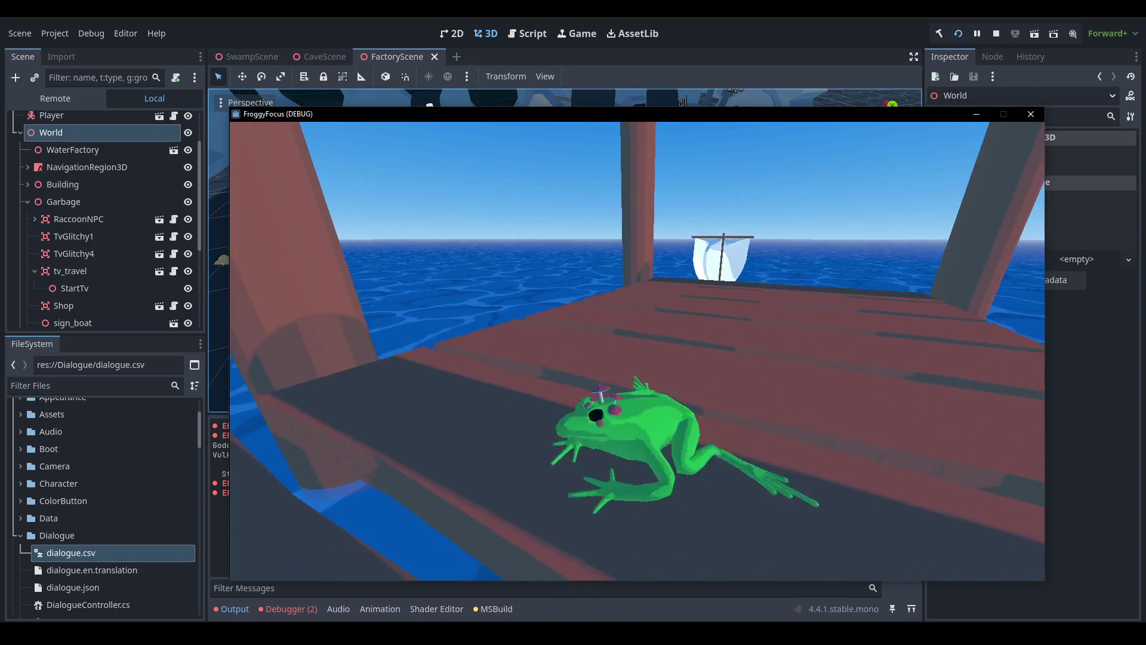
{"action": "key", "text": "F1"}
{"action": "left_click", "coordinate": [996, 33]}
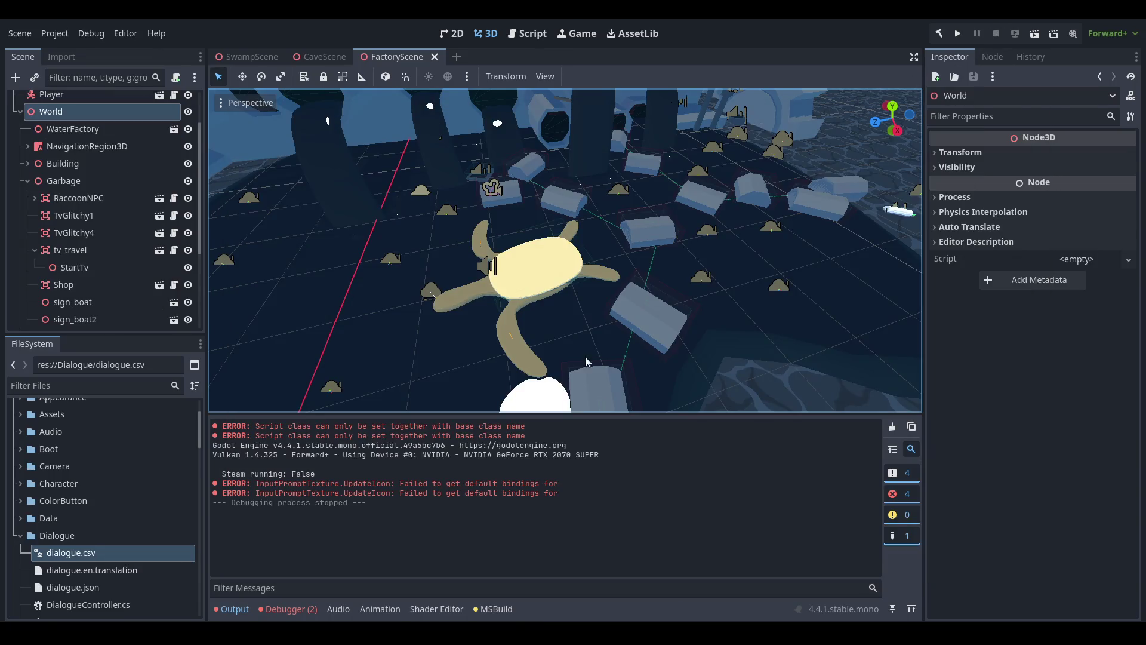
{"action": "key", "text": "alt+Tab"}
{"action": "left_click", "coordinate": [357, 388]}
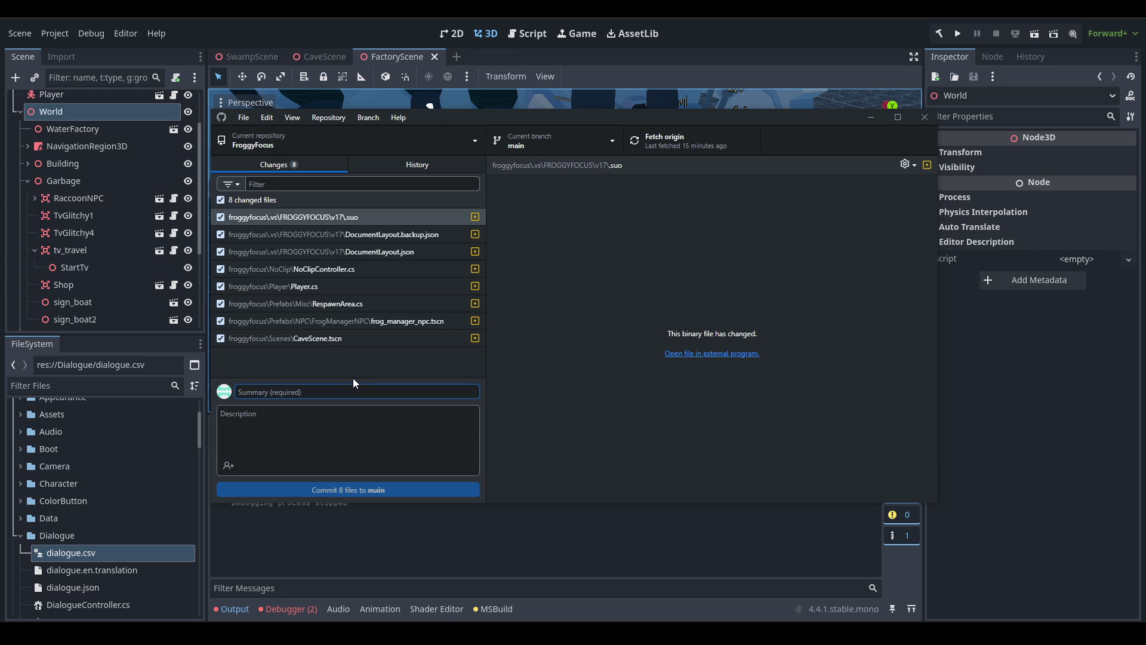
Commit the 8 changed files to main with the summary 'Out of bounds now respawns player'.
{"action": "type", "text": "Out of bounds now t"}
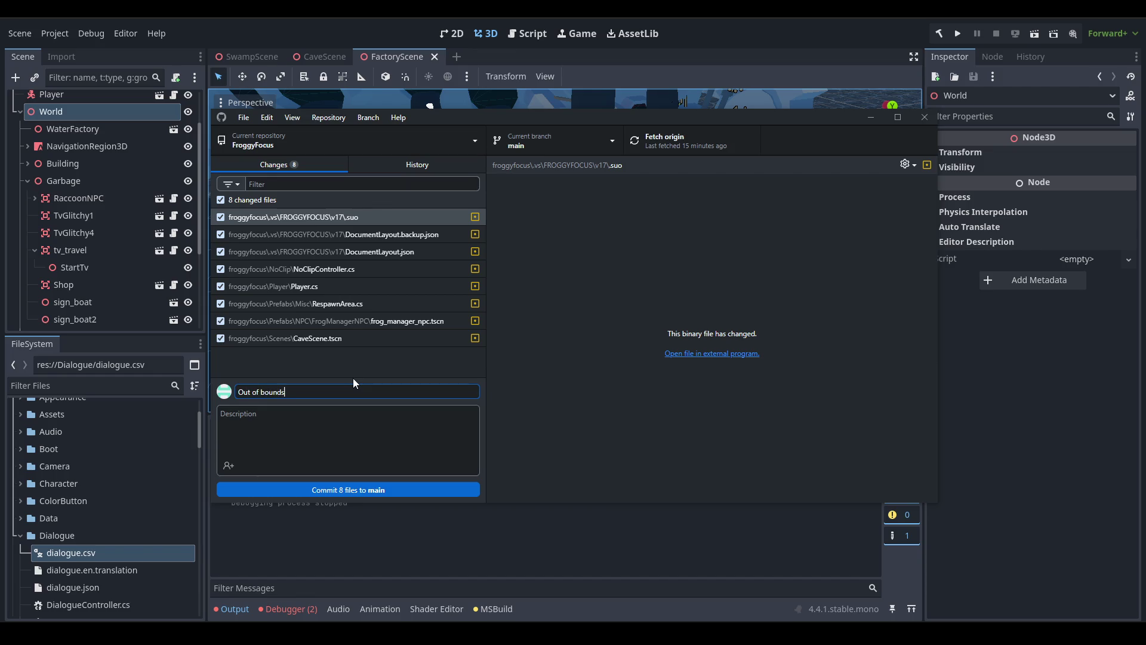
{"action": "type", "text": "eleport"}
{"action": "key", "text": "ctrl+BackSpace"}
{"action": "key", "text": "ctrl+BackSpace"}
{"action": "key", "text": "ctrl+BackSpace"}
{"action": "type", "text": "respawns pla"}
{"action": "type", "text": "yer"}
{"action": "left_click", "coordinate": [397, 489]}
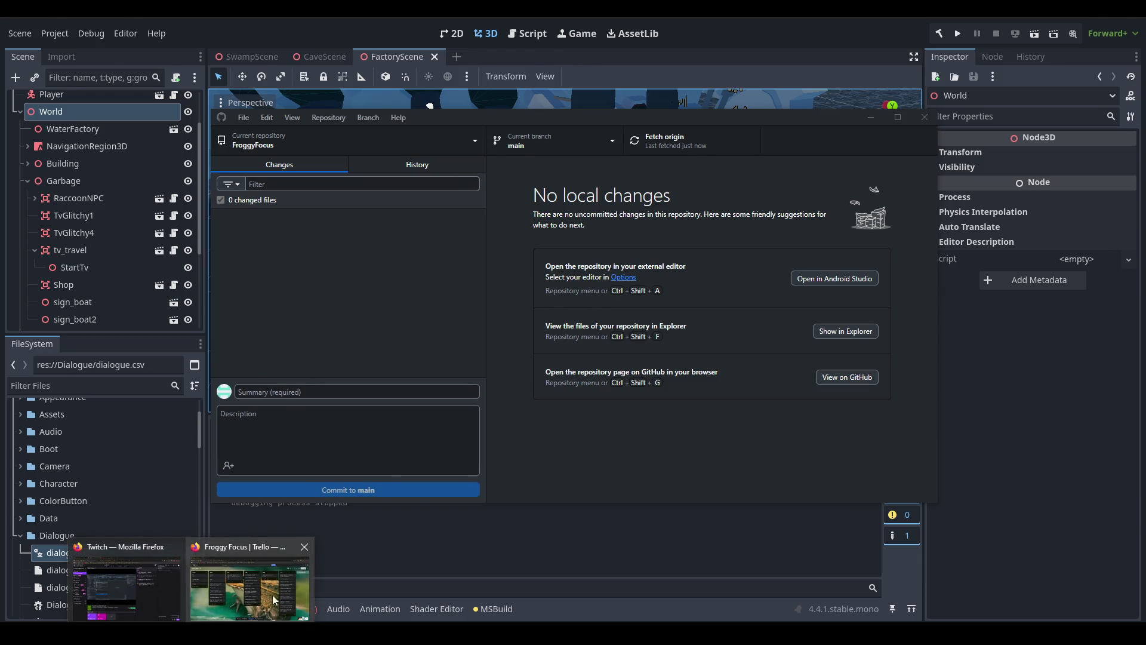
On the Froggy Focus Trello board, move 'stuck on beach' to 0.1.x and 'fix beach sound and shape' to Doing.
{"action": "left_click", "coordinate": [274, 600]}
{"action": "left_click_drag", "start_coordinate": [707, 188], "coordinate": [938, 186]}
{"action": "left_click_drag", "start_coordinate": [591, 442], "coordinate": [749, 185]}
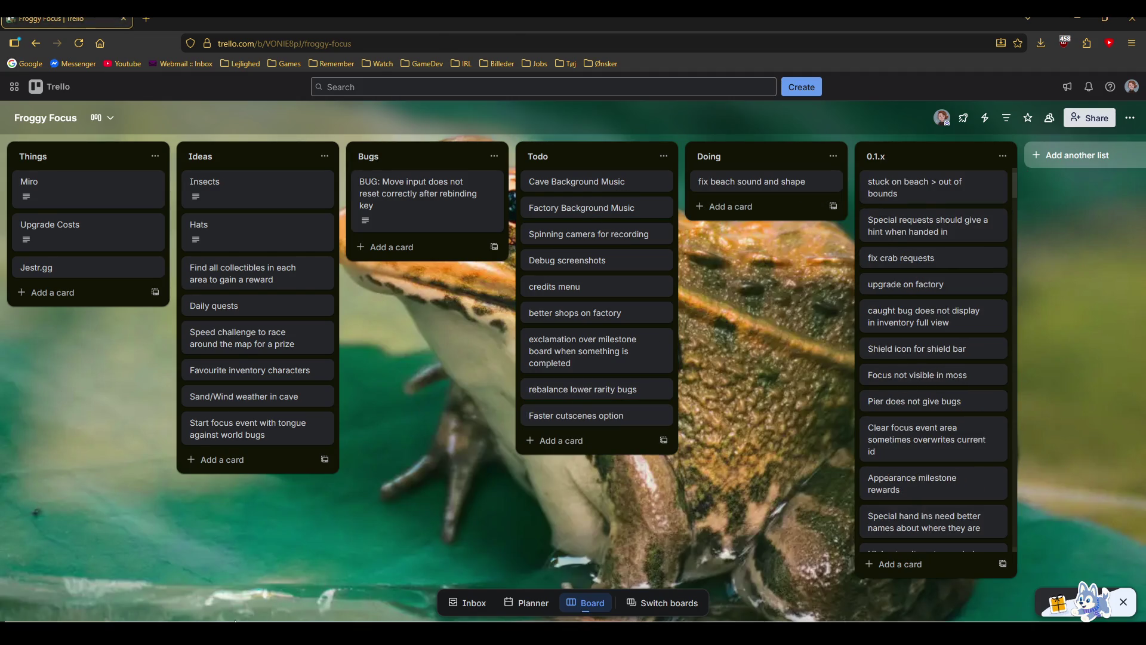
{"action": "key", "text": "alt+Tab"}
{"action": "key", "text": "super"}
Launch Blender and open the FBX importer at the recently used folder.
{"action": "type", "text": "blender"}
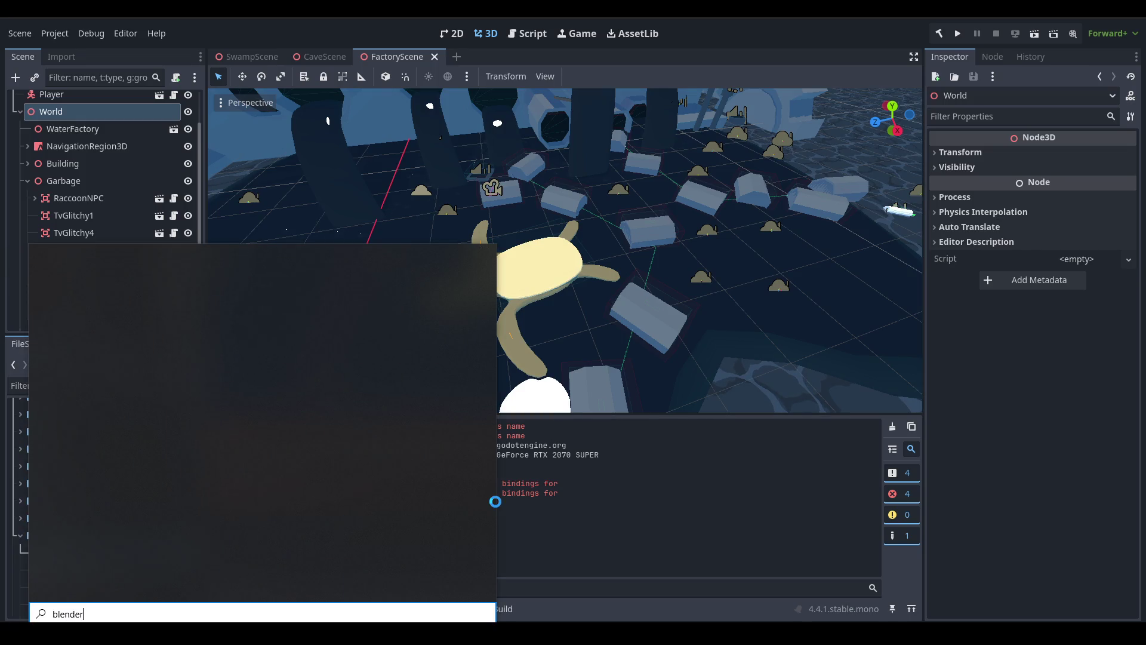
{"action": "key", "text": "Return"}
{"action": "left_click", "coordinate": [220, 316]}
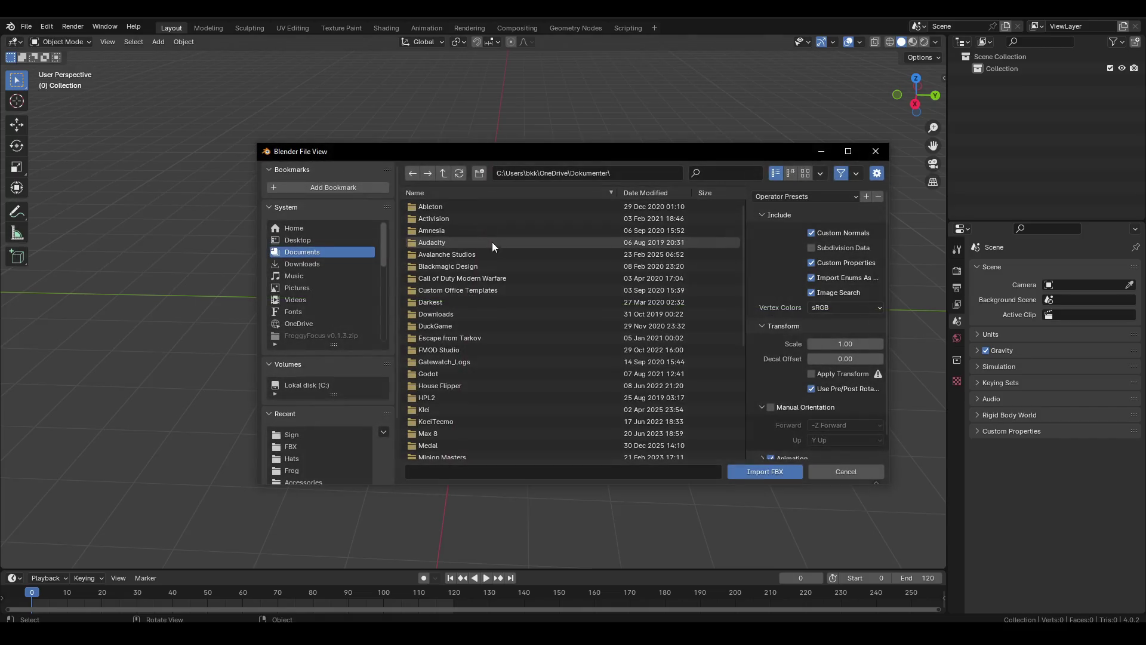
{"action": "left_click", "coordinate": [324, 448]}
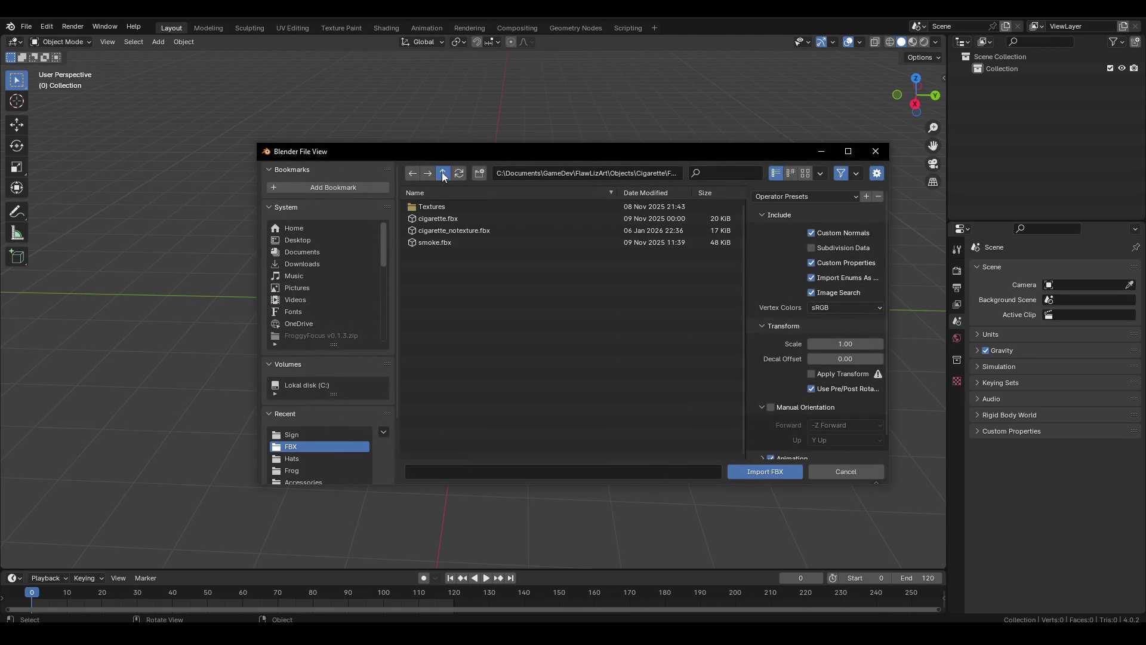
Browse up to FlawLizArt, look through Nature's Toon and Rock folders, then cancel the import.
{"action": "left_click", "coordinate": [443, 173]}
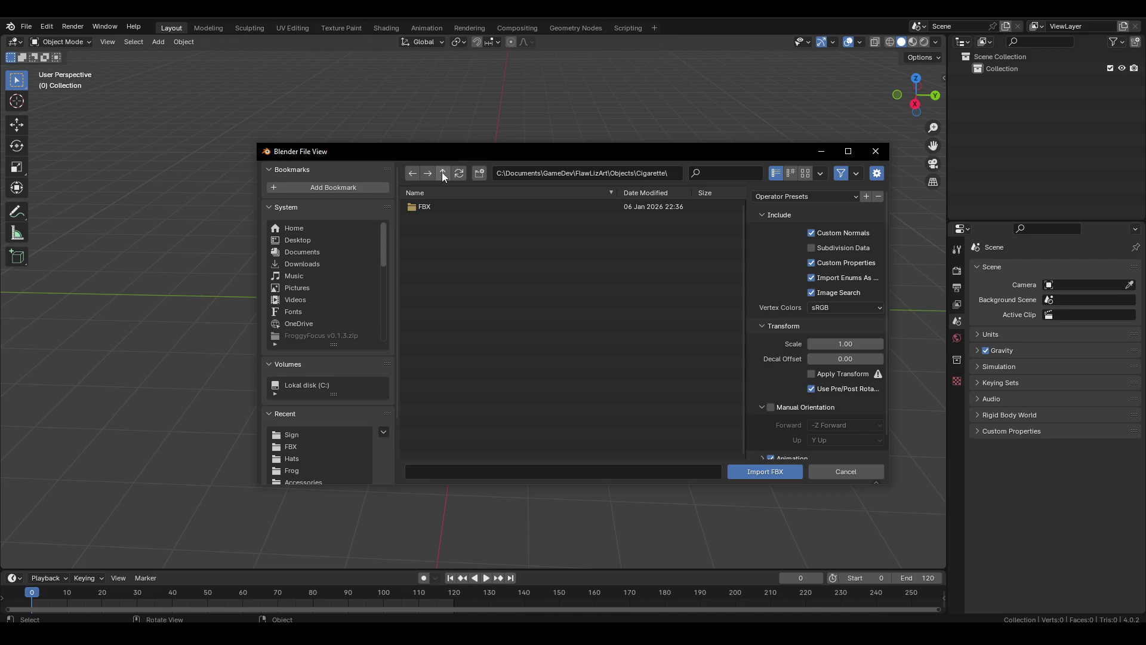
{"action": "left_click", "coordinate": [442, 174]}
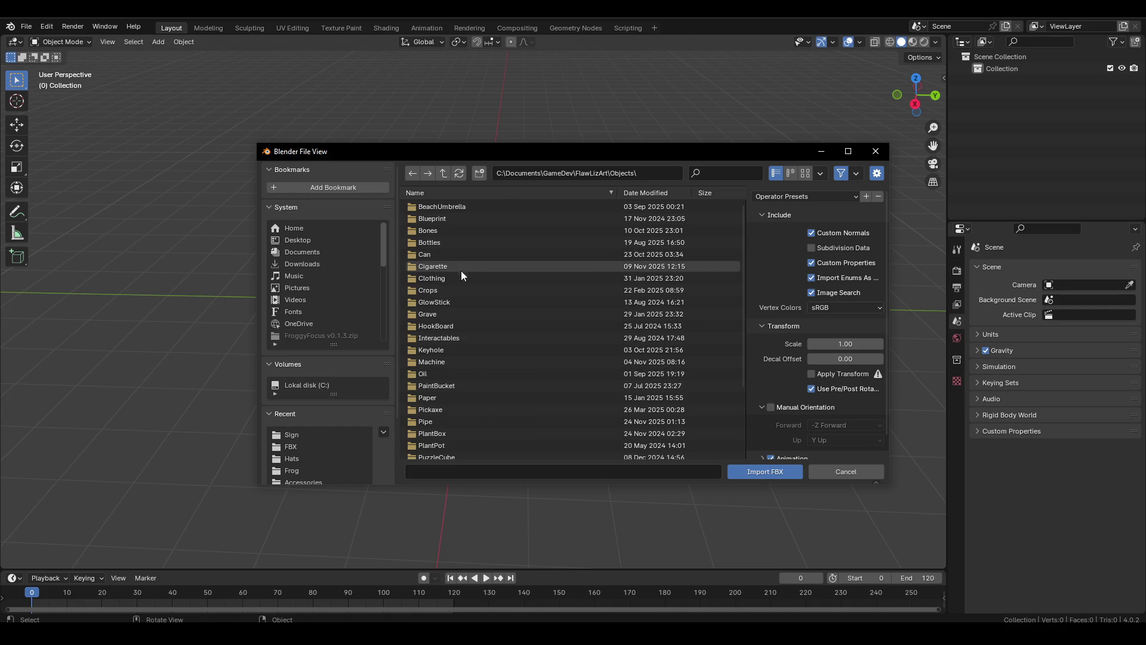
{"action": "left_click", "coordinate": [440, 177]}
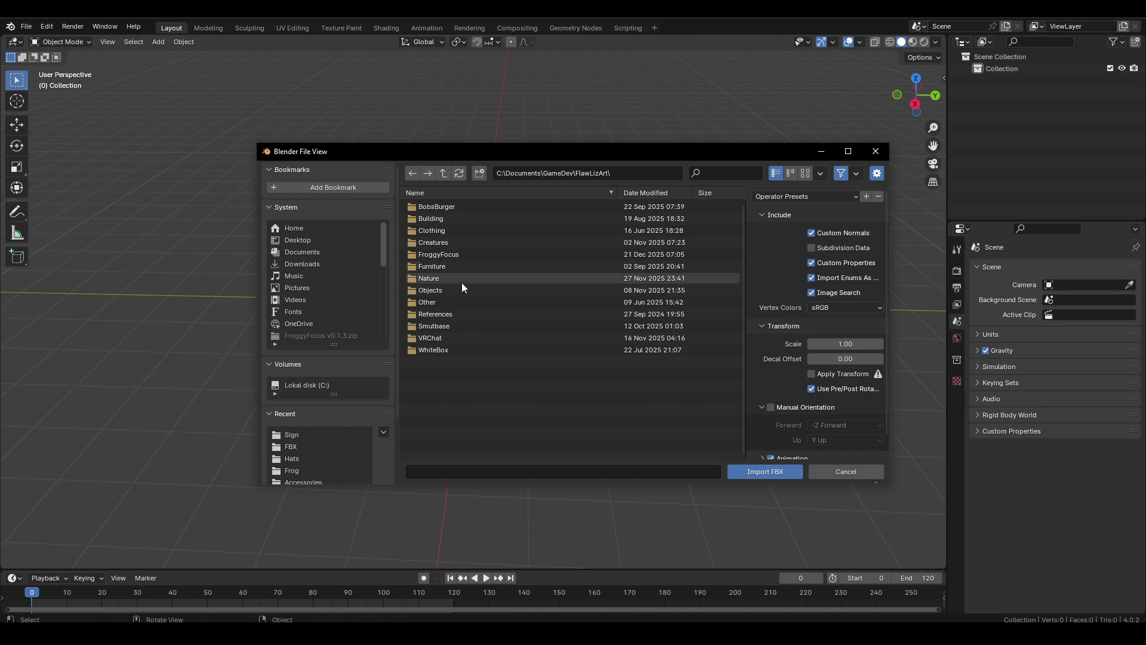
{"action": "double_click", "coordinate": [457, 279]}
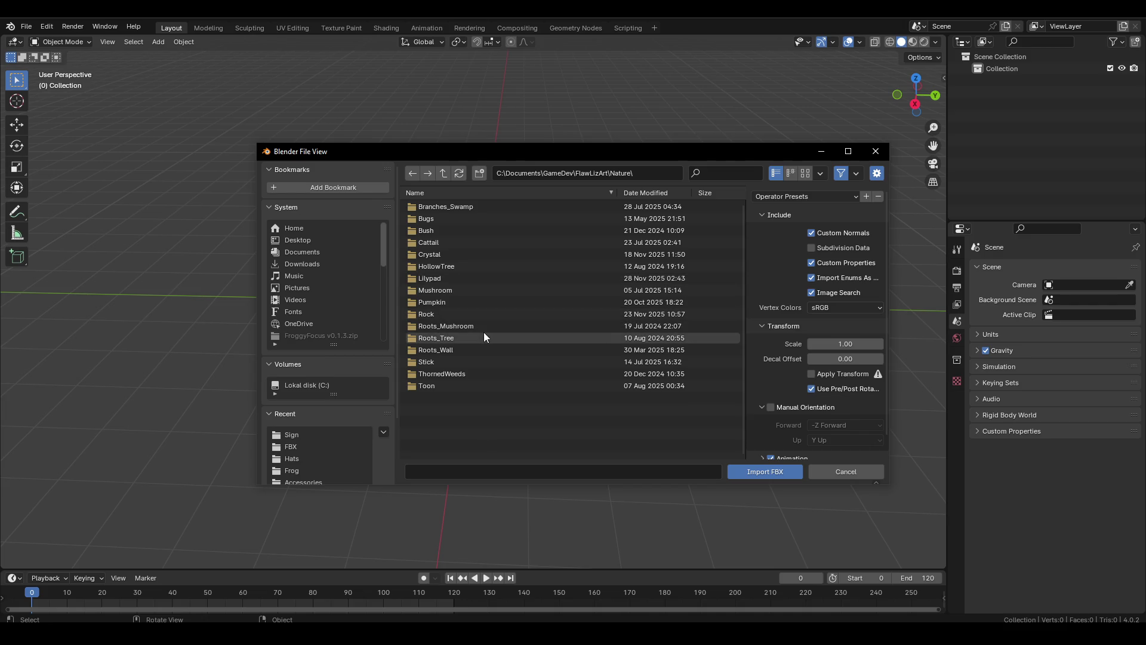
{"action": "double_click", "coordinate": [478, 386]}
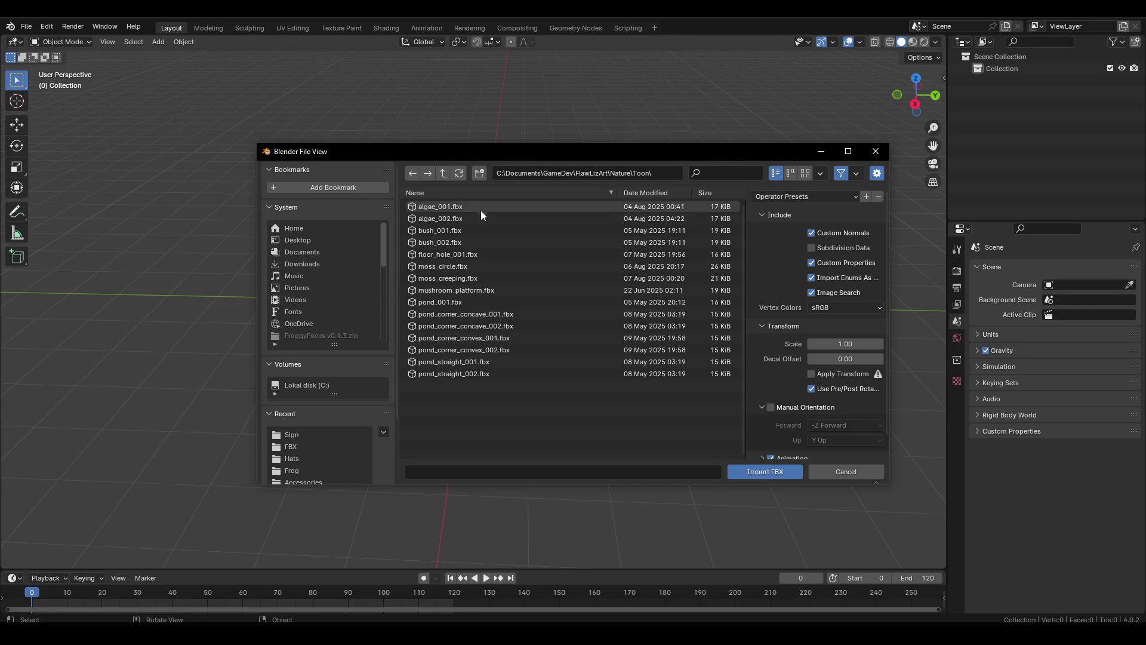
{"action": "left_click", "coordinate": [445, 173]}
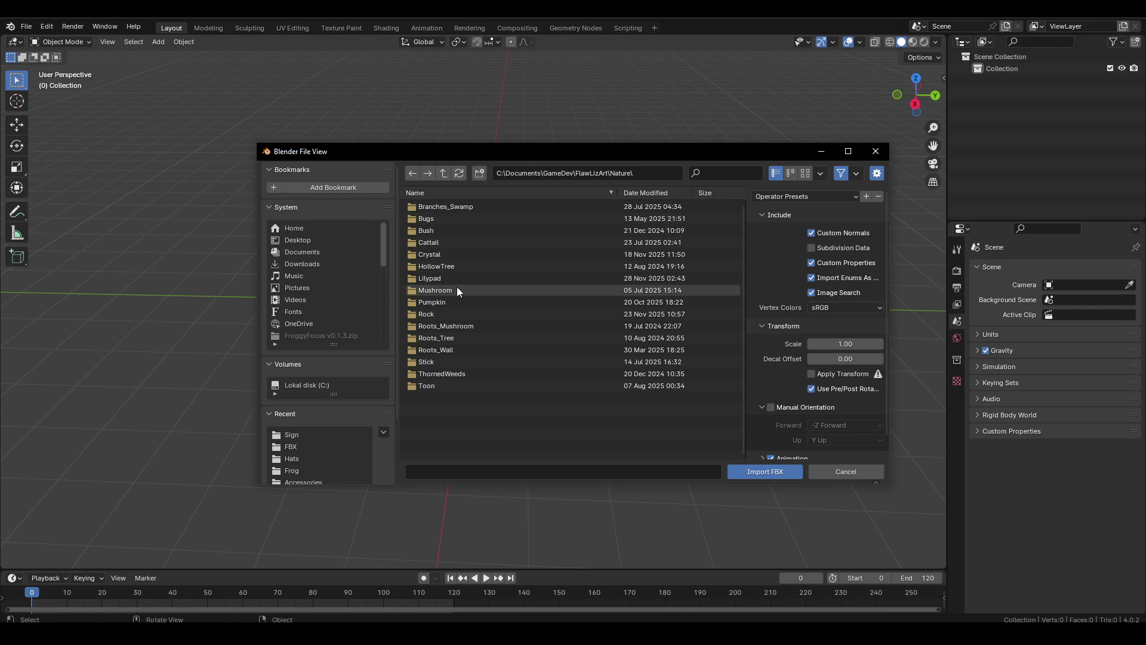
{"action": "left_click", "coordinate": [464, 313]}
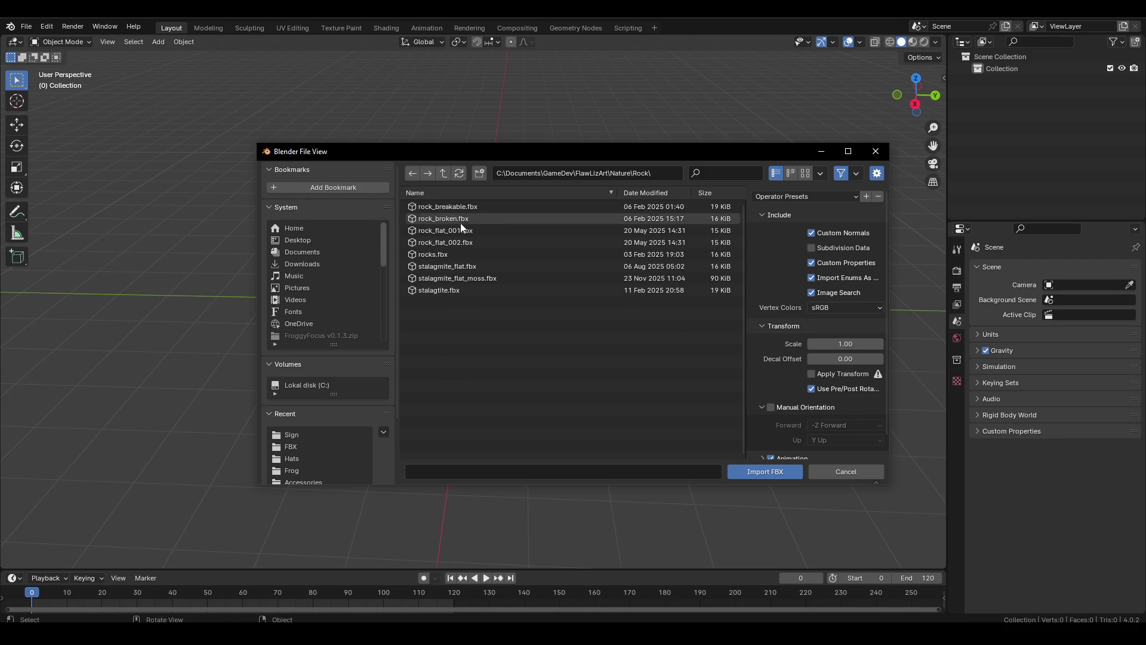
{"action": "left_click", "coordinate": [446, 173]}
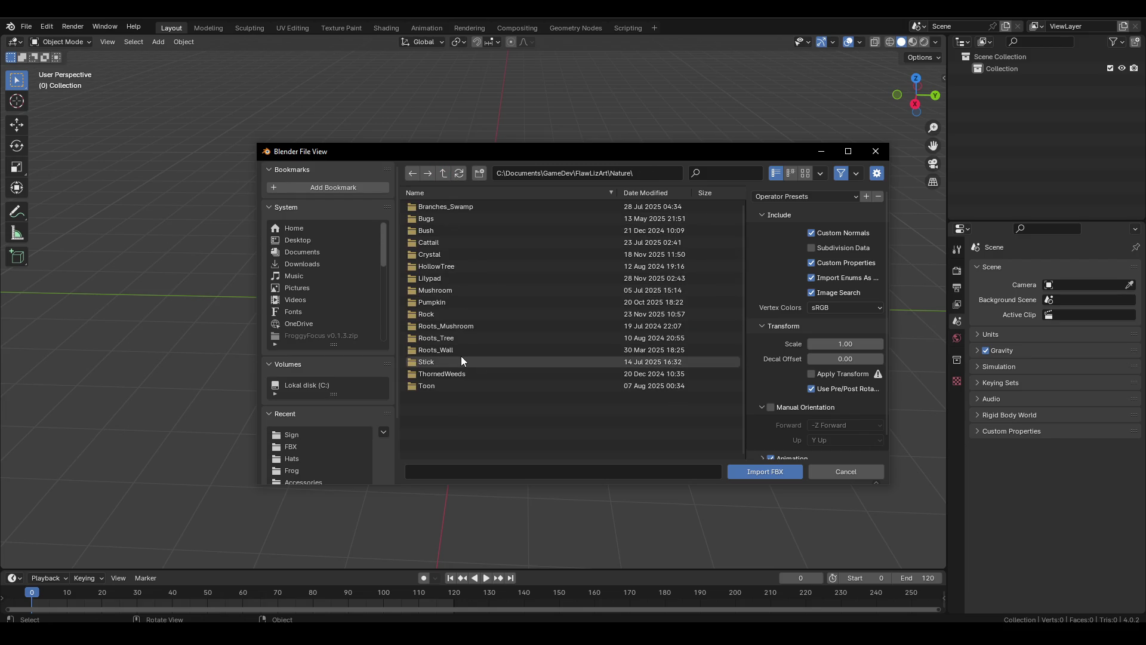
{"action": "left_click", "coordinate": [445, 174]}
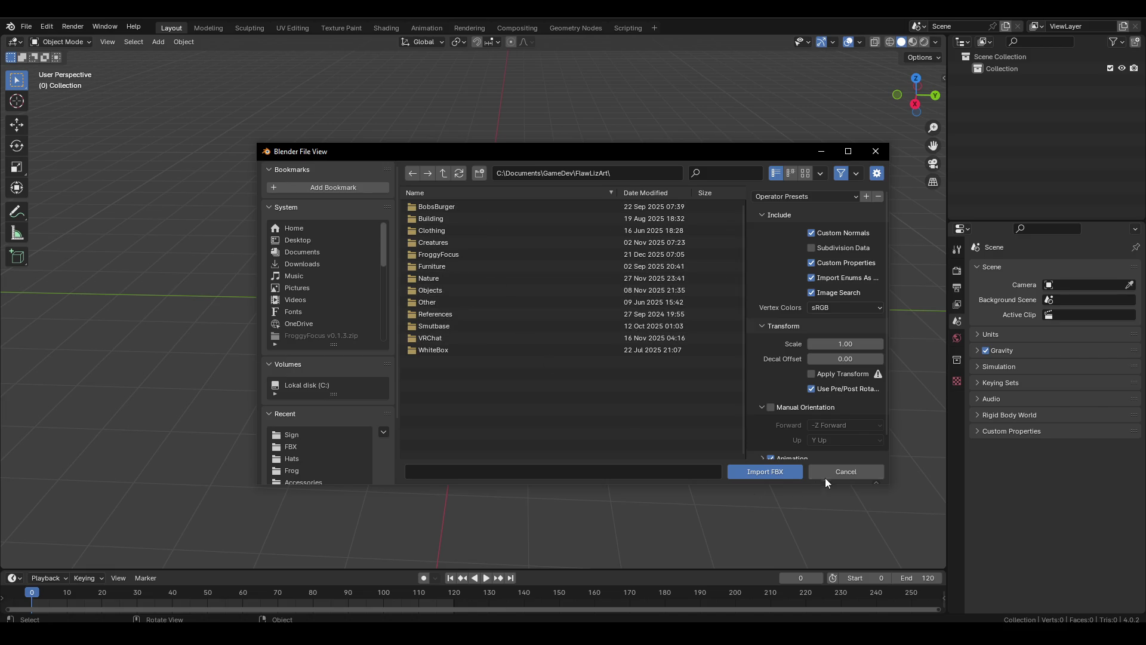
{"action": "left_click", "coordinate": [861, 472]}
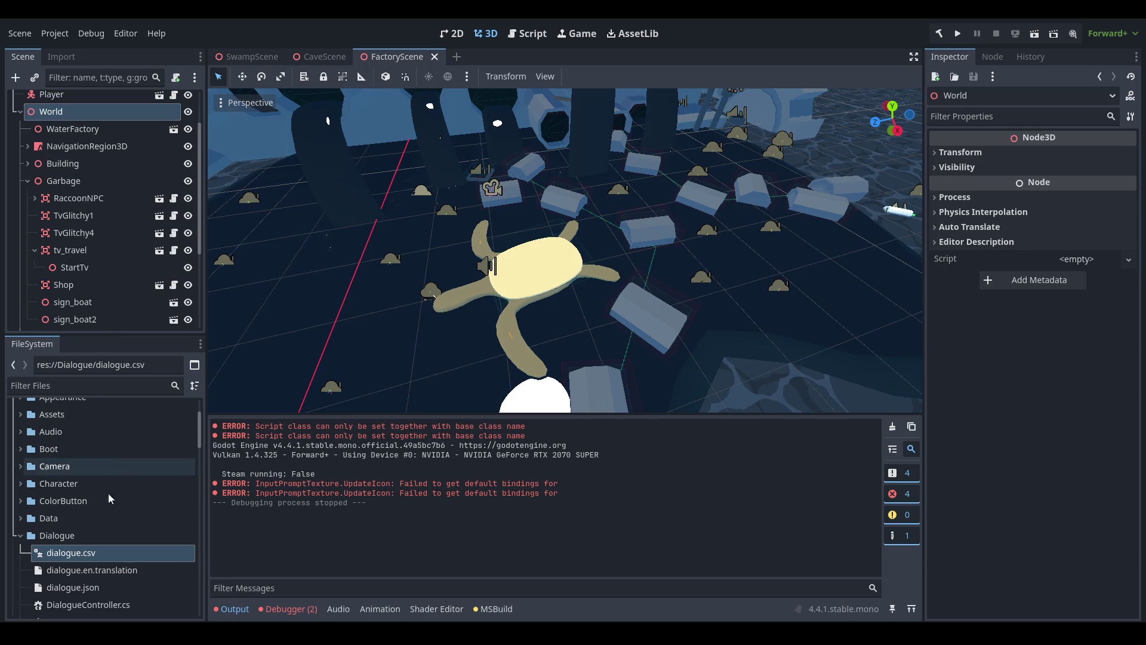
Expand Assets > FlawLizArt > Nature > Toon in the FileSystem dock.
{"action": "left_click", "coordinate": [116, 541]}
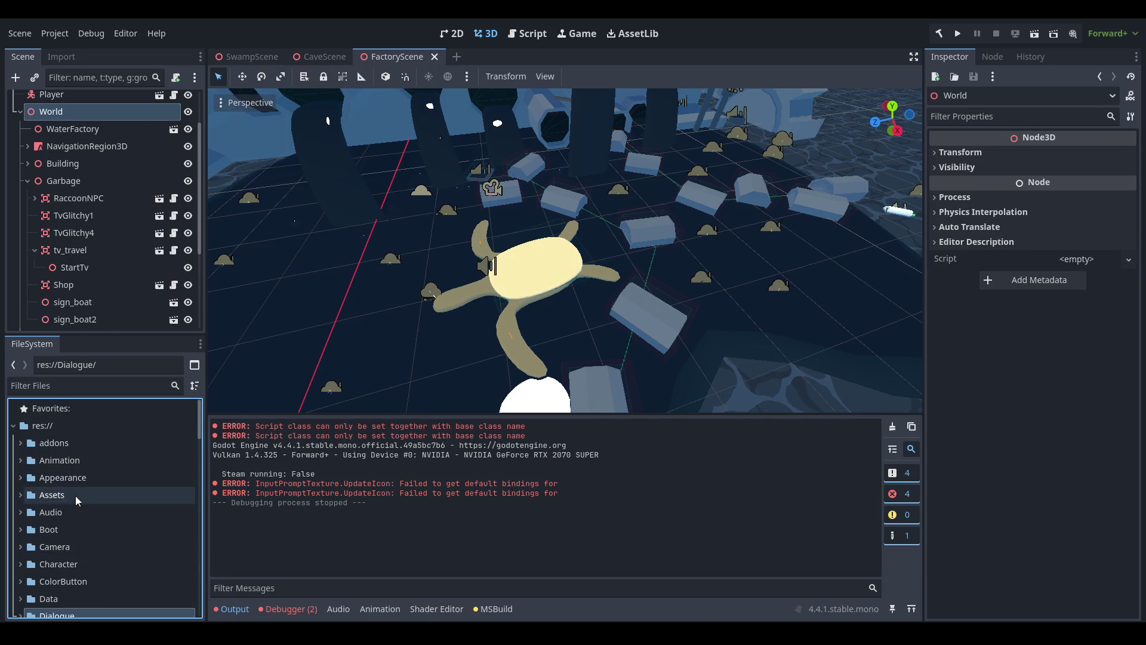
{"action": "double_click", "coordinate": [76, 496]}
{"action": "scroll", "scroll_direction": "down", "scroll_amount": 3}
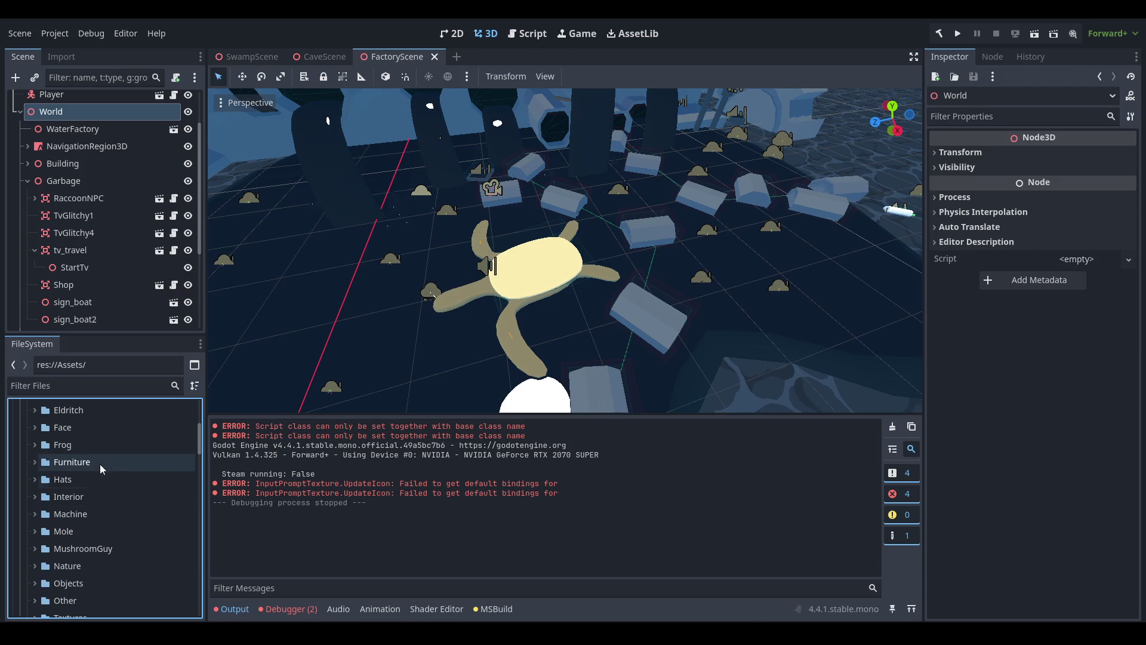
{"action": "scroll", "scroll_direction": "down", "scroll_amount": 3}
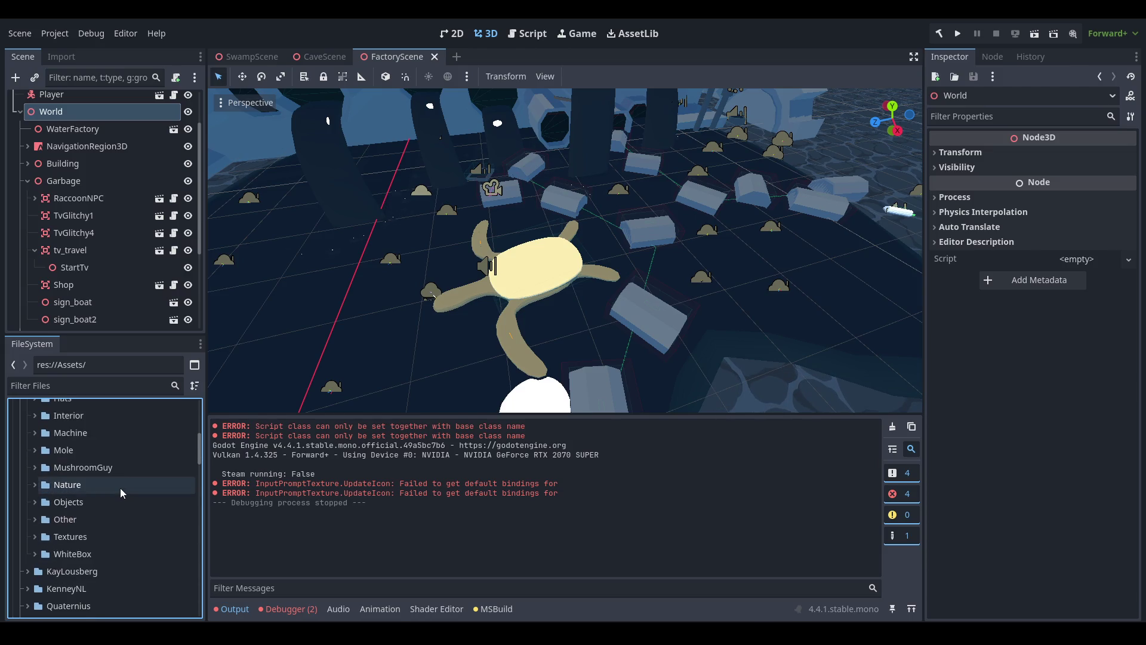
{"action": "double_click", "coordinate": [120, 488]}
{"action": "double_click", "coordinate": [125, 513]}
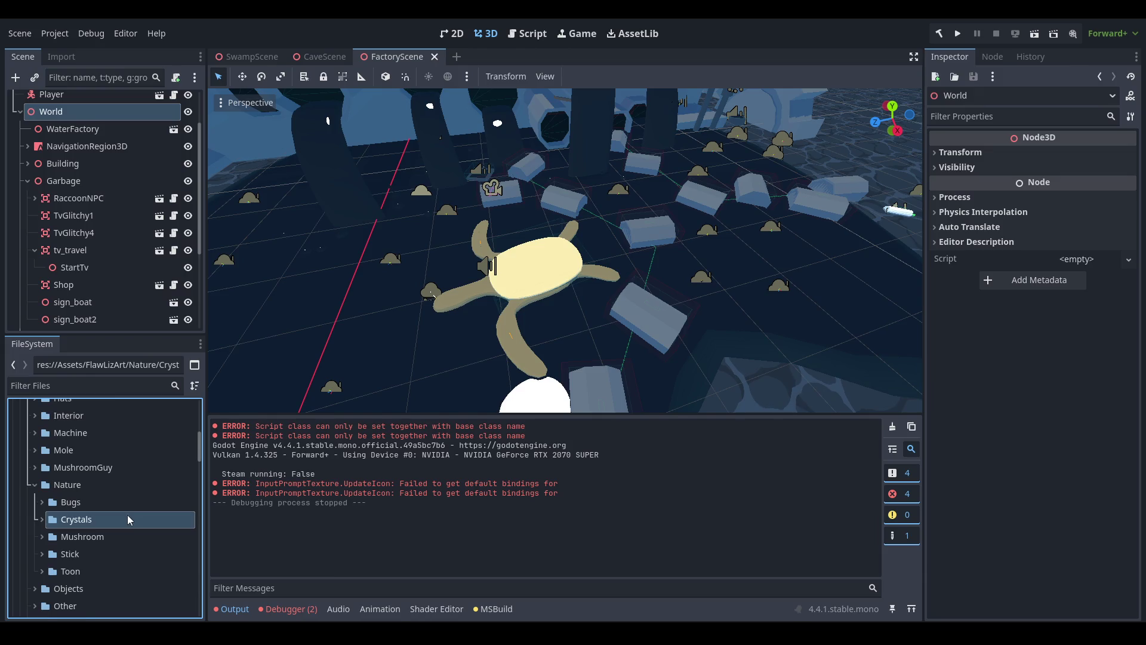
{"action": "scroll", "scroll_direction": "down", "scroll_amount": 3}
{"action": "double_click", "coordinate": [109, 492]}
Preview beach_001.fbx, rotating the rounded beach mesh to inspect it, then close the preview.
{"action": "scroll", "scroll_direction": "down", "scroll_amount": 3}
{"action": "double_click", "coordinate": [116, 460]}
{"action": "left_click_drag", "start_coordinate": [363, 520], "coordinate": [401, 361]}
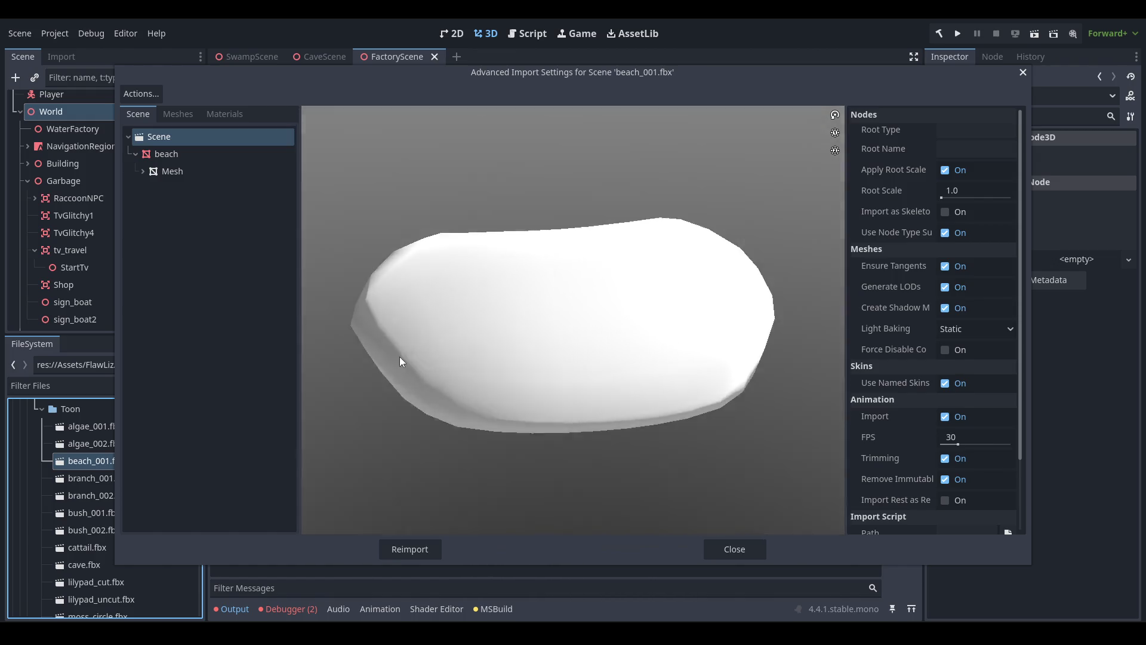
{"action": "left_click", "coordinate": [734, 550]}
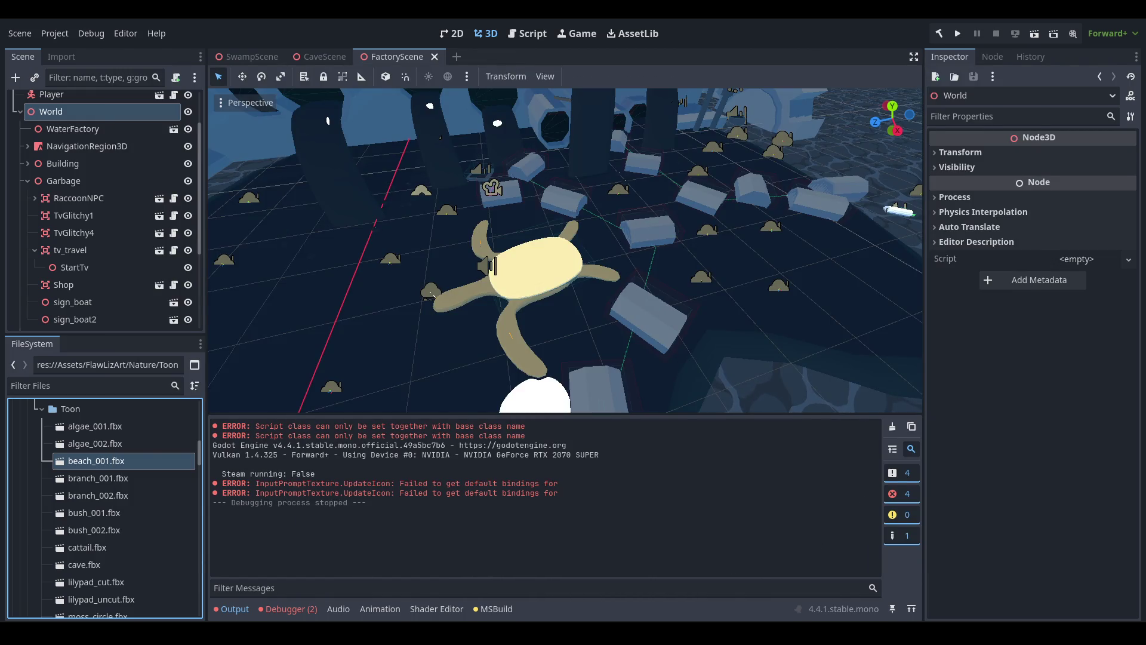
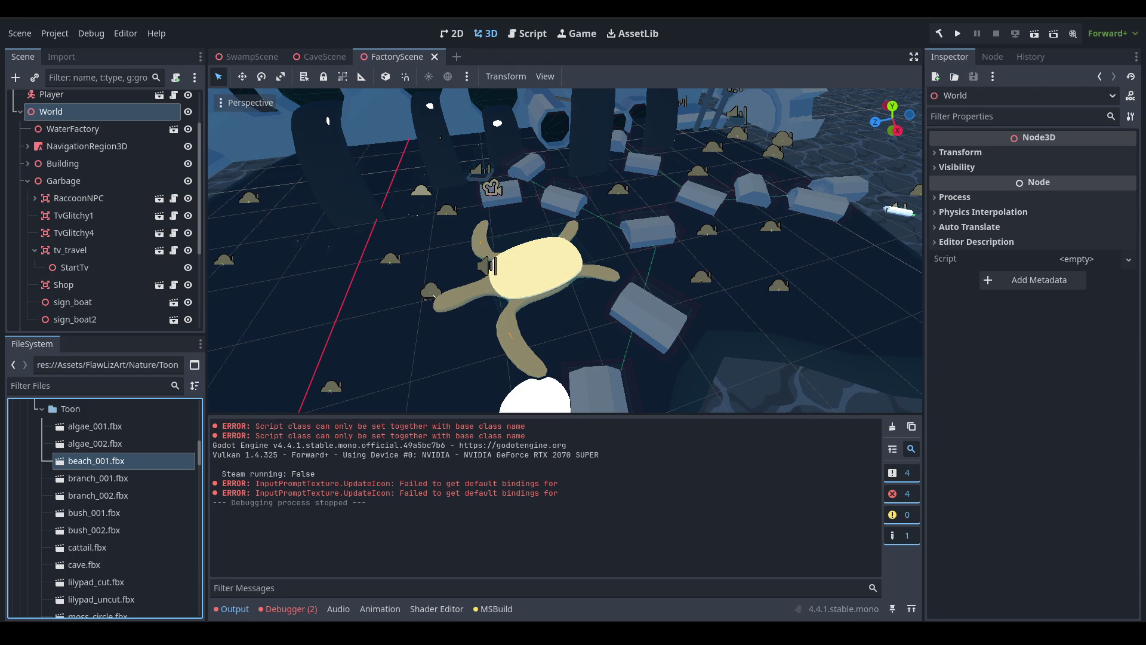
Open beach_001.fbx from the FileSystem dock in its external program, Blender.
{"action": "right_click", "coordinate": [111, 460]}
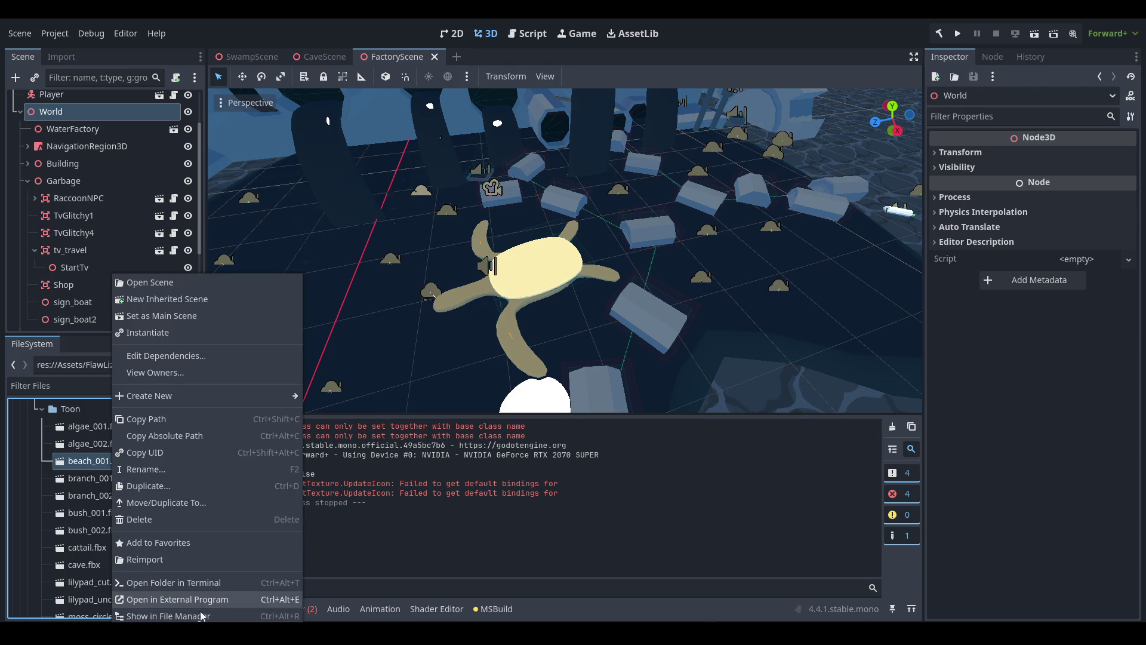
{"action": "left_click", "coordinate": [200, 612]}
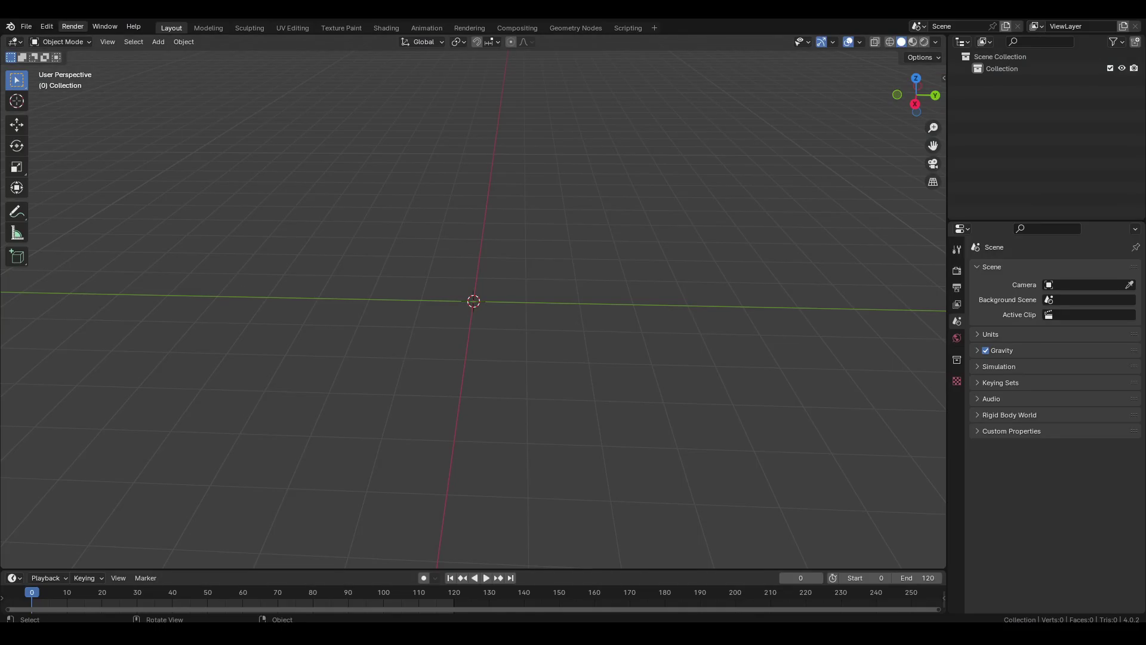
Import beach_001.fbx as FBX from the FlawLizArt Nature/Toon folder.
{"action": "left_click", "coordinate": [27, 25]}
{"action": "mouse_move", "coordinate": [73, 200]}
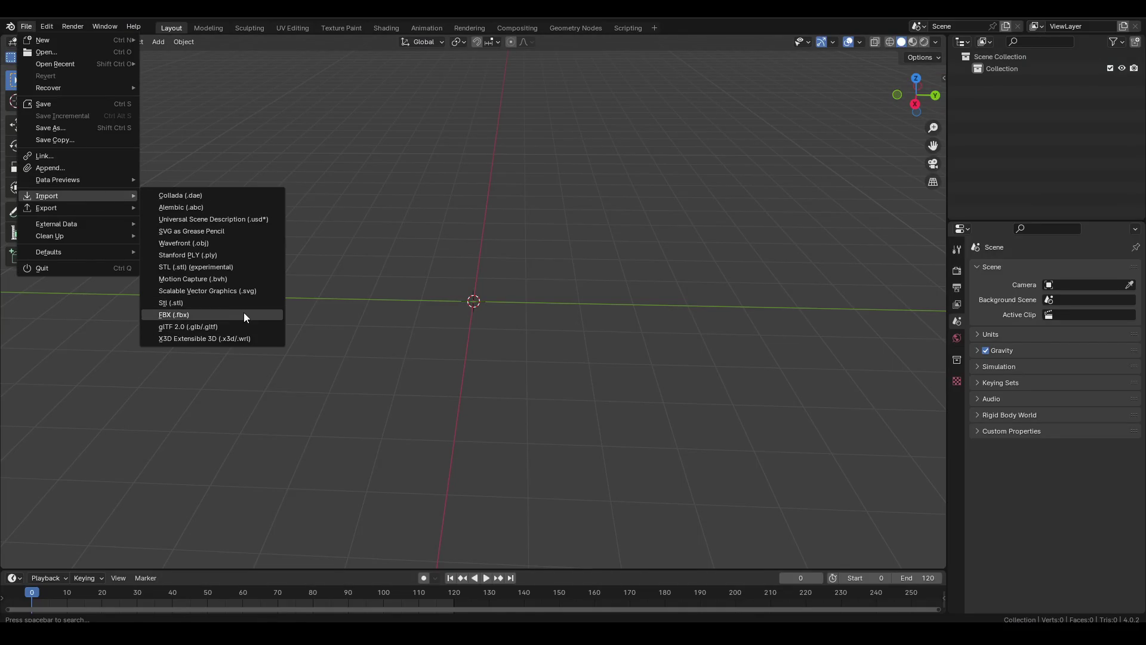
{"action": "left_click", "coordinate": [244, 313]}
{"action": "left_click", "coordinate": [336, 445]}
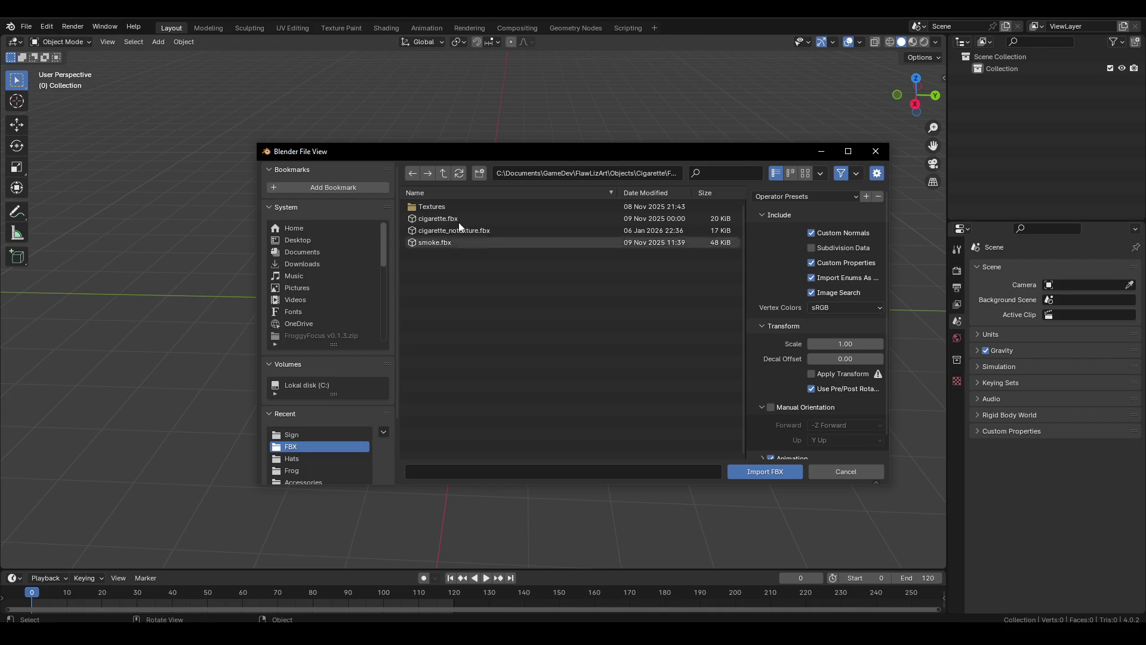
{"action": "left_click", "coordinate": [442, 173]}
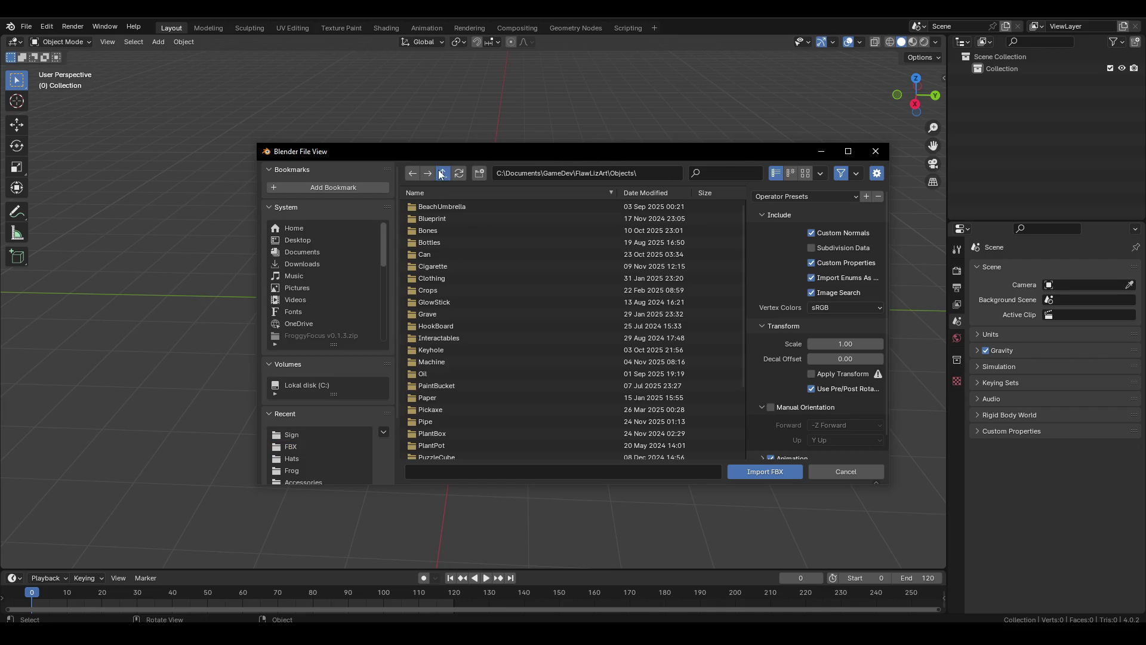
{"action": "left_click", "coordinate": [442, 173]}
{"action": "double_click", "coordinate": [445, 282]}
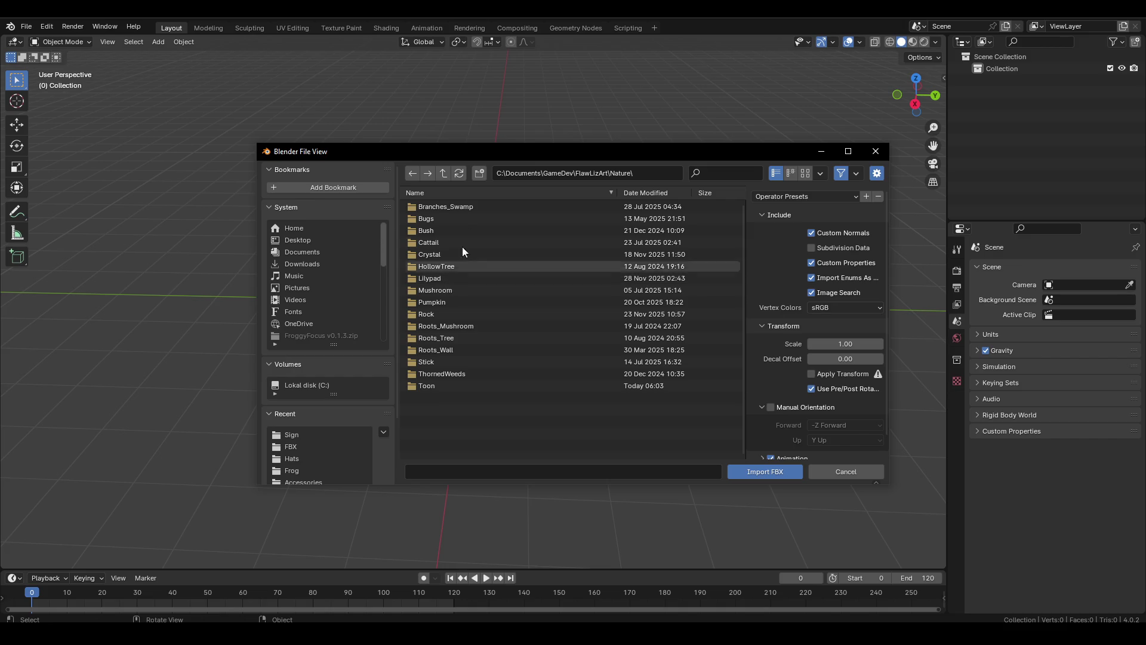
{"action": "double_click", "coordinate": [453, 383]}
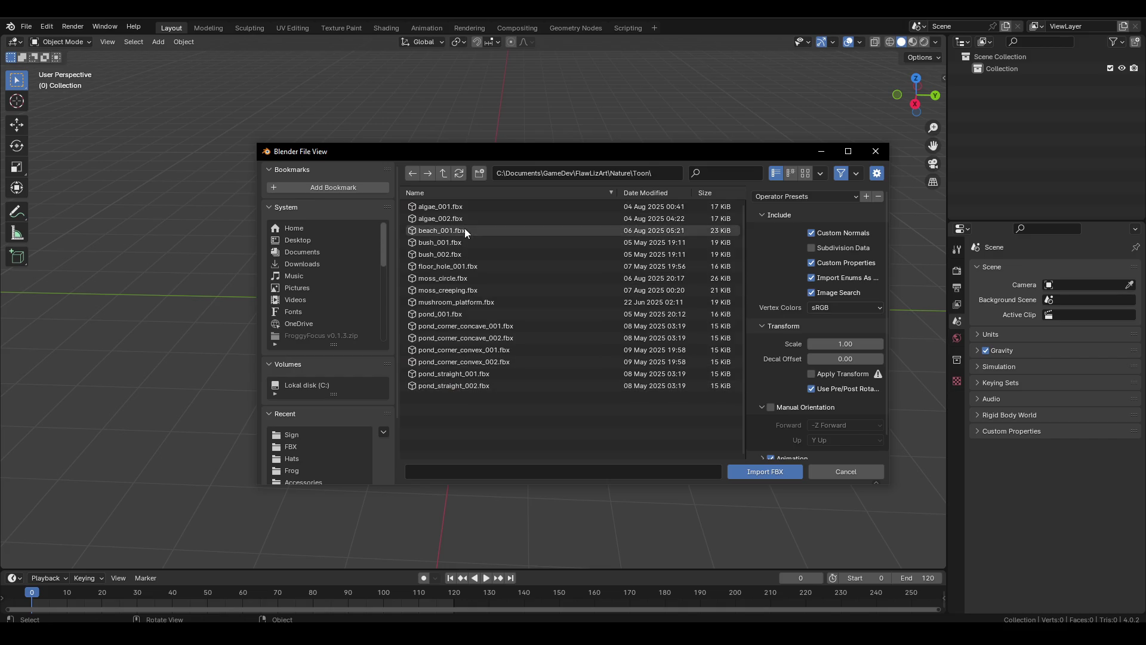
{"action": "double_click", "coordinate": [460, 232]}
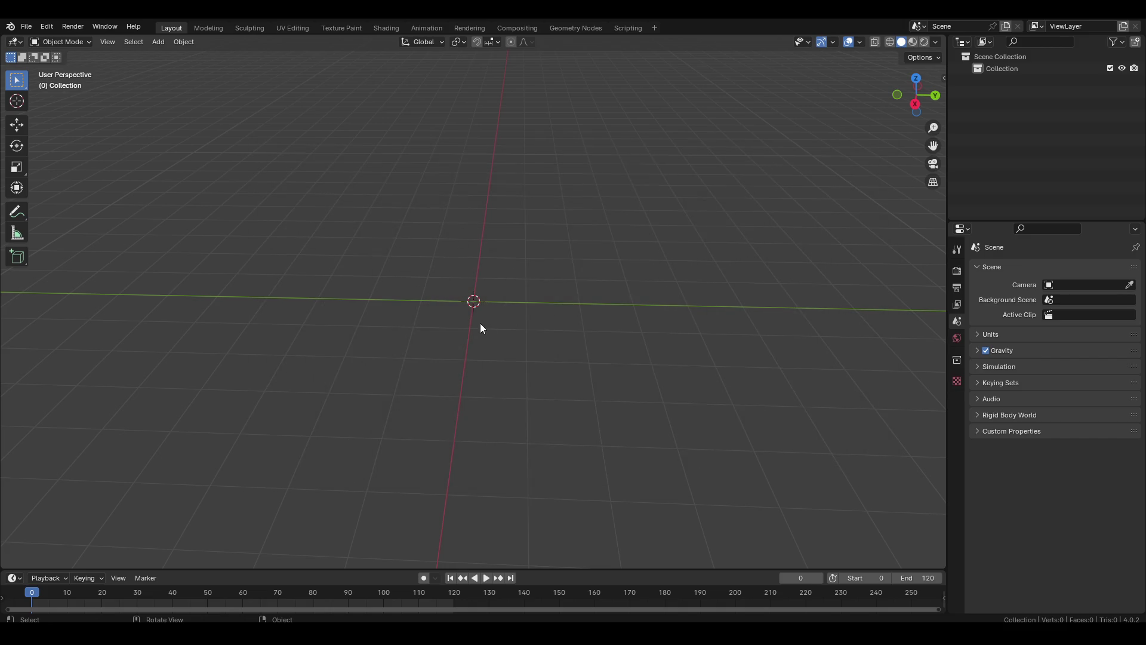
Select the imported beach object and switch it into Edit Mode.
{"action": "left_click_drag", "start_coordinate": [484, 324], "coordinate": [538, 346]}
{"action": "left_click", "coordinate": [535, 328]}
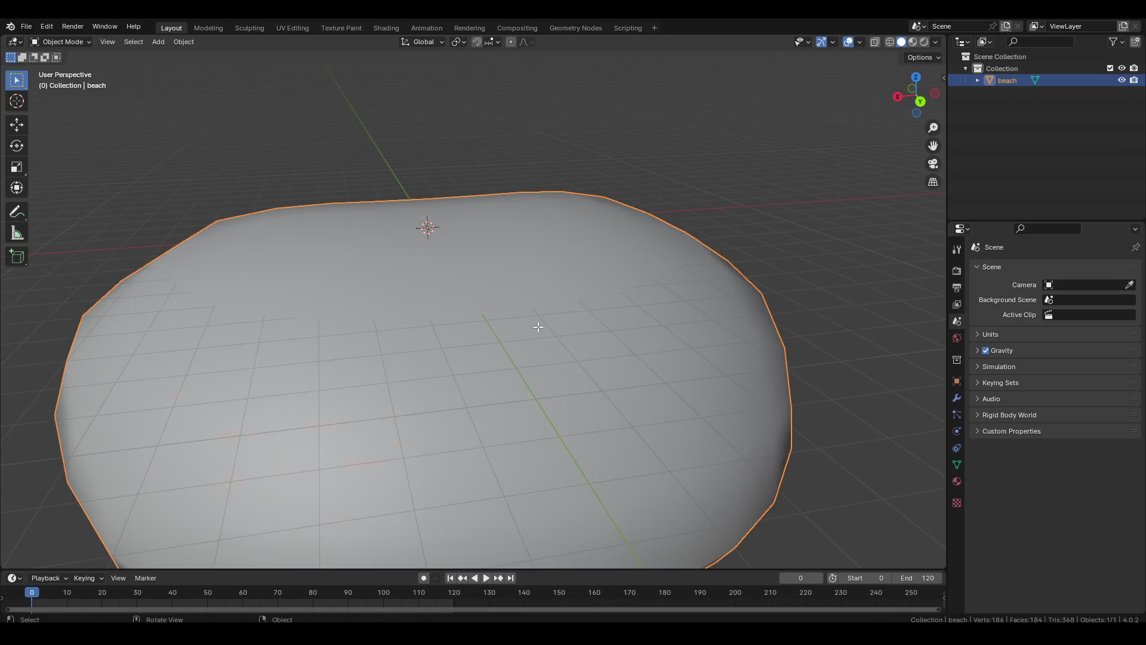
{"action": "key", "text": "Tab"}
Orbit around the beach mesh to inspect its rounded shape from low and top-down angles.
{"action": "left_click_drag", "start_coordinate": [672, 320], "coordinate": [687, 255]}
{"action": "left_click_drag", "start_coordinate": [601, 225], "coordinate": [537, 359]}
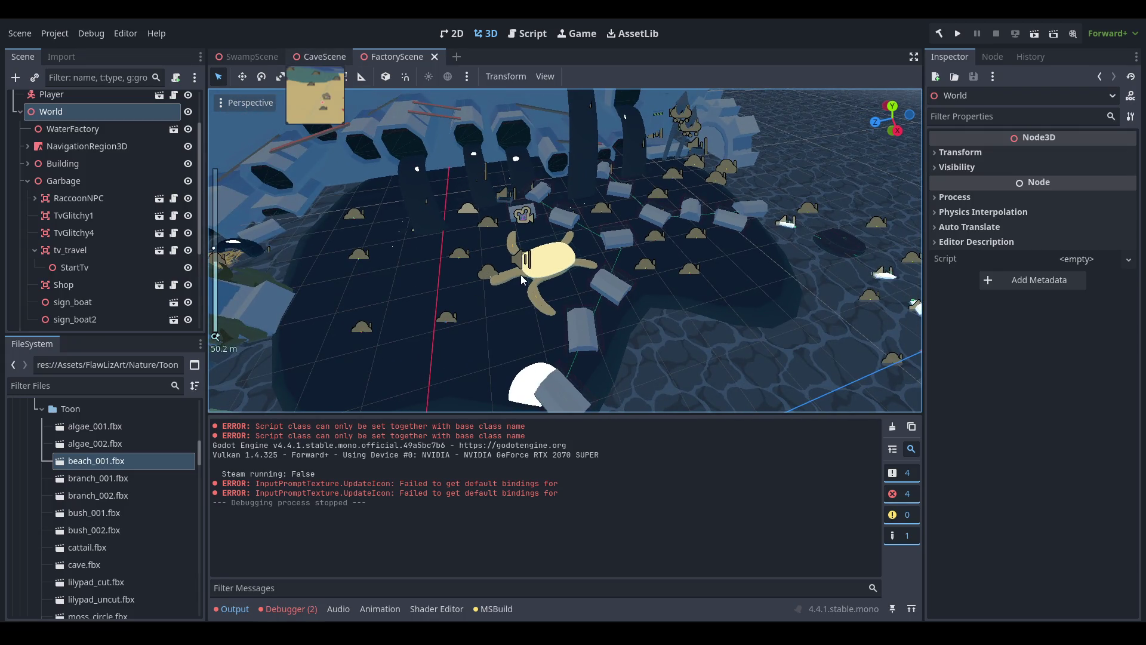
{"action": "left_click_drag", "start_coordinate": [515, 284], "coordinate": [739, 258]}
{"action": "left_click", "coordinate": [740, 263]}
{"action": "left_click_drag", "start_coordinate": [650, 198], "coordinate": [651, 299]}
{"action": "left_click_drag", "start_coordinate": [618, 300], "coordinate": [806, 196]}
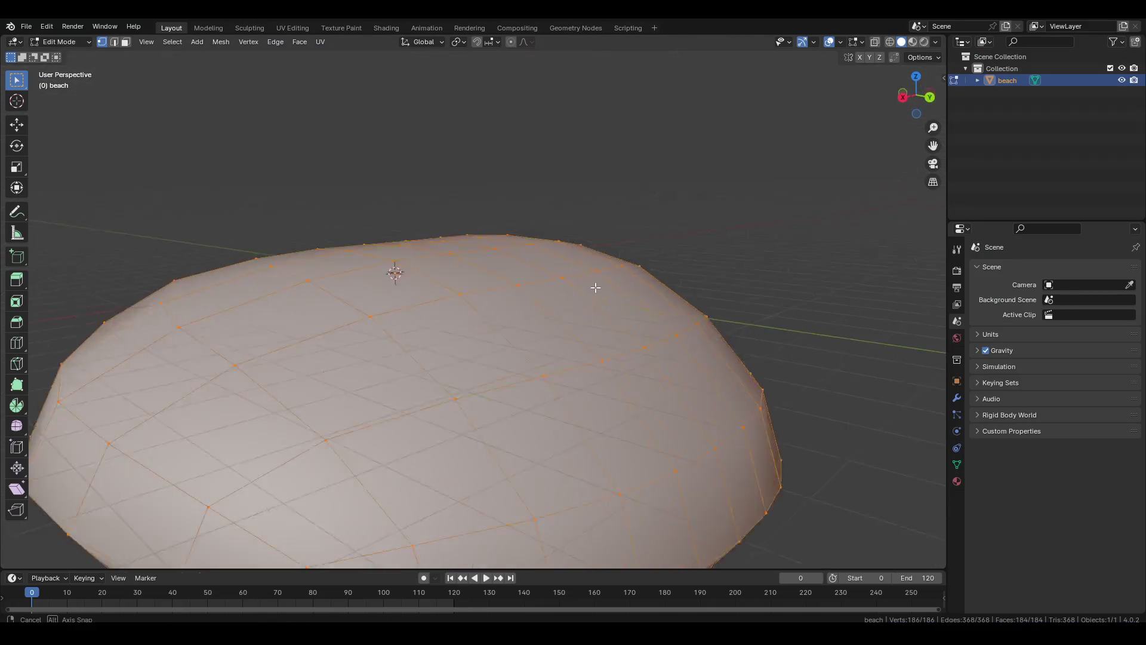
{"action": "left_click_drag", "start_coordinate": [681, 305], "coordinate": [557, 285]}
{"action": "left_click_drag", "start_coordinate": [514, 334], "coordinate": [378, 459]}
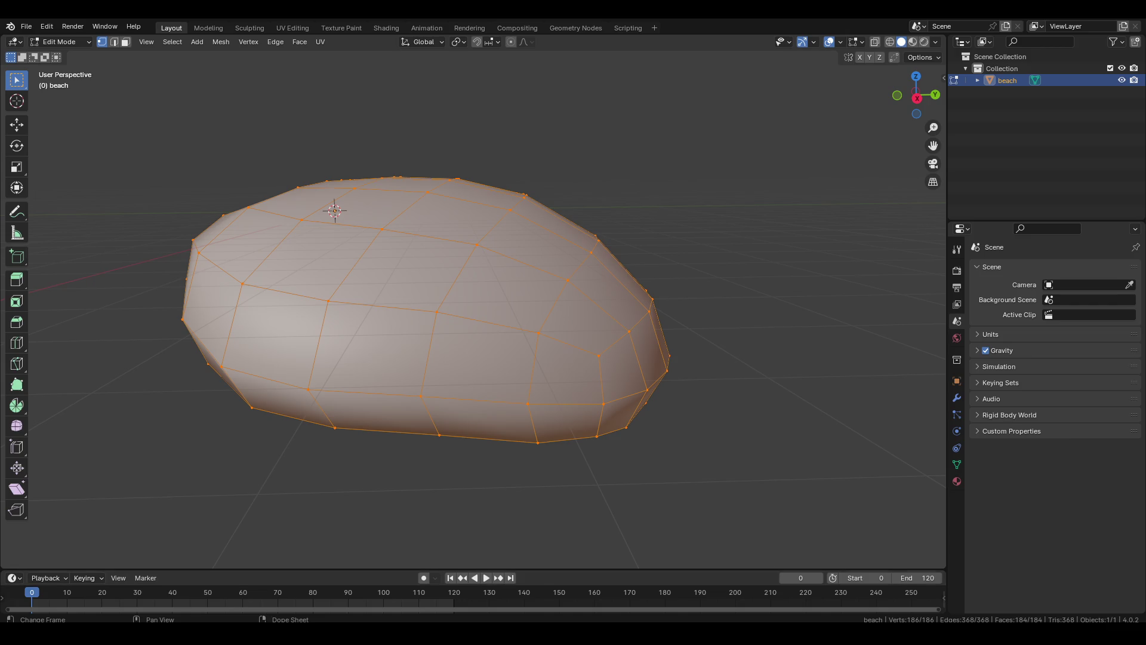
Switch to Godot and orbit the CaveScene viewport around the sandy beach toward the pier.
{"action": "mouse_move", "coordinate": [220, 634]}
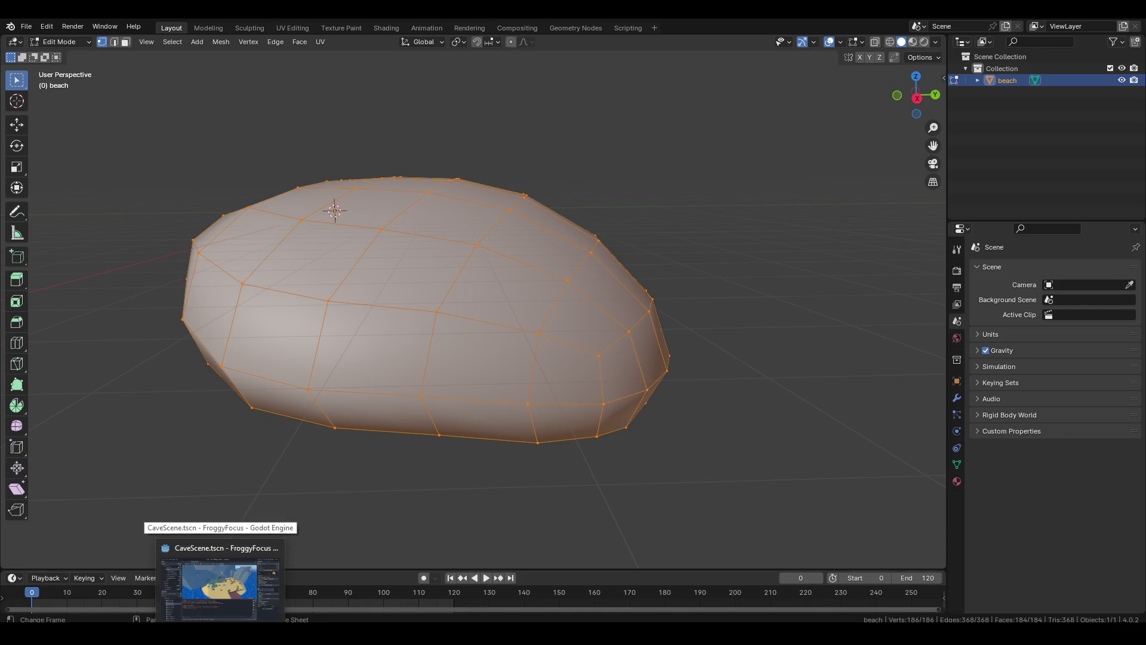
{"action": "left_click", "coordinate": [221, 588]}
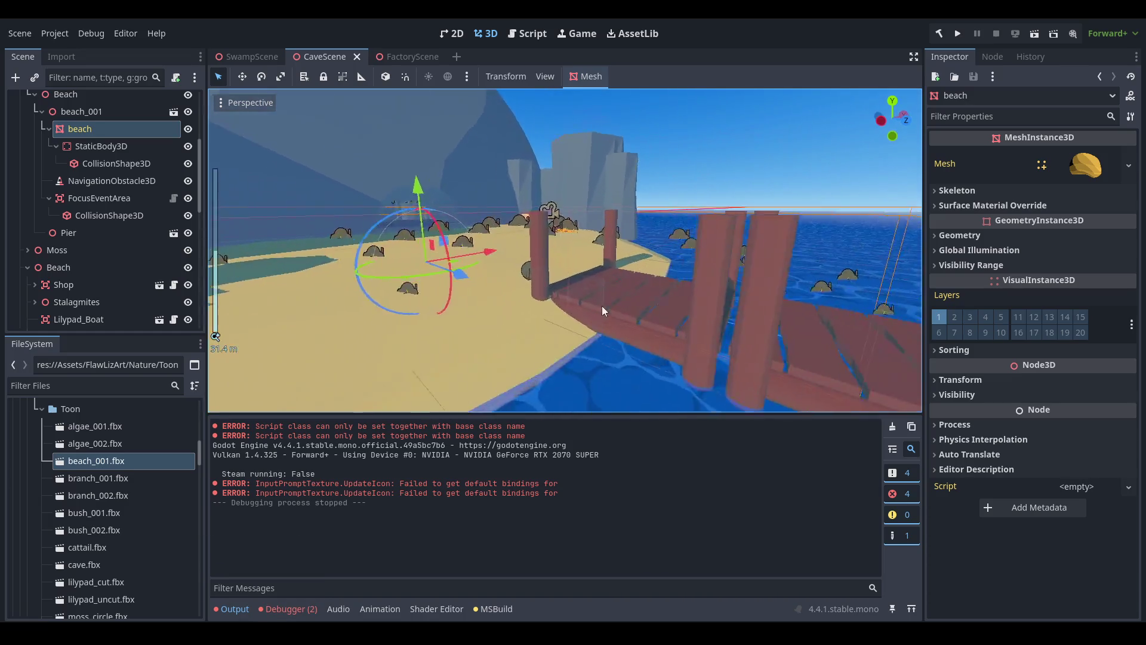
{"action": "left_click_drag", "start_coordinate": [602, 308], "coordinate": [409, 240]}
{"action": "left_click_drag", "start_coordinate": [745, 352], "coordinate": [582, 233]}
{"action": "scroll", "scroll_direction": "up", "scroll_amount": 3}
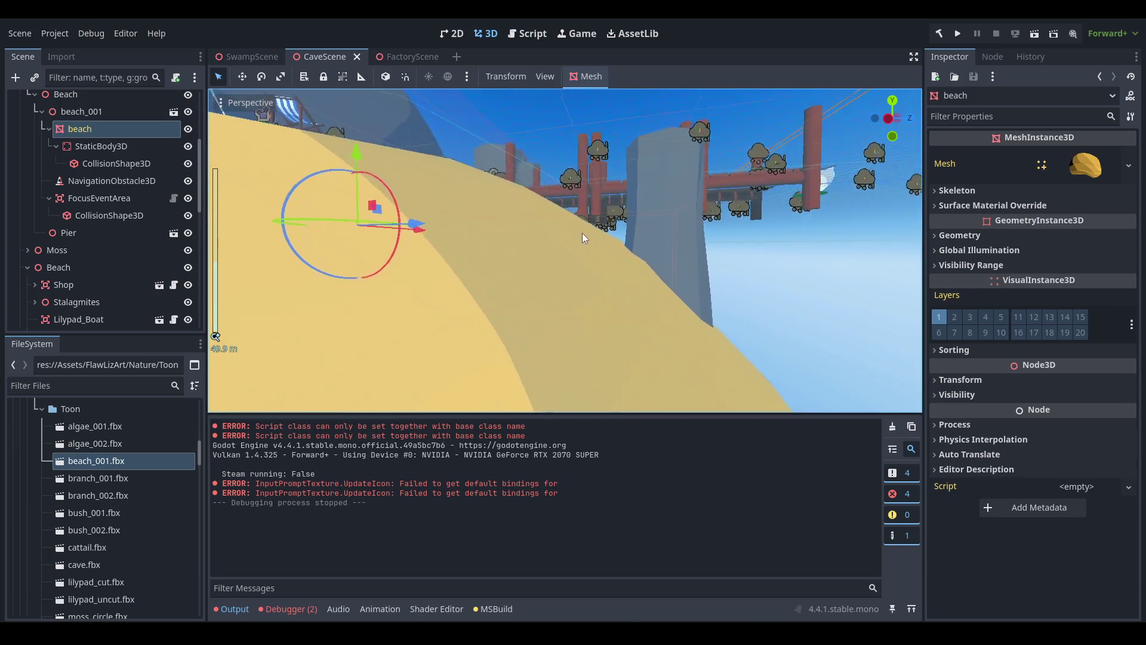
{"action": "scroll", "scroll_direction": "down", "scroll_amount": 3}
{"action": "left_click_drag", "start_coordinate": [696, 328], "coordinate": [350, 582]}
{"action": "scroll", "scroll_direction": "up", "scroll_amount": 3}
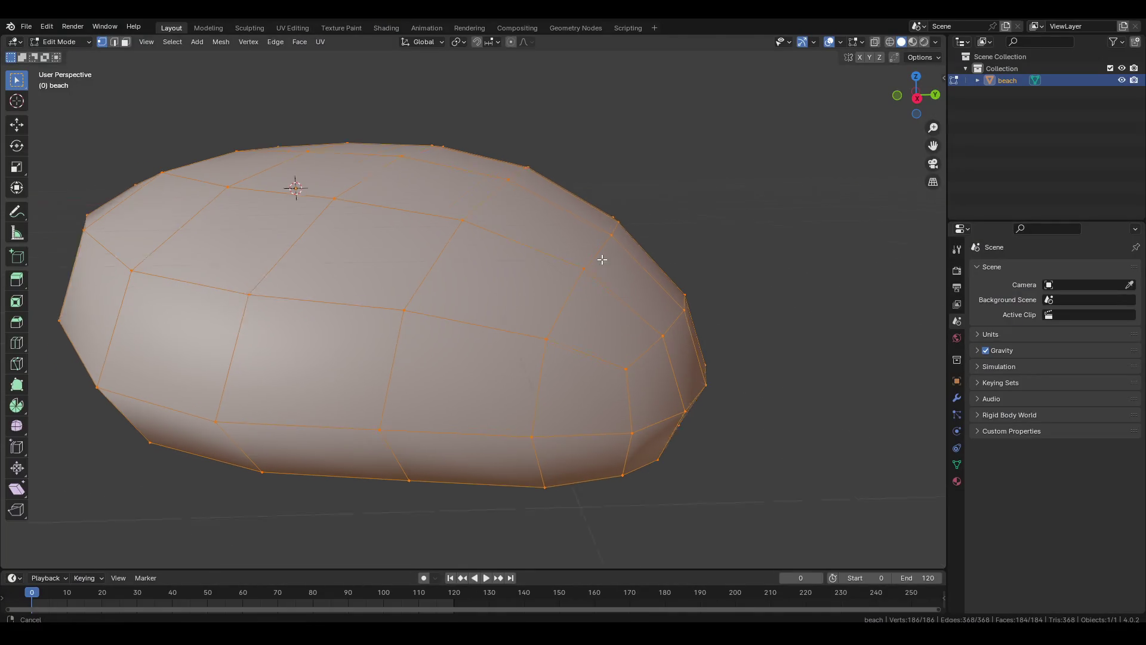
{"action": "left_click_drag", "start_coordinate": [590, 350], "coordinate": [578, 363]}
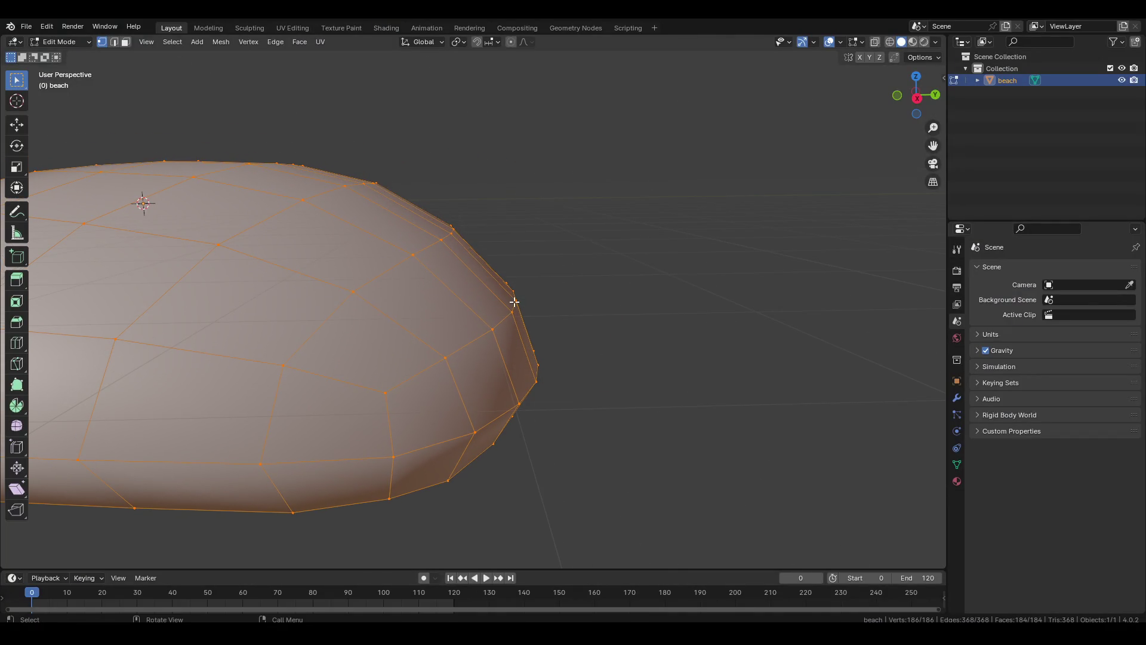
{"action": "left_click_drag", "start_coordinate": [354, 185], "coordinate": [473, 267]}
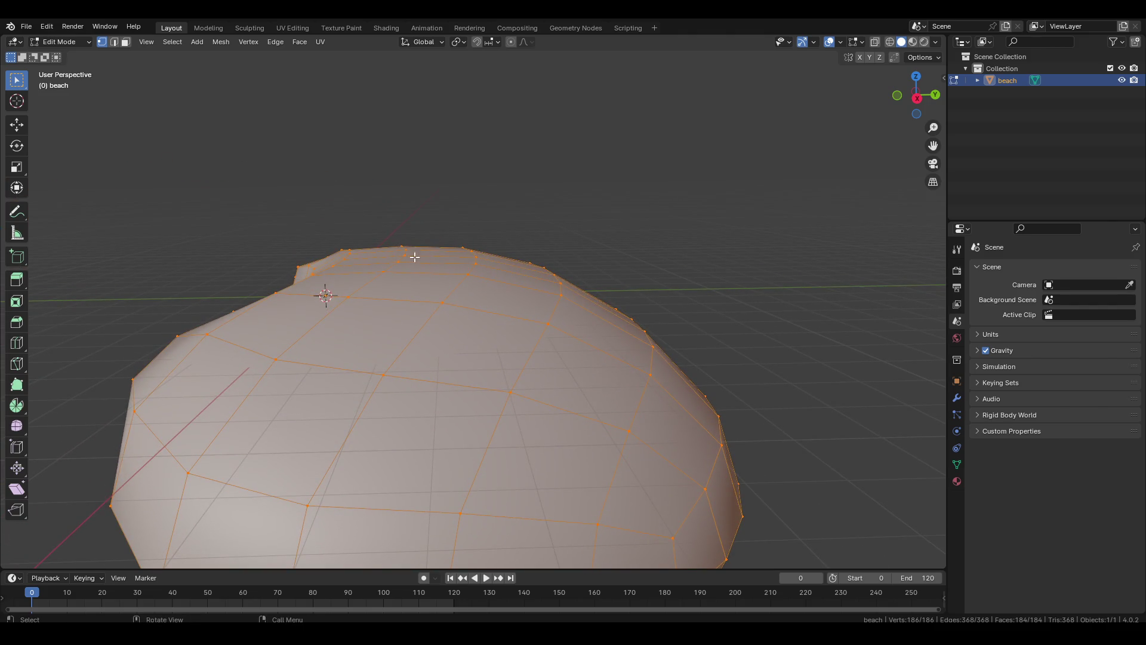
{"action": "left_click_drag", "start_coordinate": [481, 258], "coordinate": [410, 296]}
{"action": "scroll", "scroll_direction": "up", "scroll_amount": 3}
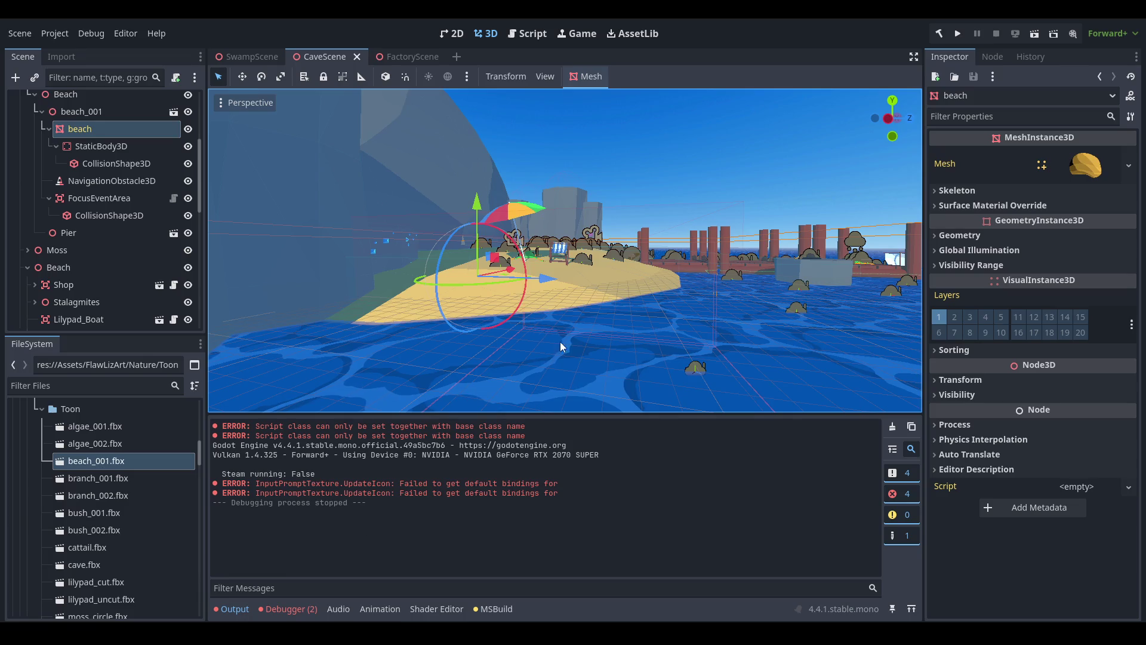
{"action": "left_click_drag", "start_coordinate": [718, 298], "coordinate": [622, 356]}
Box-select the beach's lower faces and delete their vertices, leaving only the thin top surface.
{"action": "left_click_drag", "start_coordinate": [578, 240], "coordinate": [525, 341]}
{"action": "left_click_drag", "start_coordinate": [552, 266], "coordinate": [543, 341]}
{"action": "left_click_drag", "start_coordinate": [369, 187], "coordinate": [505, 286]}
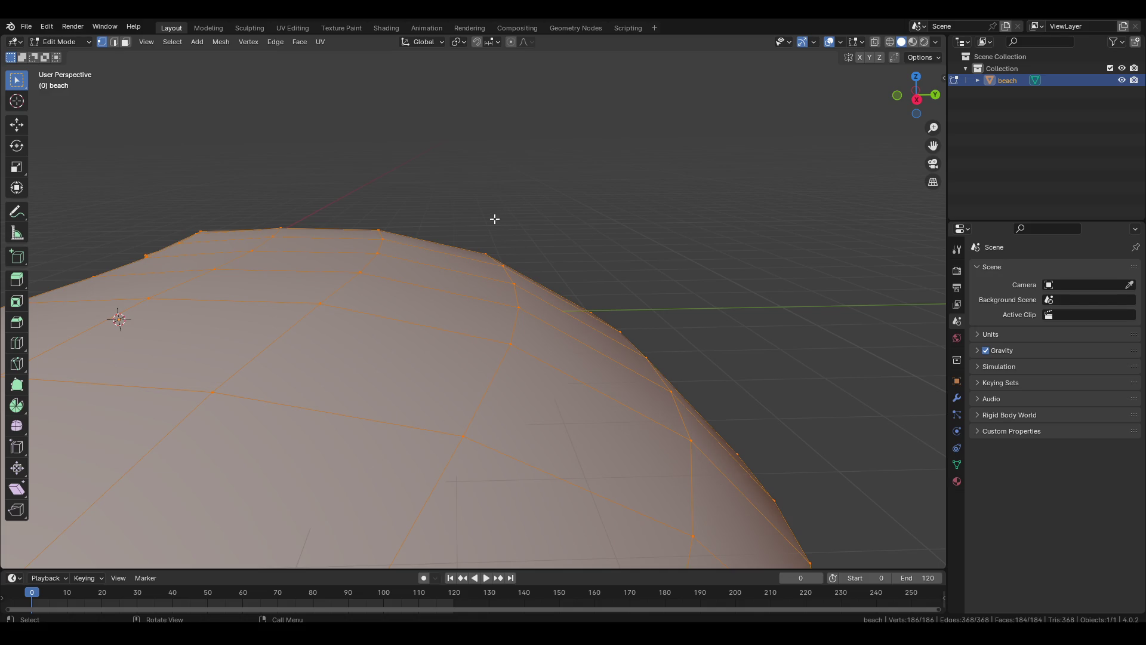
{"action": "left_click_drag", "start_coordinate": [499, 388], "coordinate": [583, 279]}
{"action": "scroll", "scroll_direction": "down", "scroll_amount": 3}
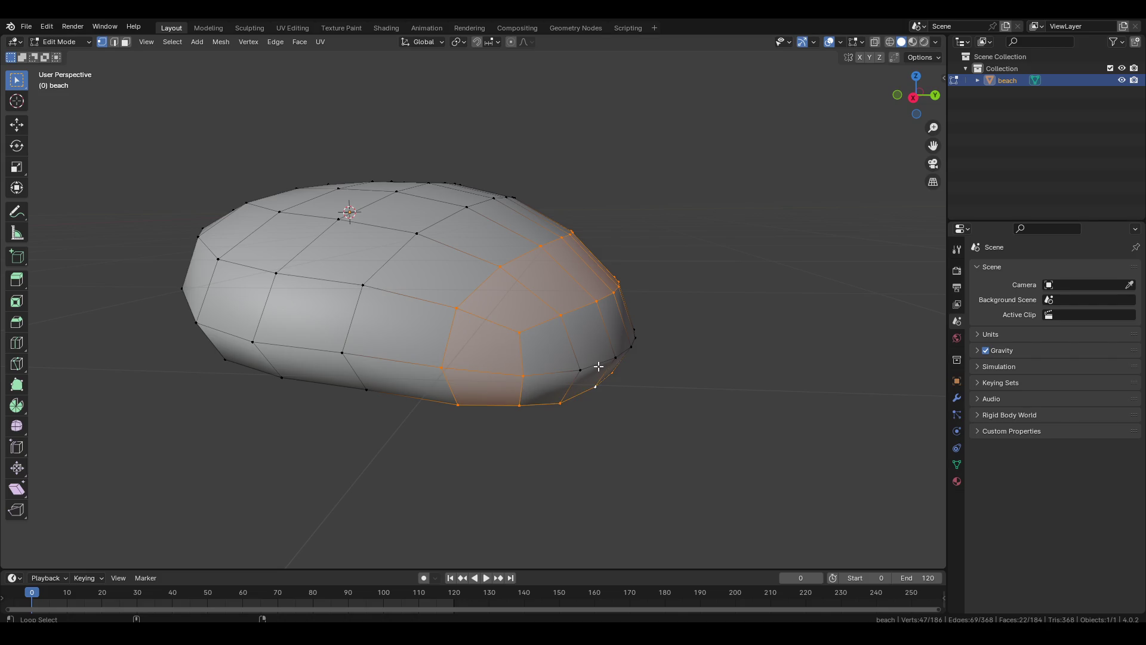
{"action": "left_click_drag", "start_coordinate": [599, 366], "coordinate": [364, 408]}
{"action": "left_click_drag", "start_coordinate": [221, 358], "coordinate": [477, 237]}
{"action": "key", "text": "x"}
{"action": "left_click", "coordinate": [595, 340]}
{"action": "left_click_drag", "start_coordinate": [536, 261], "coordinate": [508, 270]}
Add a cube mesh and return to Object Mode.
{"action": "key", "text": "shift+a"}
{"action": "left_click", "coordinate": [508, 280]}
{"action": "left_click_drag", "start_coordinate": [559, 312], "coordinate": [629, 256]}
{"action": "key", "text": "Tab"}
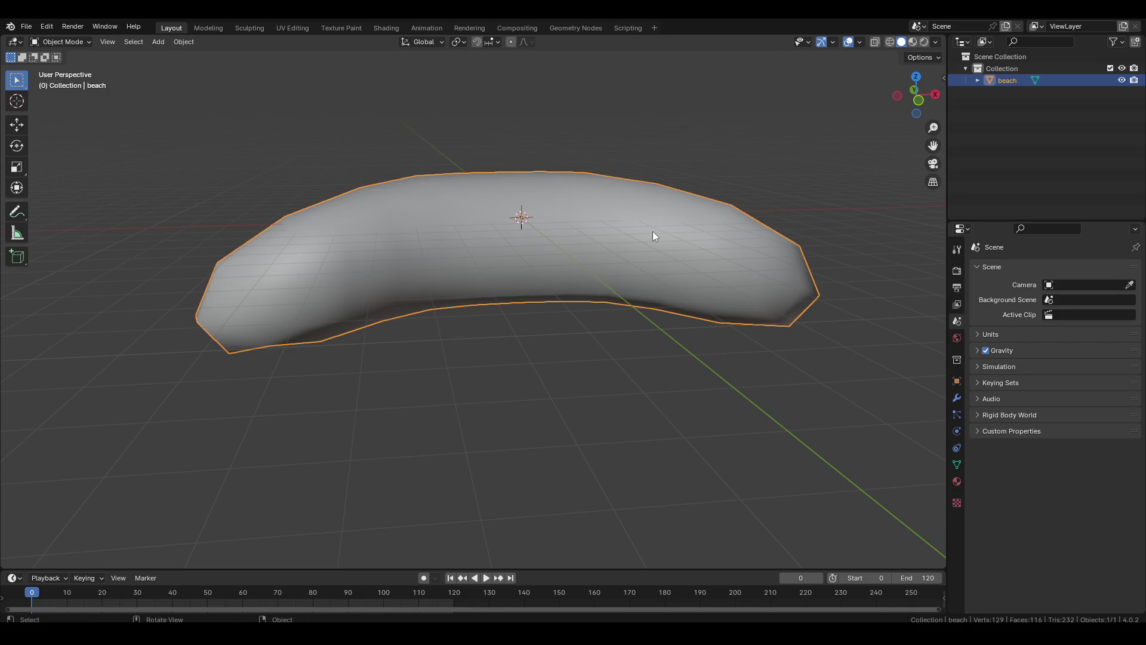
Add a cube, enter its Edit Mode and move it along Y over the beach.
{"action": "key", "text": "shift+a"}
{"action": "mouse_move", "coordinate": [659, 246]}
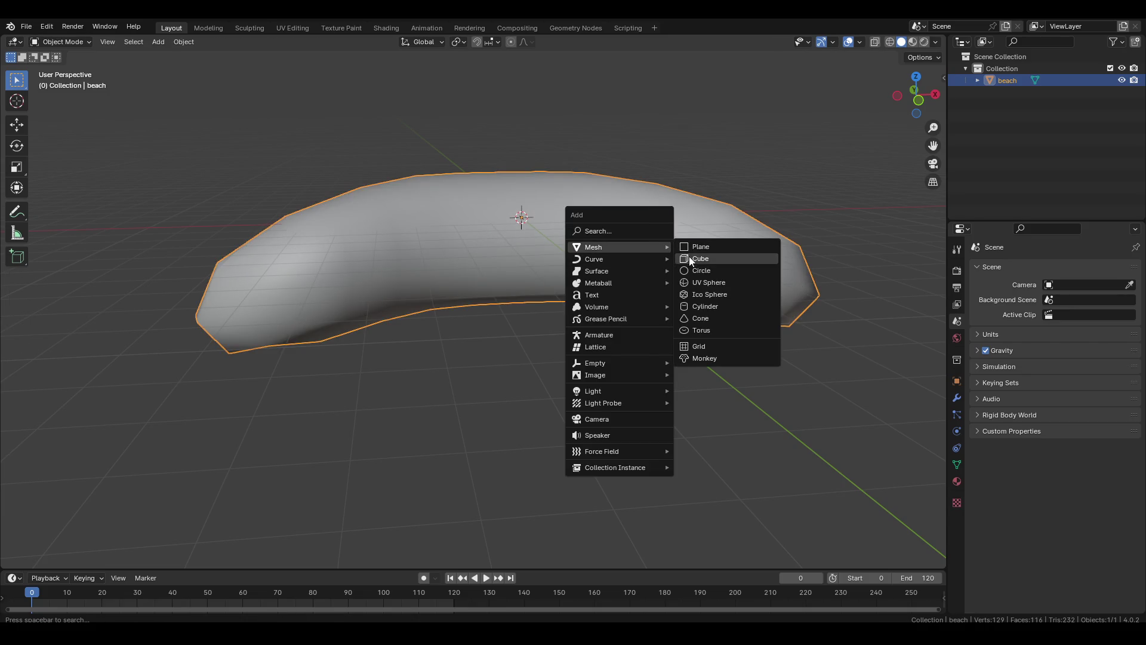
{"action": "left_click", "coordinate": [691, 261]}
{"action": "left_click_drag", "start_coordinate": [614, 235], "coordinate": [476, 359]}
{"action": "key", "text": "Tab"}
{"action": "key", "text": "g"}
{"action": "key", "text": "y"}
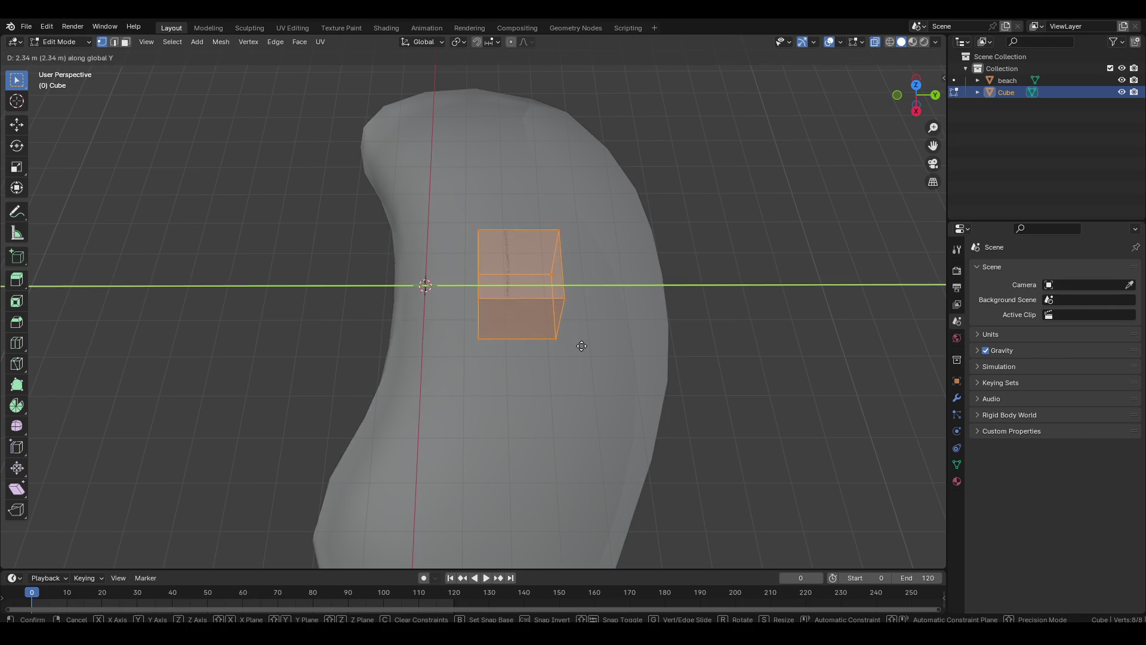
{"action": "left_click", "coordinate": [573, 340]}
Stretch the cube along Y and switch to top orthographic view.
{"action": "key", "text": "s"}
{"action": "key", "text": "y"}
{"action": "left_click", "coordinate": [776, 347]}
{"action": "left_click_drag", "start_coordinate": [540, 397], "coordinate": [545, 415]}
{"action": "left_click_drag", "start_coordinate": [279, 215], "coordinate": [783, 439]}
{"action": "left_click_drag", "start_coordinate": [321, 386], "coordinate": [666, 341]}
{"action": "key", "text": "KP_7"}
Widen the cube along X and shift its lower edge down along Y.
{"action": "key", "text": "s"}
{"action": "key", "text": "x"}
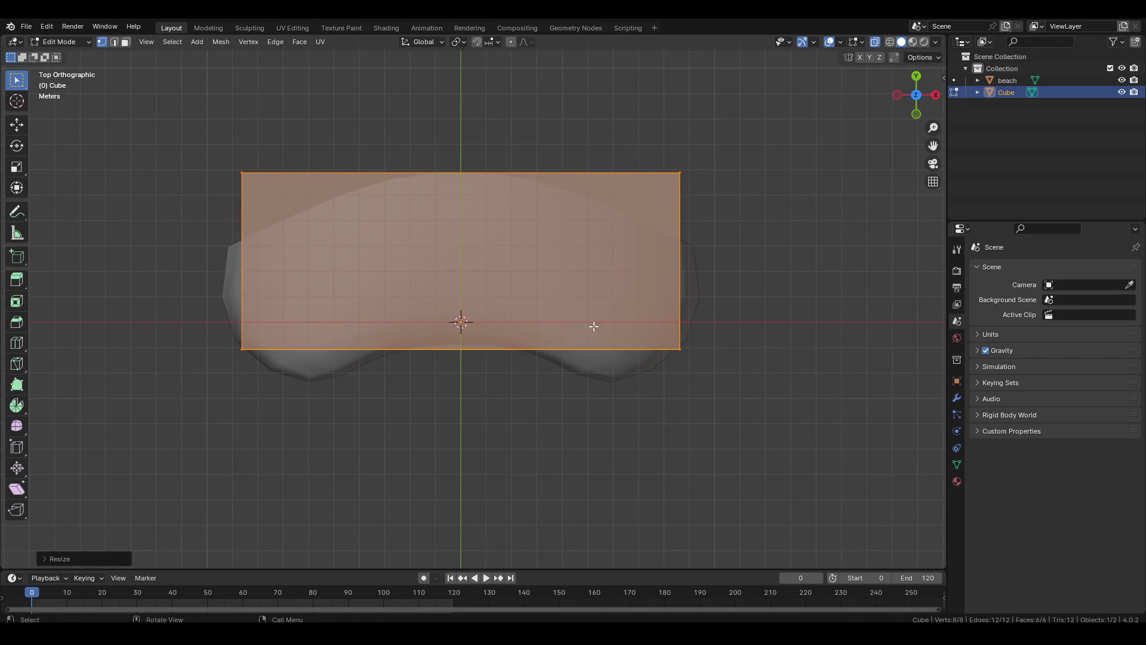
{"action": "left_click", "coordinate": [631, 331]}
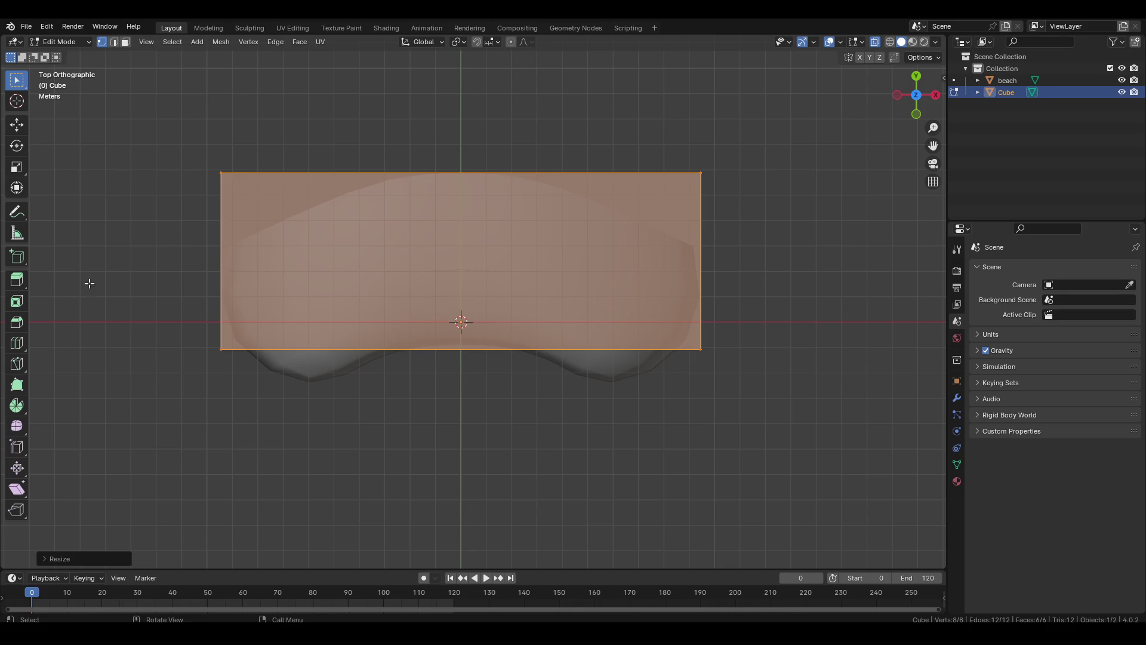
{"action": "left_click_drag", "start_coordinate": [89, 283], "coordinate": [894, 479]}
{"action": "key", "text": "g"}
{"action": "key", "text": "y"}
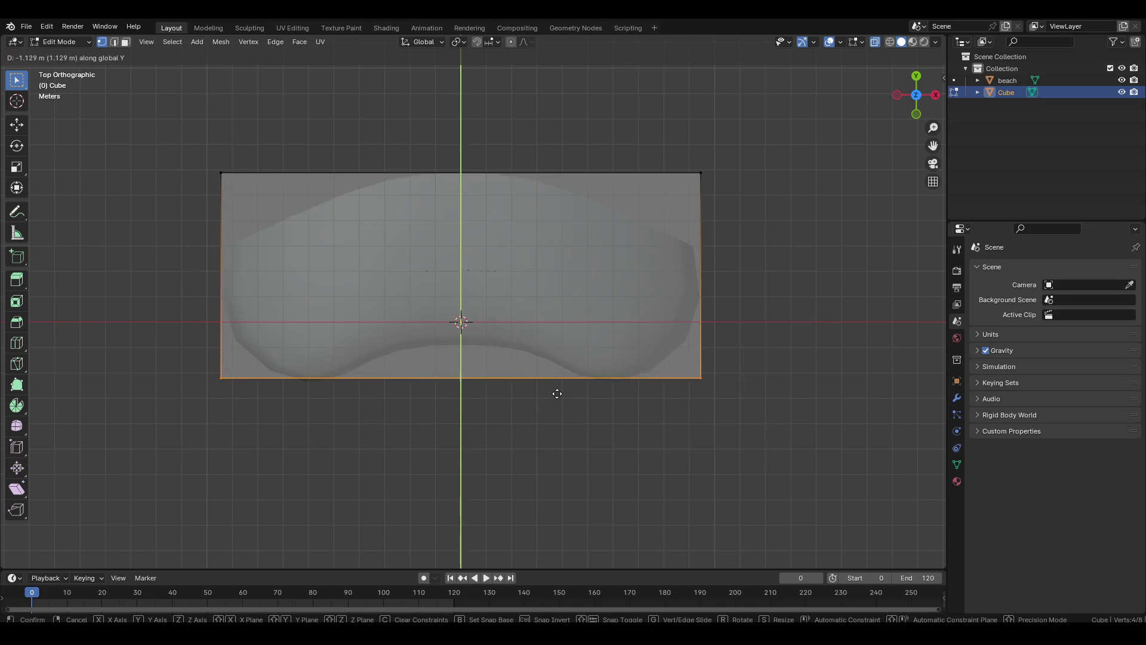
{"action": "left_click", "coordinate": [557, 395]}
Add a centre edge loop and raise its lower vertex along Y.
{"action": "scroll", "scroll_direction": "up", "scroll_amount": 3}
{"action": "left_click", "coordinate": [462, 143]}
{"action": "left_click_drag", "start_coordinate": [414, 385], "coordinate": [537, 498]}
{"action": "key", "text": "g"}
{"action": "key", "text": "y"}
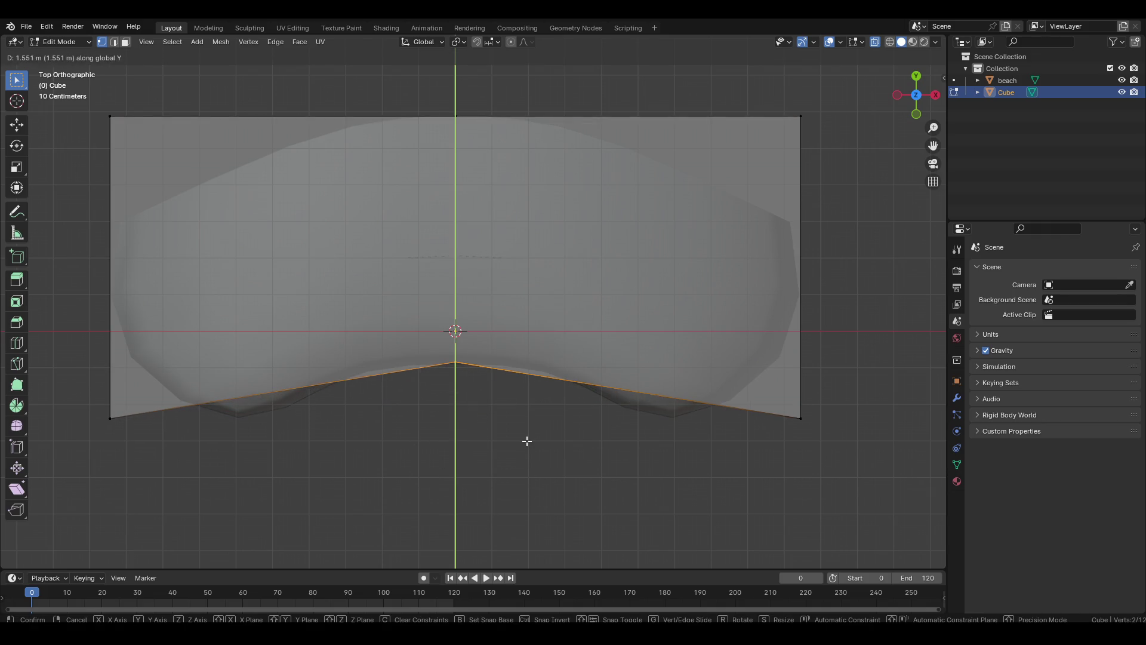
{"action": "left_click", "coordinate": [526, 442]}
{"action": "scroll", "scroll_direction": "left", "scroll_amount": 3}
{"action": "scroll", "scroll_direction": "up", "scroll_amount": 3}
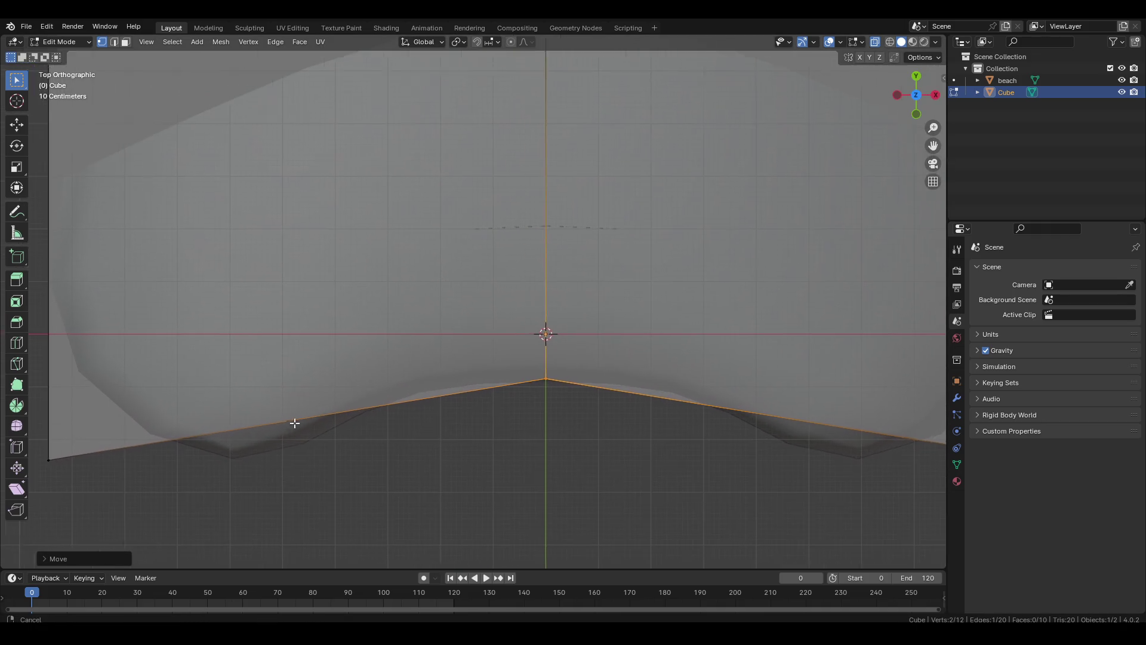
{"action": "scroll", "scroll_direction": "down", "scroll_amount": 3}
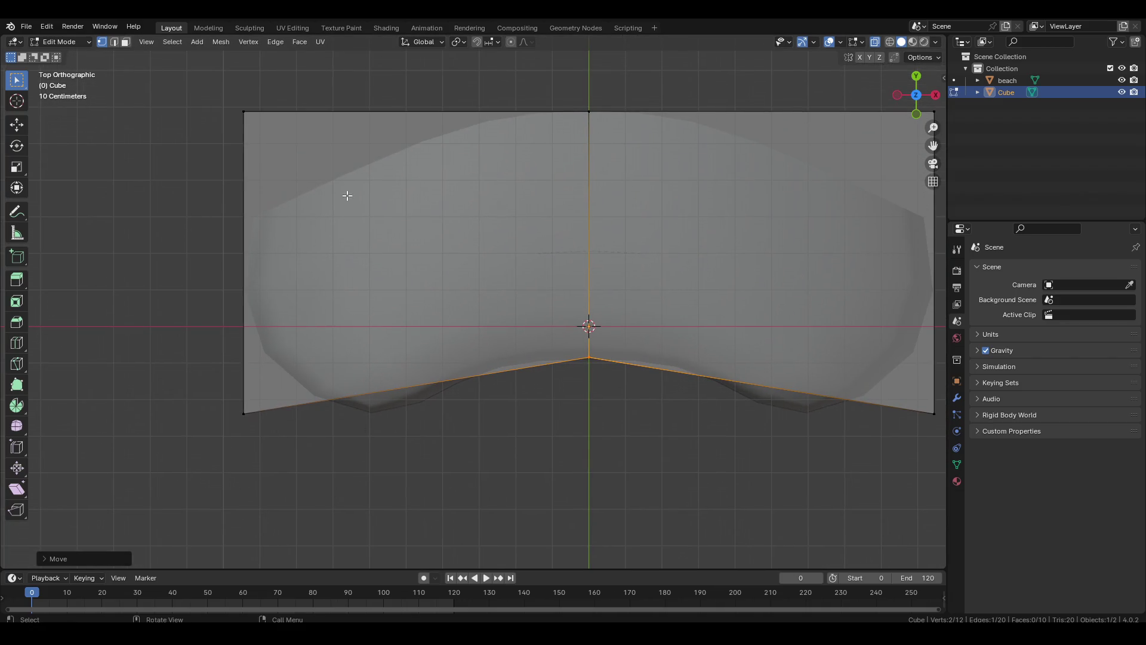
Add a second edge loop on the left half and move its edges along Y.
{"action": "left_click", "coordinate": [357, 115]}
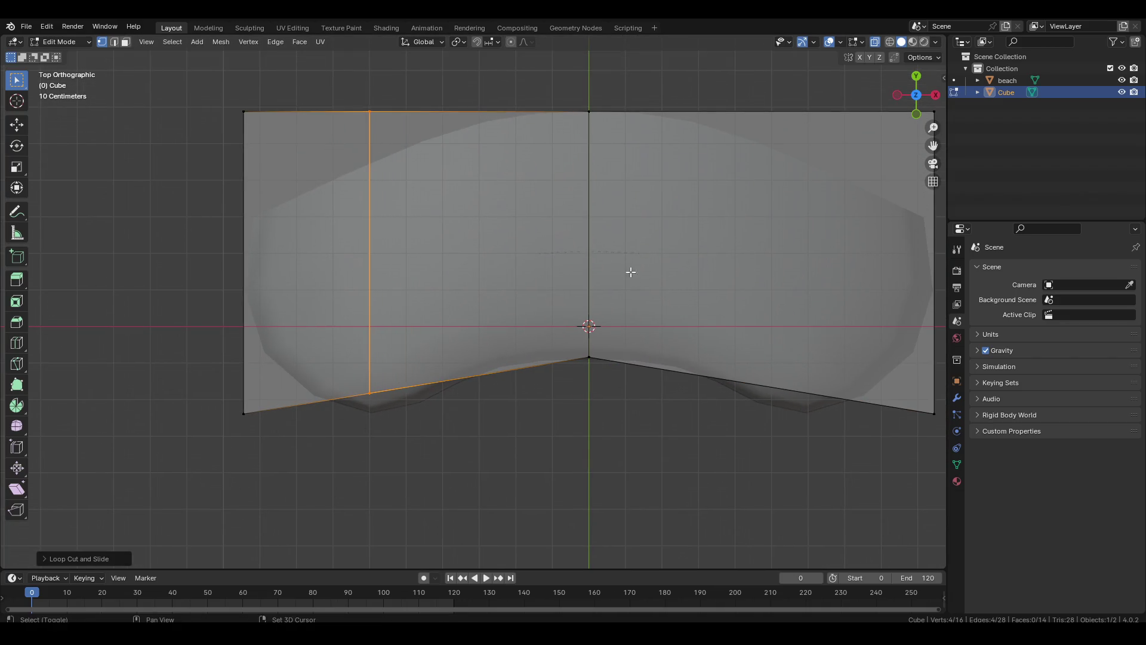
{"action": "scroll", "scroll_direction": "right", "scroll_amount": 3}
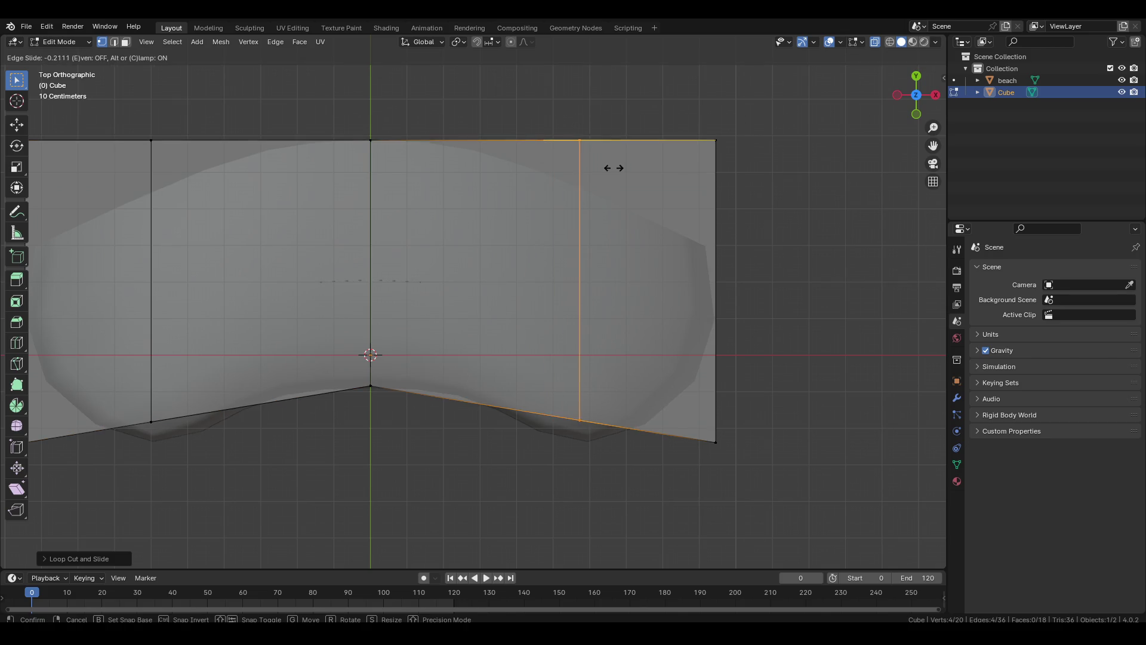
{"action": "left_click", "coordinate": [623, 171]}
{"action": "scroll", "scroll_direction": "left", "scroll_amount": 3}
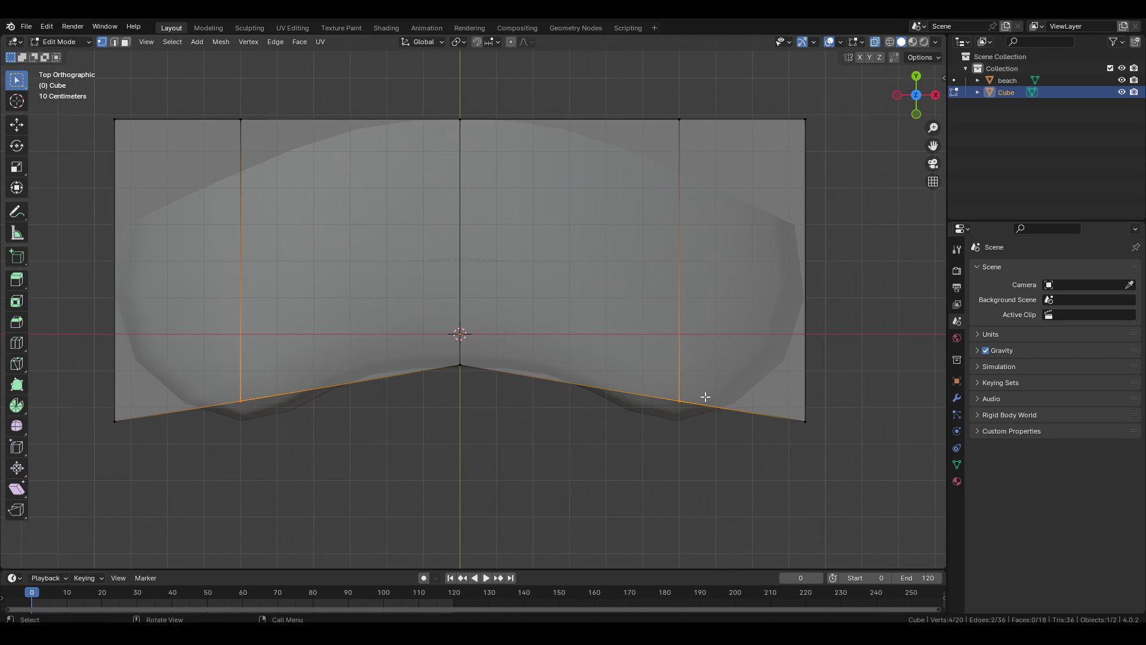
{"action": "key", "text": "g"}
{"action": "key", "text": "y"}
{"action": "left_click", "coordinate": [723, 393]}
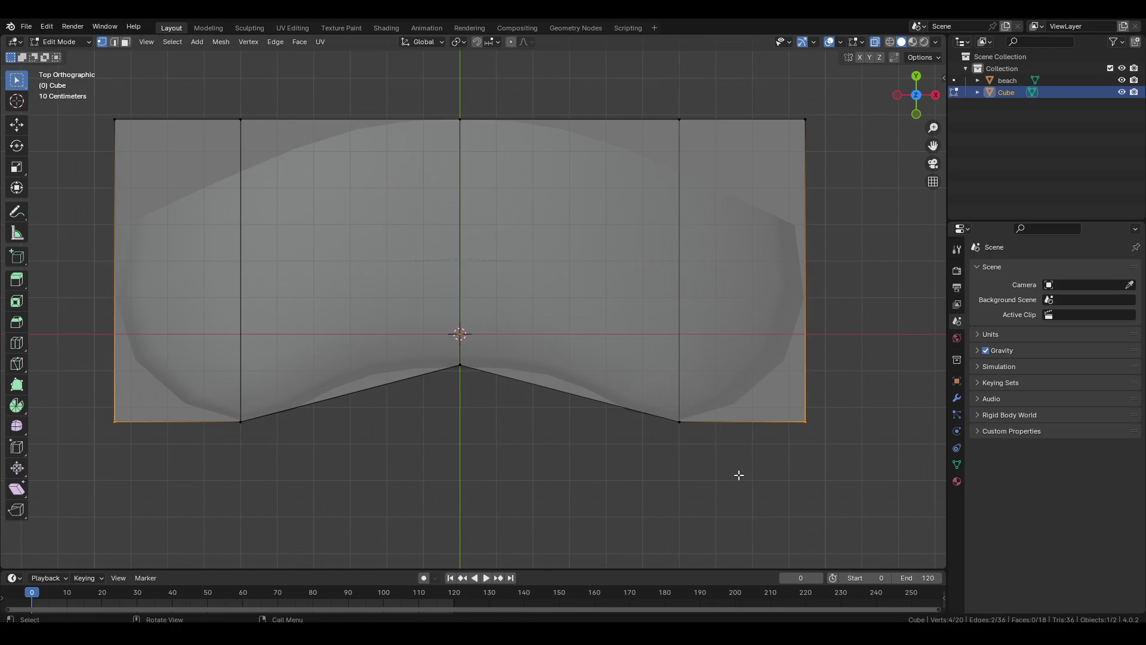
{"action": "key", "text": "g"}
{"action": "key", "text": "y"}
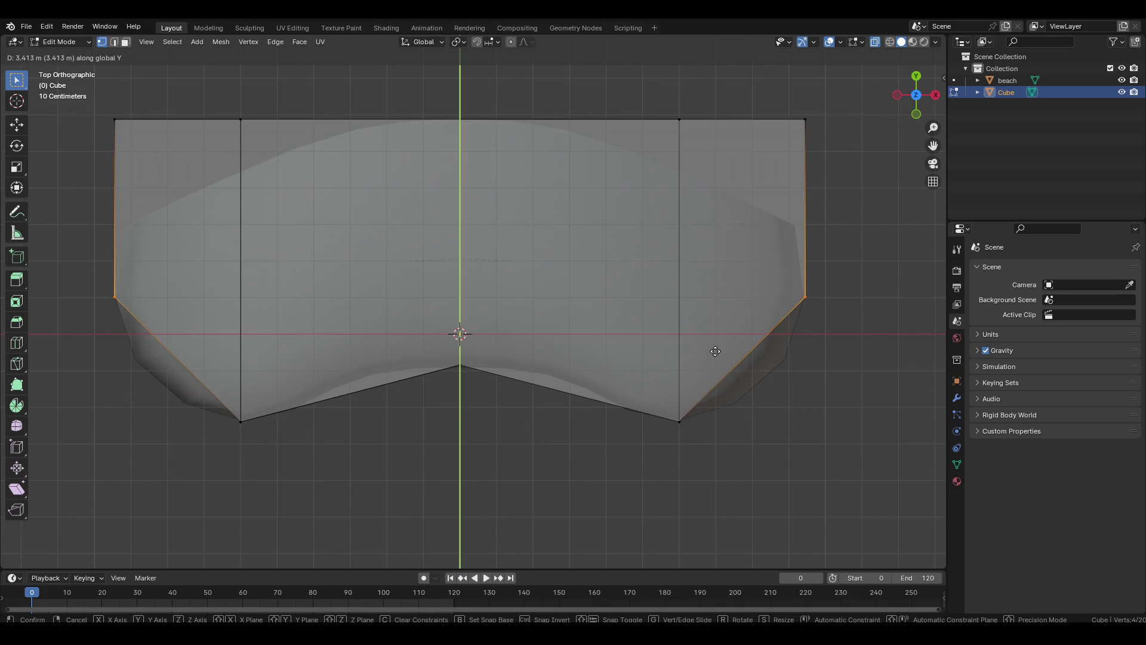
{"action": "left_click", "coordinate": [715, 351]}
Lower the top corner vertices along Y to angle the band's ends.
{"action": "scroll", "scroll_direction": "left", "scroll_amount": 3}
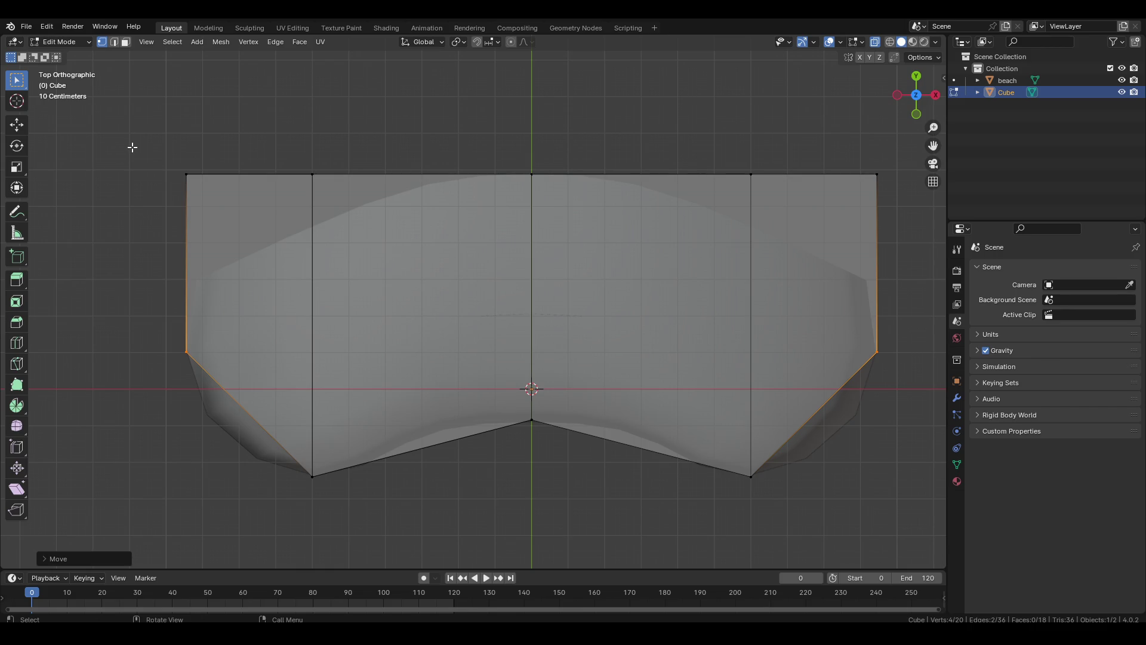
{"action": "left_click_drag", "start_coordinate": [229, 227], "coordinate": [233, 230]}
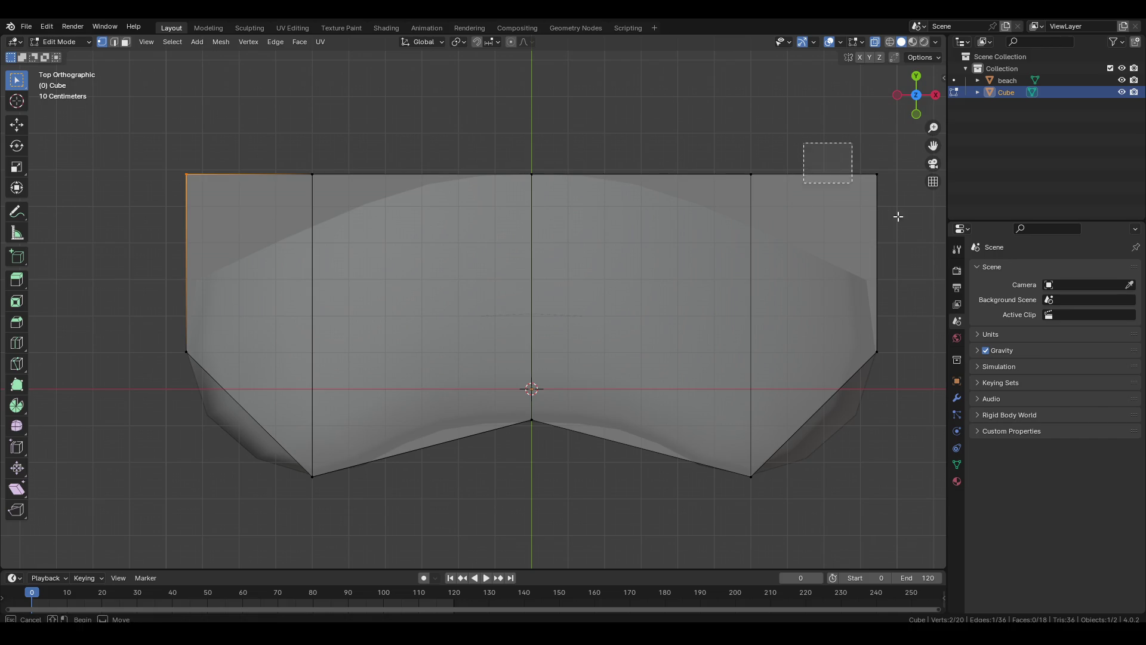
{"action": "key", "text": "g"}
{"action": "key", "text": "y"}
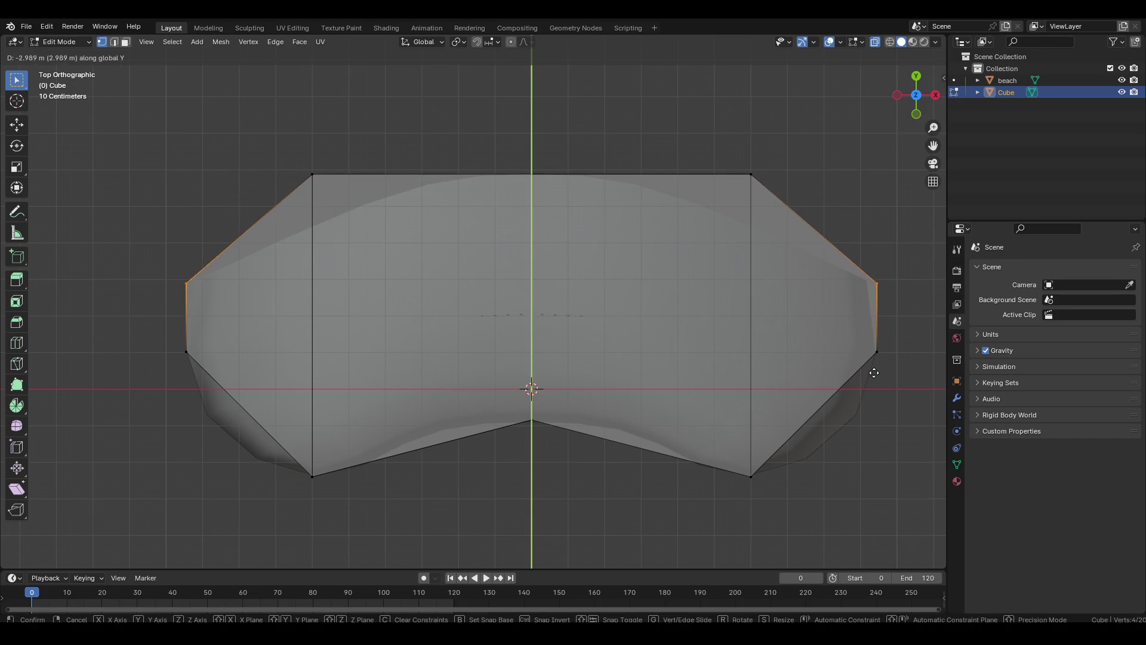
{"action": "left_click", "coordinate": [872, 371]}
{"action": "scroll", "scroll_direction": "up", "scroll_amount": 3}
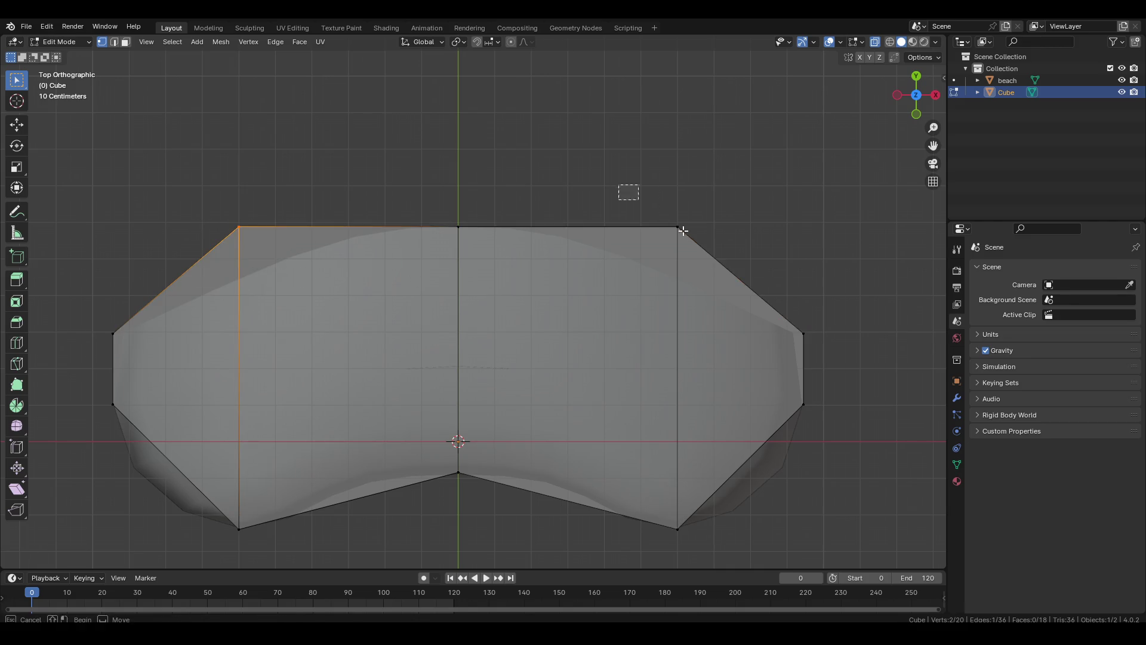
{"action": "key", "text": "g"}
{"action": "key", "text": "y"}
{"action": "left_click", "coordinate": [679, 306]}
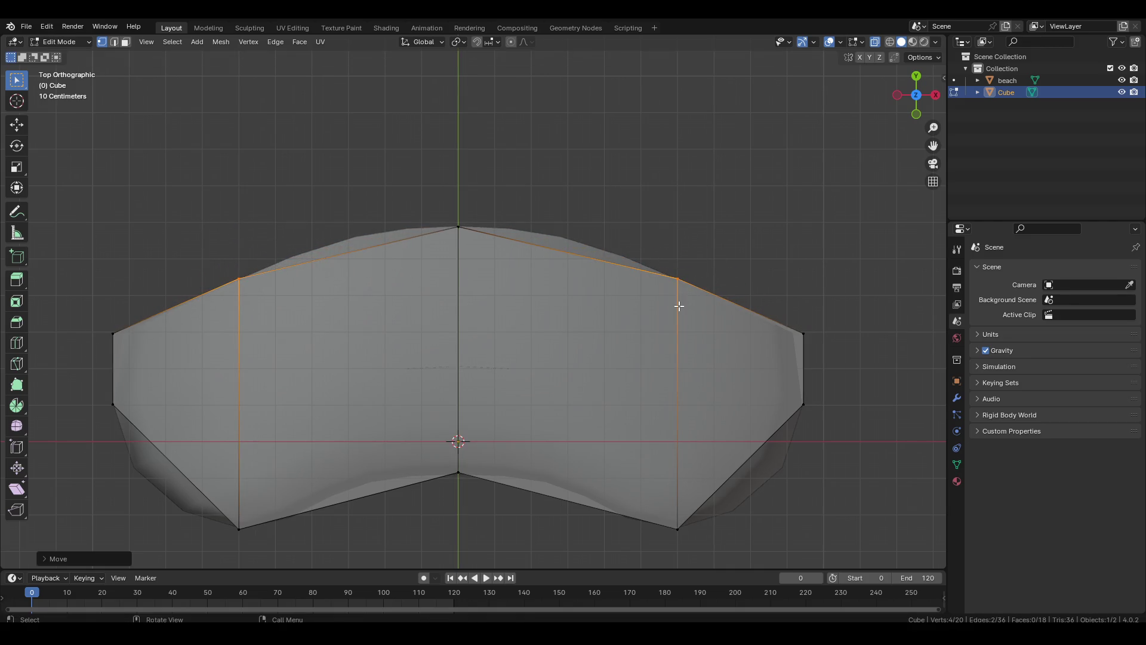
Raise the top middle vertices and shift the bottom middle ones to curve the band.
{"action": "scroll", "scroll_direction": "up", "scroll_amount": 3}
{"action": "scroll", "scroll_direction": "down", "scroll_amount": 3}
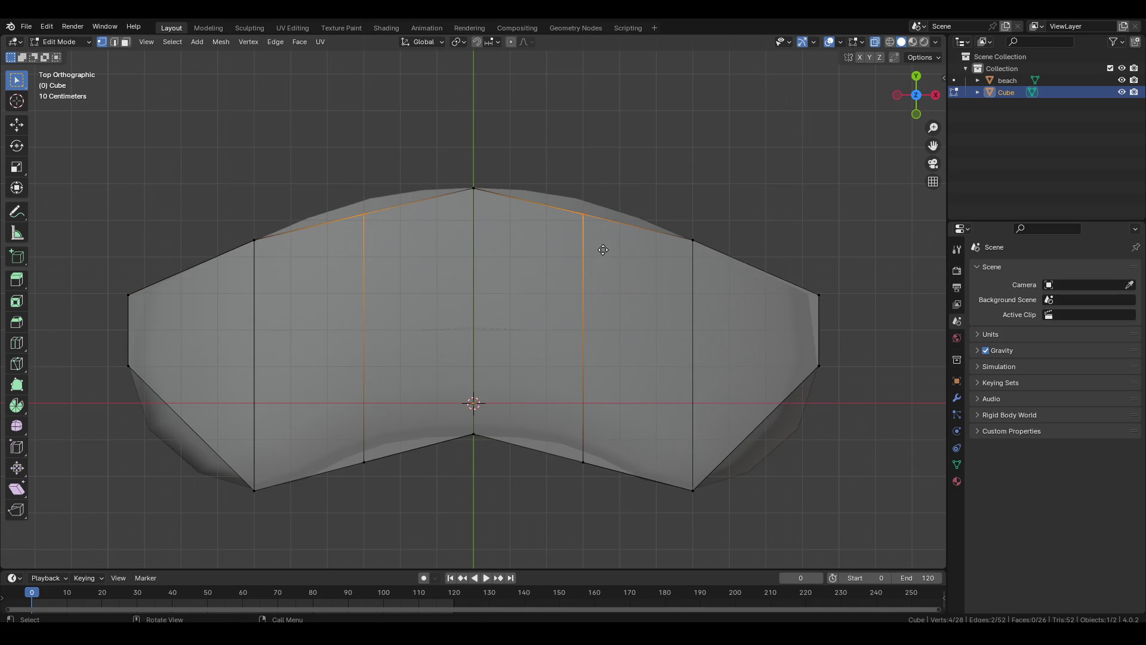
{"action": "key", "text": "g"}
{"action": "key", "text": "y"}
{"action": "left_click", "coordinate": [603, 232]}
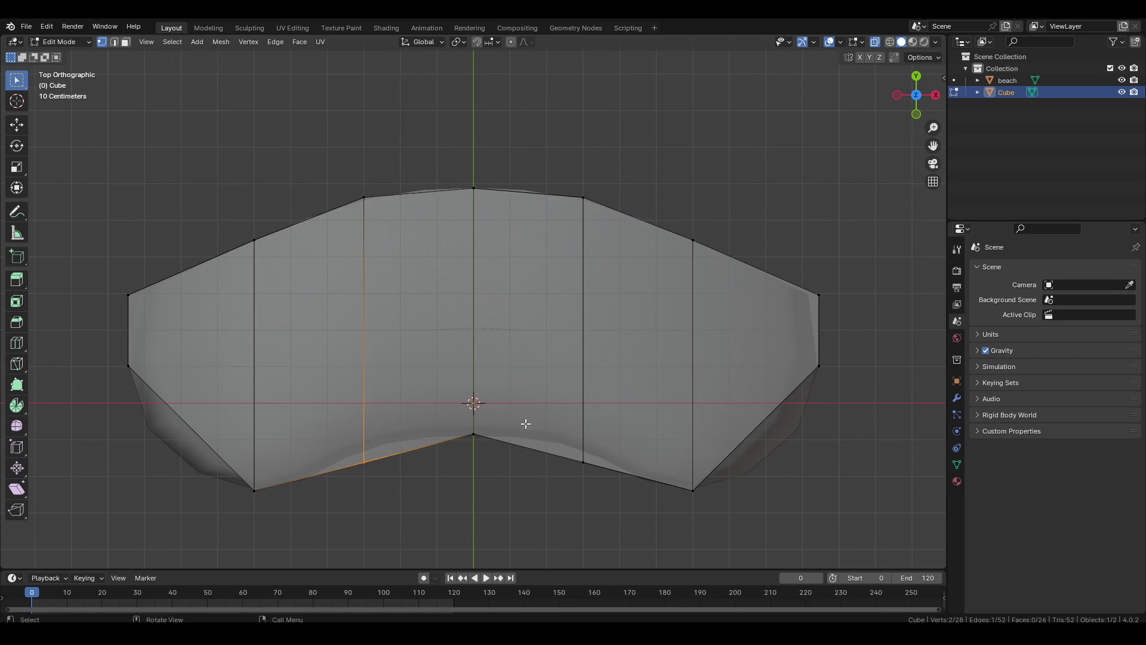
{"action": "key", "text": "g"}
{"action": "key", "text": "y"}
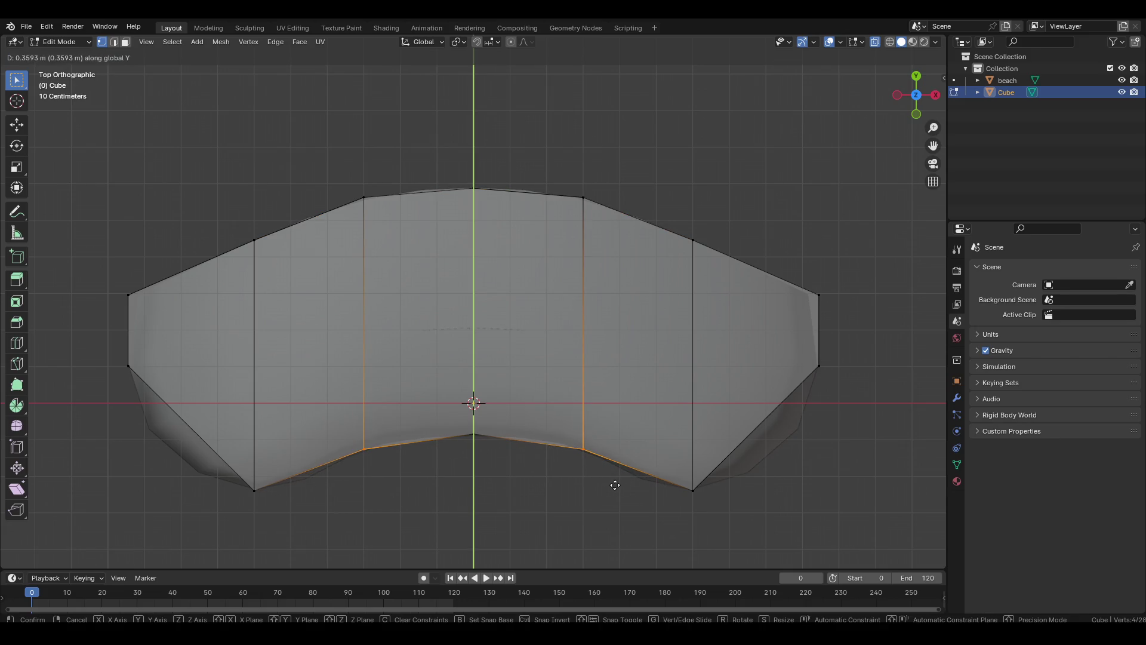
{"action": "left_click", "coordinate": [615, 485]}
{"action": "left_click_drag", "start_coordinate": [604, 507], "coordinate": [589, 329]}
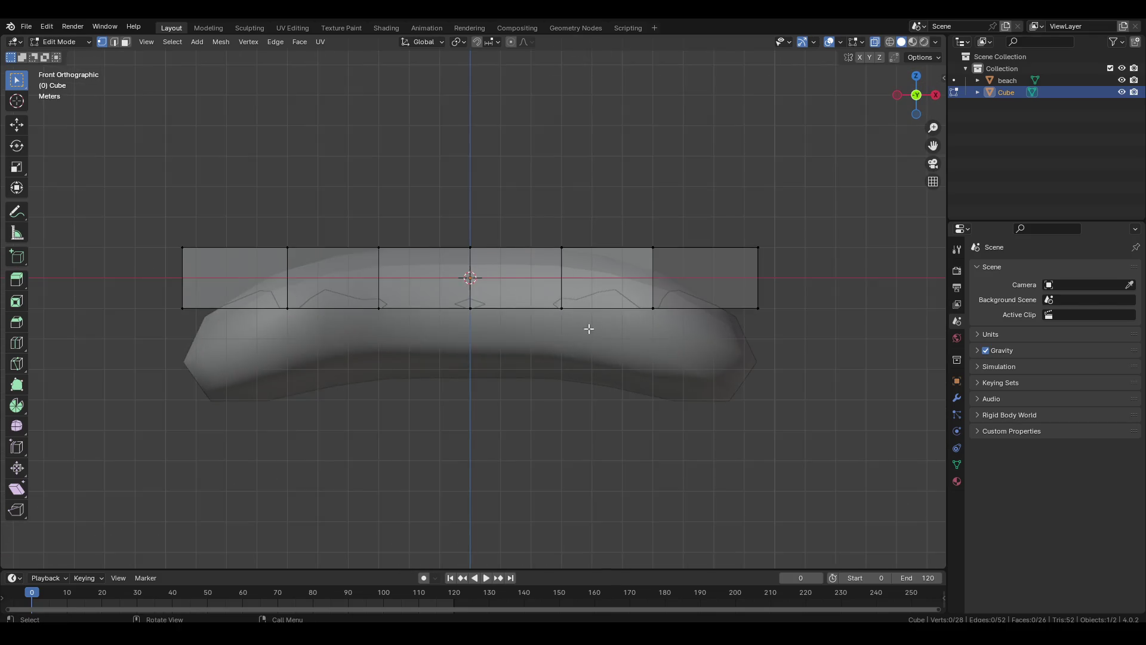
Reposition the whole cube mesh and drop its bottom row along Z to deepen the block.
{"action": "scroll", "scroll_direction": "up", "scroll_amount": 3}
{"action": "key", "text": "a"}
{"action": "key", "text": "g"}
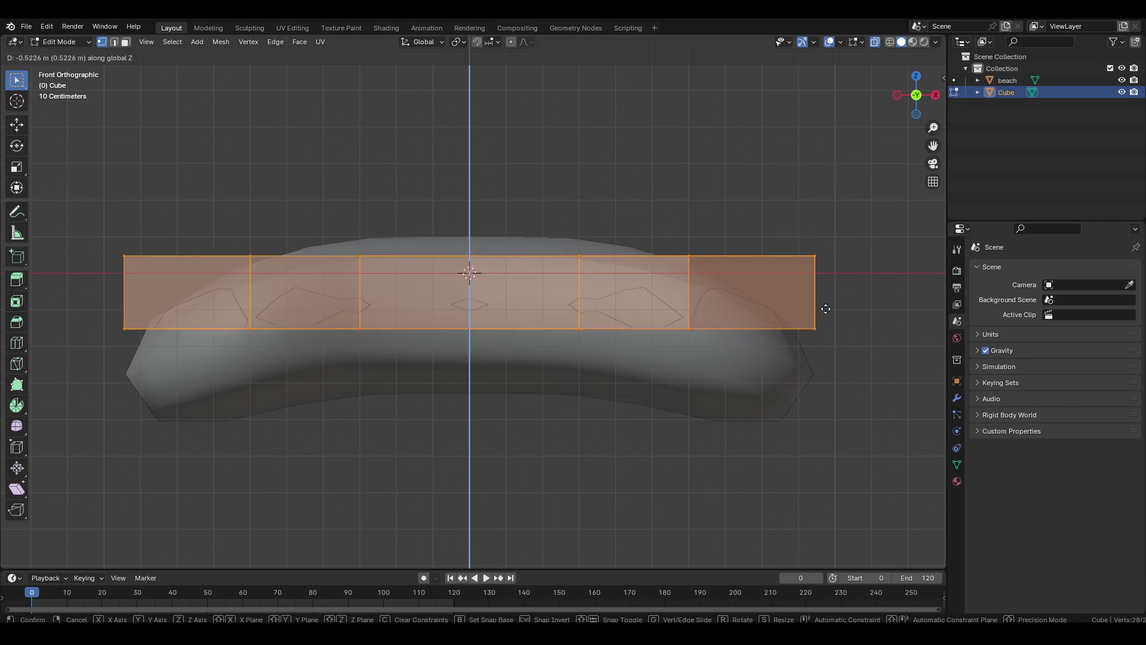
{"action": "left_click", "coordinate": [827, 299]}
{"action": "left_click_drag", "start_coordinate": [91, 275], "coordinate": [878, 390]}
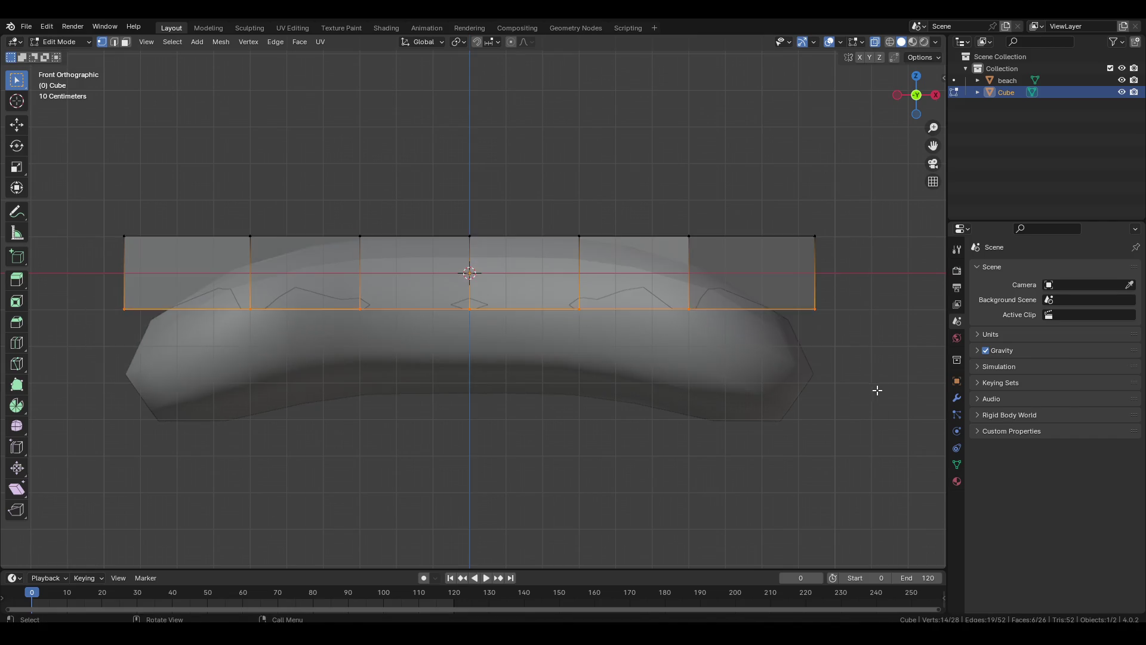
{"action": "key", "text": "g"}
{"action": "key", "text": "z"}
{"action": "left_click", "coordinate": [855, 501]}
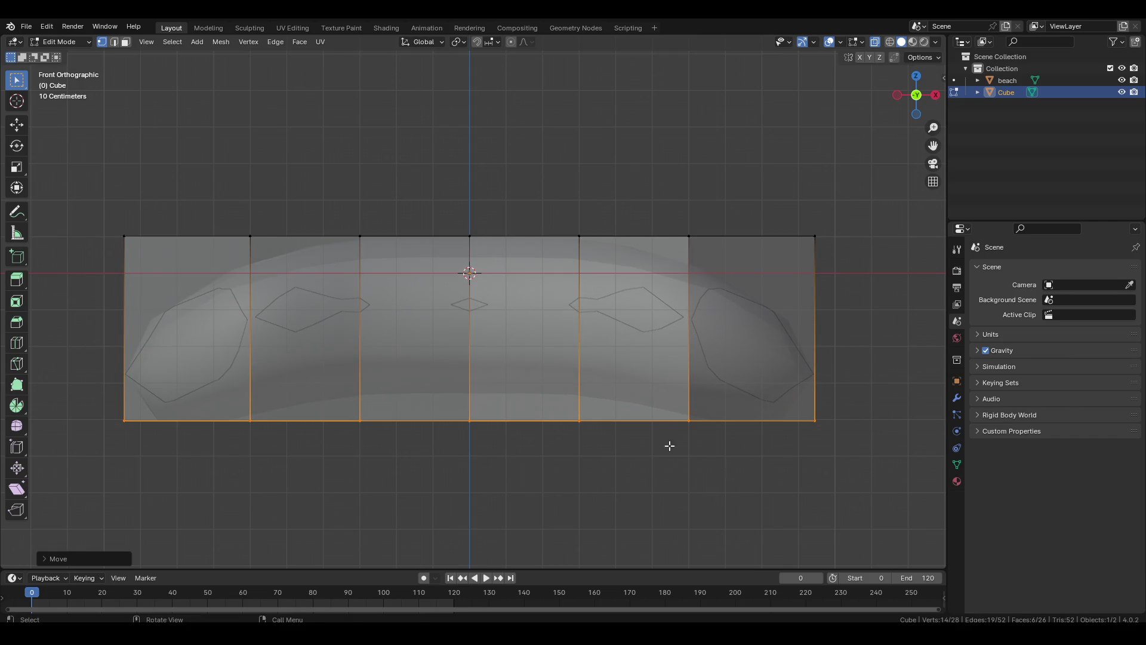
{"action": "scroll", "scroll_direction": "left", "scroll_amount": 3}
{"action": "scroll", "scroll_direction": "right", "scroll_amount": 3}
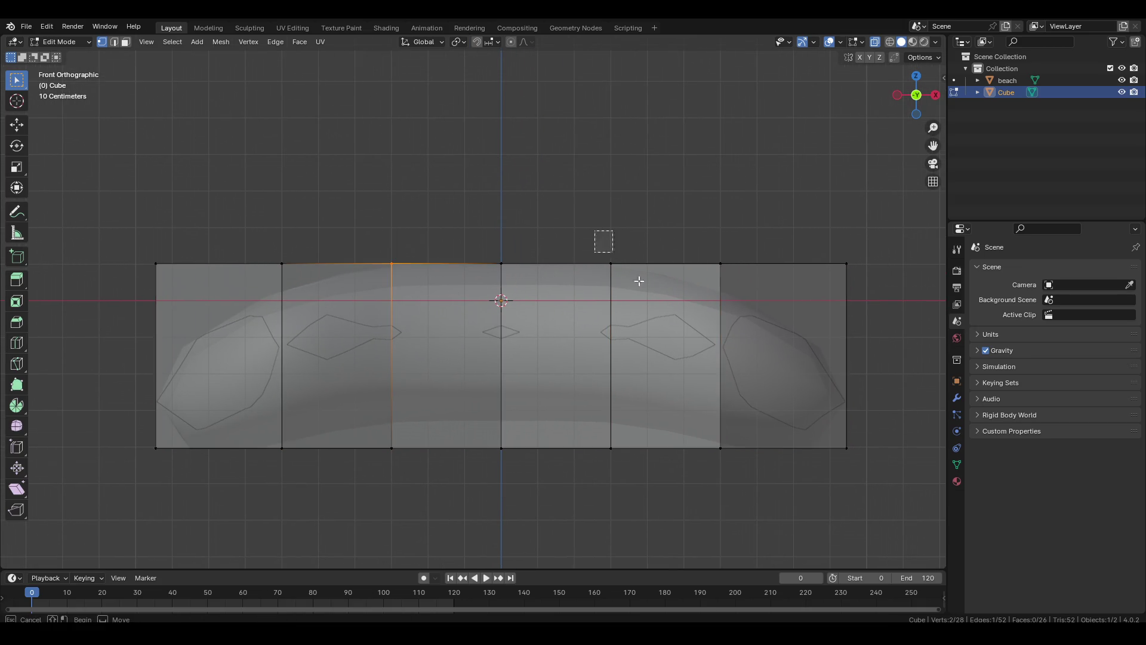
Lower the end top vertices along Z to slope the block's outer ends, undoing one corner move.
{"action": "key", "text": "g"}
{"action": "key", "text": "z"}
{"action": "key", "text": "Escape"}
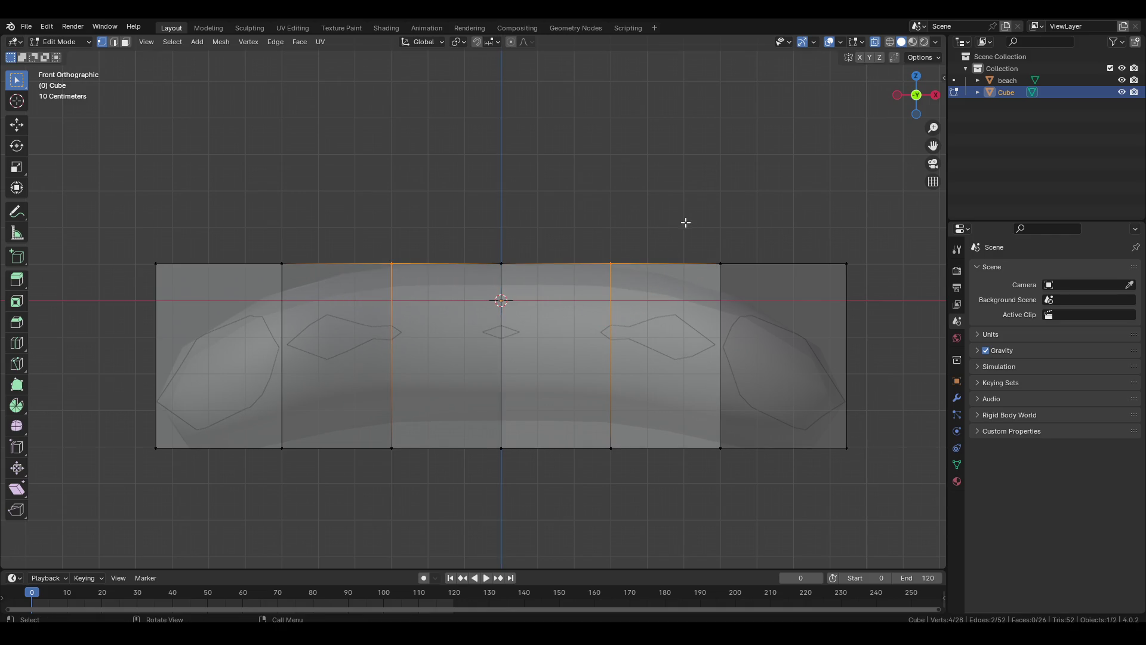
{"action": "key", "text": "g"}
{"action": "key", "text": "z"}
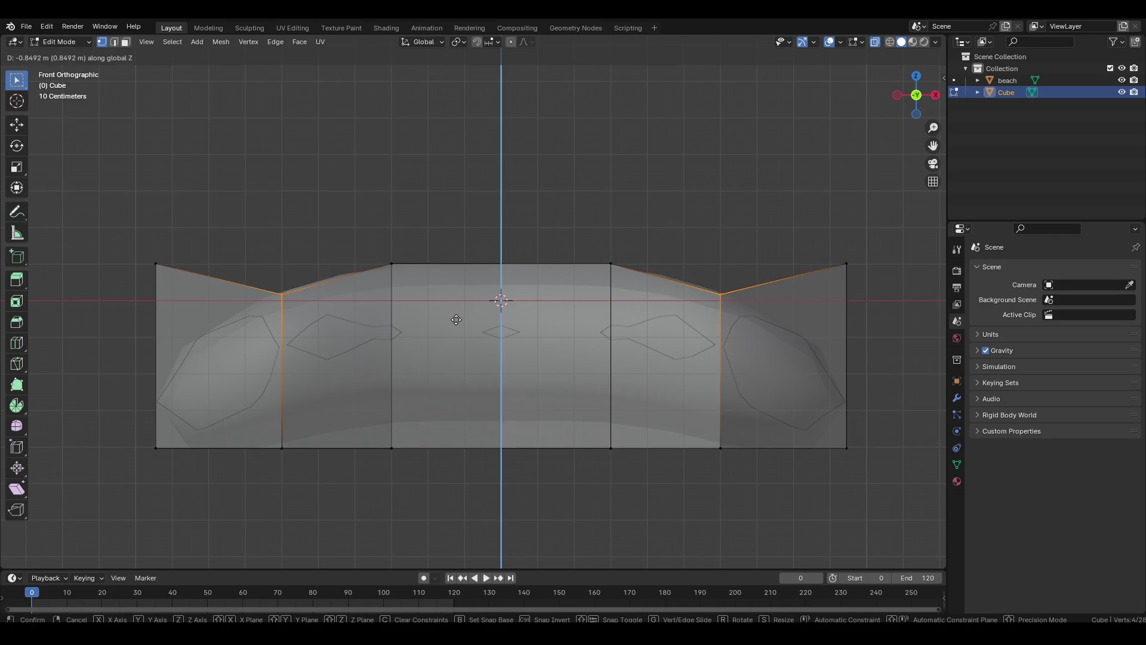
{"action": "left_click", "coordinate": [455, 313]}
{"action": "left_click_drag", "start_coordinate": [754, 228], "coordinate": [877, 332]}
{"action": "key", "text": "g"}
{"action": "key", "text": "z"}
{"action": "left_click", "coordinate": [848, 432]}
{"action": "left_click_drag", "start_coordinate": [839, 384], "coordinate": [454, 301]}
{"action": "key", "text": "ctrl+z"}
{"action": "left_click_drag", "start_coordinate": [556, 329], "coordinate": [535, 260]}
Inspect the block in Object Mode, then return to Edit Mode.
{"action": "key", "text": "Tab"}
{"action": "left_click_drag", "start_coordinate": [537, 210], "coordinate": [548, 381]}
{"action": "left_click", "coordinate": [802, 434]}
{"action": "key", "text": "Tab"}
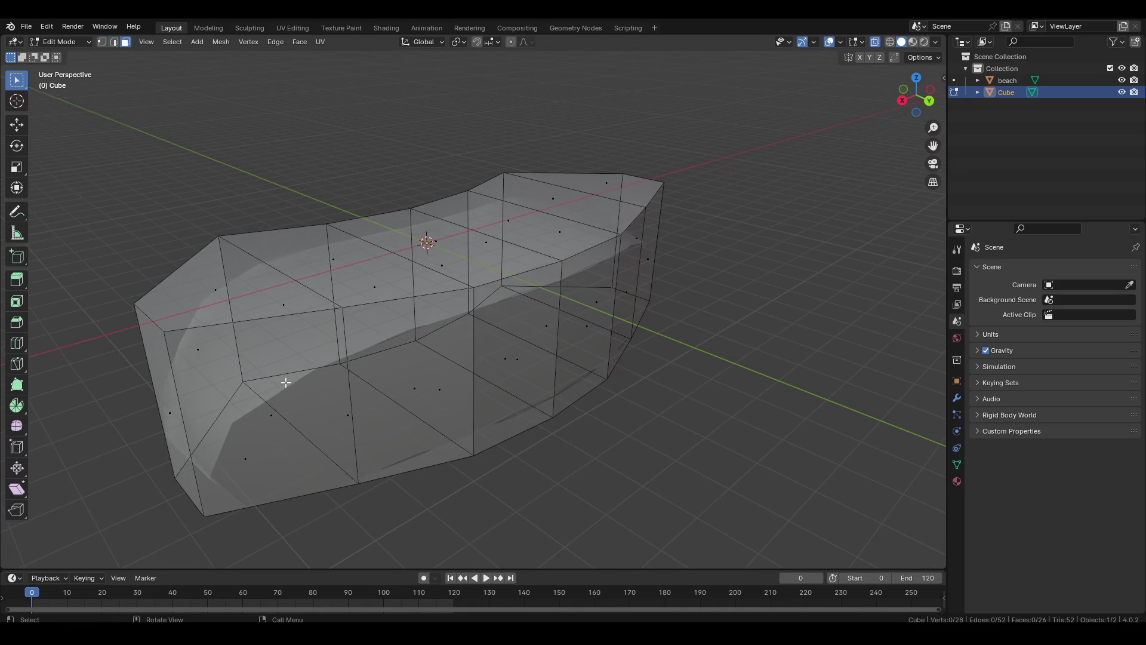
Turn off X-ray, select the four side faces and move them down along Z.
{"action": "left_click_drag", "start_coordinate": [317, 379], "coordinate": [386, 402]}
{"action": "key", "text": "alt+z"}
{"action": "left_click", "coordinate": [320, 422]}
{"action": "left_click", "coordinate": [412, 382]}
{"action": "left_click", "coordinate": [517, 351]}
{"action": "left_click", "coordinate": [583, 311]}
{"action": "left_click_drag", "start_coordinate": [746, 352], "coordinate": [671, 336]}
{"action": "key", "text": "g"}
{"action": "key", "text": "z"}
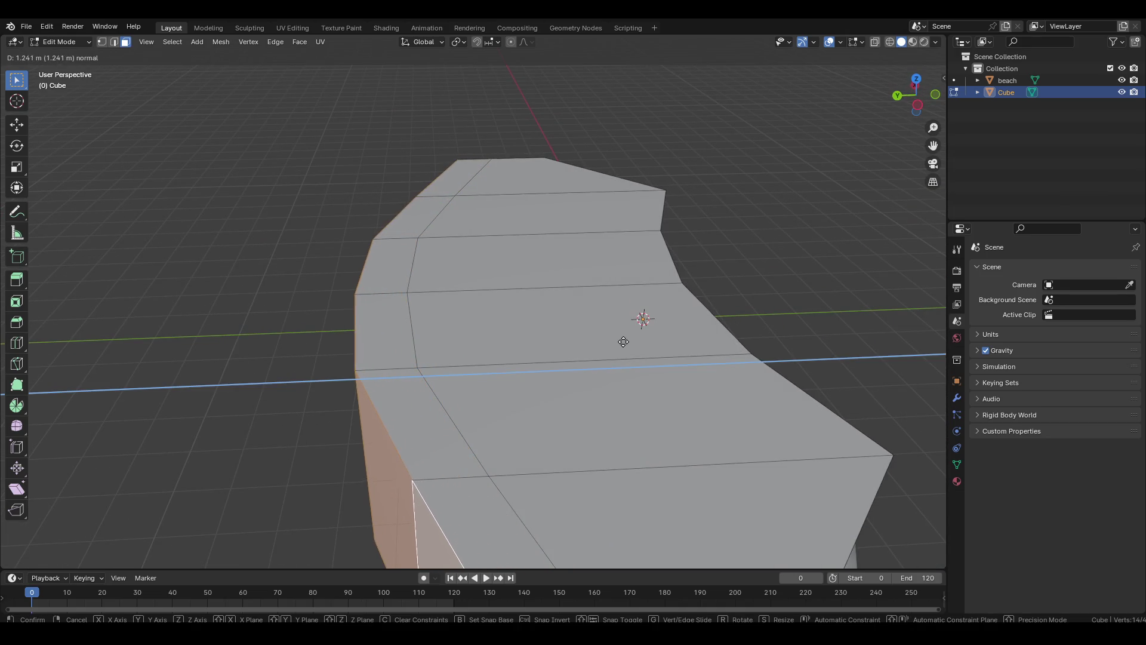
{"action": "left_click", "coordinate": [616, 344]}
Lower the side edge loop along Z, clear the selection and return to Object Mode.
{"action": "left_click_drag", "start_coordinate": [469, 396], "coordinate": [788, 310]}
{"action": "left_click", "coordinate": [589, 355]}
{"action": "key", "text": "g"}
{"action": "key", "text": "z"}
{"action": "left_click", "coordinate": [765, 424]}
{"action": "left_click_drag", "start_coordinate": [764, 424], "coordinate": [533, 381]}
{"action": "left_click", "coordinate": [661, 360]}
{"action": "key", "text": "Tab"}
{"action": "left_click_drag", "start_coordinate": [767, 457], "coordinate": [585, 351]}
{"action": "key", "text": "Tab"}
{"action": "key", "text": "Tab"}
Shade the platform smooth and add an Edge Split modifier at a 30° edge angle.
{"action": "right_click", "coordinate": [775, 306]}
{"action": "left_click", "coordinate": [760, 302]}
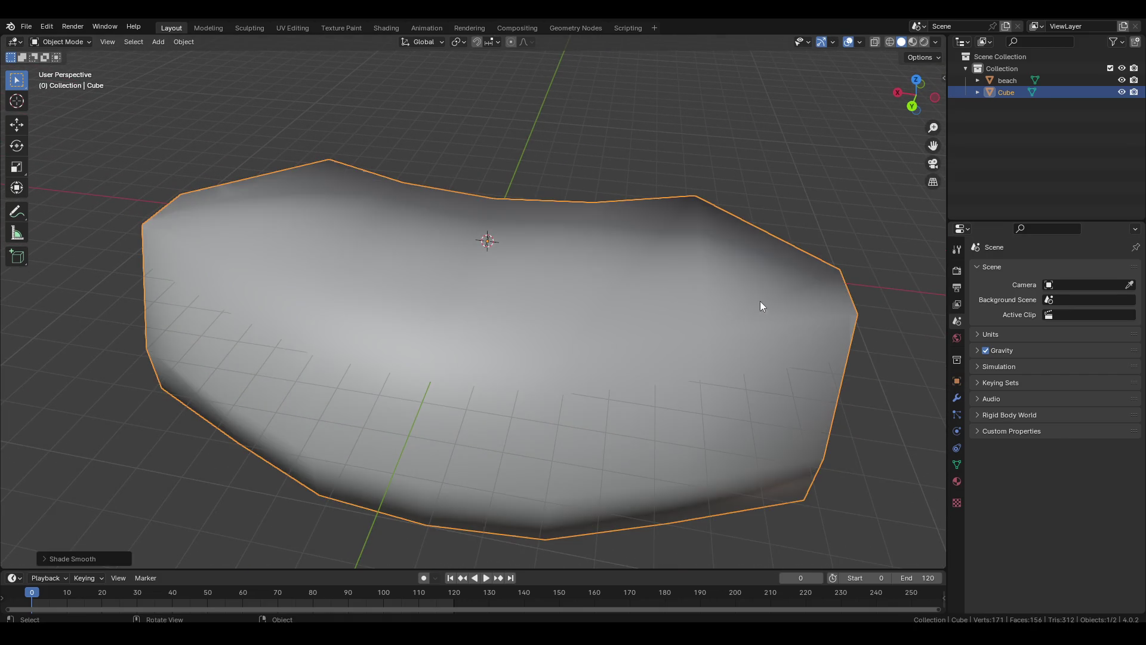
{"action": "left_click", "coordinate": [957, 395]}
{"action": "left_click", "coordinate": [1013, 272]}
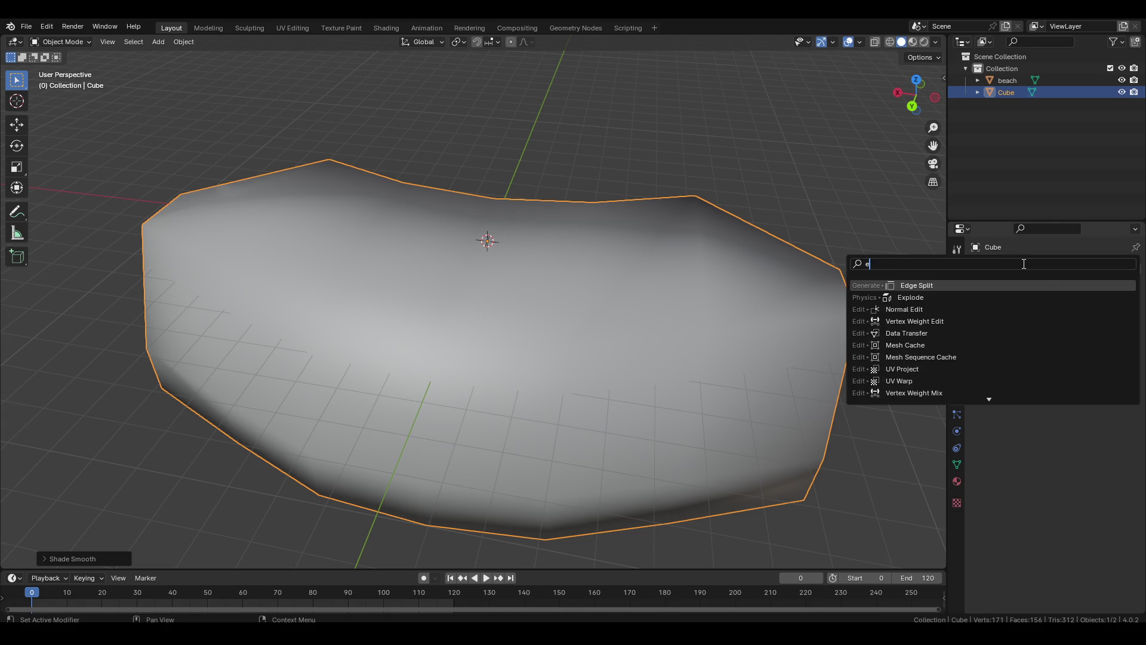
{"action": "left_click", "coordinate": [1023, 263]}
{"action": "left_click_drag", "start_coordinate": [659, 351], "coordinate": [215, 607]}
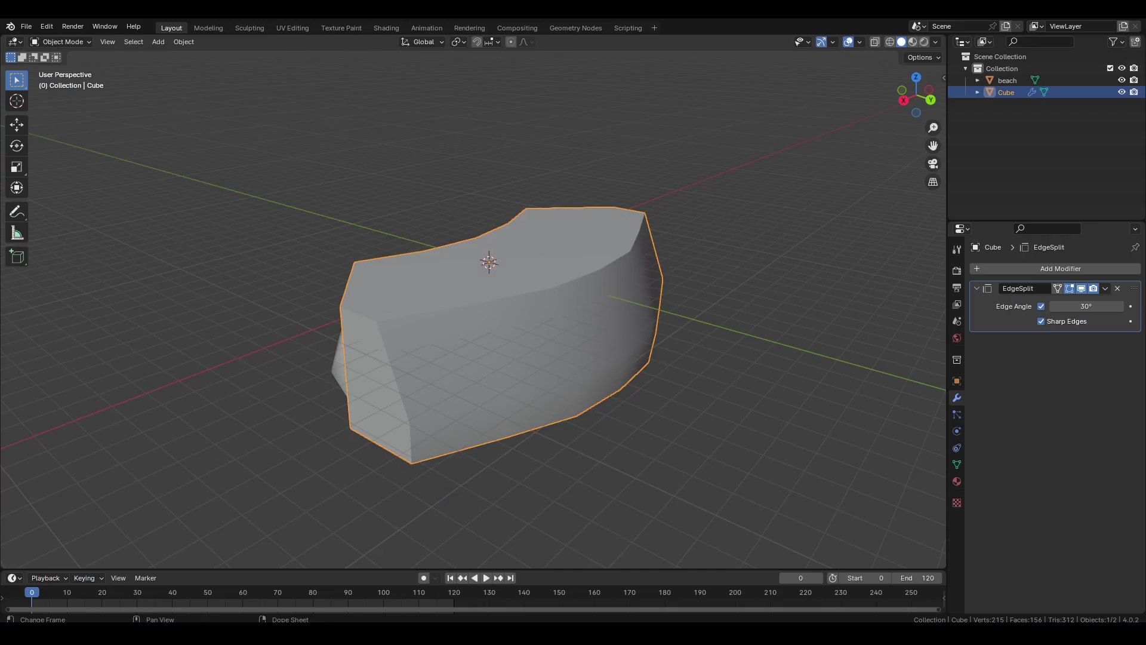
{"action": "left_click_drag", "start_coordinate": [578, 363], "coordinate": [582, 369]}
Select edges at one end of the platform and widen them by scaling along X.
{"action": "key", "text": "alt+z"}
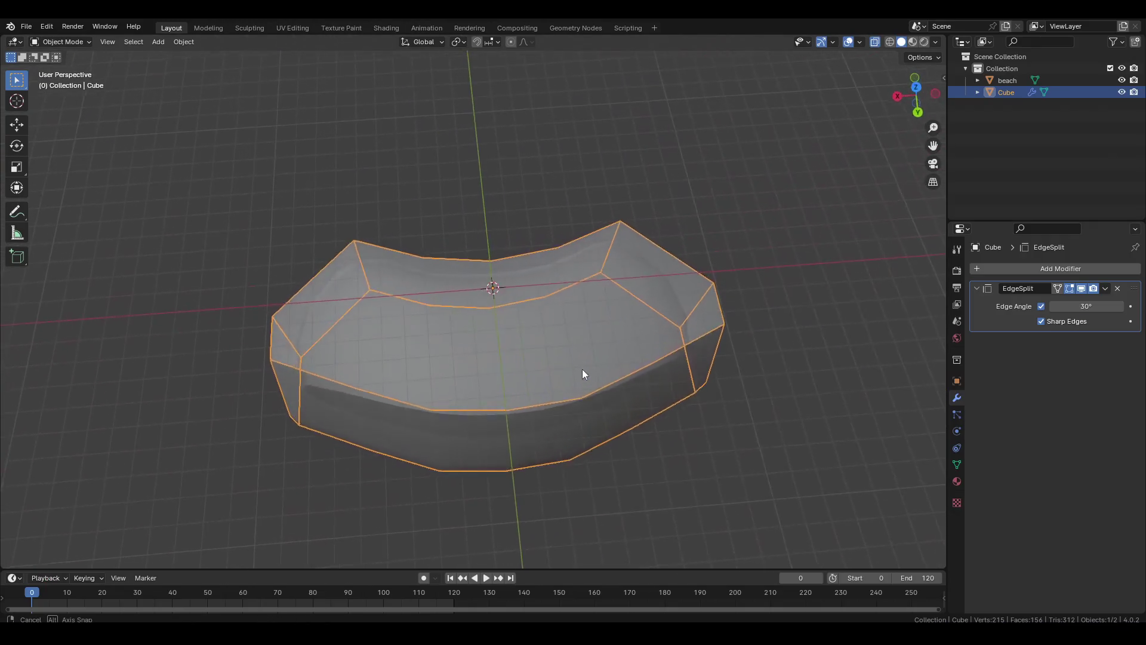
{"action": "left_click_drag", "start_coordinate": [514, 386], "coordinate": [597, 407]}
{"action": "key", "text": "alt+z"}
{"action": "scroll", "scroll_direction": "up", "scroll_amount": 3}
{"action": "left_click", "coordinate": [409, 402]}
{"action": "left_click", "coordinate": [516, 405]}
{"action": "left_click_drag", "start_coordinate": [517, 406], "coordinate": [522, 444]}
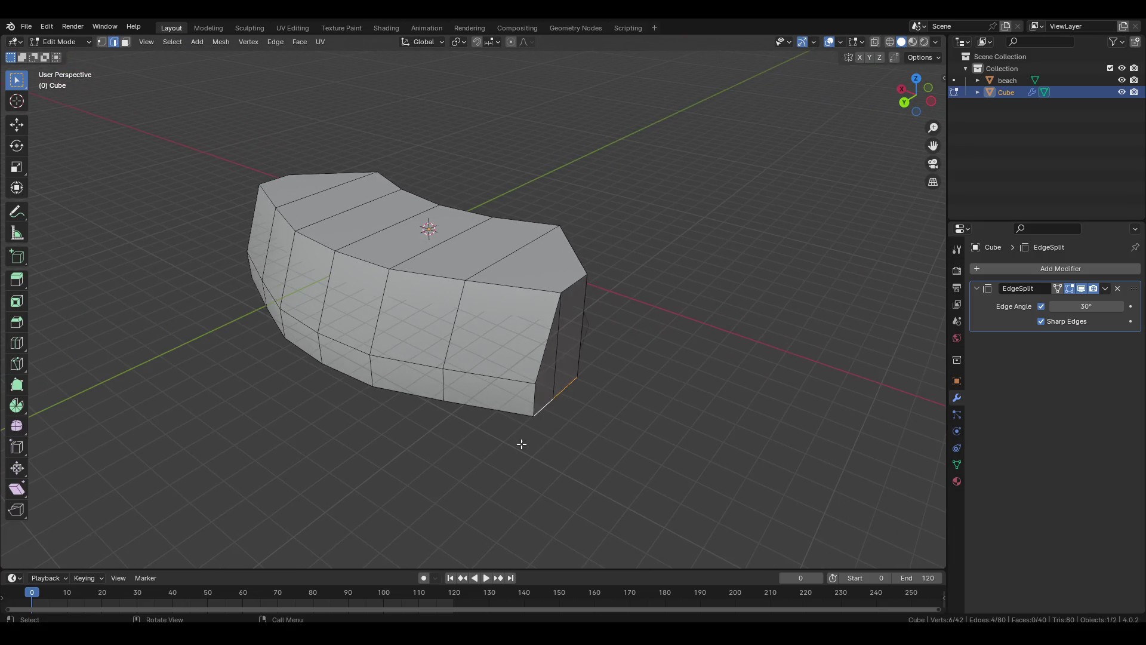
{"action": "key", "text": "s"}
{"action": "key", "text": "x"}
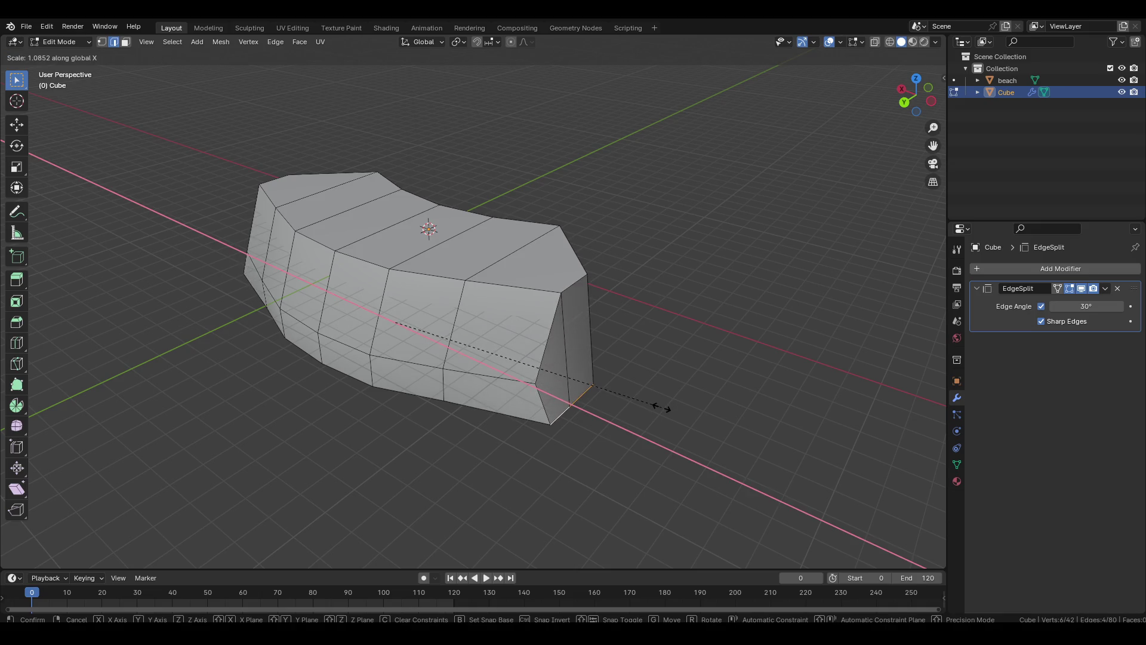
{"action": "left_click", "coordinate": [666, 411]}
{"action": "left_click_drag", "start_coordinate": [667, 410], "coordinate": [528, 403]}
Clear the edge selection and undo the last change.
{"action": "scroll", "scroll_direction": "up", "scroll_amount": 3}
{"action": "left_click", "coordinate": [687, 403]}
{"action": "scroll", "scroll_direction": "down", "scroll_amount": 3}
{"action": "left_click_drag", "start_coordinate": [409, 394], "coordinate": [531, 405]}
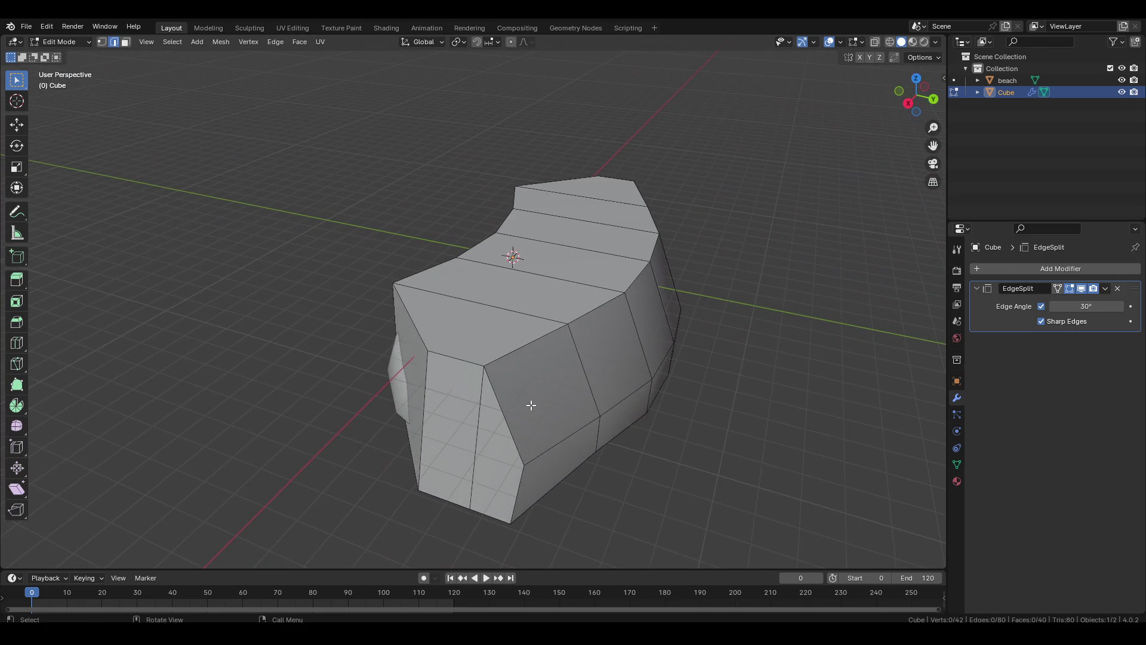
{"action": "key", "text": "ctrl+z"}
Move the other end's face vertically, then bring up the F3 search for Merge.
{"action": "left_click_drag", "start_coordinate": [737, 358], "coordinate": [588, 379]}
{"action": "scroll", "scroll_direction": "up", "scroll_amount": 3}
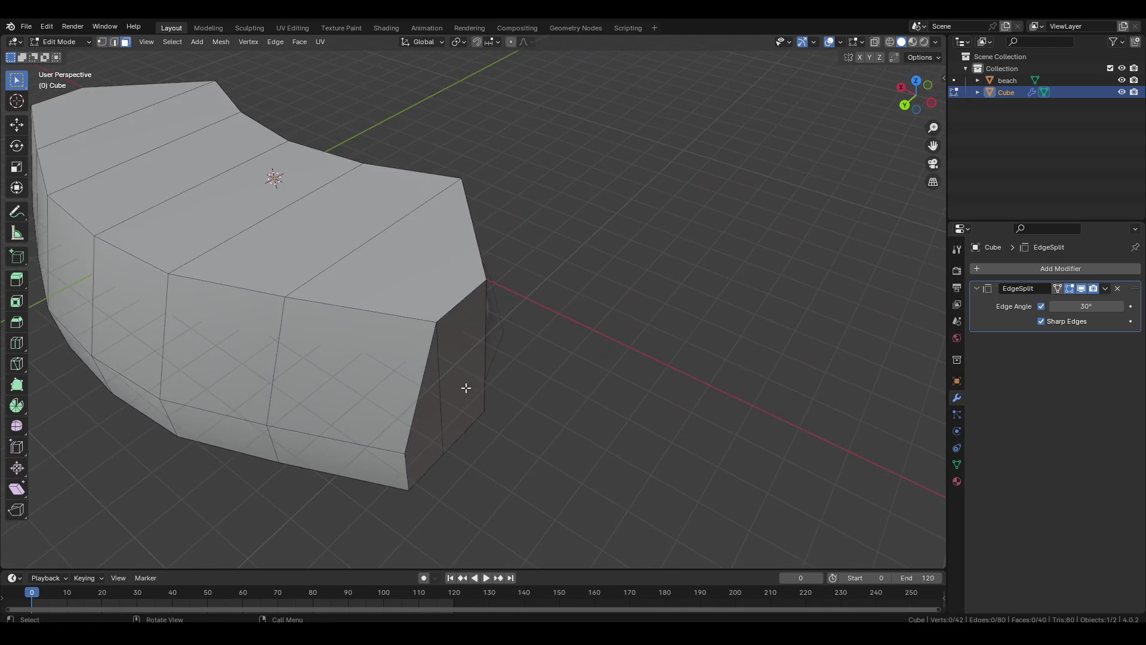
{"action": "left_click_drag", "start_coordinate": [397, 378], "coordinate": [545, 353]}
{"action": "left_click", "coordinate": [585, 364]}
{"action": "scroll", "scroll_direction": "down", "scroll_amount": 3}
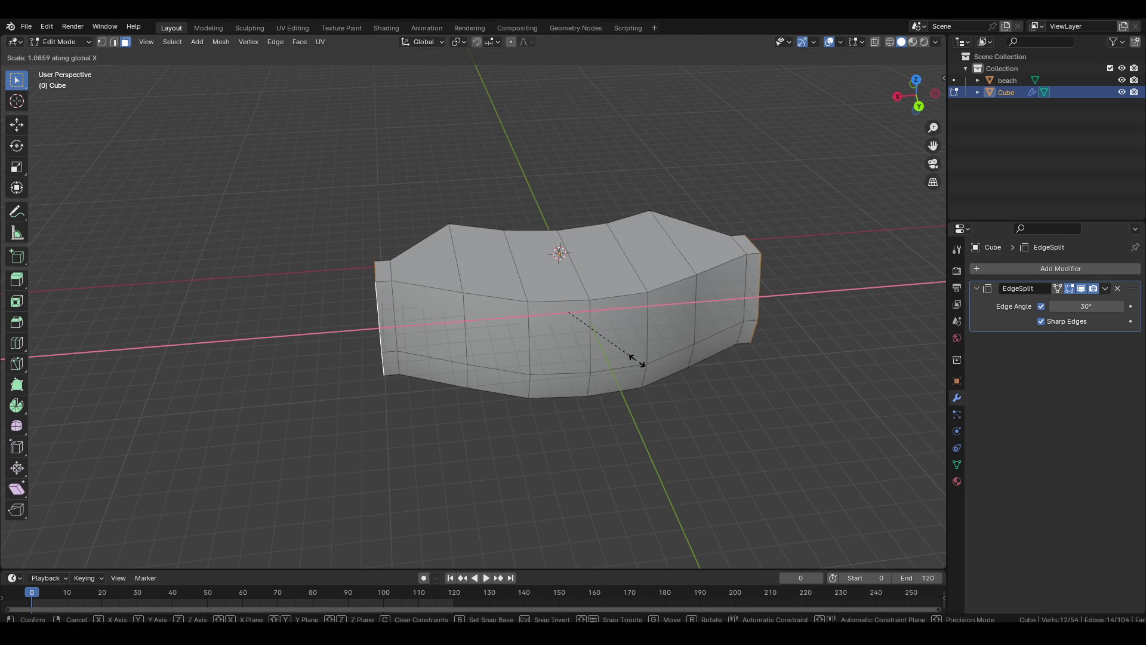
{"action": "key", "text": "Escape"}
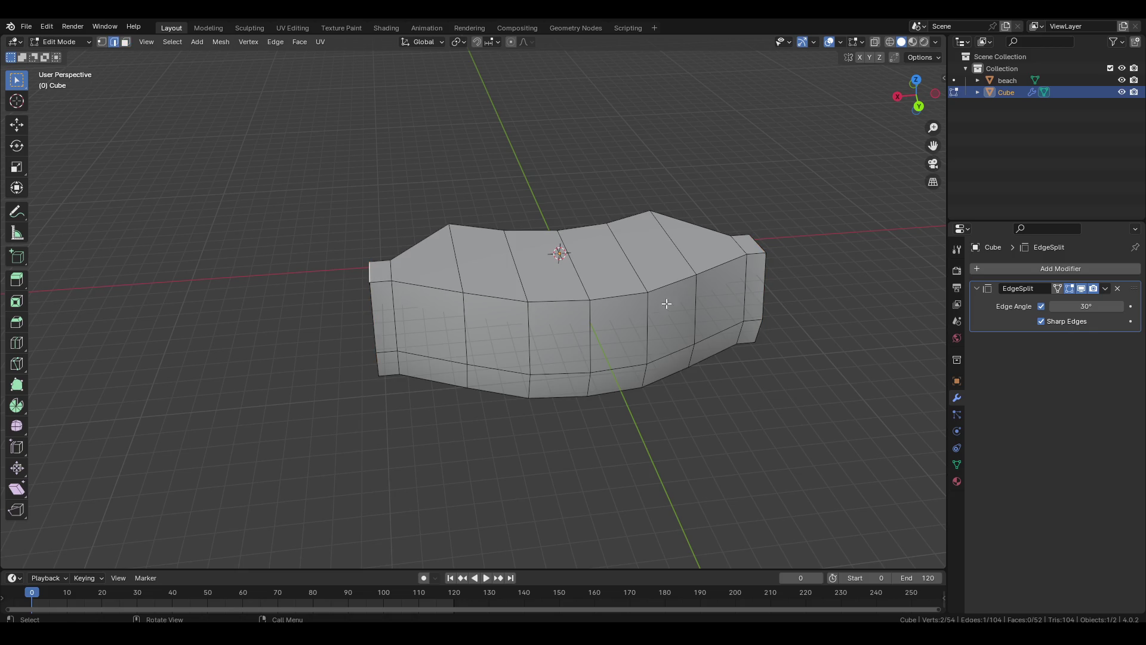
{"action": "left_click", "coordinate": [814, 261]}
{"action": "left_click_drag", "start_coordinate": [826, 333], "coordinate": [478, 422]}
{"action": "left_click", "coordinate": [574, 370]}
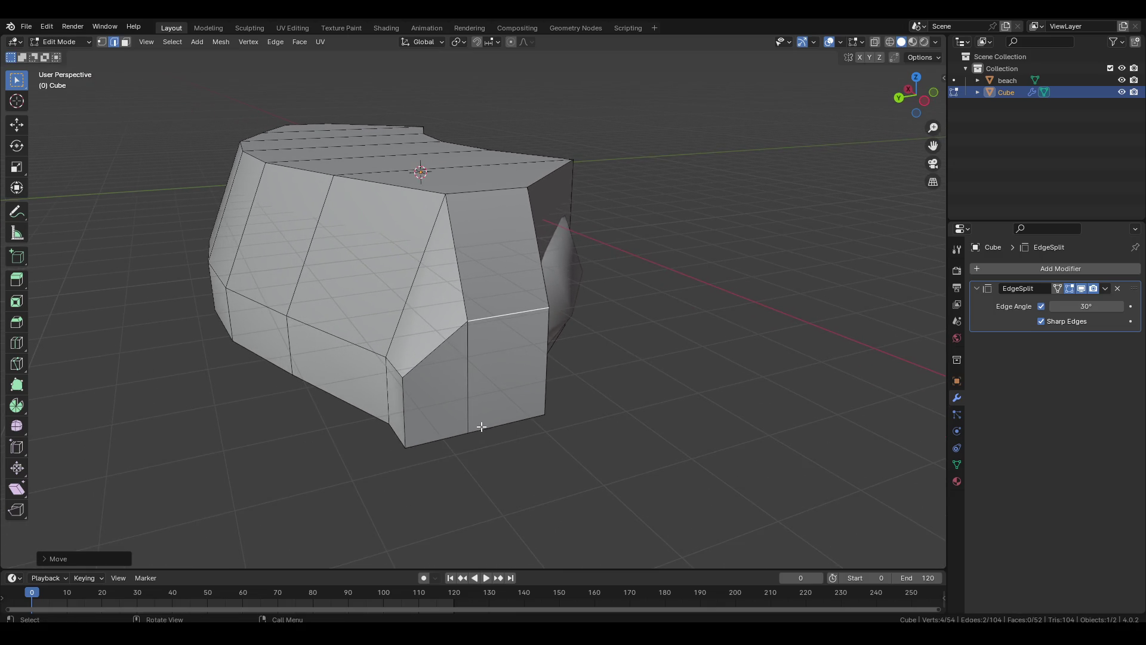
{"action": "scroll", "scroll_direction": "up", "scroll_amount": 3}
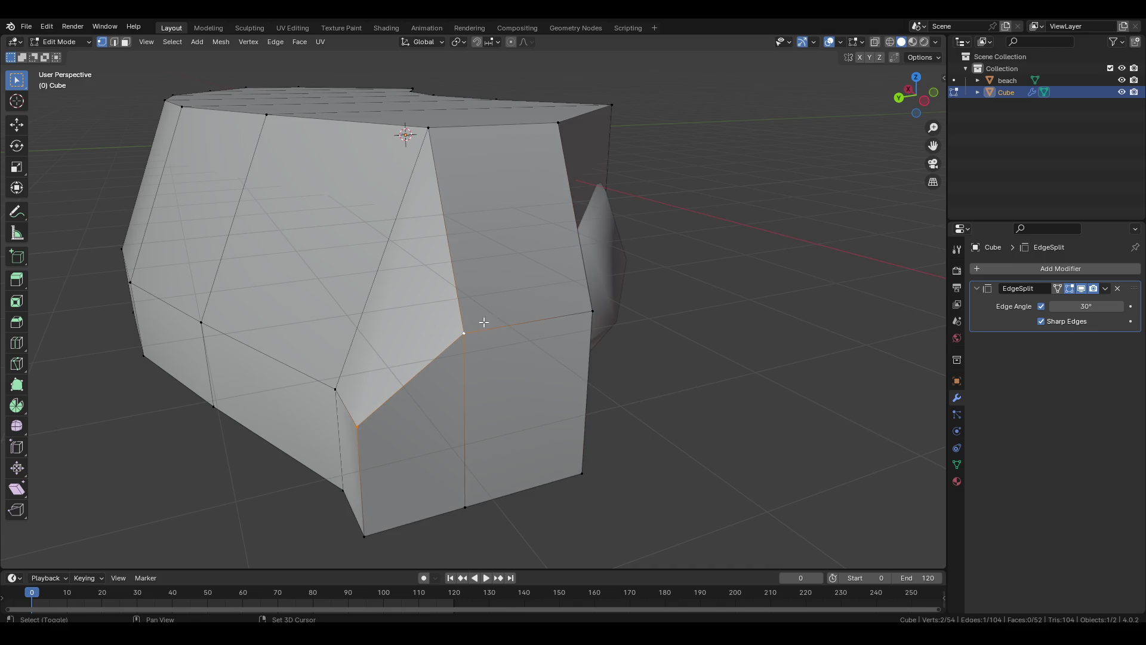
{"action": "key", "text": "F3"}
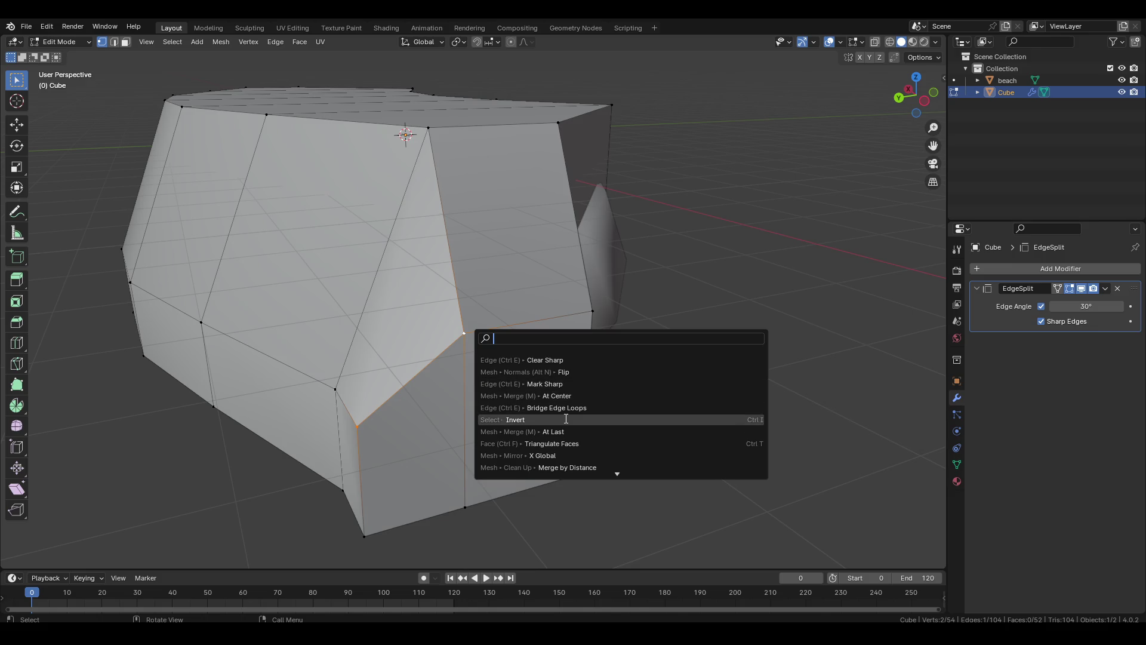
Merge several selected vertex pairs and short edges into single vertices with F3 Merge.
{"action": "left_click", "coordinate": [566, 431]}
{"action": "key", "text": "F3"}
{"action": "left_click", "coordinate": [578, 499]}
{"action": "left_click_drag", "start_coordinate": [736, 487], "coordinate": [532, 382]}
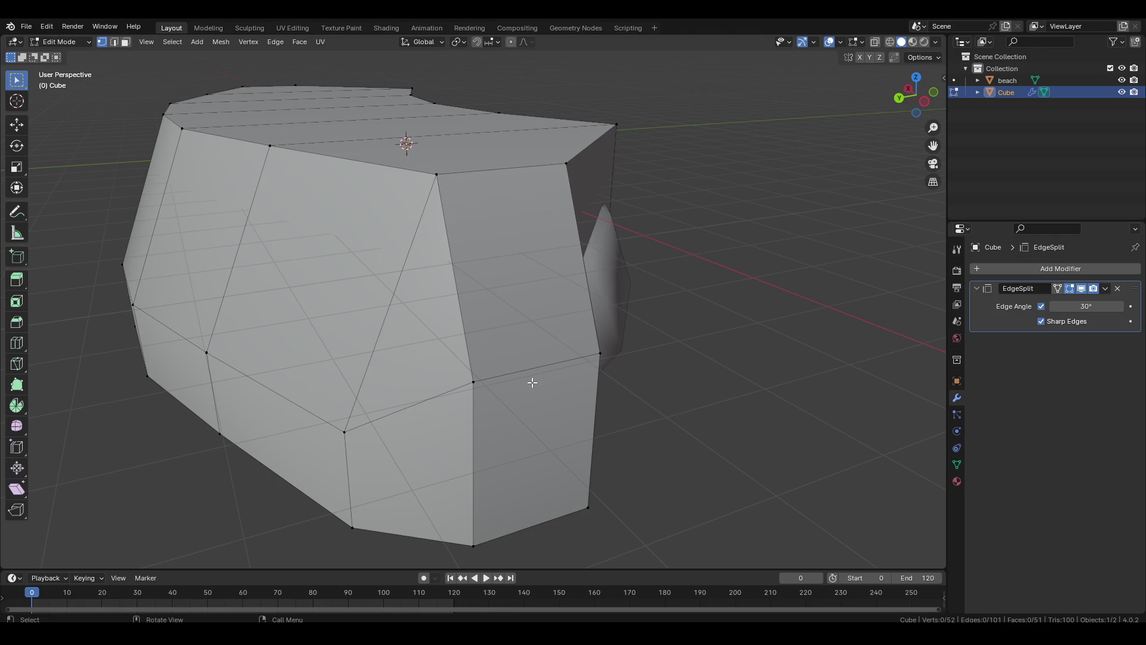
{"action": "scroll", "scroll_direction": "down", "scroll_amount": 3}
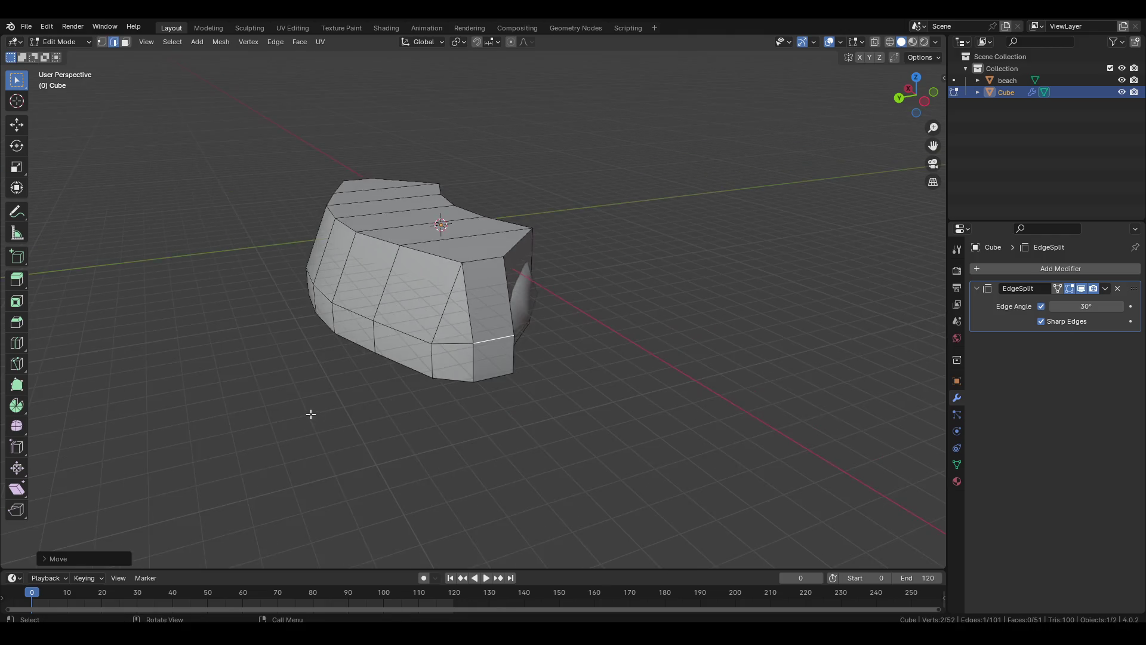
{"action": "left_click_drag", "start_coordinate": [310, 411], "coordinate": [457, 414]}
{"action": "scroll", "scroll_direction": "up", "scroll_amount": 3}
{"action": "scroll", "scroll_direction": "up", "scroll_amount": 3}
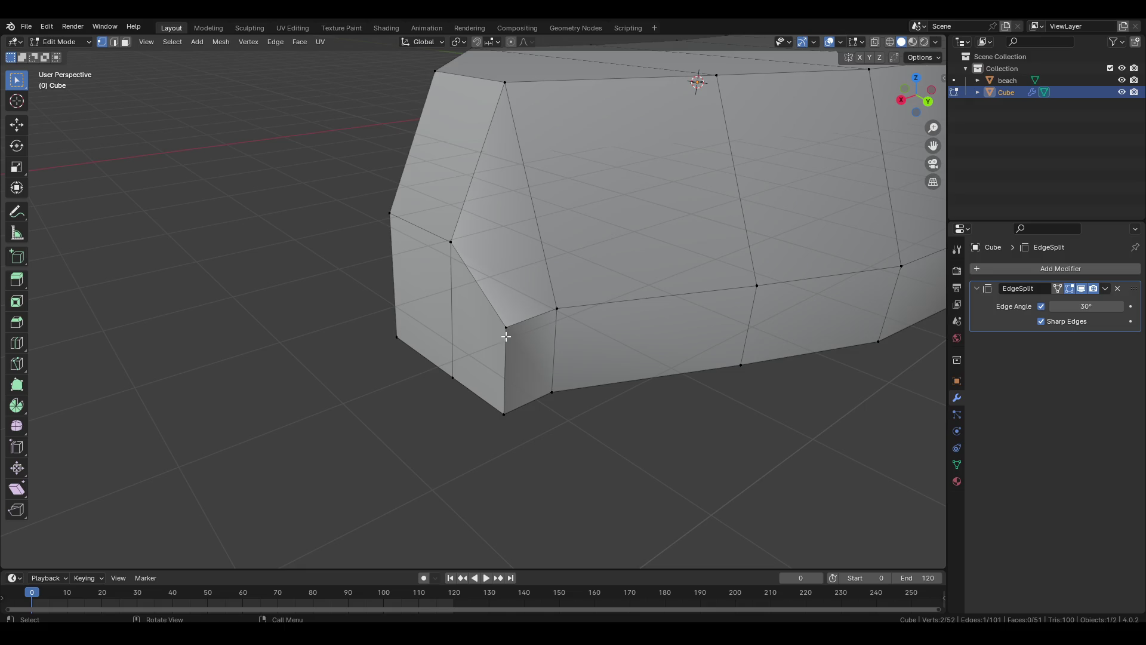
{"action": "key", "text": "F3"}
{"action": "key", "text": "Return"}
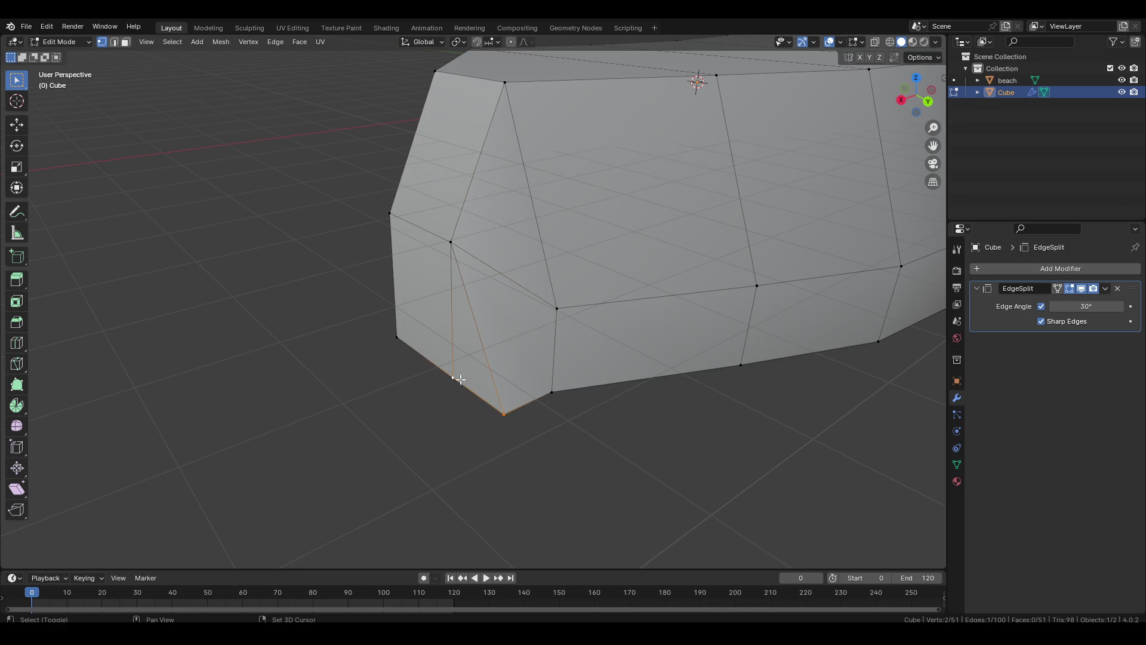
{"action": "key", "text": "F3"}
{"action": "key", "text": "Return"}
Select an edge on the lower end, start a vertical move, then cancel it.
{"action": "left_click_drag", "start_coordinate": [537, 415], "coordinate": [434, 372]}
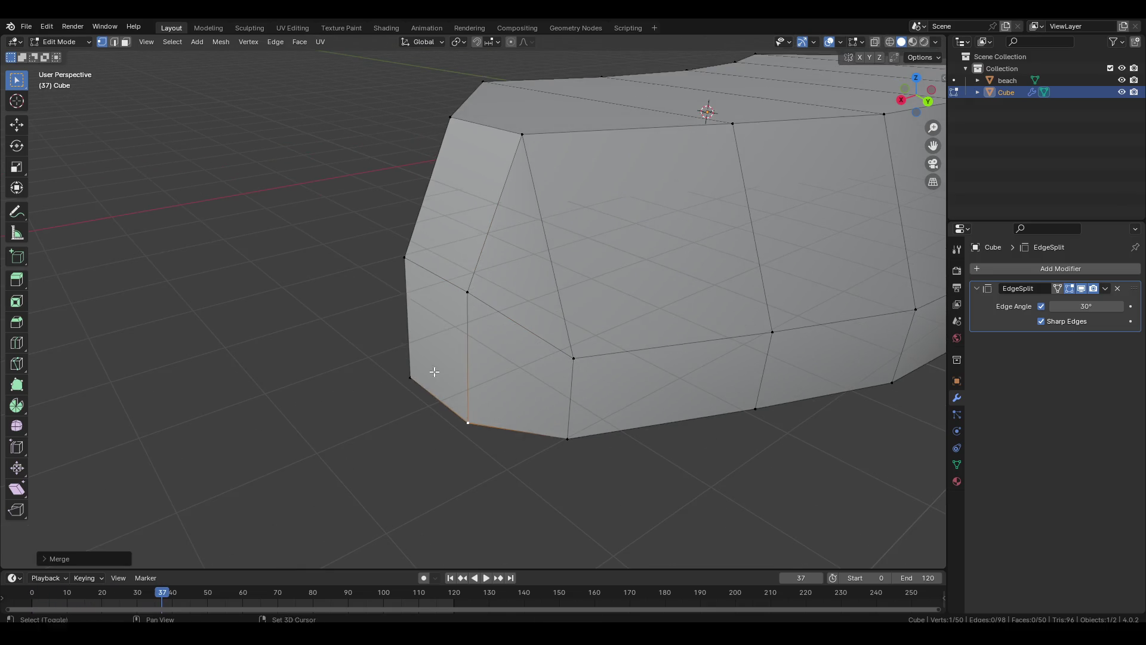
{"action": "left_click", "coordinate": [431, 287]}
{"action": "key", "text": "g"}
{"action": "key", "text": "z"}
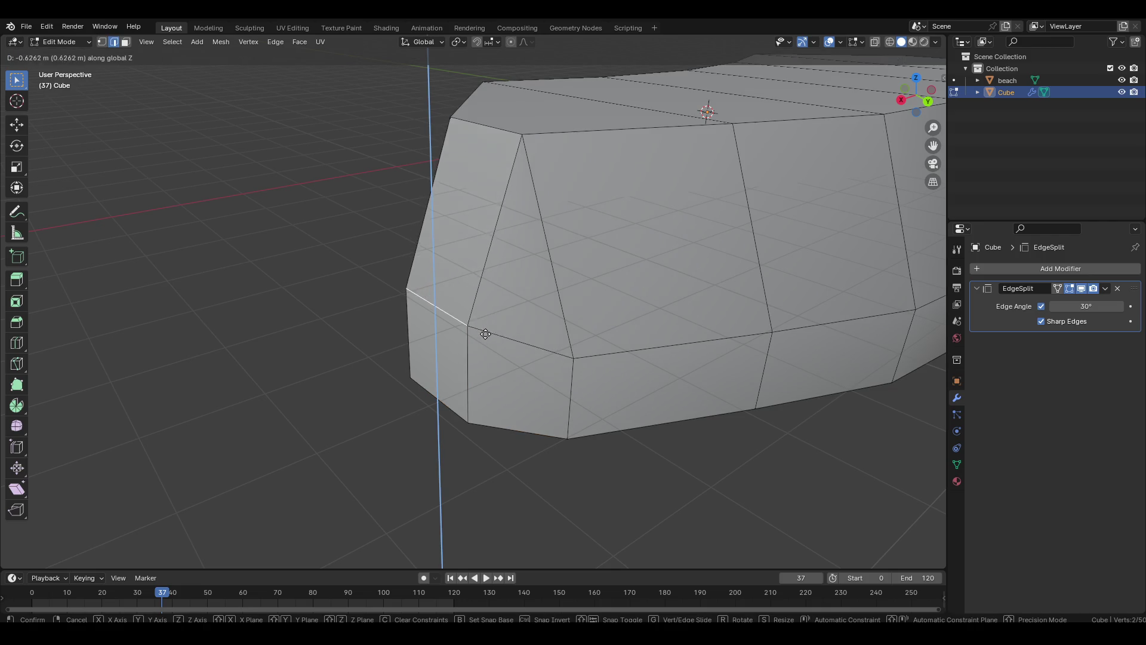
{"action": "right_click", "coordinate": [481, 345]}
{"action": "left_click", "coordinate": [340, 361]}
{"action": "scroll", "scroll_direction": "down", "scroll_amount": 3}
{"action": "left_click_drag", "start_coordinate": [645, 345], "coordinate": [571, 399]}
Toggle between Object and Edit Mode, then select the mesh's end face in face mode.
{"action": "key", "text": "Tab"}
{"action": "left_click", "coordinate": [708, 424]}
{"action": "left_click_drag", "start_coordinate": [708, 424], "coordinate": [533, 360]}
{"action": "left_click", "coordinate": [532, 360]}
{"action": "key", "text": "Tab"}
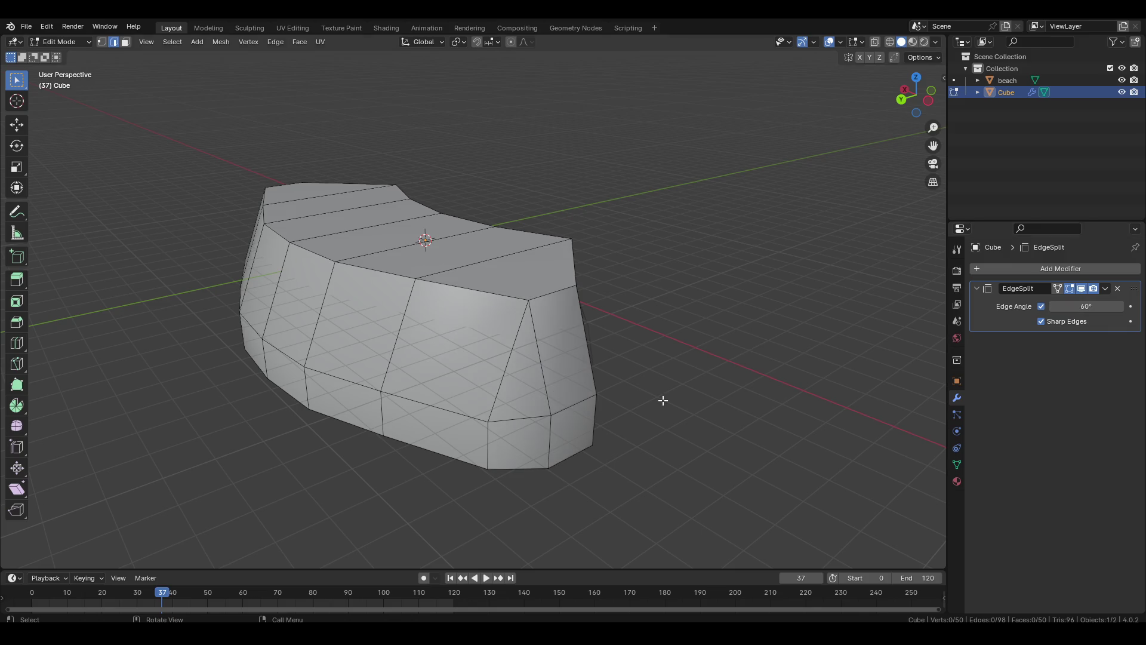
{"action": "key", "text": "Tab"}
{"action": "left_click", "coordinate": [719, 400]}
{"action": "left_click_drag", "start_coordinate": [719, 400], "coordinate": [562, 403]}
{"action": "key", "text": "Tab"}
{"action": "left_click_drag", "start_coordinate": [512, 321], "coordinate": [417, 327]}
{"action": "key", "text": "3"}
{"action": "left_click", "coordinate": [417, 328]}
{"action": "left_click_drag", "start_coordinate": [706, 321], "coordinate": [696, 369]}
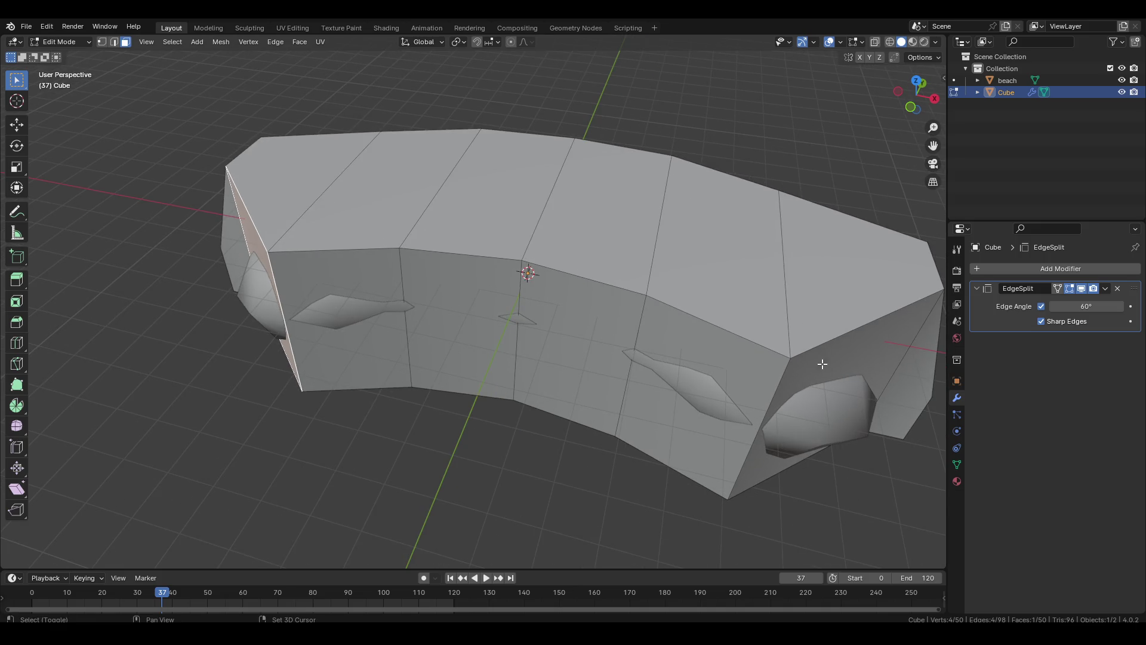
Extrude the end face, then delete it together with the narrow gap face.
{"action": "key", "text": "e"}
{"action": "key", "text": "e"}
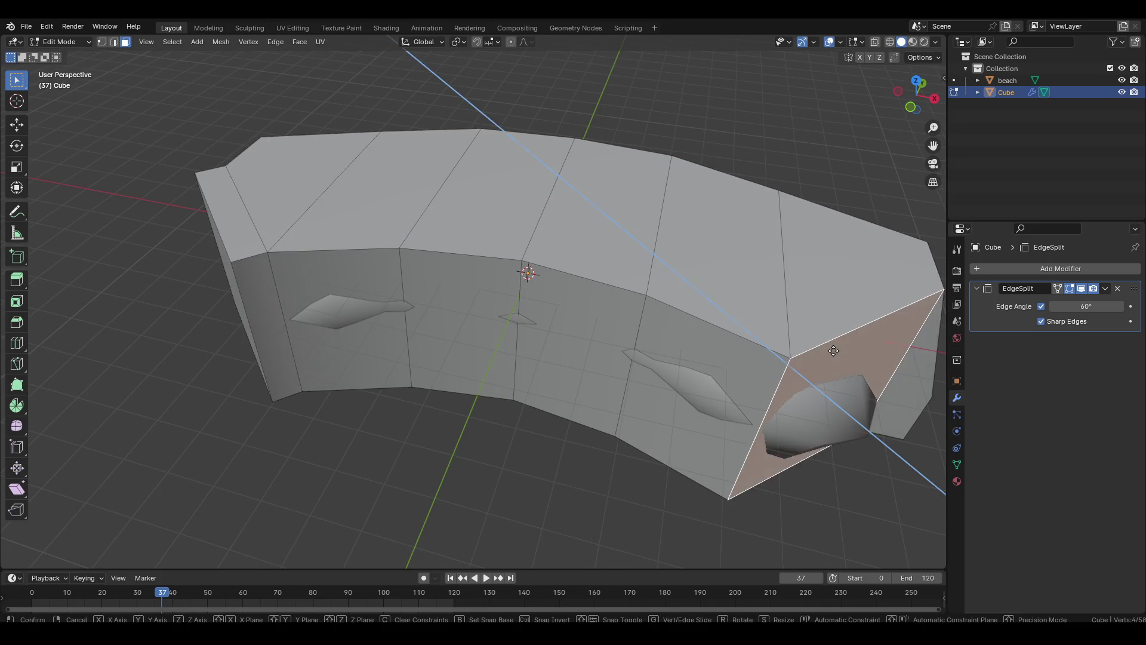
{"action": "left_click_drag", "start_coordinate": [786, 406], "coordinate": [560, 421]}
{"action": "scroll", "scroll_direction": "up", "scroll_amount": 3}
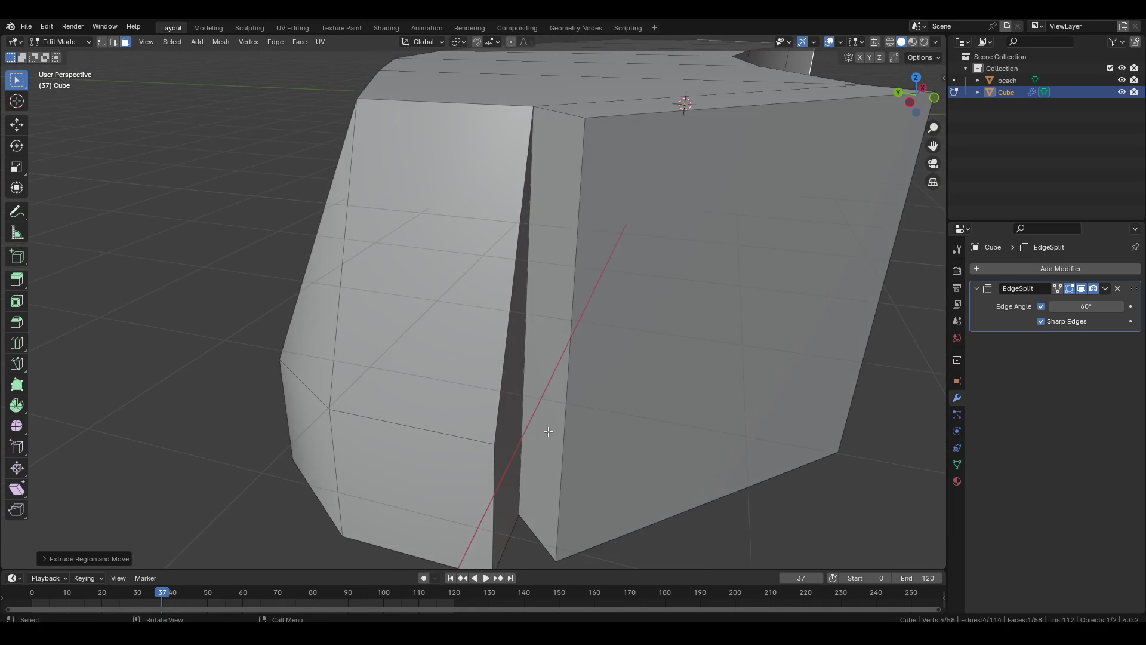
{"action": "left_click", "coordinate": [546, 382]}
{"action": "key", "text": "x"}
{"action": "left_click", "coordinate": [550, 366]}
{"action": "scroll", "scroll_direction": "down", "scroll_amount": 3}
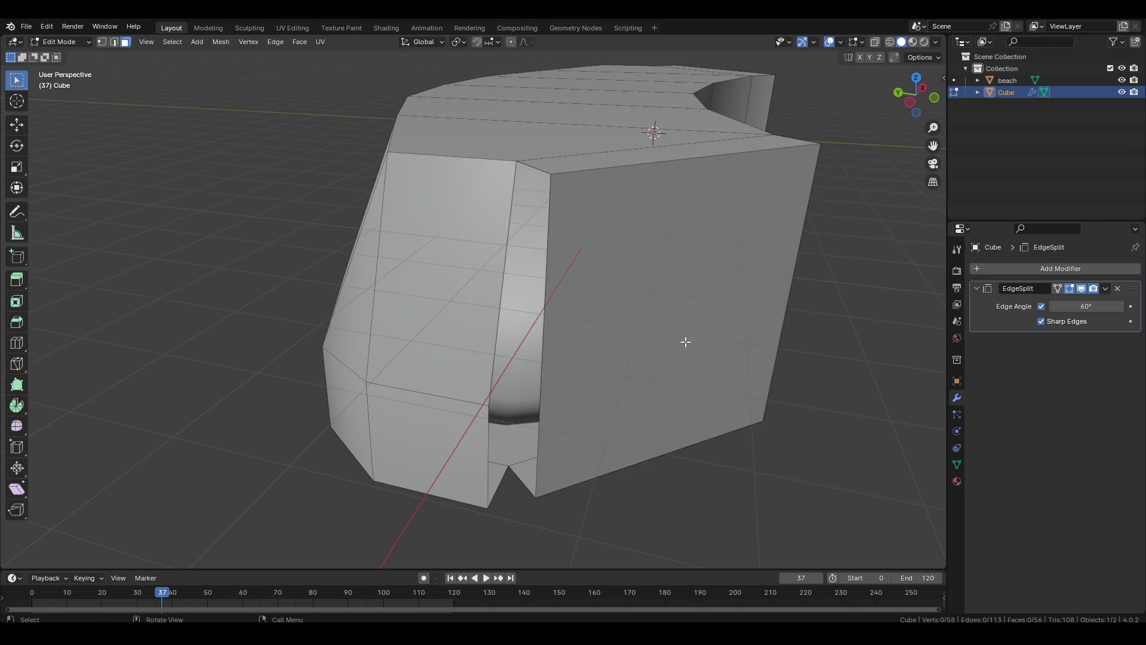
Lower the top edge along Z and fill the wedge gap with a new face.
{"action": "left_click_drag", "start_coordinate": [562, 399], "coordinate": [559, 392]}
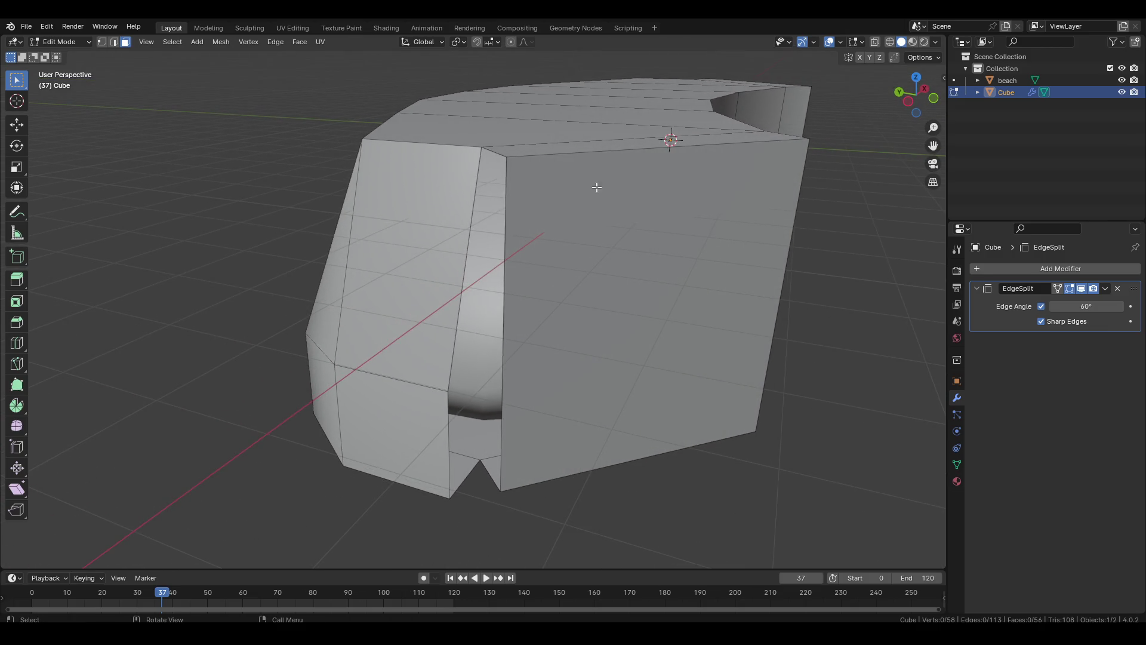
{"action": "key", "text": "g"}
{"action": "key", "text": "z"}
{"action": "left_click", "coordinate": [588, 394]}
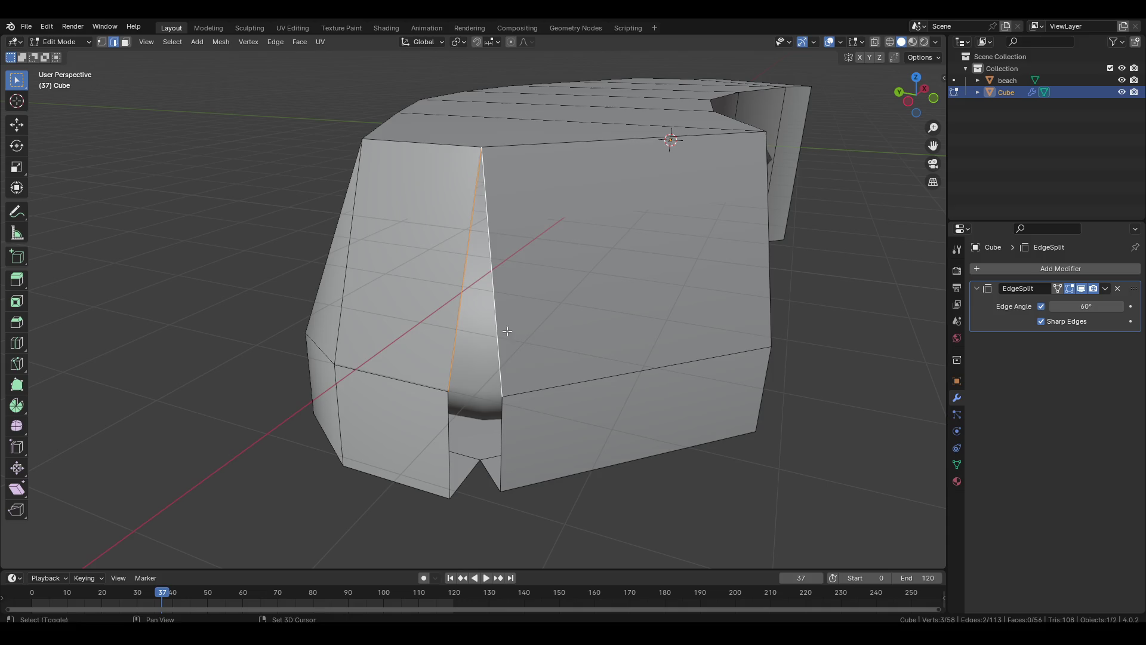
{"action": "key", "text": "f"}
{"action": "left_click", "coordinate": [607, 503]}
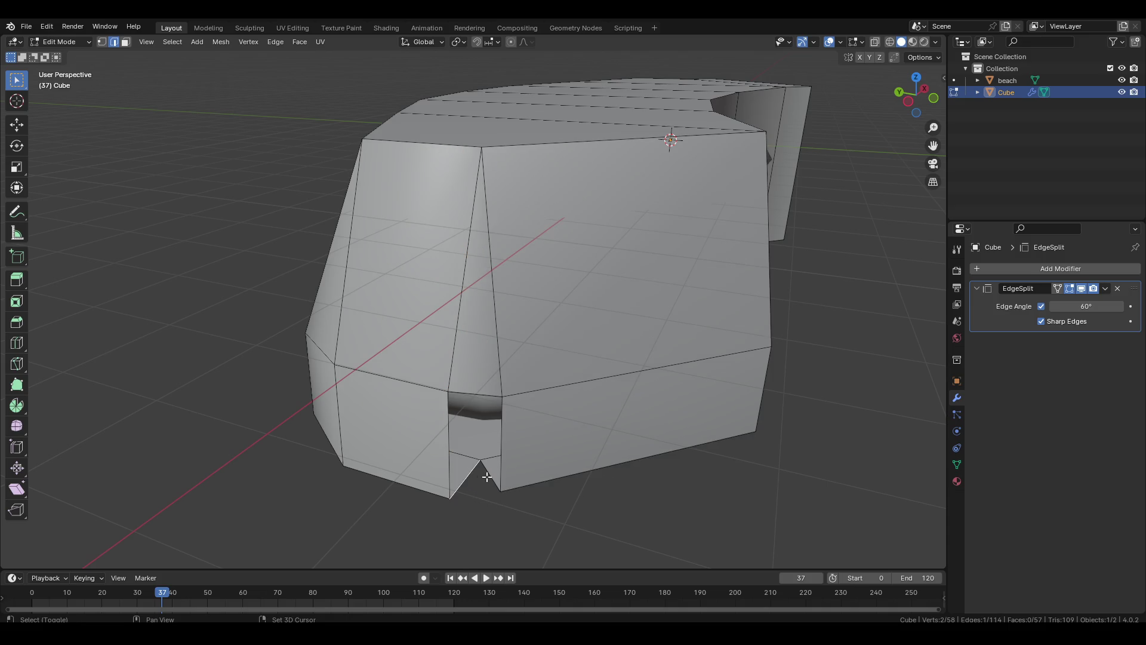
Lower another edge on the long curved side along Z.
{"action": "left_click_drag", "start_coordinate": [662, 492], "coordinate": [545, 274]}
{"action": "left_click_drag", "start_coordinate": [577, 328], "coordinate": [488, 373]}
{"action": "key", "text": "g"}
{"action": "key", "text": "z"}
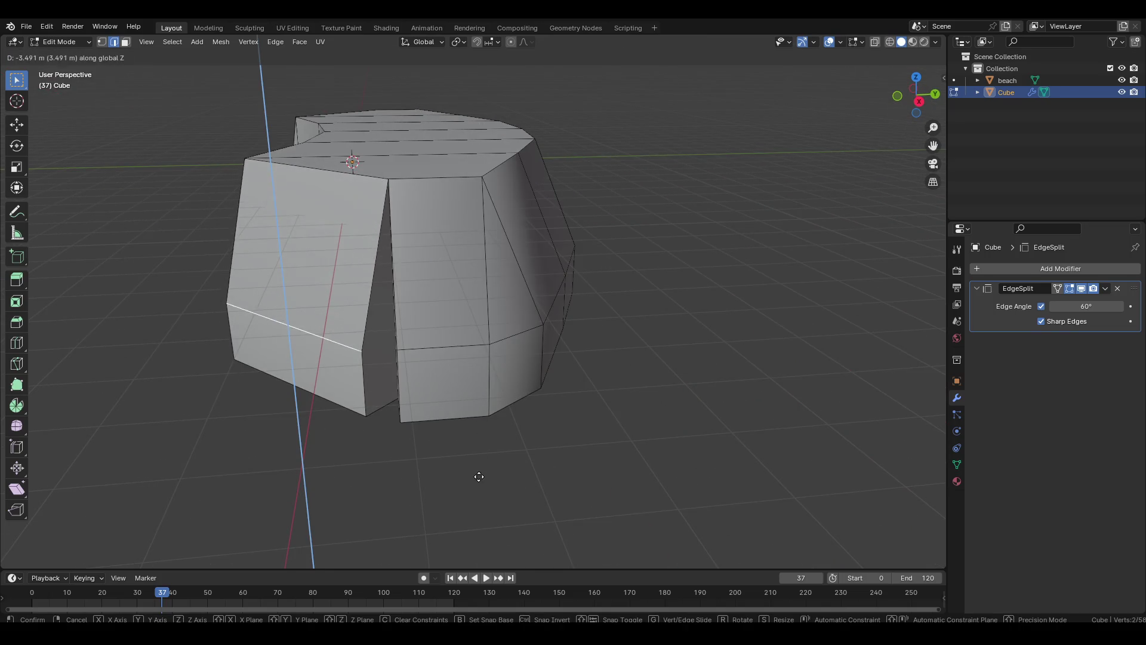
{"action": "left_click", "coordinate": [480, 472]}
Delete the selected faces, fill the remaining gap with a new face, and return to Object Mode.
{"action": "scroll", "scroll_direction": "up", "scroll_amount": 3}
{"action": "key", "text": "3"}
{"action": "key", "text": "x"}
{"action": "left_click", "coordinate": [523, 377]}
{"action": "key", "text": "2"}
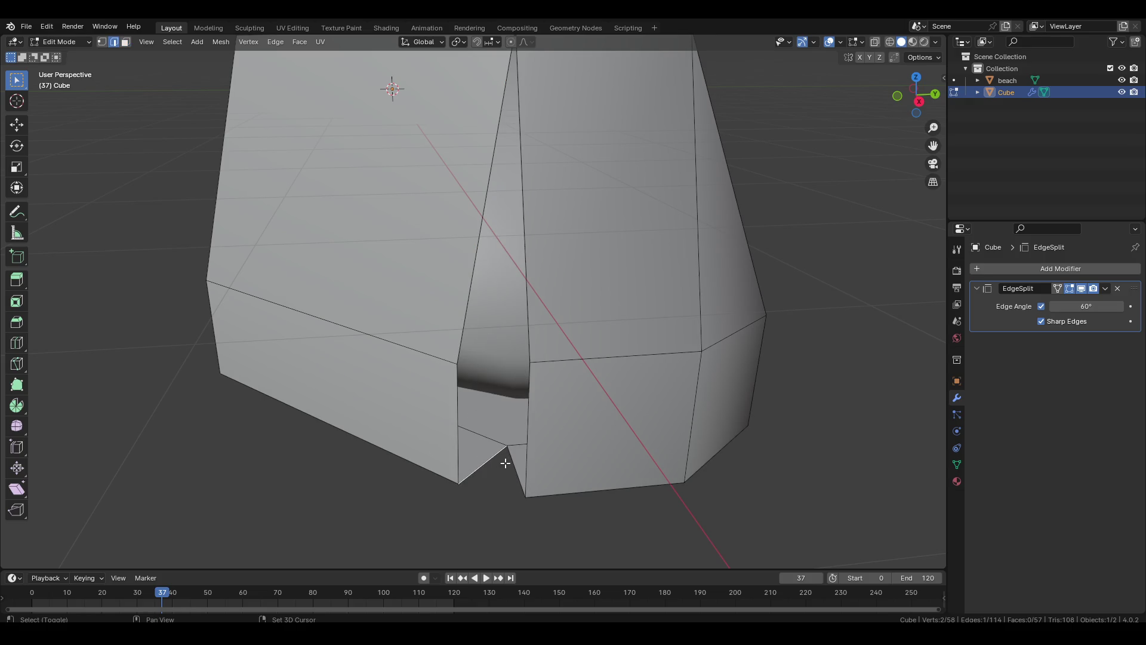
{"action": "key", "text": "f"}
{"action": "left_click", "coordinate": [501, 436]}
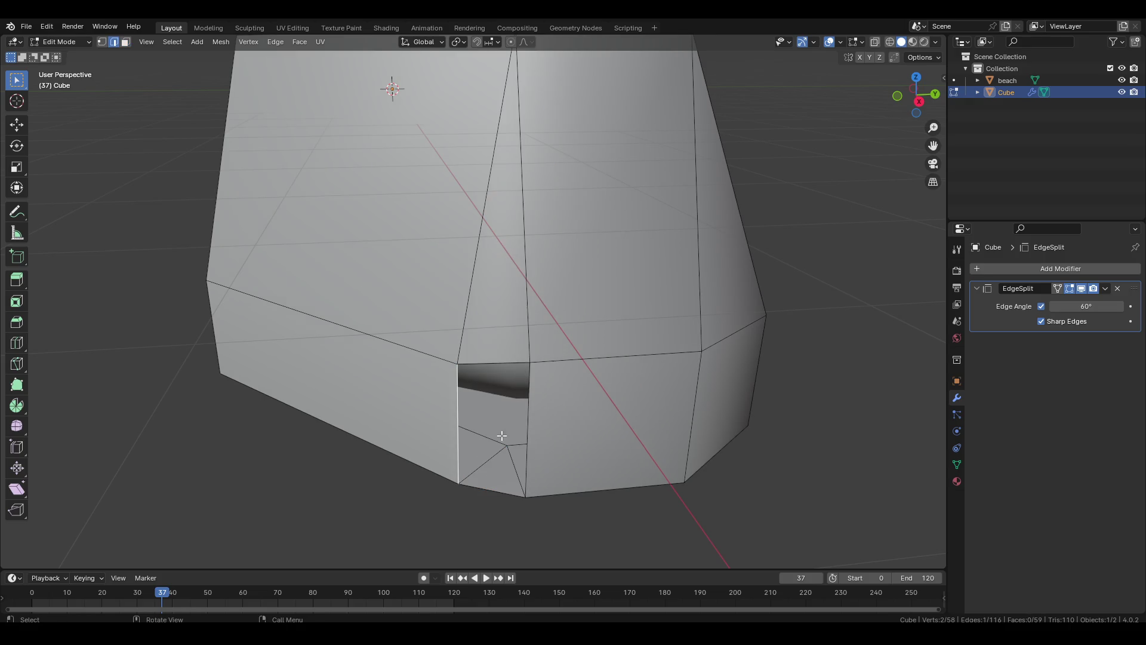
{"action": "scroll", "scroll_direction": "down", "scroll_amount": 3}
{"action": "key", "text": "Tab"}
{"action": "left_click_drag", "start_coordinate": [461, 408], "coordinate": [656, 388]}
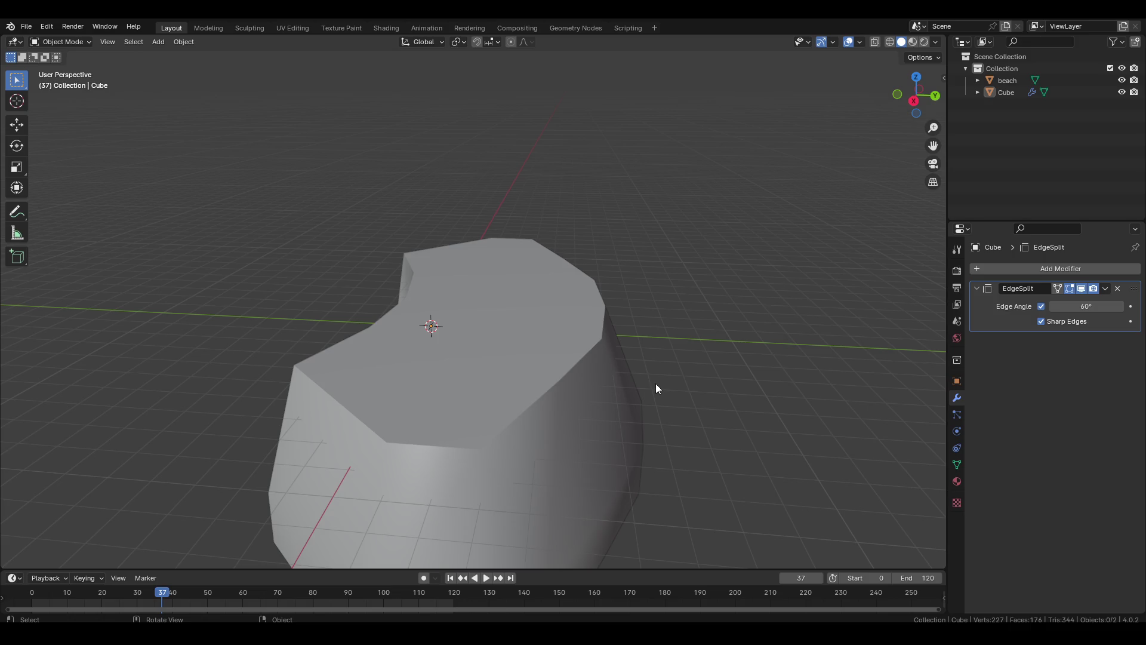
Rename the original beach to beach.old and the new cube mesh to beach.flat.
{"action": "left_click_drag", "start_coordinate": [655, 388], "coordinate": [542, 345]}
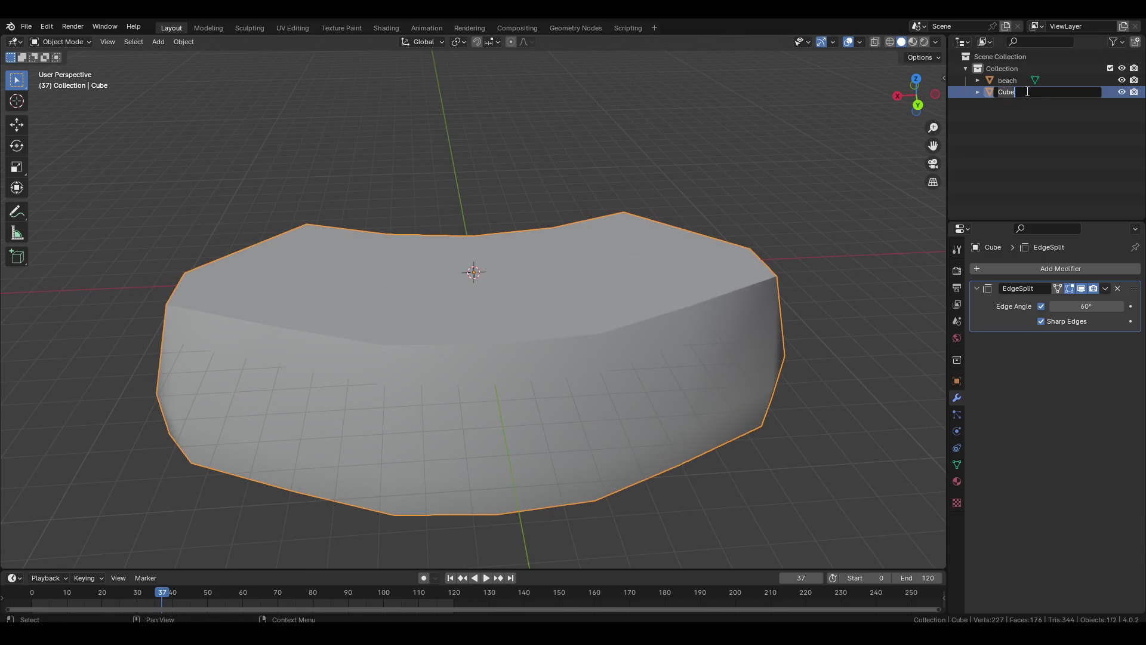
{"action": "double_click", "coordinate": [1007, 80]}
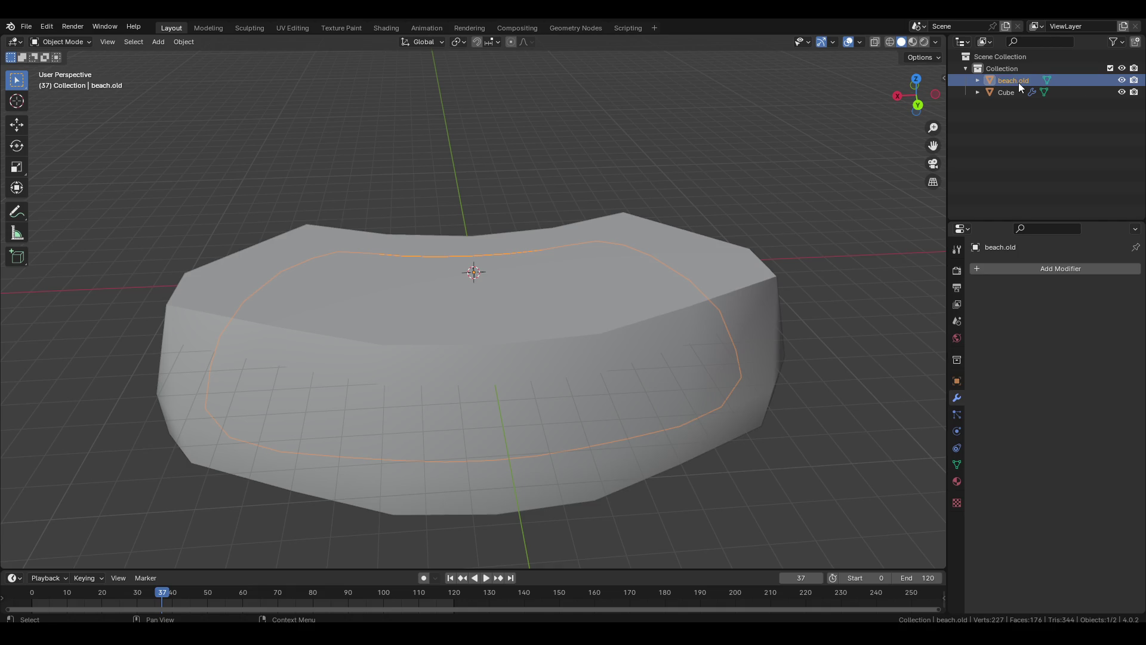
{"action": "key", "text": "Return"}
{"action": "left_click", "coordinate": [611, 261]}
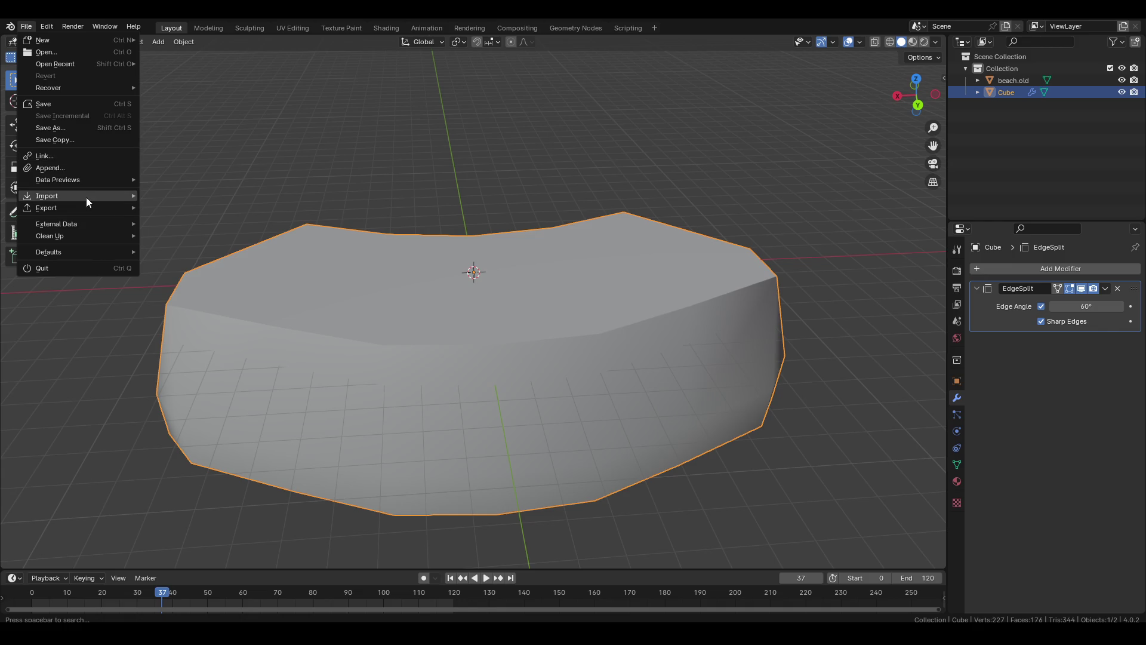
{"action": "double_click", "coordinate": [1015, 91]}
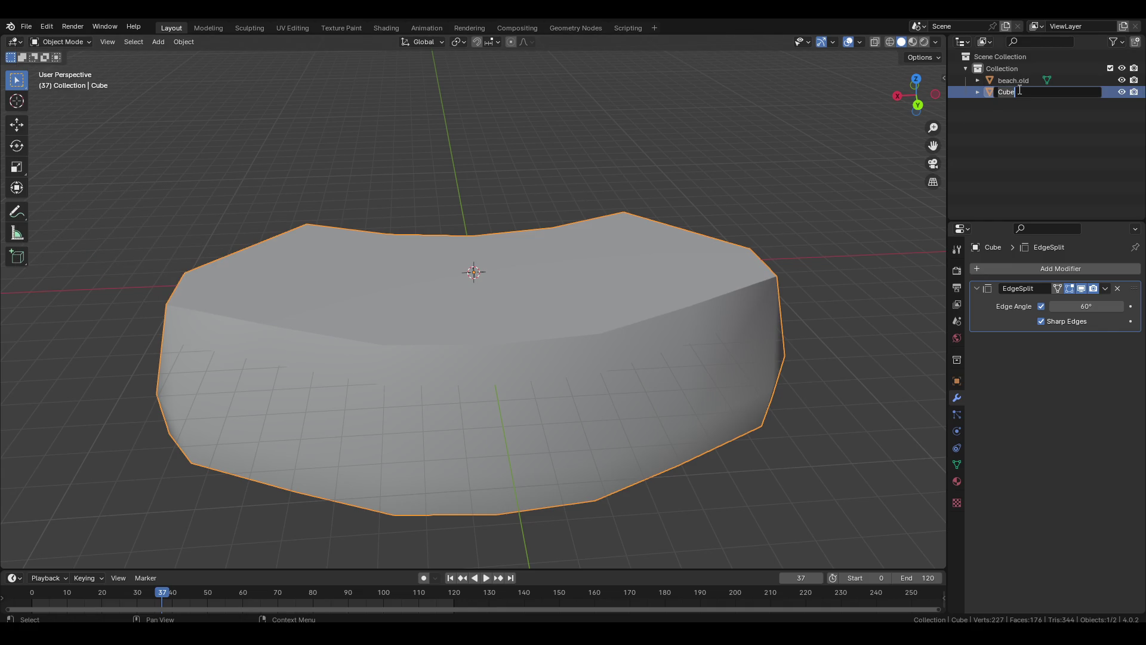
{"action": "type", "text": "beach"}
{"action": "key", "text": "Return"}
{"action": "double_click", "coordinate": [1015, 81]}
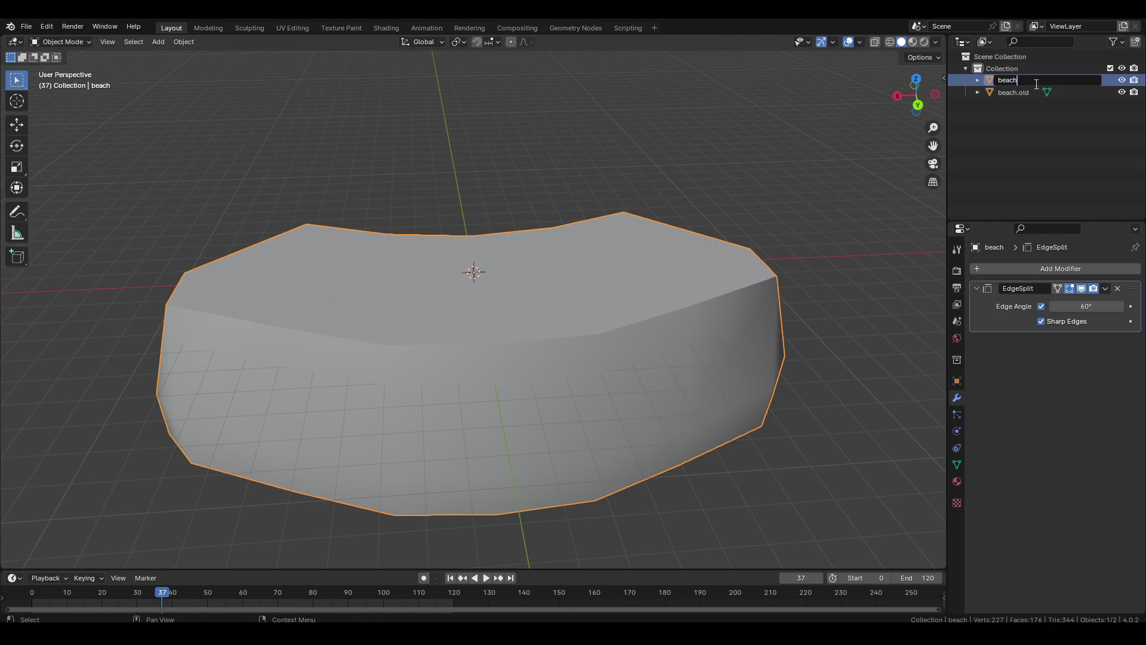
{"action": "type", "text": ".flat"}
{"action": "key", "text": "Return"}
Assign the shared Material to beach.flat.
{"action": "left_click", "coordinate": [47, 27]}
{"action": "left_click", "coordinate": [957, 481]}
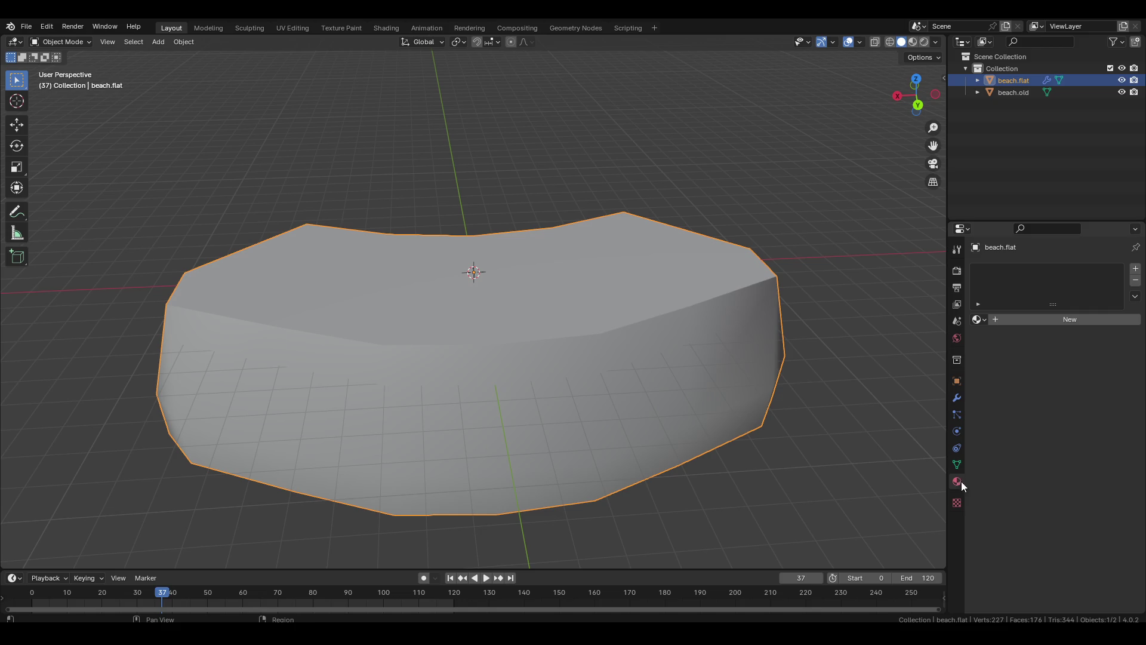
{"action": "left_click", "coordinate": [976, 323]}
{"action": "left_click", "coordinate": [996, 341]}
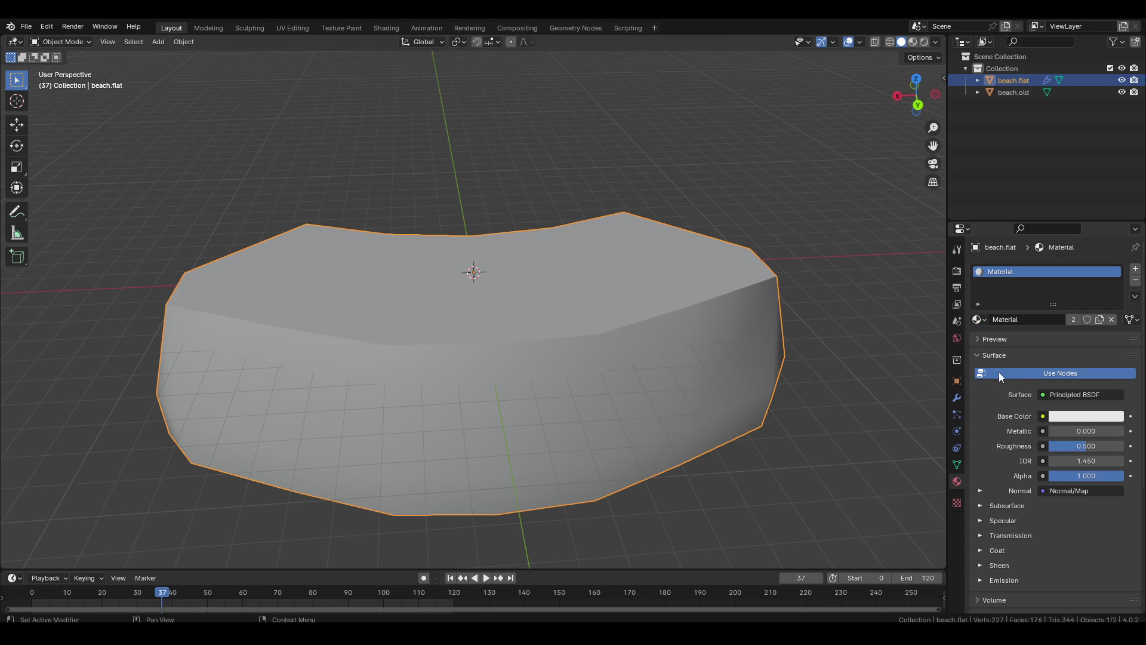
Start an FBX export from the File > Export menu.
{"action": "left_click", "coordinate": [26, 26]}
{"action": "mouse_move", "coordinate": [86, 213]}
{"action": "left_click", "coordinate": [200, 314]}
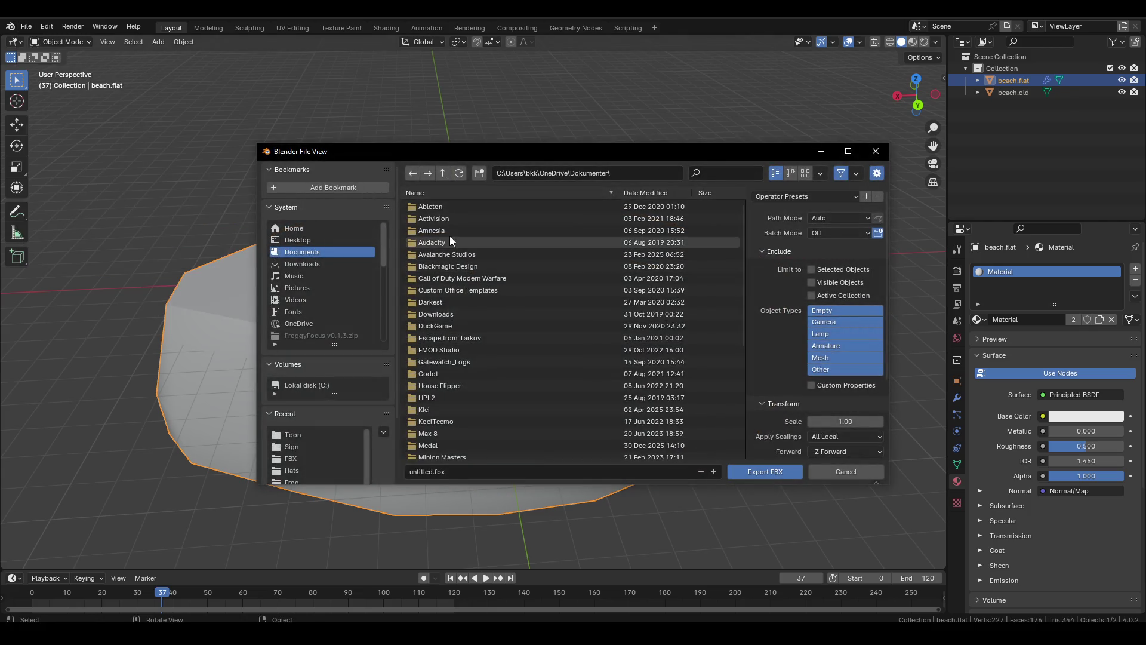
Create a new Ground folder inside the FroggyFocus Nature folder.
{"action": "left_click", "coordinate": [315, 436]}
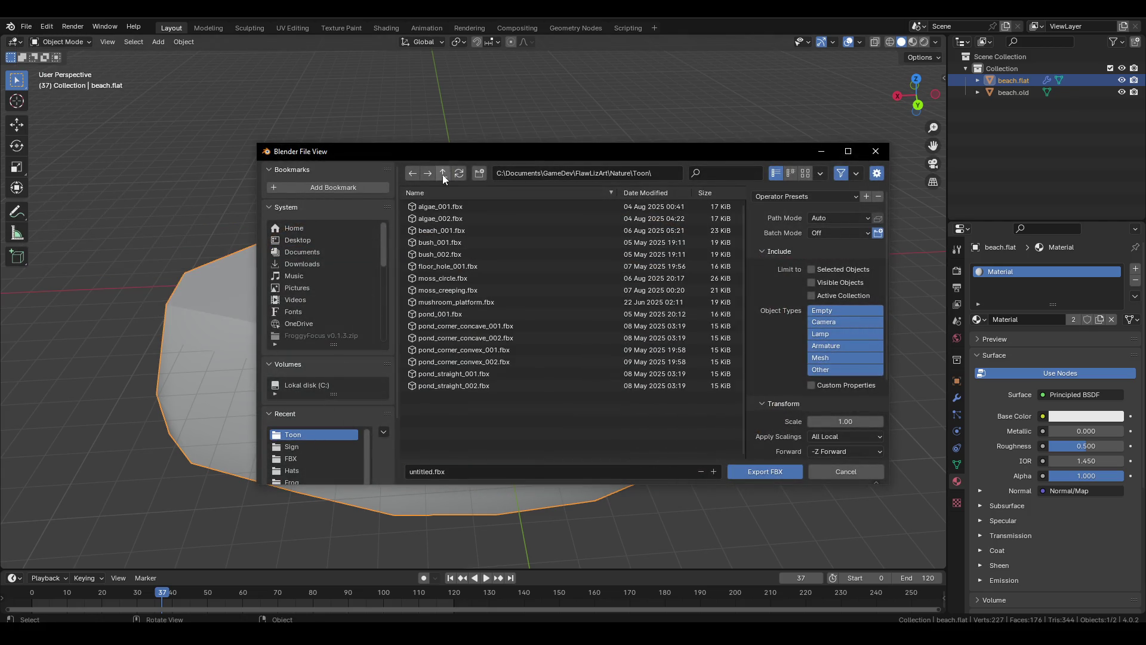
{"action": "left_click", "coordinate": [443, 174]}
{"action": "left_click", "coordinate": [443, 173]}
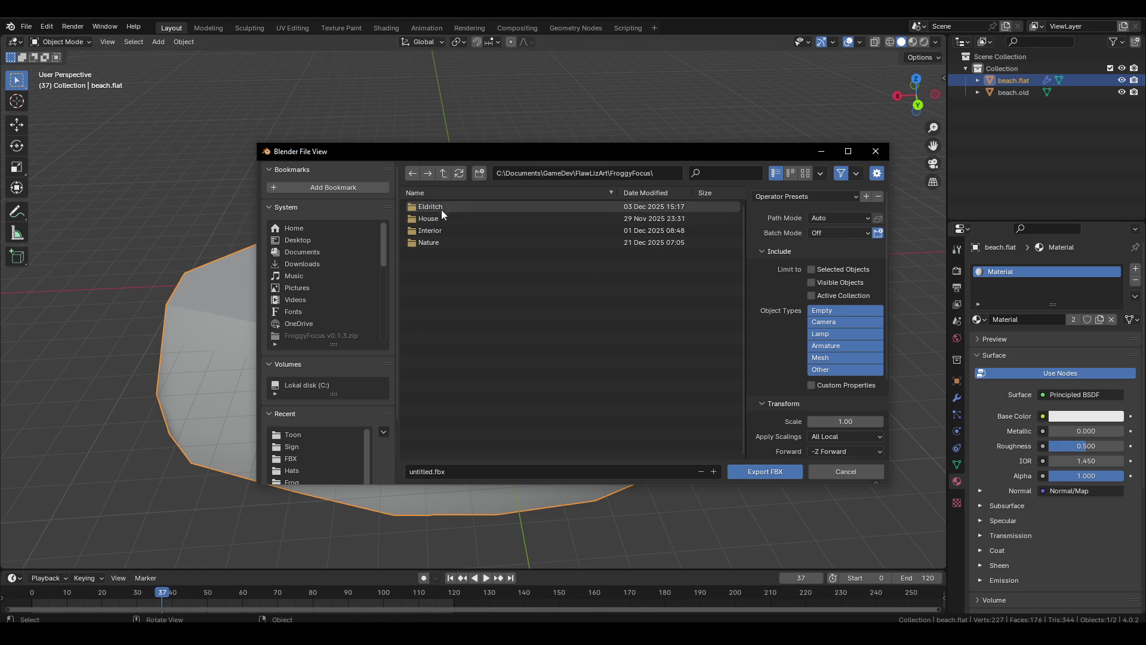
{"action": "left_click", "coordinate": [452, 237]}
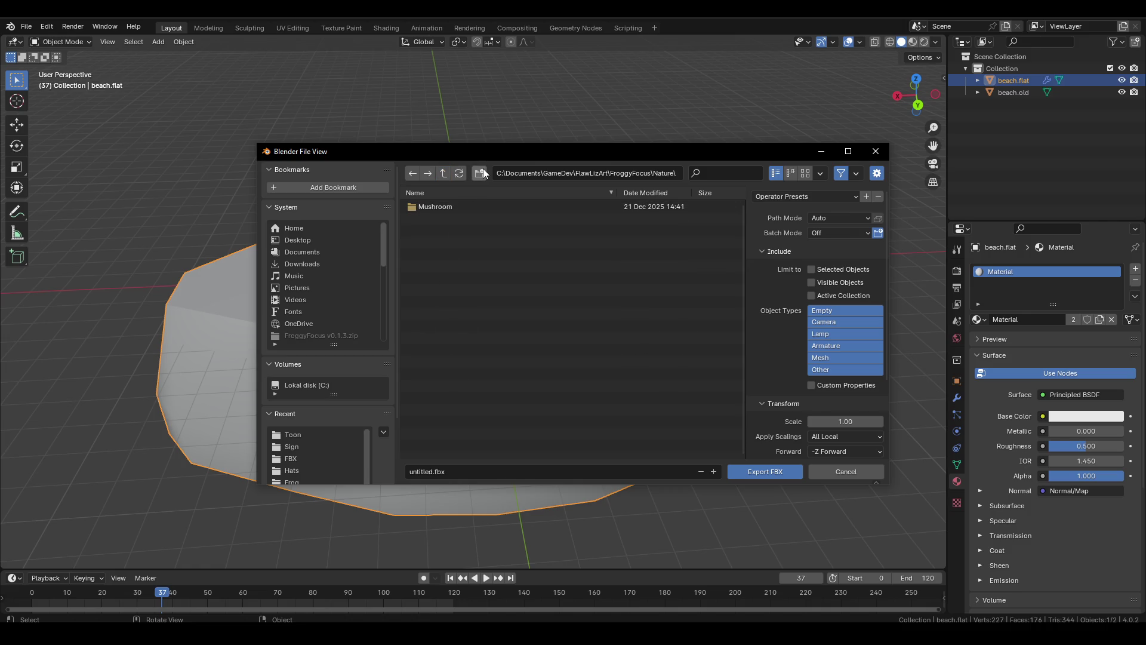
{"action": "type", "text": "Ground"}
{"action": "key", "text": "Return"}
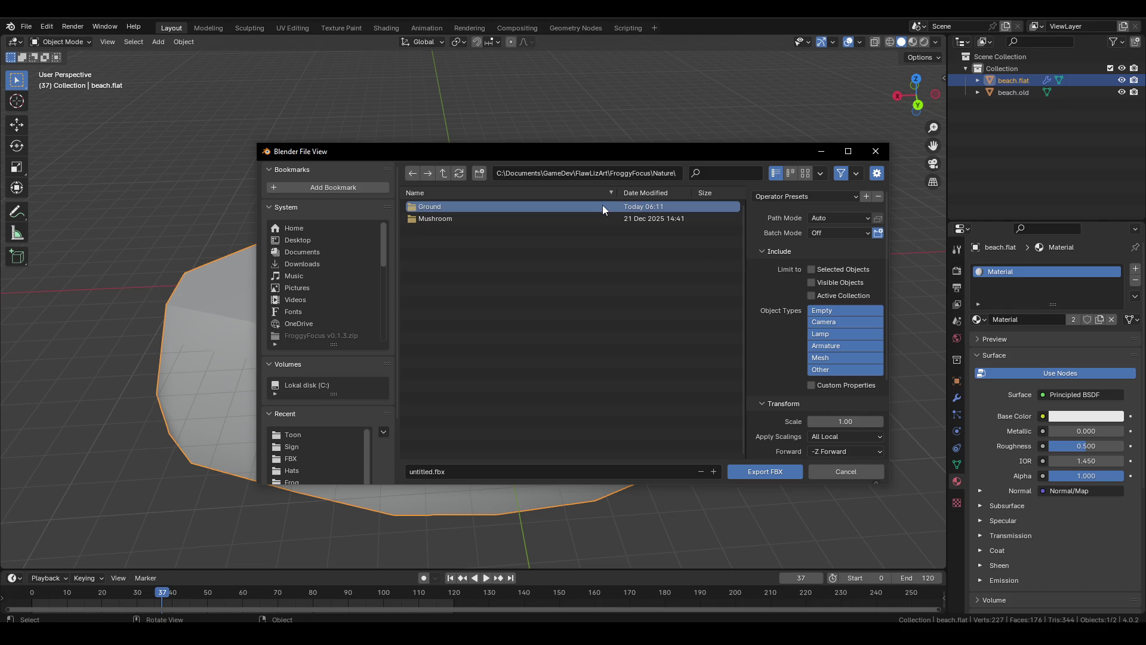
Export the selected beach mesh as beach_flat.fbx into Nature/Ground.
{"action": "left_click", "coordinate": [603, 206]}
{"action": "left_click", "coordinate": [518, 466]}
{"action": "type", "text": "beach_flat"}
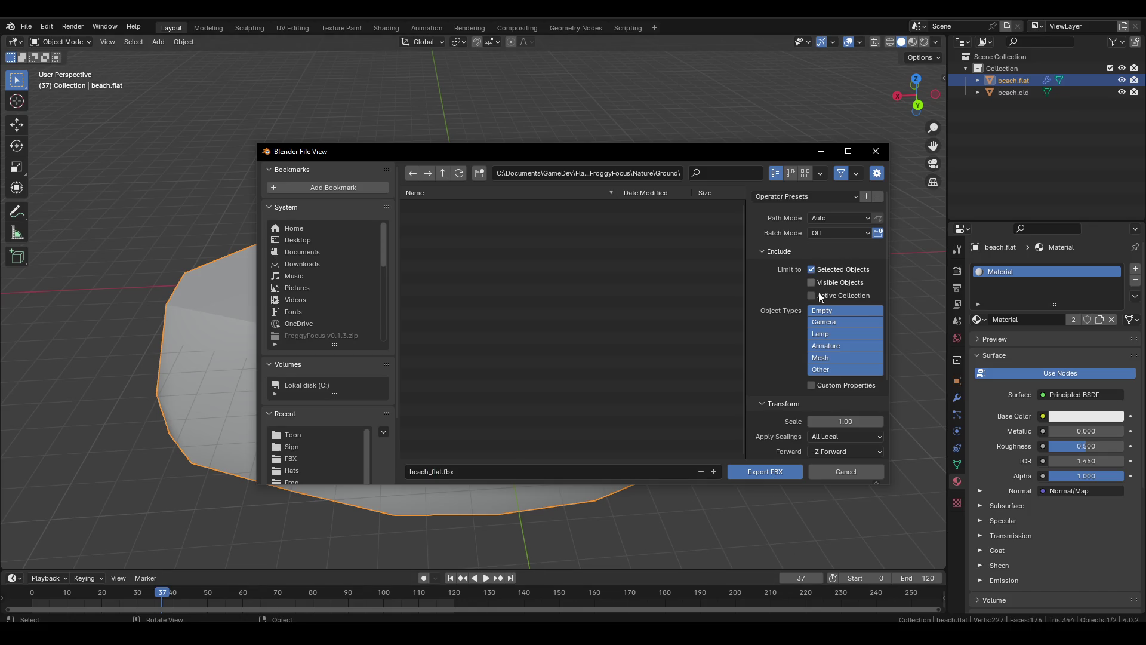
{"action": "left_click", "coordinate": [757, 470]}
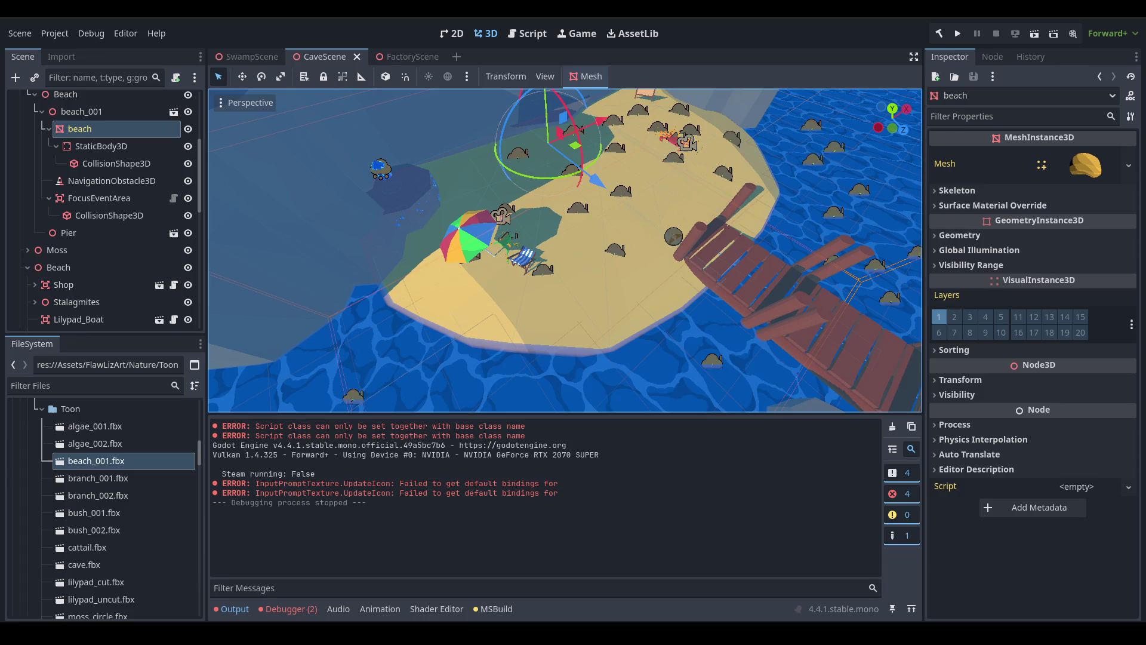
Let Godot import beach_flat.fbx in the Toon folder, then open its import settings.
{"action": "scroll", "scroll_direction": "up", "scroll_amount": 3}
{"action": "left_click", "coordinate": [100, 462]}
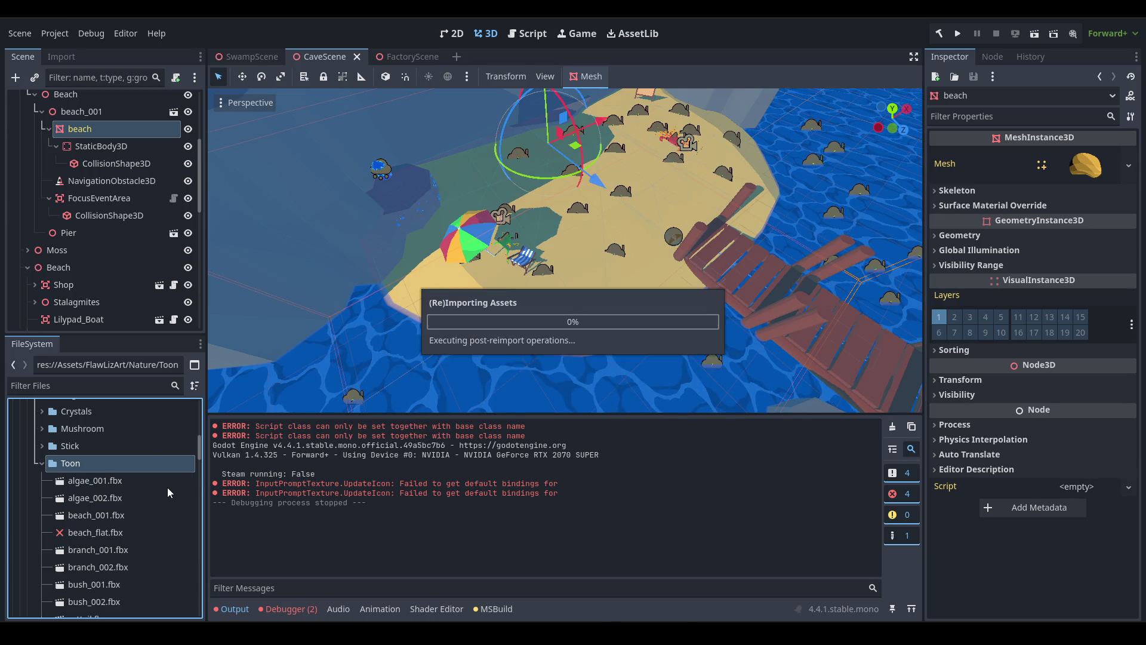
{"action": "double_click", "coordinate": [124, 531]}
Point beach_flat.fbx's material to the external Materials/Sand.tres and reimport it.
{"action": "left_click_drag", "start_coordinate": [438, 467], "coordinate": [657, 334]}
{"action": "left_click", "coordinate": [224, 114]}
{"action": "left_click", "coordinate": [163, 136]}
{"action": "left_click", "coordinate": [949, 132]}
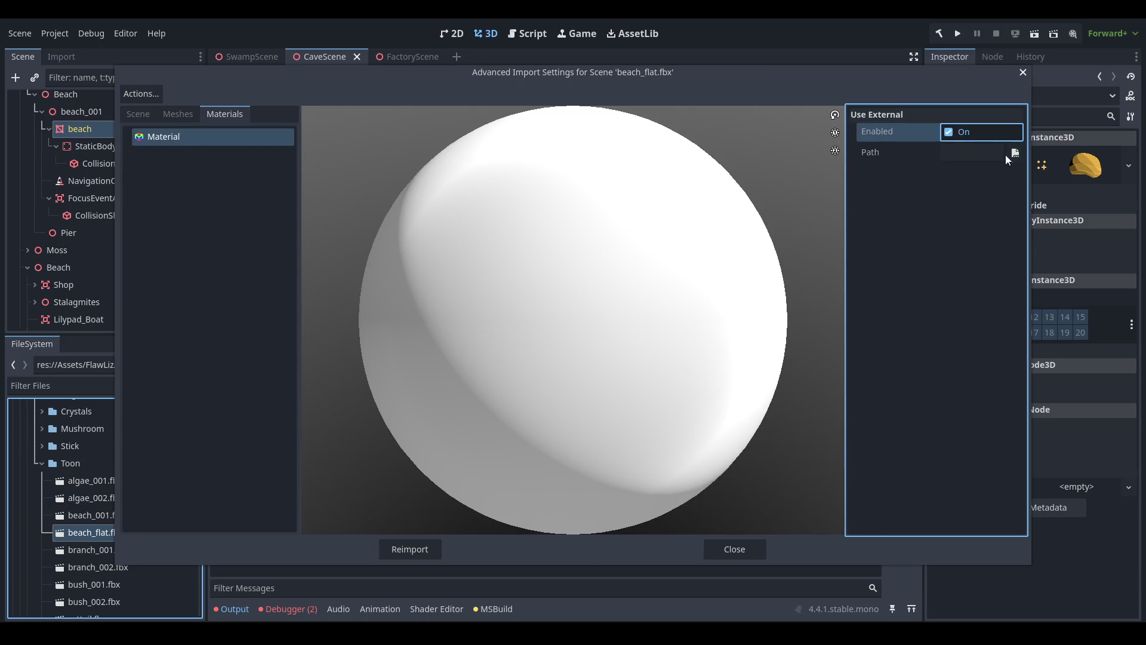
{"action": "left_click", "coordinate": [1014, 153]}
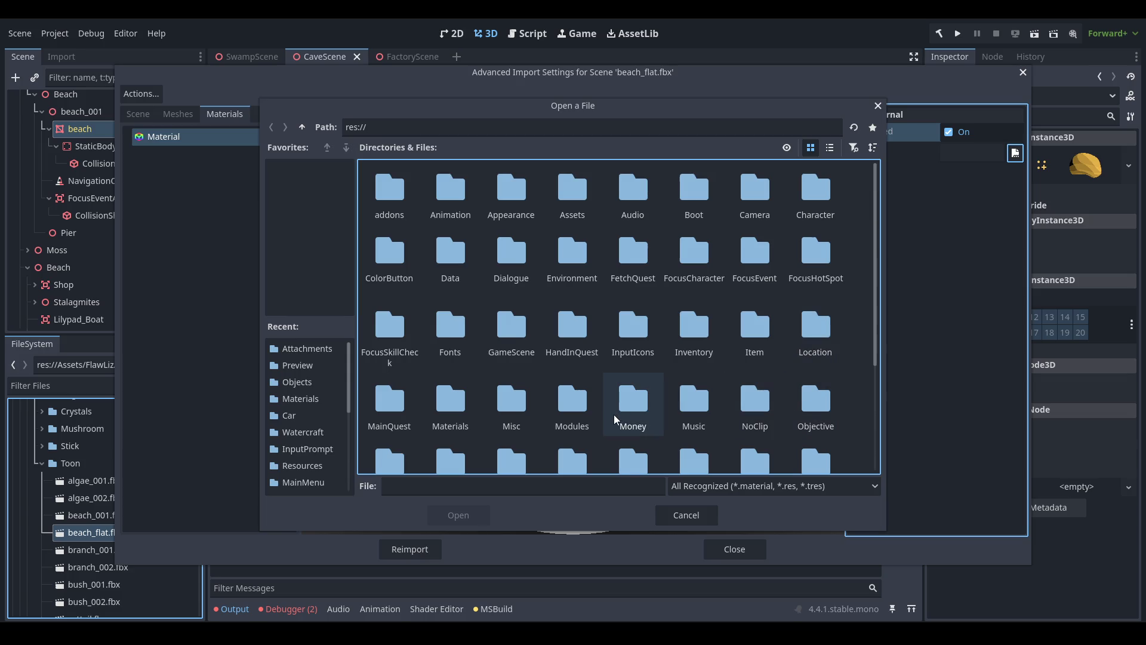
{"action": "double_click", "coordinate": [440, 409]}
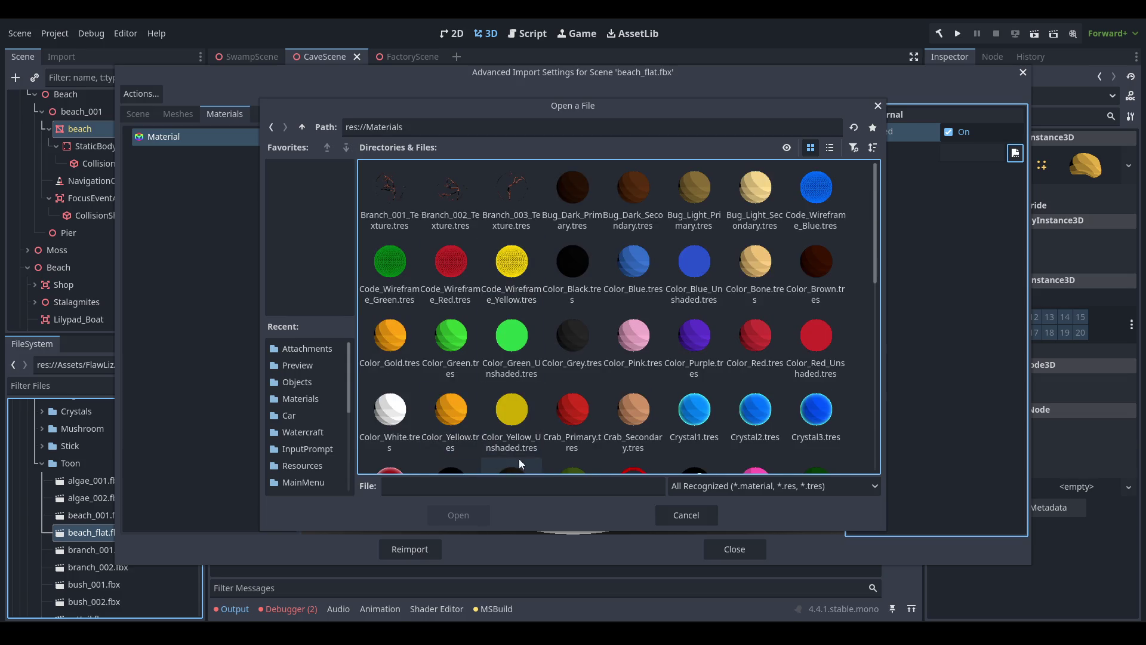
{"action": "left_click", "coordinate": [525, 332]}
{"action": "scroll", "scroll_direction": "down", "scroll_amount": 3}
{"action": "left_click", "coordinate": [572, 412]}
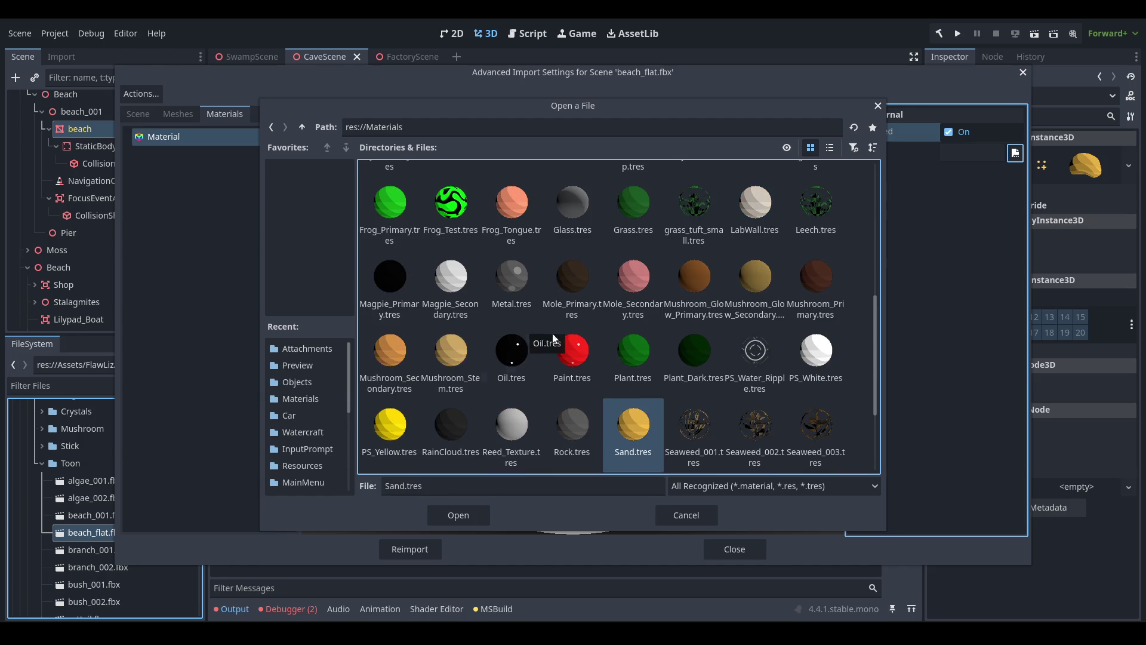
{"action": "left_click", "coordinate": [459, 515]}
{"action": "left_click", "coordinate": [427, 551]}
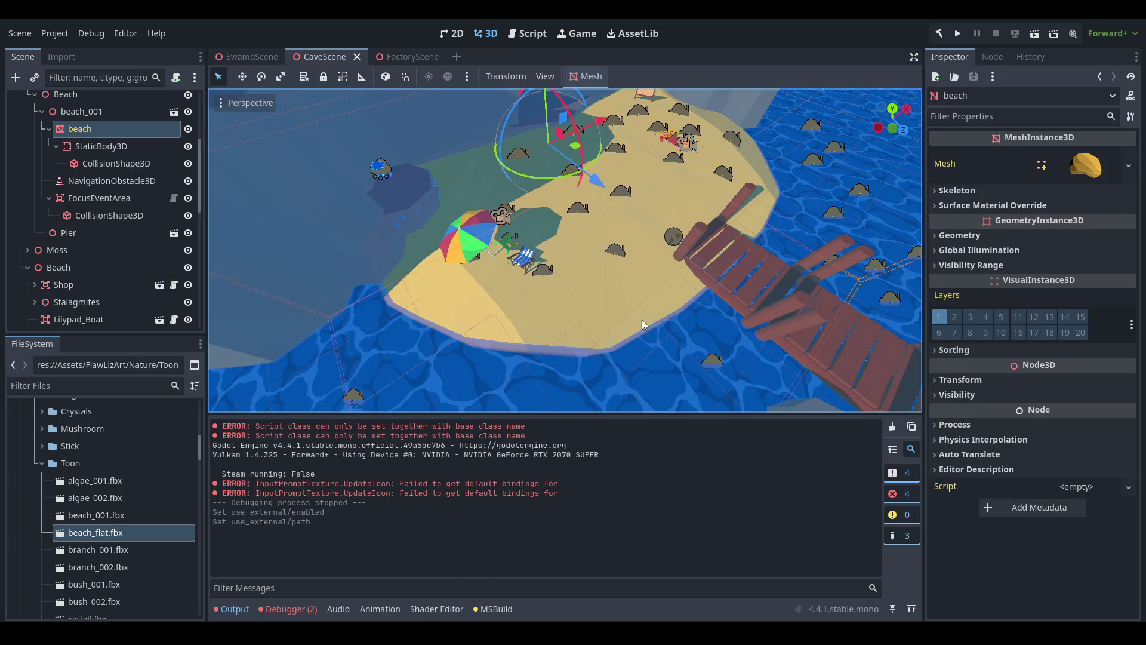
Review beach_001 and its StaticBody3D collider in the Scene tree.
{"action": "scroll", "scroll_direction": "up", "scroll_amount": 3}
{"action": "left_click", "coordinate": [120, 167]}
{"action": "left_click", "coordinate": [119, 152]}
{"action": "left_click", "coordinate": [111, 172]}
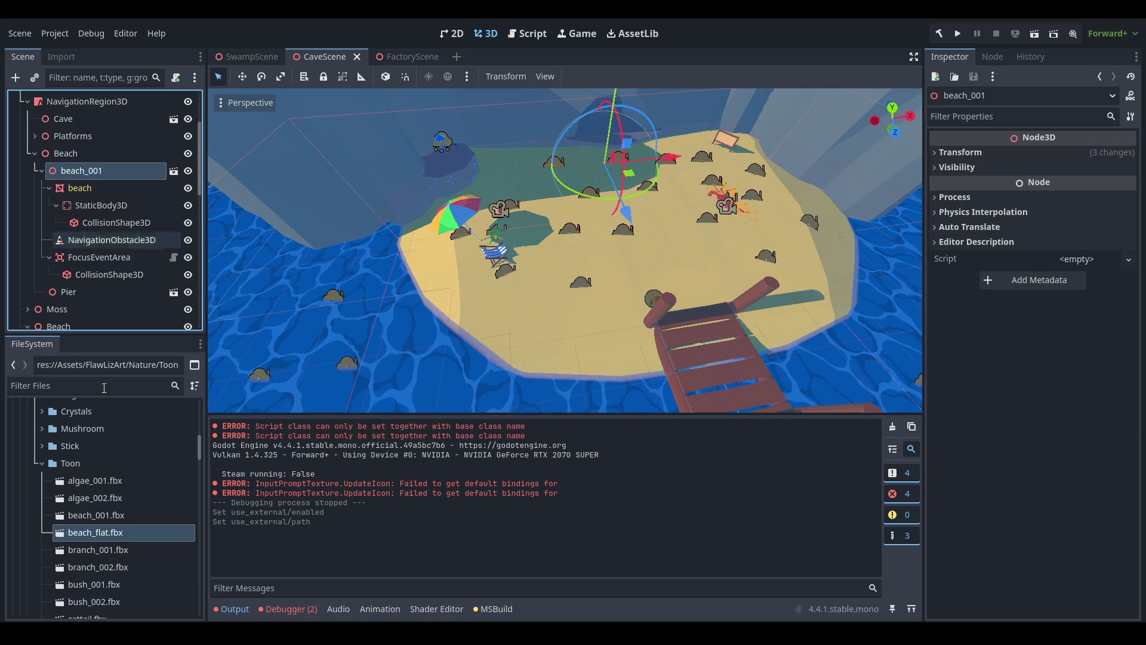
{"action": "left_click", "coordinate": [109, 206]}
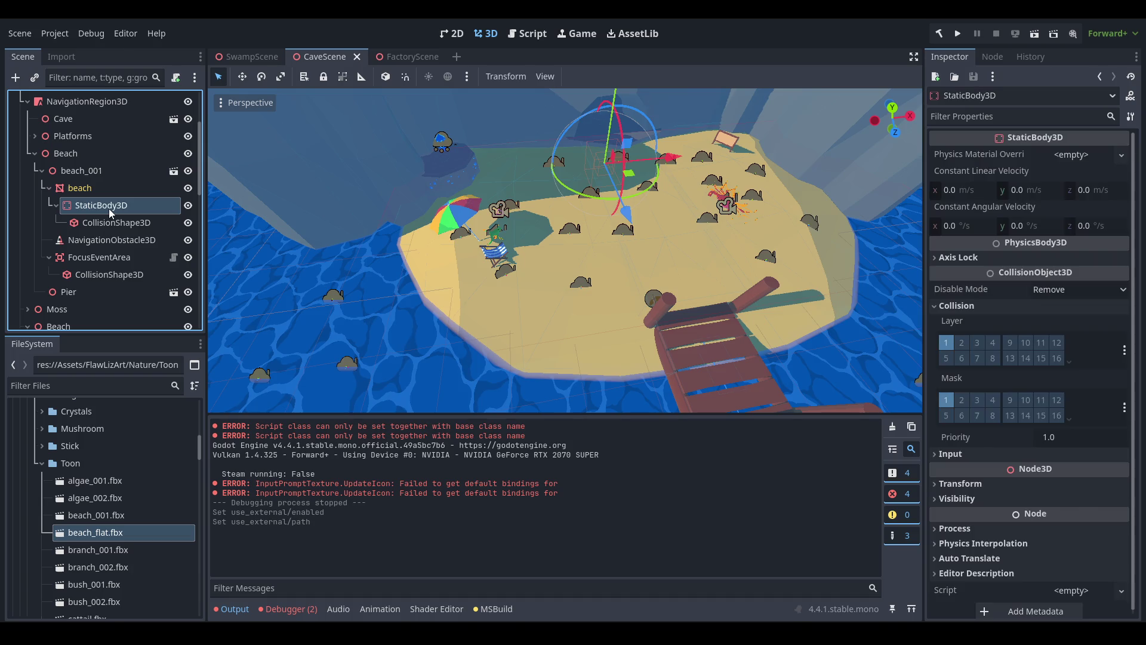
{"action": "left_click", "coordinate": [108, 173]}
Hide beach_001 and instance beach_flat.fbx under the Beach node.
{"action": "left_click", "coordinate": [40, 171]}
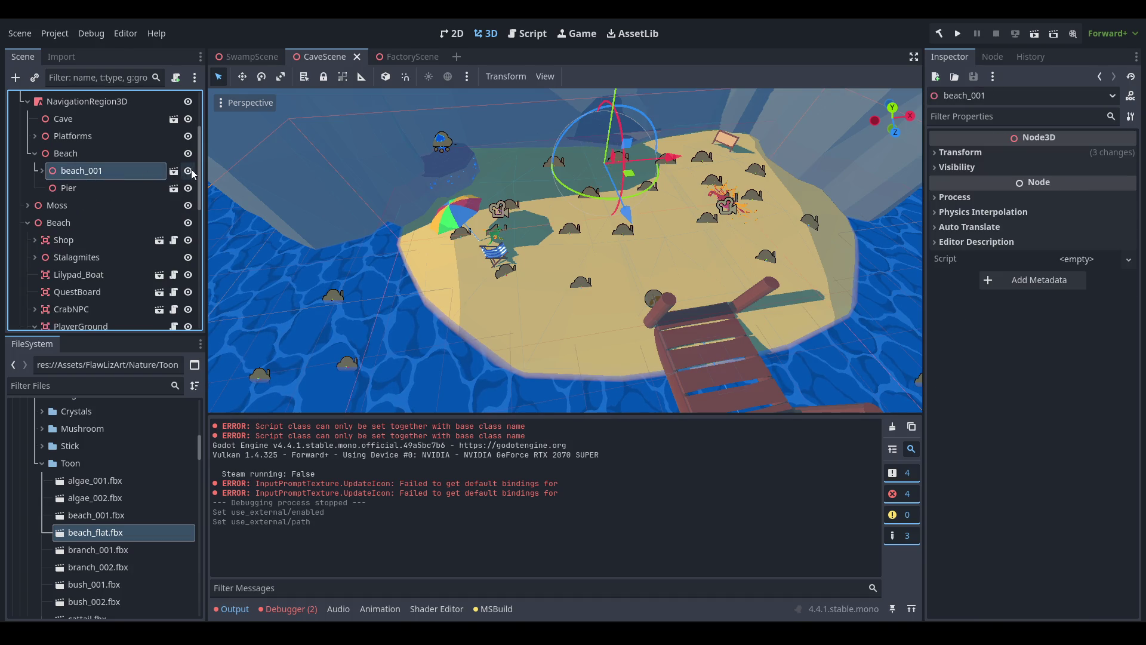
{"action": "left_click", "coordinate": [188, 171]}
{"action": "left_click_drag", "start_coordinate": [119, 532], "coordinate": [104, 150]}
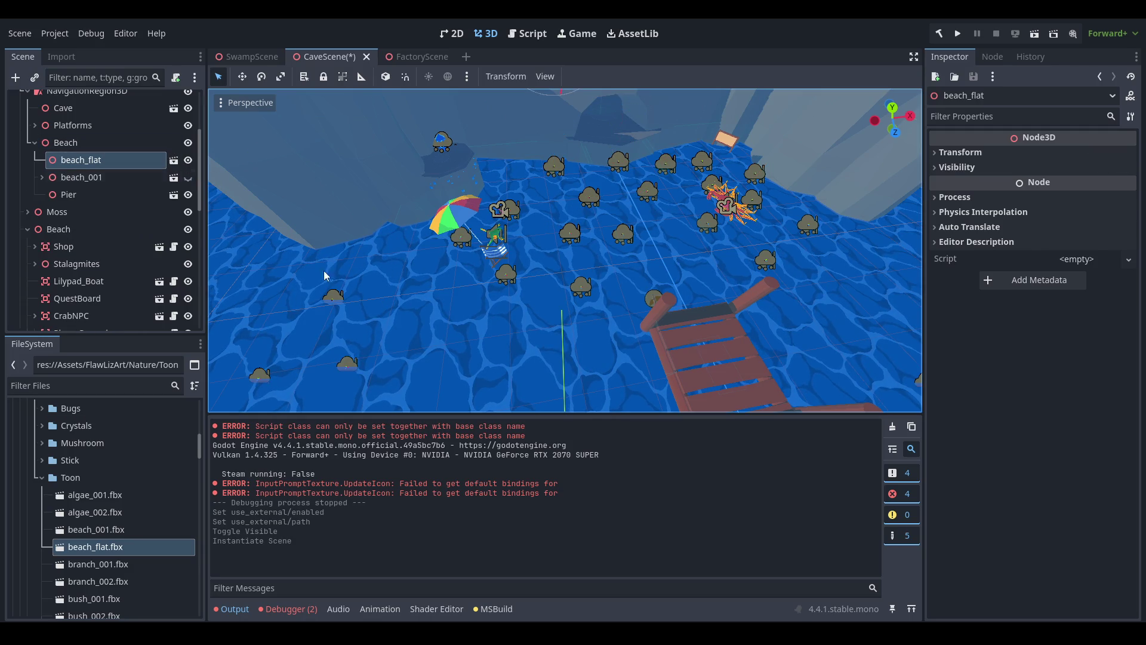
Focus on beach_flat and compare its transform with the old beach_001.
{"action": "key", "text": "f"}
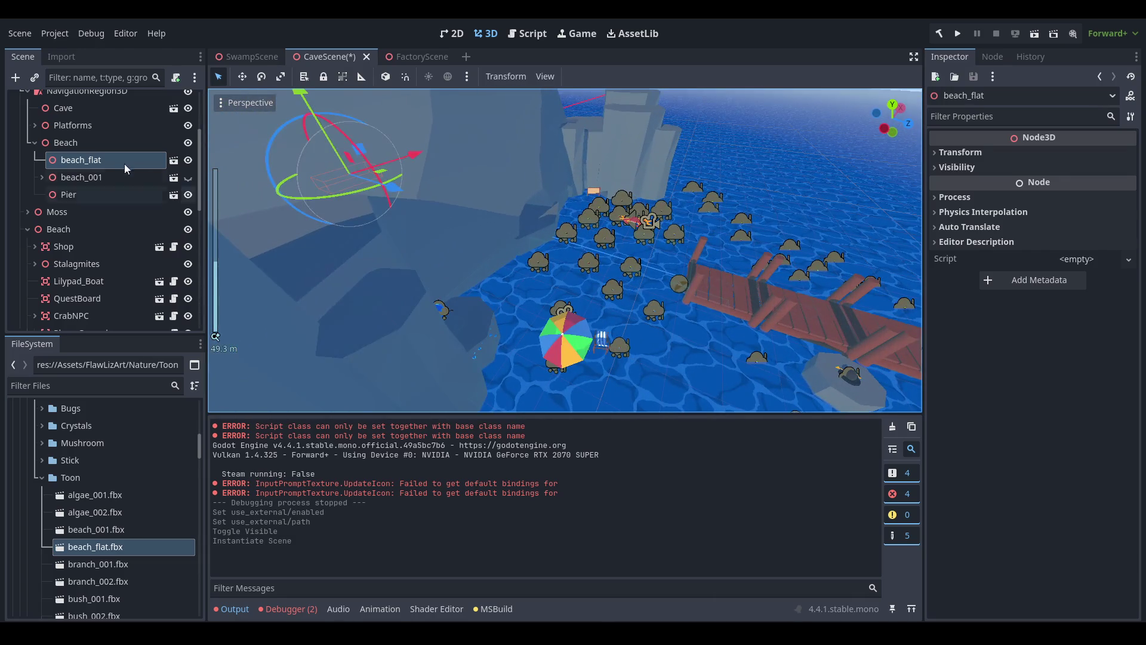
{"action": "left_click", "coordinate": [126, 171]}
{"action": "left_click", "coordinate": [1033, 148]}
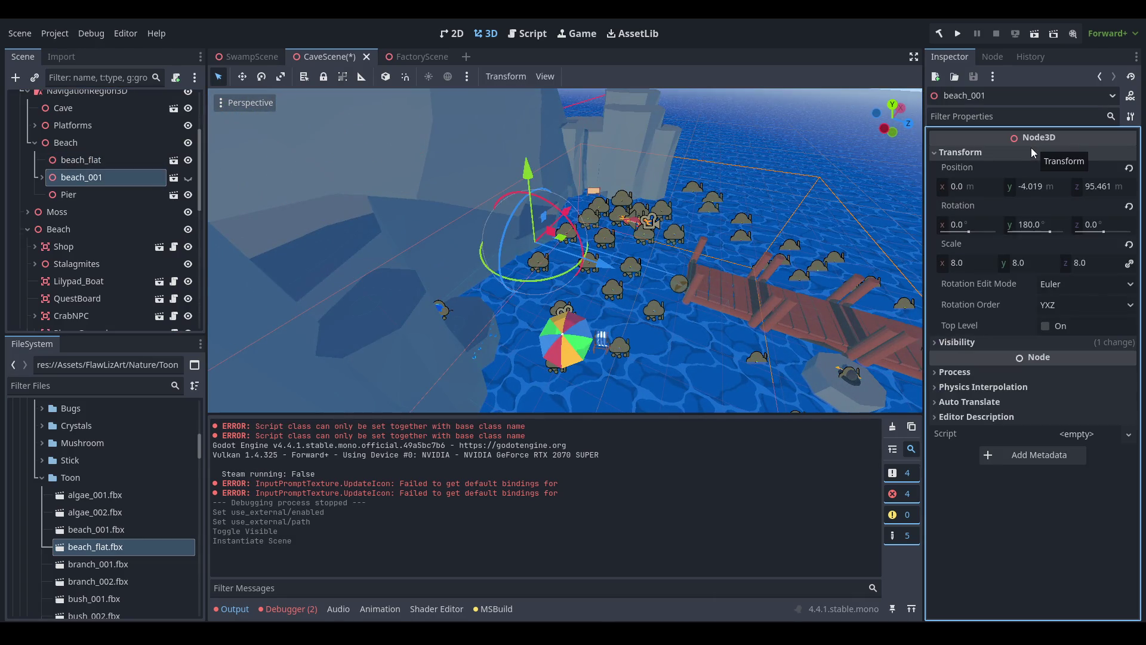
{"action": "left_click", "coordinate": [1030, 148]}
{"action": "left_click", "coordinate": [81, 159]}
{"action": "left_click", "coordinate": [979, 152]}
{"action": "left_click", "coordinate": [979, 260]}
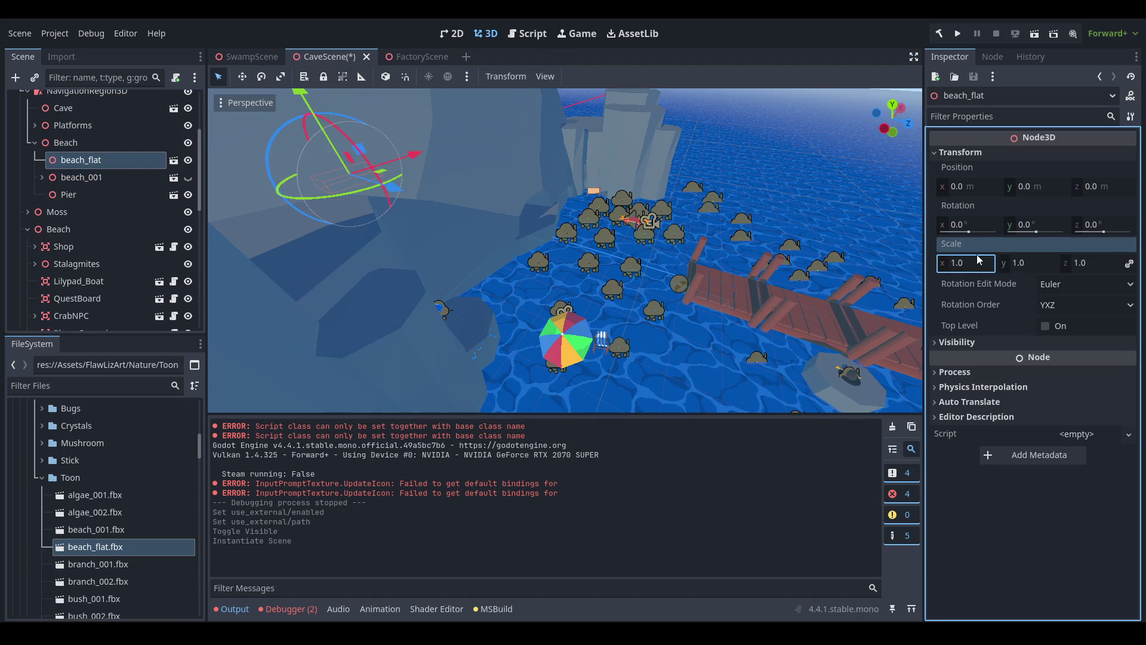
Rotate beach_flat -180° on Y and slide it along Z to 101.544.
{"action": "left_click_drag", "start_coordinate": [394, 188], "coordinate": [553, 148]}
{"action": "left_click_drag", "start_coordinate": [700, 281], "coordinate": [622, 273]}
{"action": "scroll", "scroll_direction": "up", "scroll_amount": 3}
{"action": "left_click", "coordinate": [274, 206]}
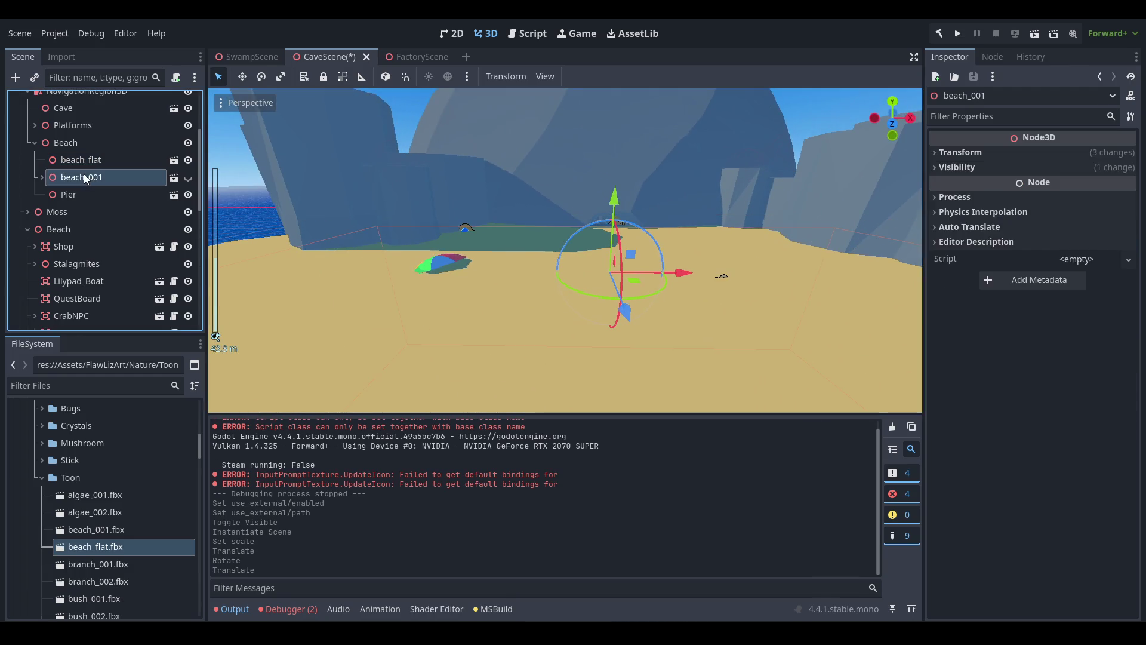
{"action": "left_click", "coordinate": [1002, 156]}
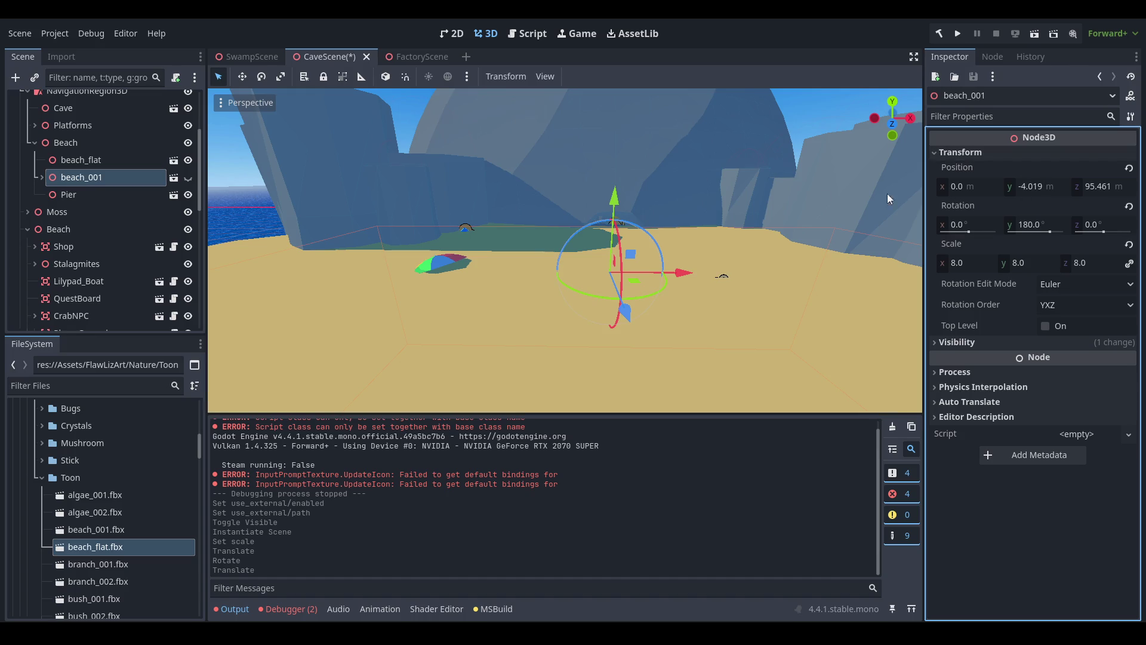
{"action": "left_click", "coordinate": [887, 194]}
Set beach_flat's Y position to -4.0, then lower it to about -5.9.
{"action": "left_click", "coordinate": [1054, 186]}
{"action": "type", "text": "-4.0"}
{"action": "key", "text": "Return"}
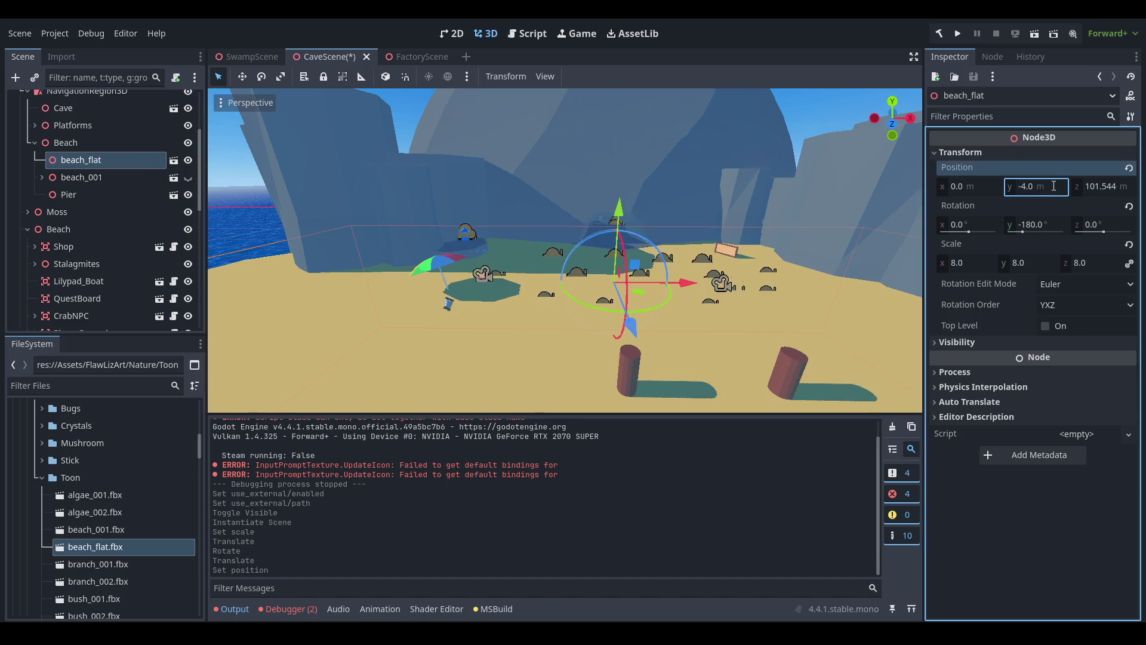
{"action": "scroll", "scroll_direction": "up", "scroll_amount": 3}
{"action": "left_click_drag", "start_coordinate": [534, 263], "coordinate": [681, 274]}
Scale beach_flat uniformly down to 6.
{"action": "scroll", "scroll_direction": "down", "scroll_amount": 3}
{"action": "scroll", "scroll_direction": "up", "scroll_amount": 3}
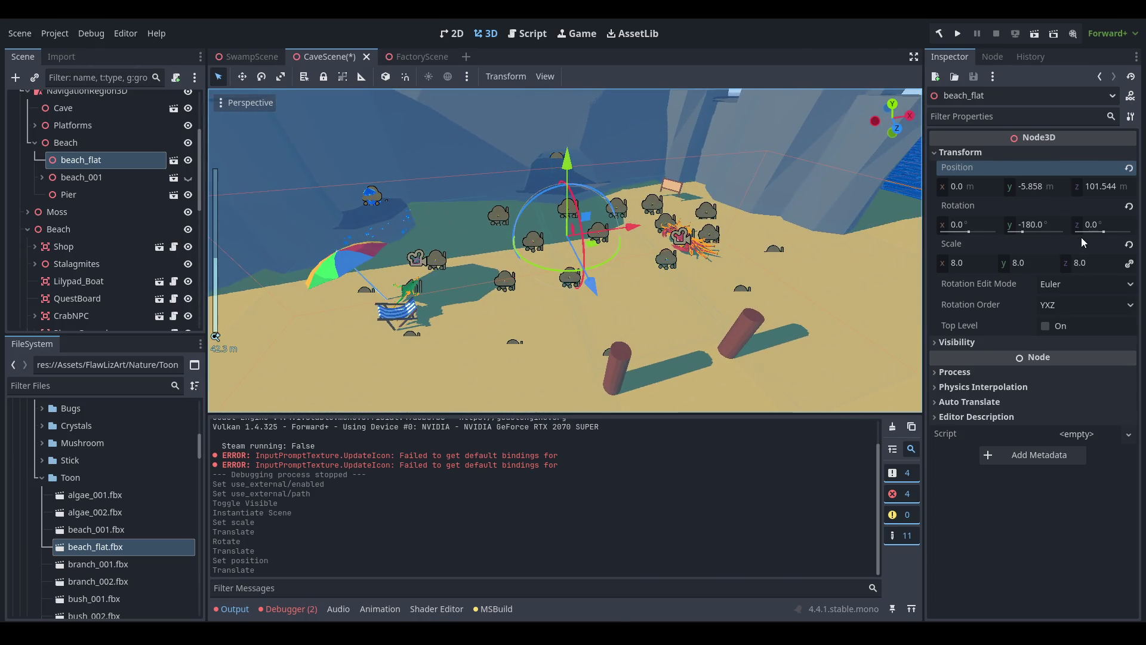
{"action": "left_click", "coordinate": [974, 261]}
{"action": "type", "text": "6"}
{"action": "key", "text": "Return"}
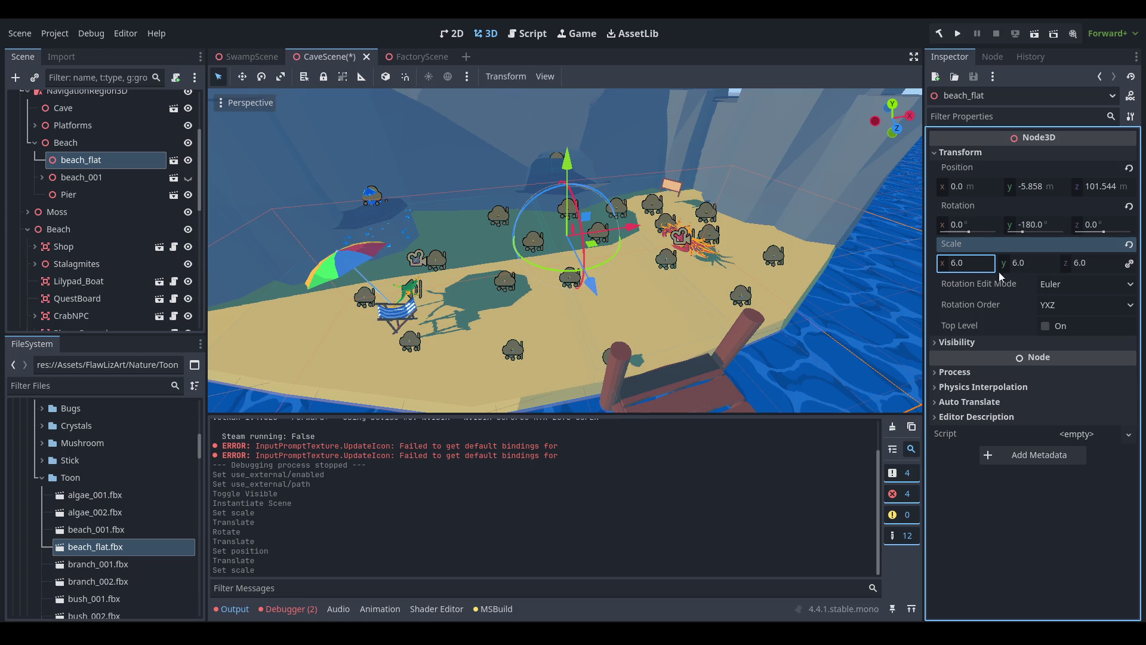
Raise beach_flat on Y, checking from above, until it rests at y -5.343.
{"action": "left_click_drag", "start_coordinate": [555, 179], "coordinate": [538, 150]}
{"action": "left_click_drag", "start_coordinate": [539, 151], "coordinate": [669, 192]}
{"action": "scroll", "scroll_direction": "up", "scroll_amount": 3}
{"action": "left_click_drag", "start_coordinate": [576, 225], "coordinate": [645, 256]}
{"action": "left_click_drag", "start_coordinate": [675, 217], "coordinate": [749, 292]}
{"action": "left_click_drag", "start_coordinate": [703, 207], "coordinate": [418, 250]}
Lower the Pier along Y onto the new beach.
{"action": "left_click", "coordinate": [69, 194]}
{"action": "scroll", "scroll_direction": "up", "scroll_amount": 3}
{"action": "left_click_drag", "start_coordinate": [551, 266], "coordinate": [595, 284]}
{"action": "left_click_drag", "start_coordinate": [550, 222], "coordinate": [564, 248]}
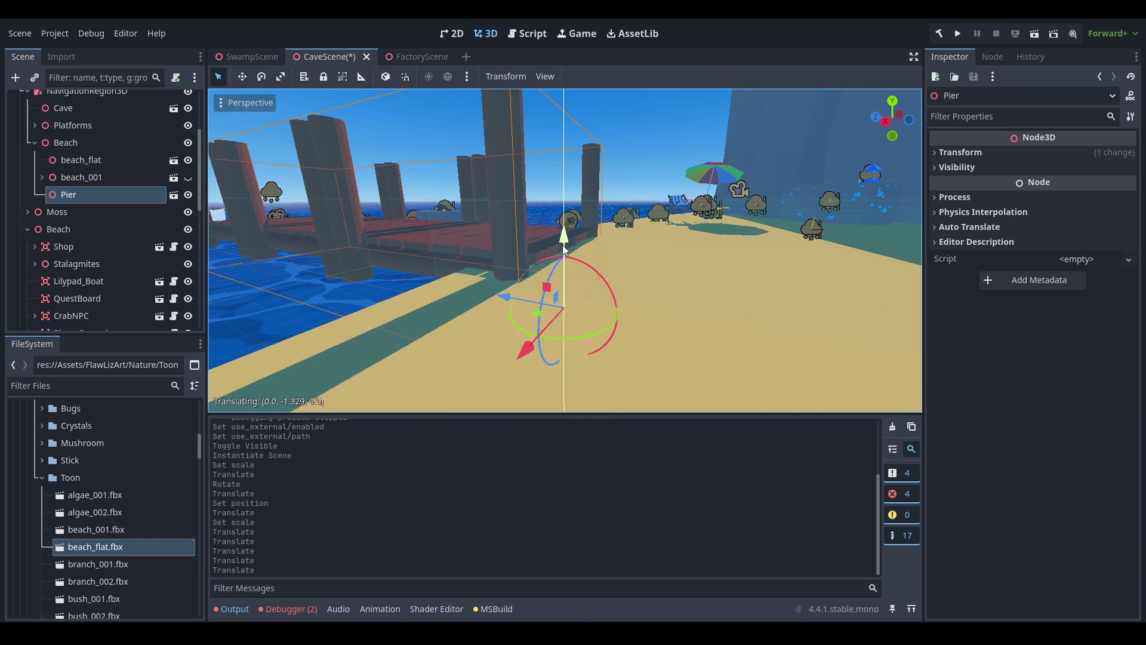
{"action": "scroll", "scroll_direction": "down", "scroll_amount": 3}
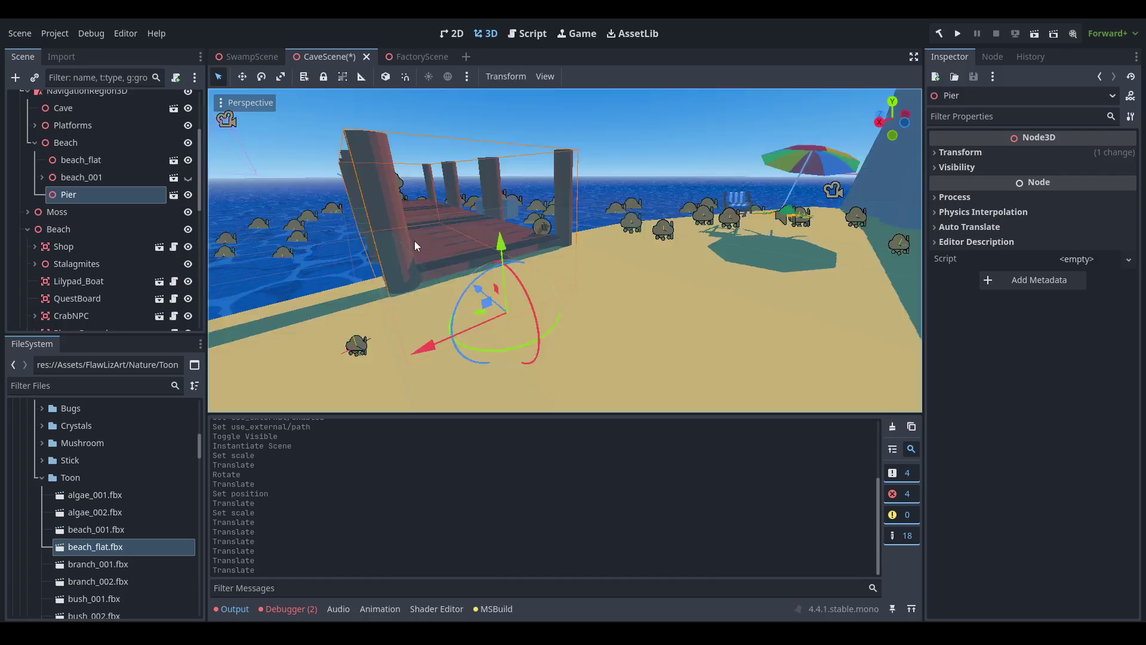
{"action": "scroll", "scroll_direction": "up", "scroll_amount": 3}
{"action": "scroll", "scroll_direction": "down", "scroll_amount": 3}
{"action": "scroll", "scroll_direction": "up", "scroll_amount": 3}
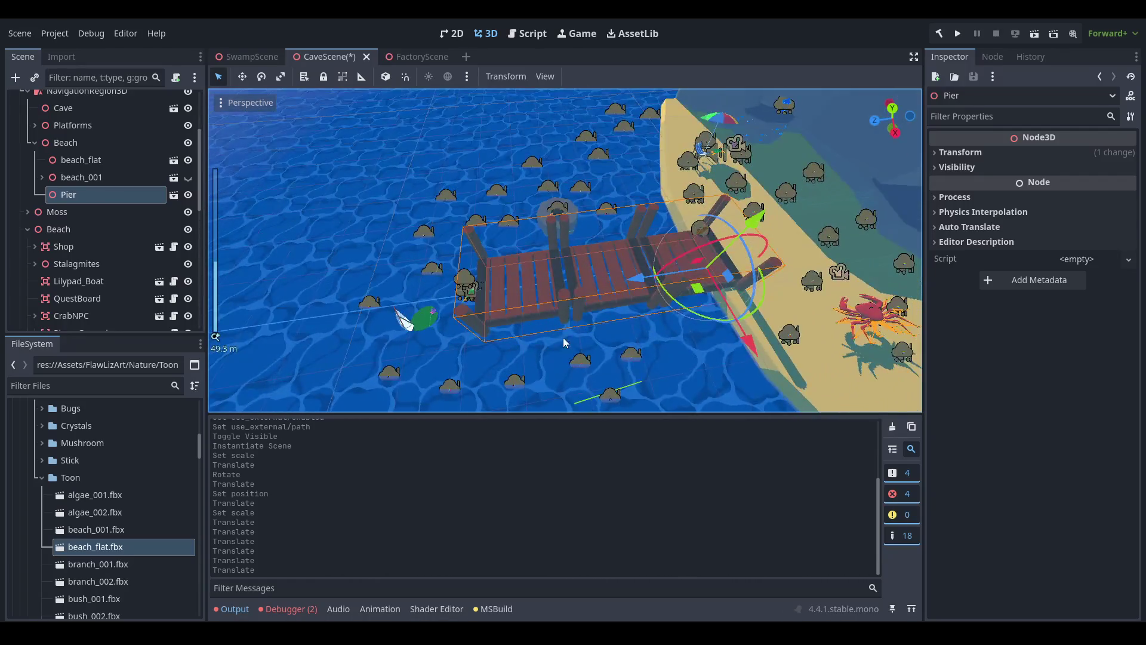
{"action": "scroll", "scroll_direction": "up", "scroll_amount": 3}
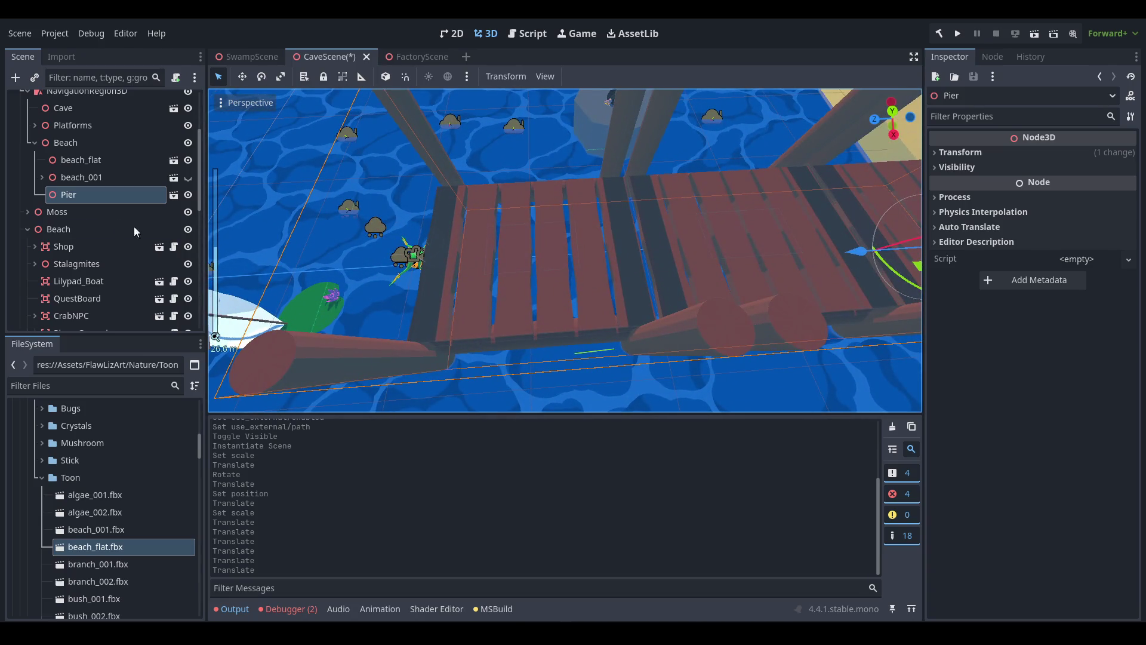
{"action": "scroll", "scroll_direction": "down", "scroll_amount": 3}
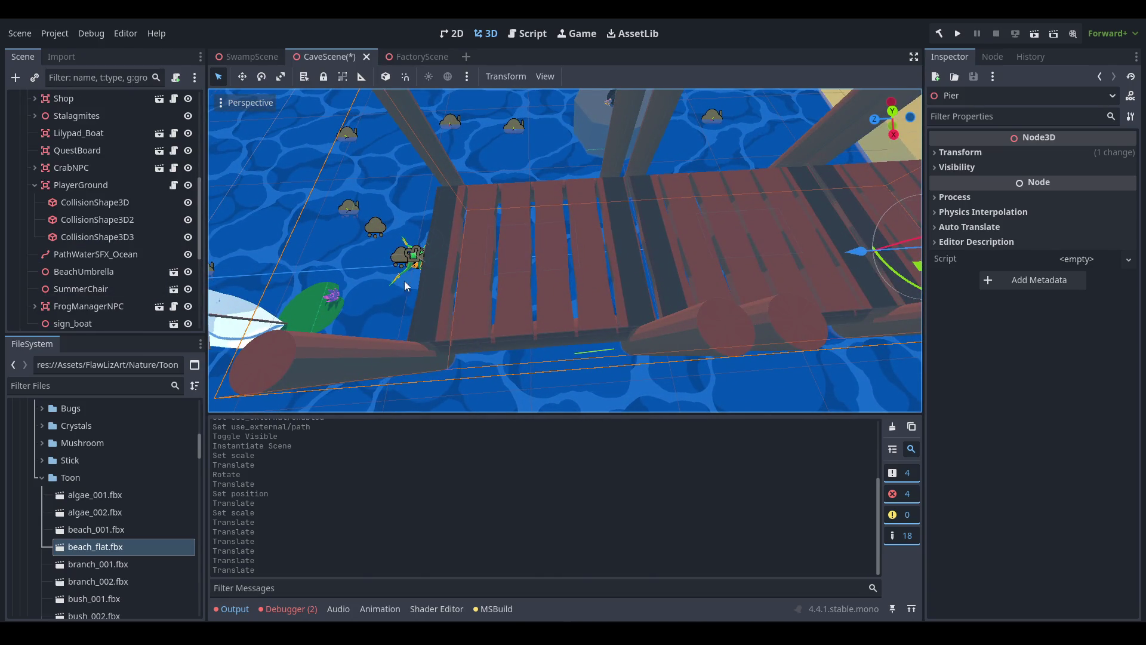
Move the Player frog along Z and Y so it stands on the pier's planks.
{"action": "left_click", "coordinate": [419, 262]}
{"action": "left_click_drag", "start_coordinate": [394, 264], "coordinate": [393, 266]}
{"action": "scroll", "scroll_direction": "up", "scroll_amount": 3}
{"action": "left_click_drag", "start_coordinate": [566, 149], "coordinate": [586, 134]}
{"action": "scroll", "scroll_direction": "down", "scroll_amount": 3}
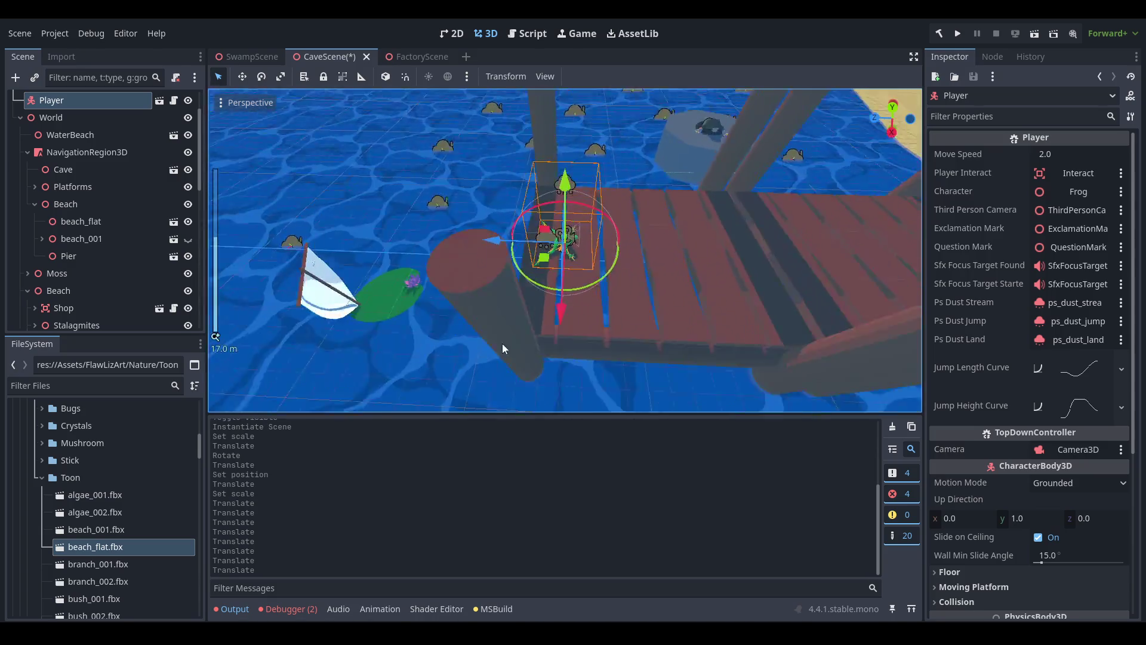
{"action": "scroll", "scroll_direction": "up", "scroll_amount": 3}
Inspect the WaterBeach, Cave and Beach nodes in the Scene tree.
{"action": "left_click", "coordinate": [463, 305]}
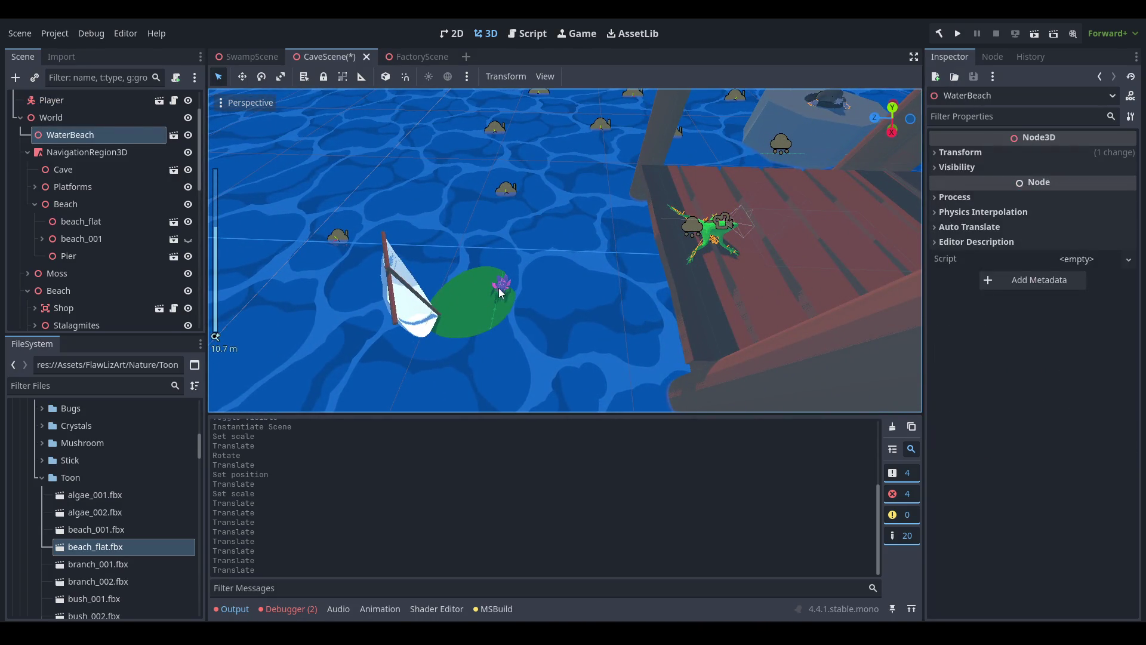
{"action": "left_click", "coordinate": [478, 301]}
{"action": "left_click", "coordinate": [475, 303]}
{"action": "scroll", "scroll_direction": "up", "scroll_amount": 3}
{"action": "left_click", "coordinate": [113, 224]}
{"action": "left_click", "coordinate": [69, 256]}
{"action": "left_click", "coordinate": [28, 207]}
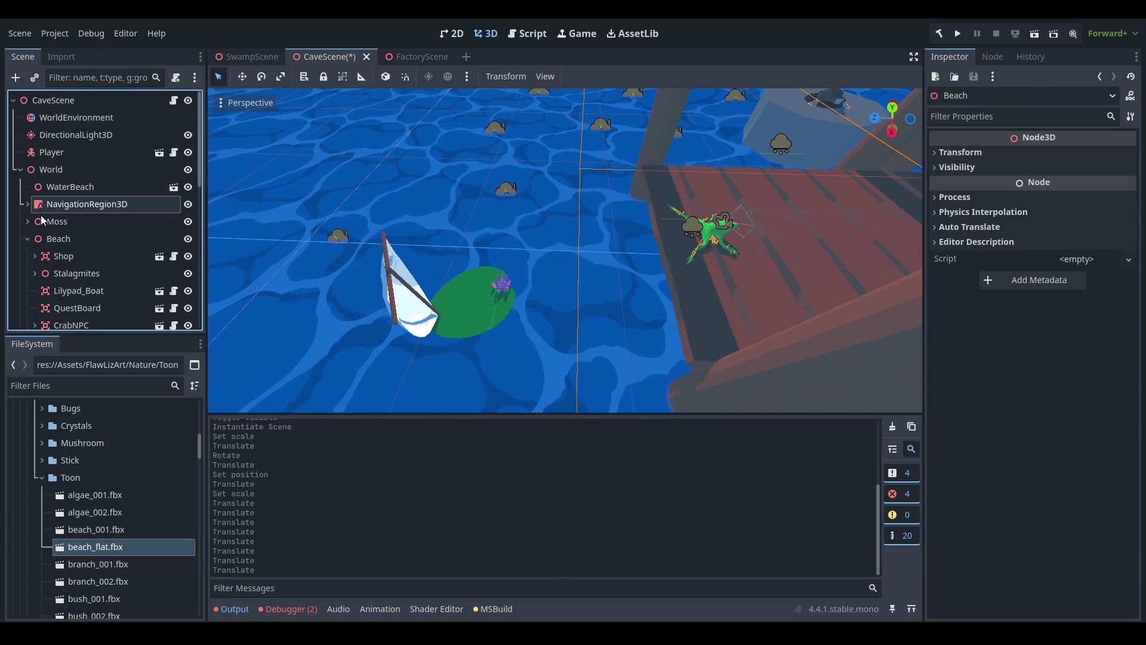
Tidy the Scene tree, collapsing FocusEvents and NavigationRegion3D and expanding Beach.
{"action": "scroll", "scroll_direction": "down", "scroll_amount": 3}
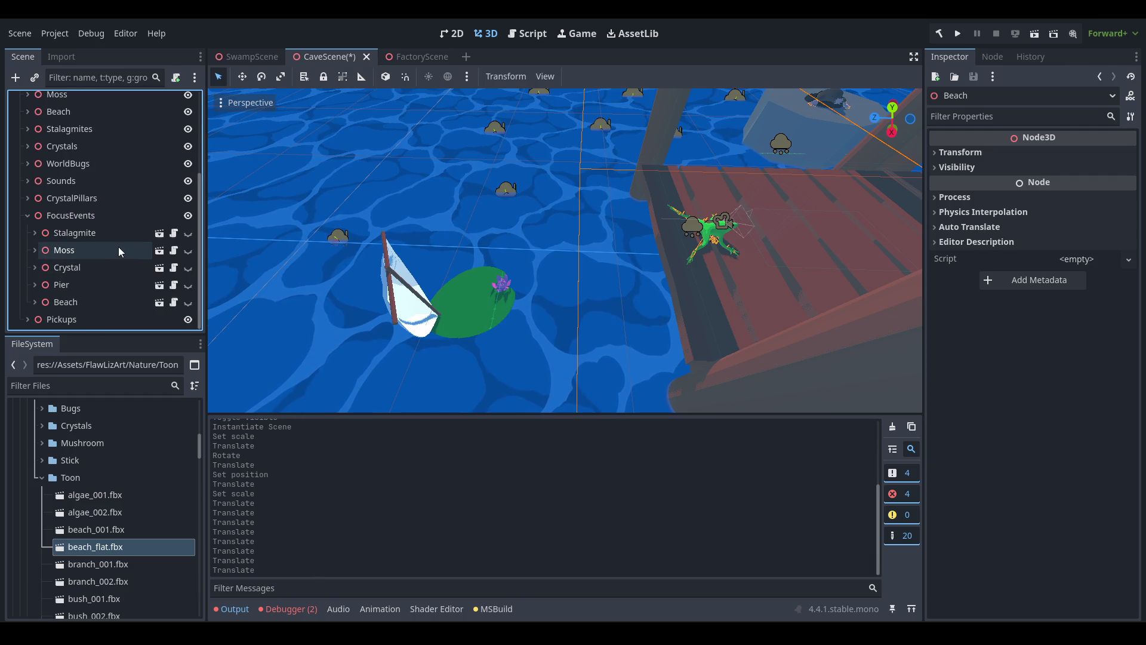
{"action": "left_click", "coordinate": [27, 216]}
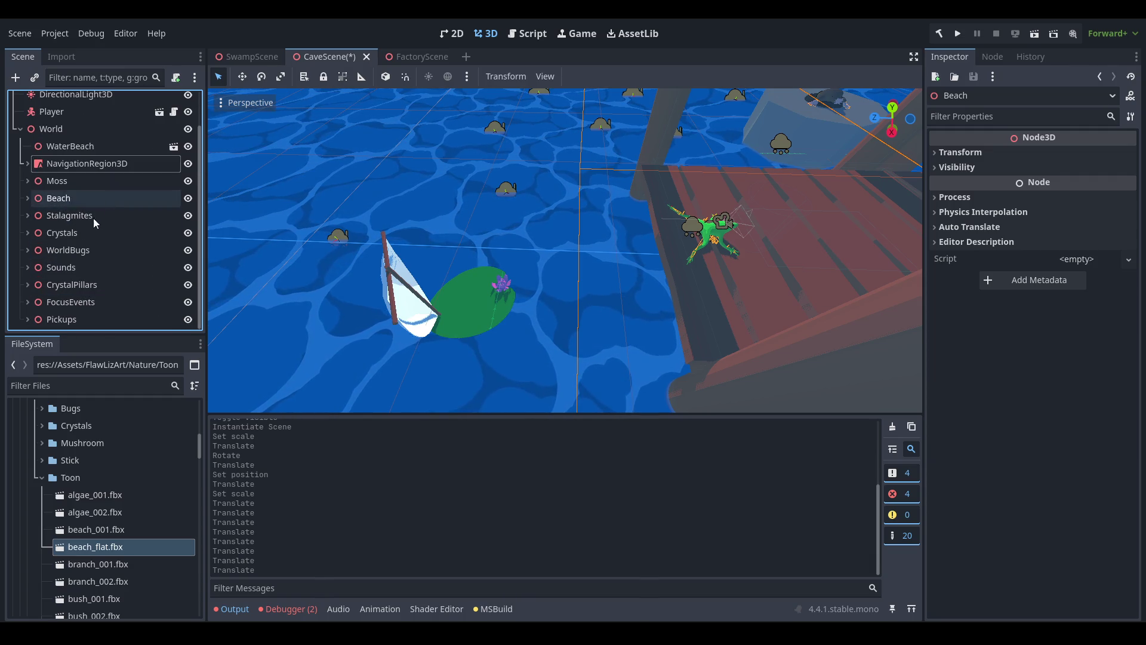
{"action": "left_click", "coordinate": [29, 162]}
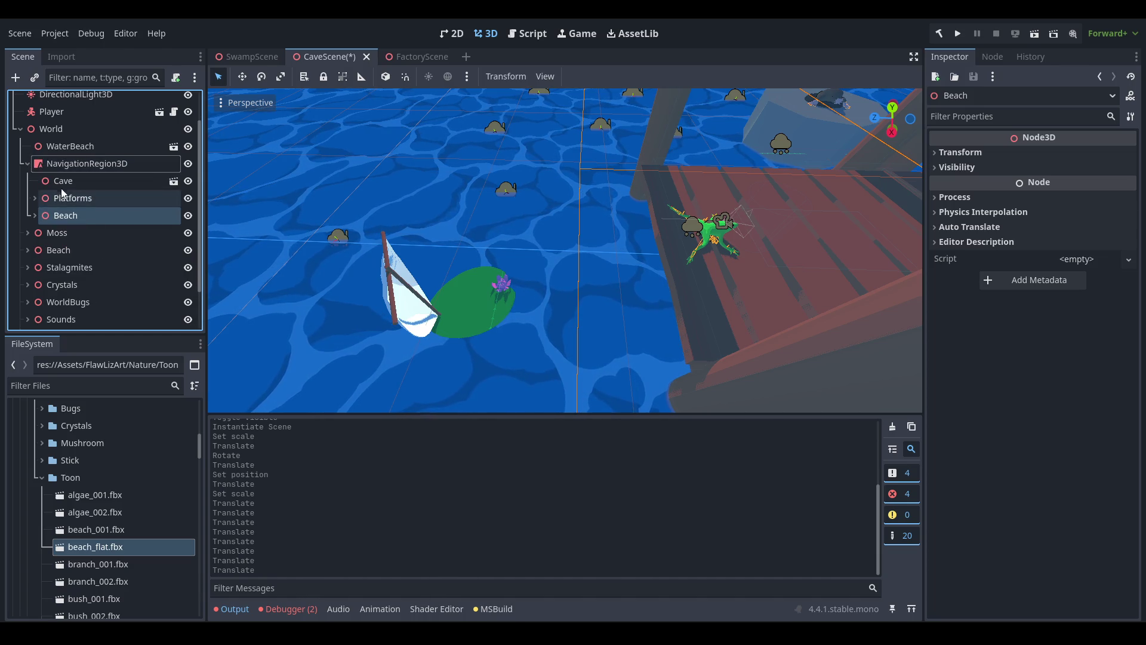
{"action": "left_click", "coordinate": [36, 196]}
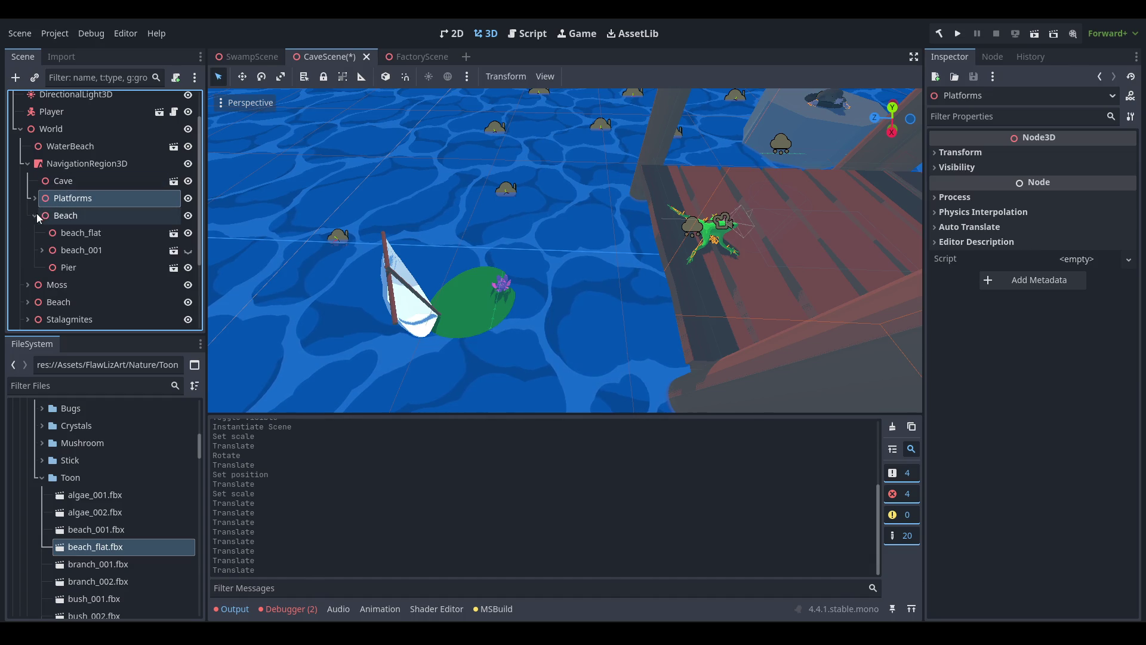
{"action": "left_click", "coordinate": [27, 164]}
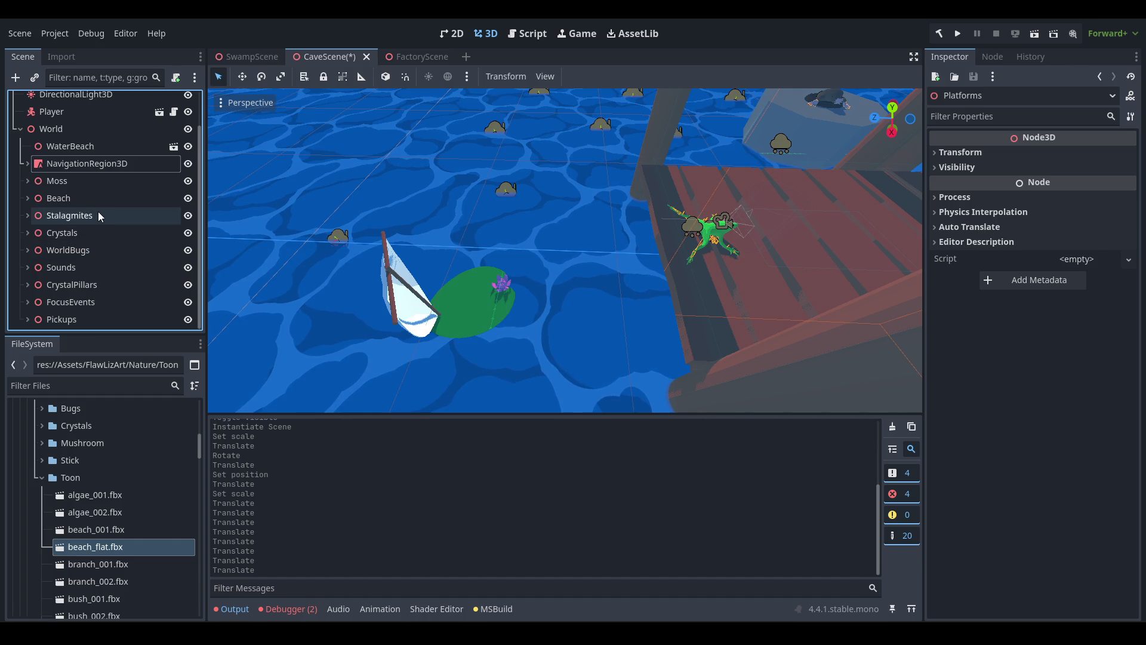
{"action": "left_click", "coordinate": [28, 199]}
{"action": "scroll", "scroll_direction": "down", "scroll_amount": 3}
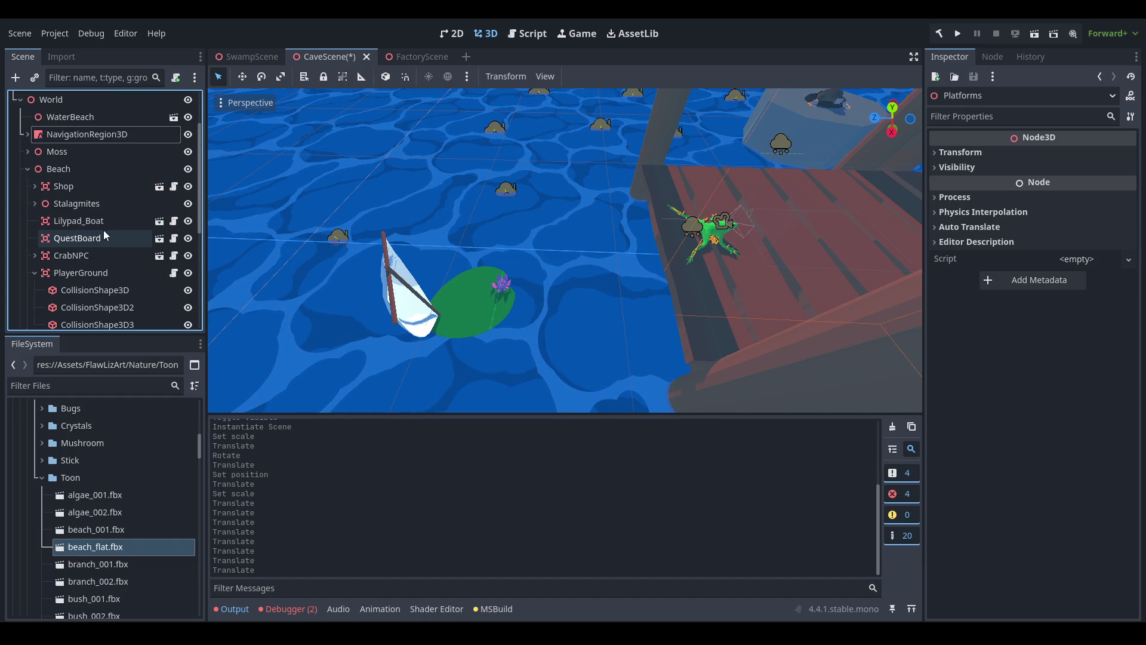
Move the Lilypad_Boat right so it floats beside the pier's far end.
{"action": "left_click", "coordinate": [102, 221]}
{"action": "left_click_drag", "start_coordinate": [469, 285], "coordinate": [656, 242]}
{"action": "scroll", "scroll_direction": "down", "scroll_amount": 3}
{"action": "left_click_drag", "start_coordinate": [721, 217], "coordinate": [238, 253]}
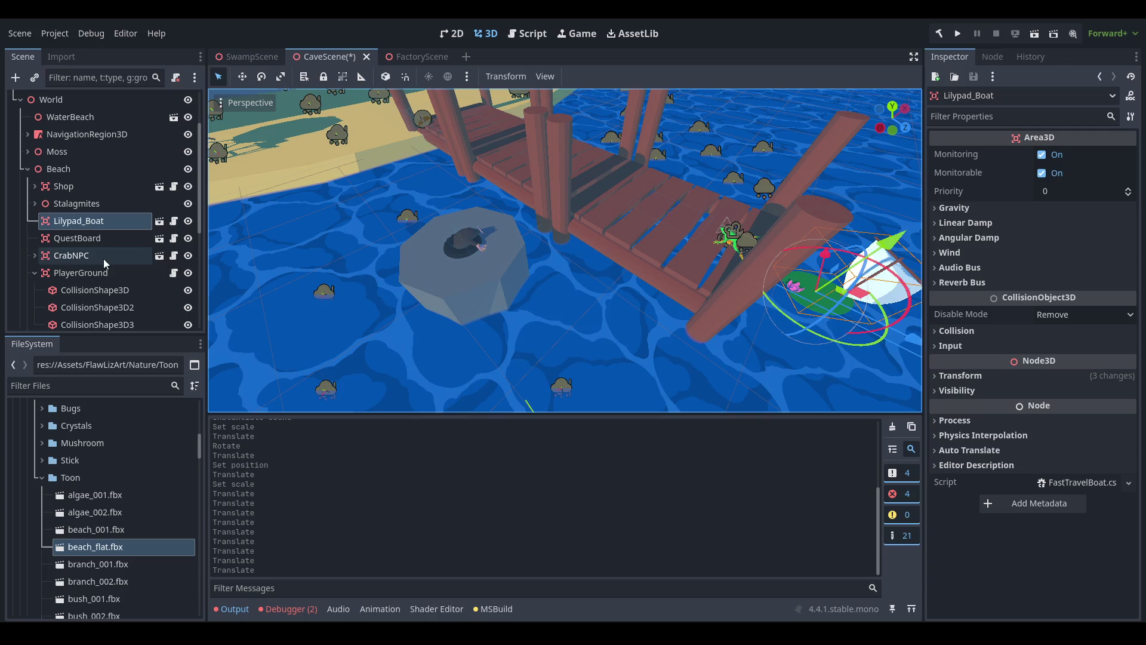
Browse PlayerGround, SummerChair, FrogManagerNPC and the Stalagmites group in the Scene tree.
{"action": "left_click", "coordinate": [102, 260]}
{"action": "left_click", "coordinate": [34, 272]}
{"action": "left_click", "coordinate": [81, 273]}
{"action": "scroll", "scroll_direction": "down", "scroll_amount": 3}
{"action": "scroll", "scroll_direction": "down", "scroll_amount": 3}
{"action": "left_click", "coordinate": [106, 235]}
{"action": "left_click", "coordinate": [100, 253]}
{"action": "left_click", "coordinate": [79, 288]}
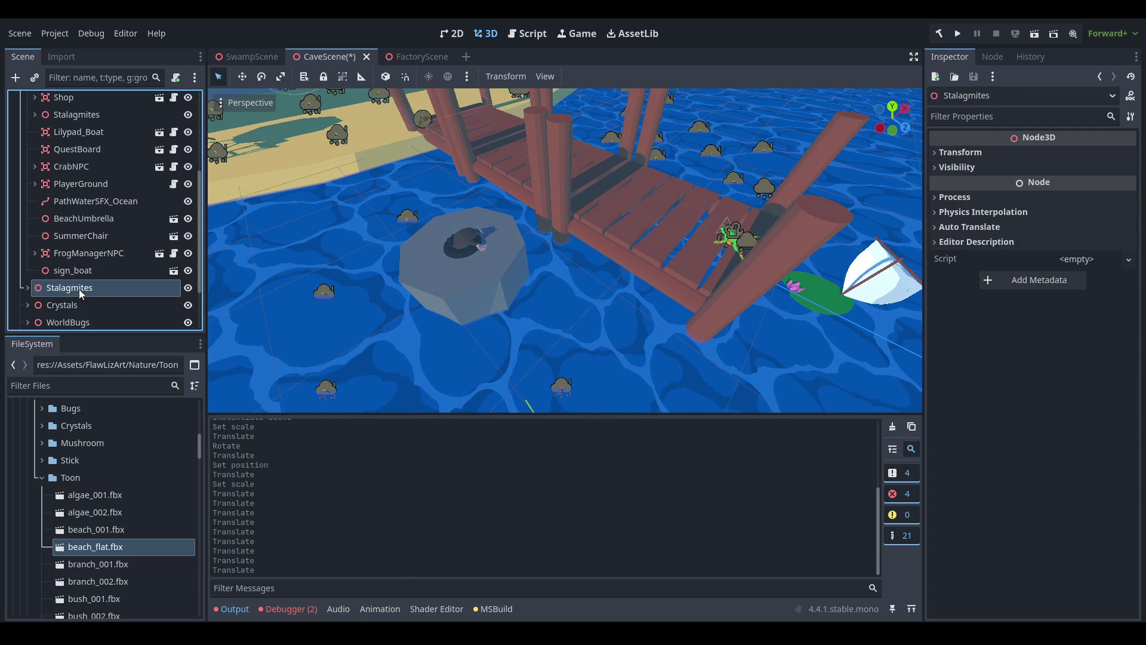
Collapse Beach and select the rock platform beside the pier, then the Shop.
{"action": "scroll", "scroll_direction": "up", "scroll_amount": 3}
{"action": "left_click", "coordinate": [28, 169]}
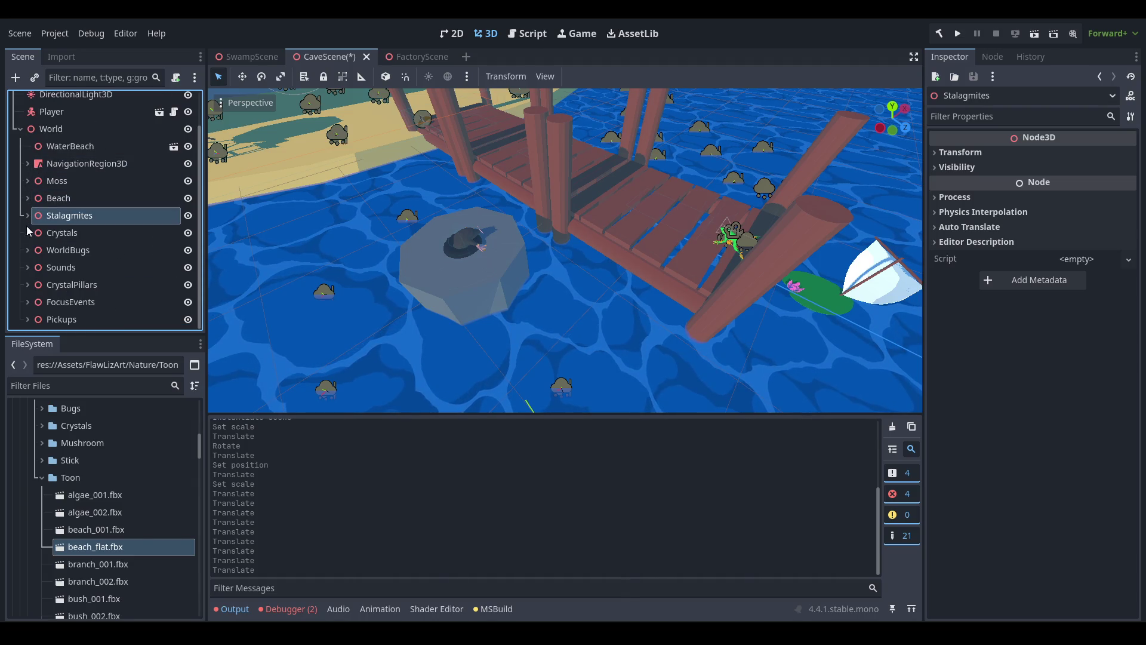
{"action": "left_click", "coordinate": [494, 292]}
{"action": "left_click", "coordinate": [69, 217]}
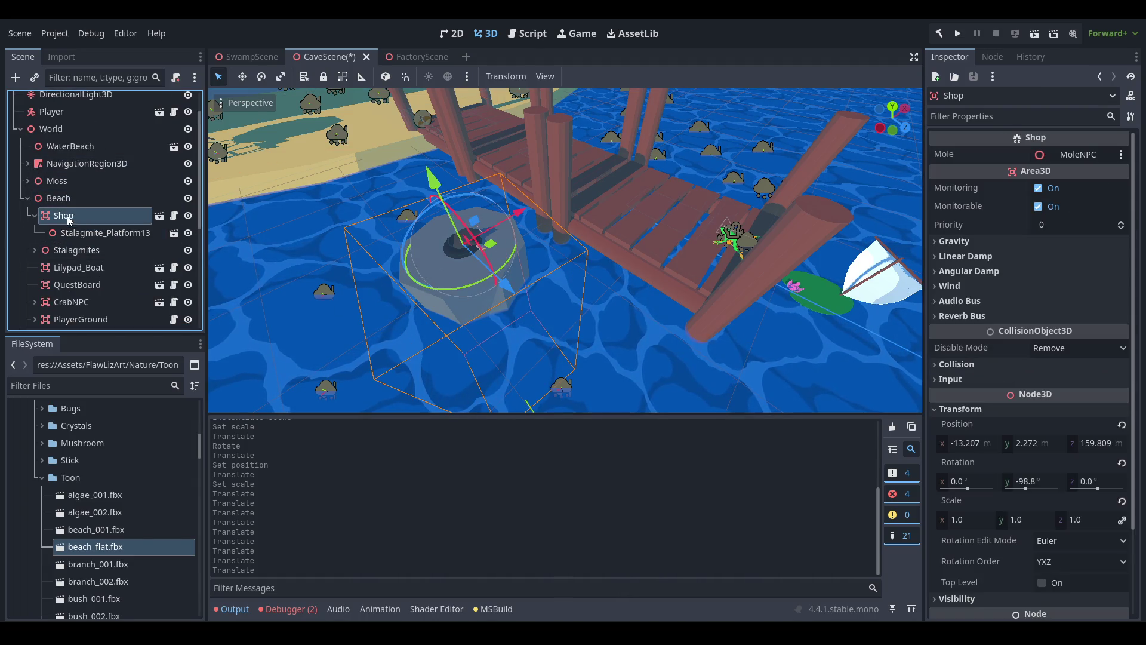
Move the Shop to the beach edge near the pier and save the scene.
{"action": "left_click", "coordinate": [34, 215]}
{"action": "left_click_drag", "start_coordinate": [512, 287], "coordinate": [517, 256]}
{"action": "key", "text": "f"}
{"action": "left_click_drag", "start_coordinate": [471, 326], "coordinate": [472, 263]}
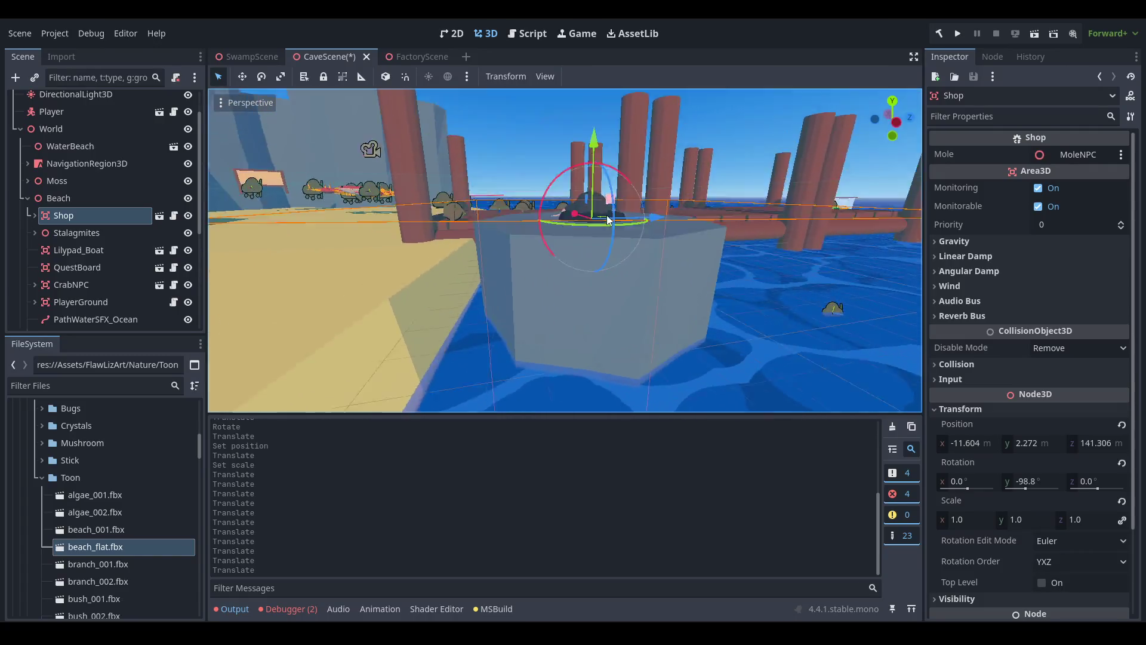
{"action": "key", "text": "ctrl+s"}
Lower Stalagmite_Platform36 slightly inside the cave.
{"action": "scroll", "scroll_direction": "down", "scroll_amount": 3}
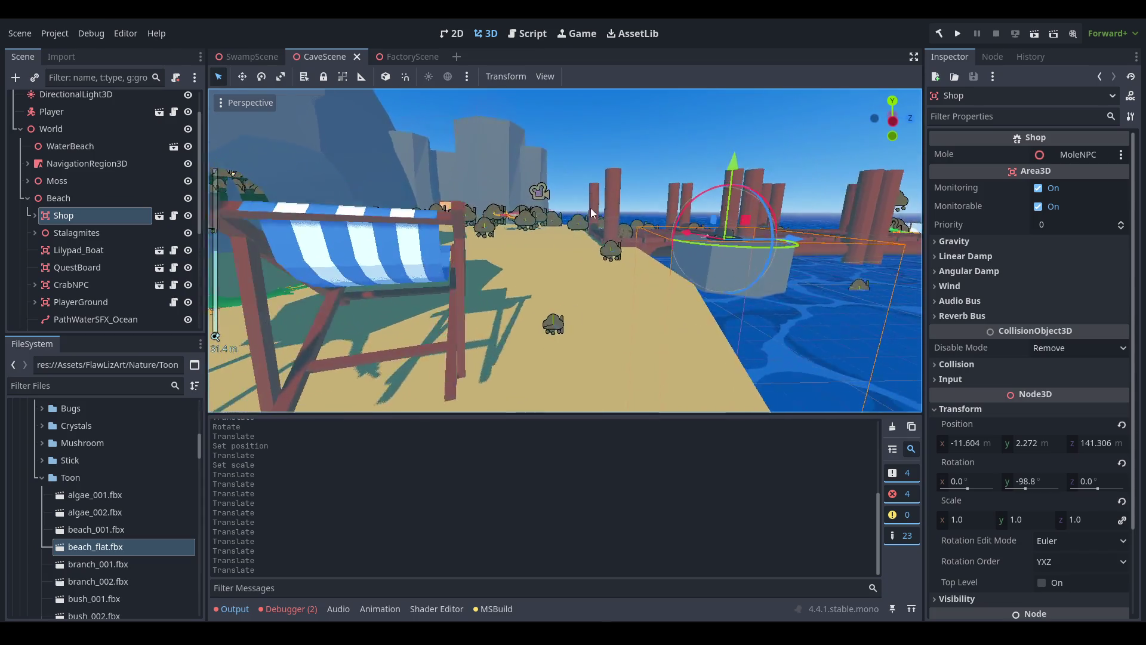
{"action": "scroll", "scroll_direction": "down", "scroll_amount": 3}
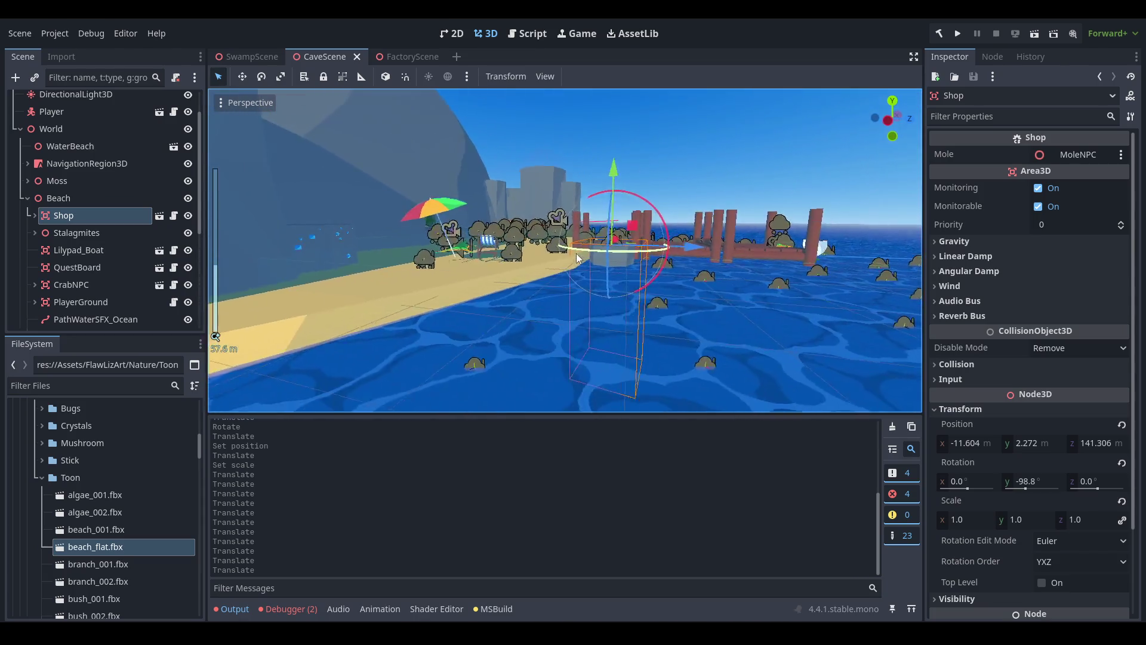
{"action": "scroll", "scroll_direction": "up", "scroll_amount": 3}
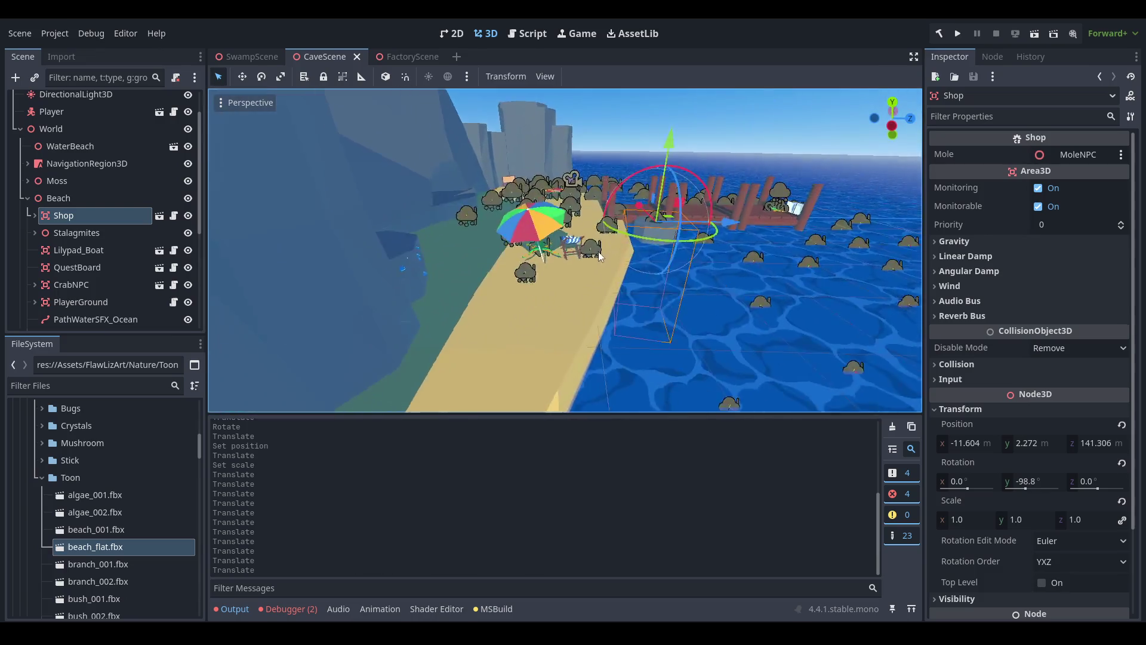
{"action": "scroll", "scroll_direction": "down", "scroll_amount": 3}
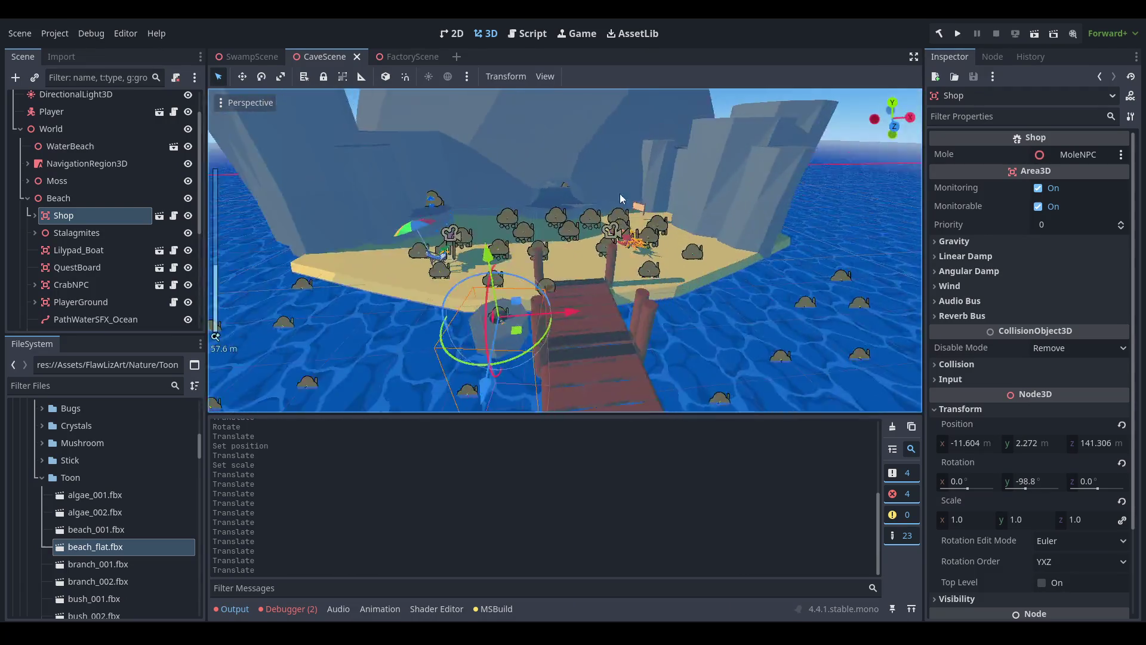
{"action": "left_click_drag", "start_coordinate": [651, 225], "coordinate": [521, 288]}
{"action": "left_click", "coordinate": [469, 267]}
{"action": "left_click_drag", "start_coordinate": [443, 138], "coordinate": [593, 254]}
{"action": "left_click", "coordinate": [592, 254]}
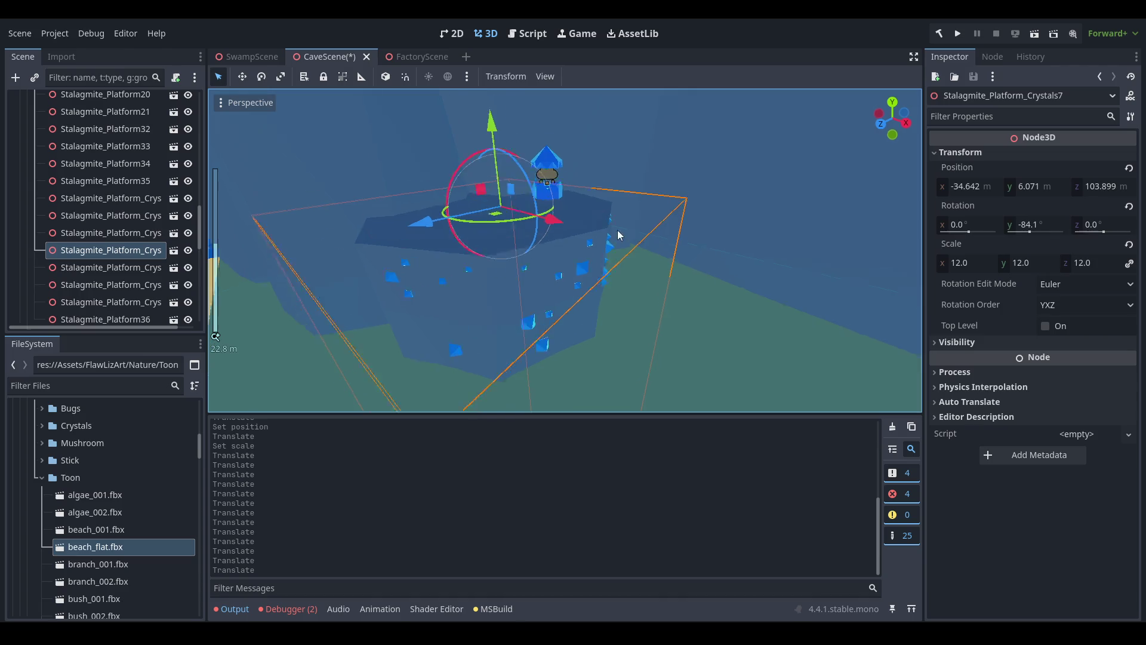
Lower Stalagmite_Platform_Crystals7 by about 3 m along with its CrystalPillarContainer5.
{"action": "scroll", "scroll_direction": "up", "scroll_amount": 3}
{"action": "left_click_drag", "start_coordinate": [510, 102], "coordinate": [484, 172]}
{"action": "left_click", "coordinate": [552, 173]}
{"action": "left_click_drag", "start_coordinate": [540, 123], "coordinate": [581, 148]}
{"action": "scroll", "scroll_direction": "up", "scroll_amount": 3}
{"action": "key", "text": "f"}
Duplicate Stalagmite_Platform6 and place the copy in the water beside the beach.
{"action": "scroll", "scroll_direction": "down", "scroll_amount": 3}
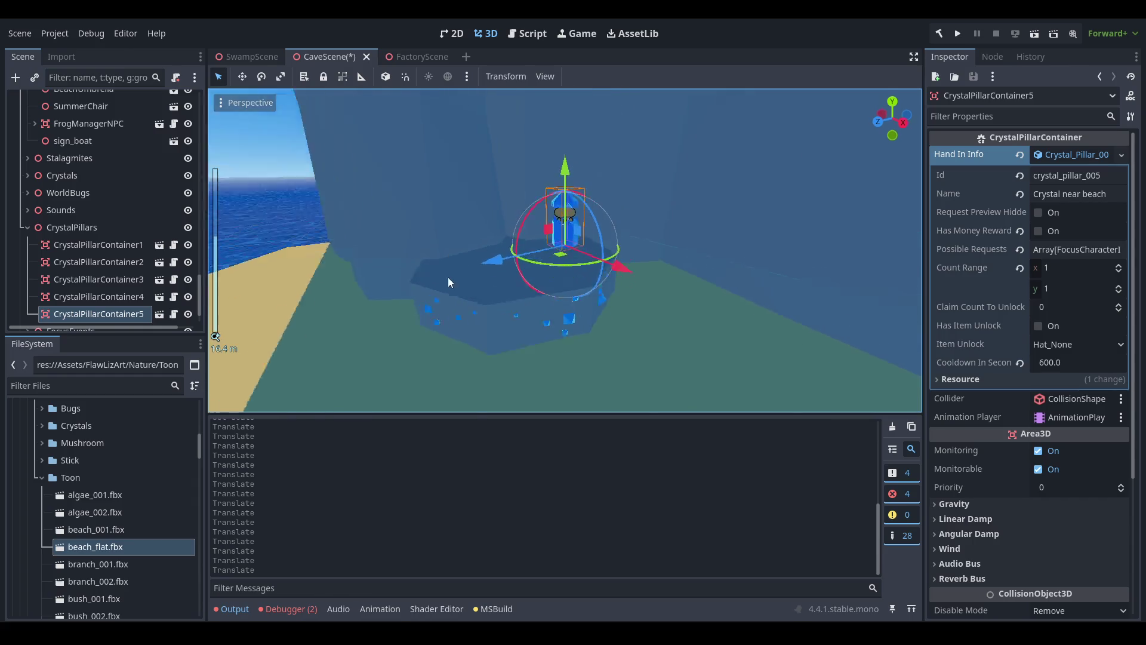
{"action": "left_click_drag", "start_coordinate": [643, 254], "coordinate": [607, 310]}
{"action": "scroll", "scroll_direction": "down", "scroll_amount": 3}
{"action": "scroll", "scroll_direction": "up", "scroll_amount": 3}
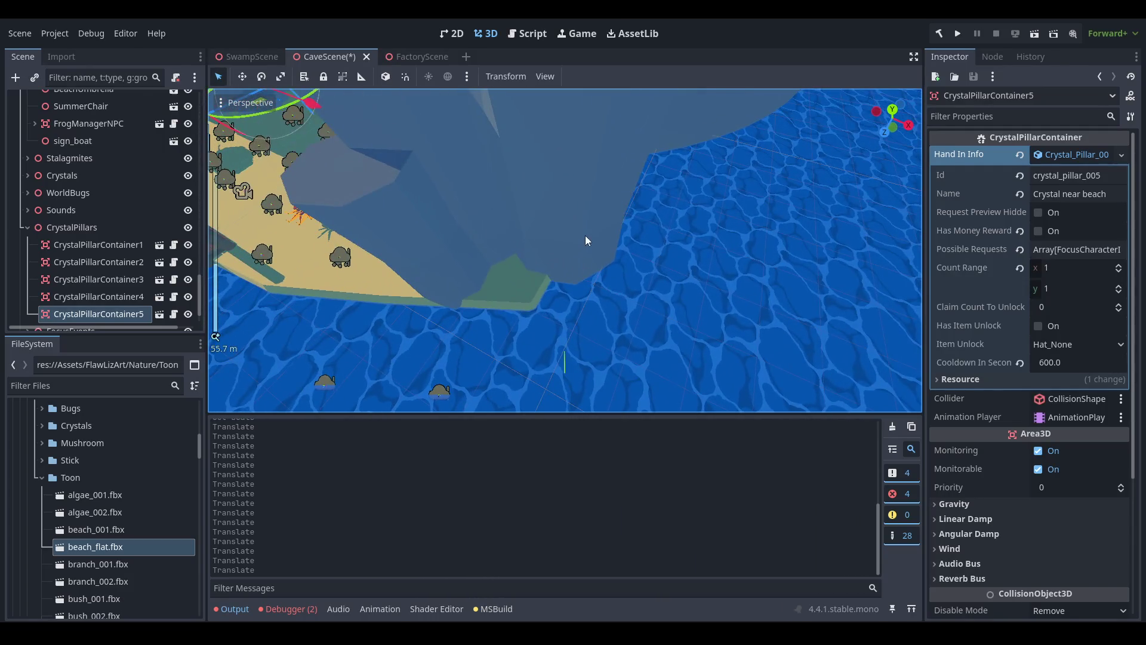
{"action": "left_click", "coordinate": [582, 265]}
{"action": "scroll", "scroll_direction": "down", "scroll_amount": 3}
{"action": "key", "text": "ctrl+d"}
{"action": "left_click_drag", "start_coordinate": [566, 206], "coordinate": [533, 256]}
Check the new Stalagmite_Platform12 from around the rock and save CaveScene.
{"action": "scroll", "scroll_direction": "up", "scroll_amount": 3}
{"action": "left_click_drag", "start_coordinate": [678, 188], "coordinate": [611, 107]}
{"action": "left_click_drag", "start_coordinate": [667, 179], "coordinate": [539, 168]}
{"action": "key", "text": "ctrl+s"}
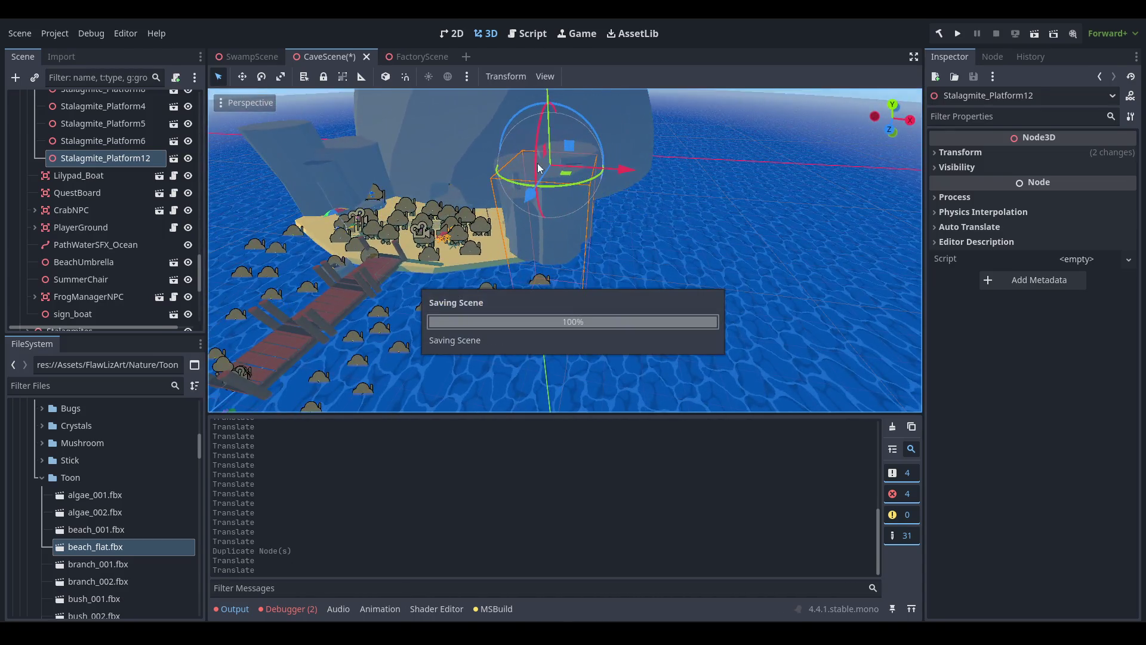
{"action": "scroll", "scroll_direction": "down", "scroll_amount": 3}
{"action": "left_click", "coordinate": [797, 109]}
{"action": "left_click_drag", "start_coordinate": [574, 215], "coordinate": [489, 271]}
{"action": "scroll", "scroll_direction": "up", "scroll_amount": 3}
{"action": "scroll", "scroll_direction": "up", "scroll_amount": 3}
{"action": "scroll", "scroll_direction": "up", "scroll_amount": 3}
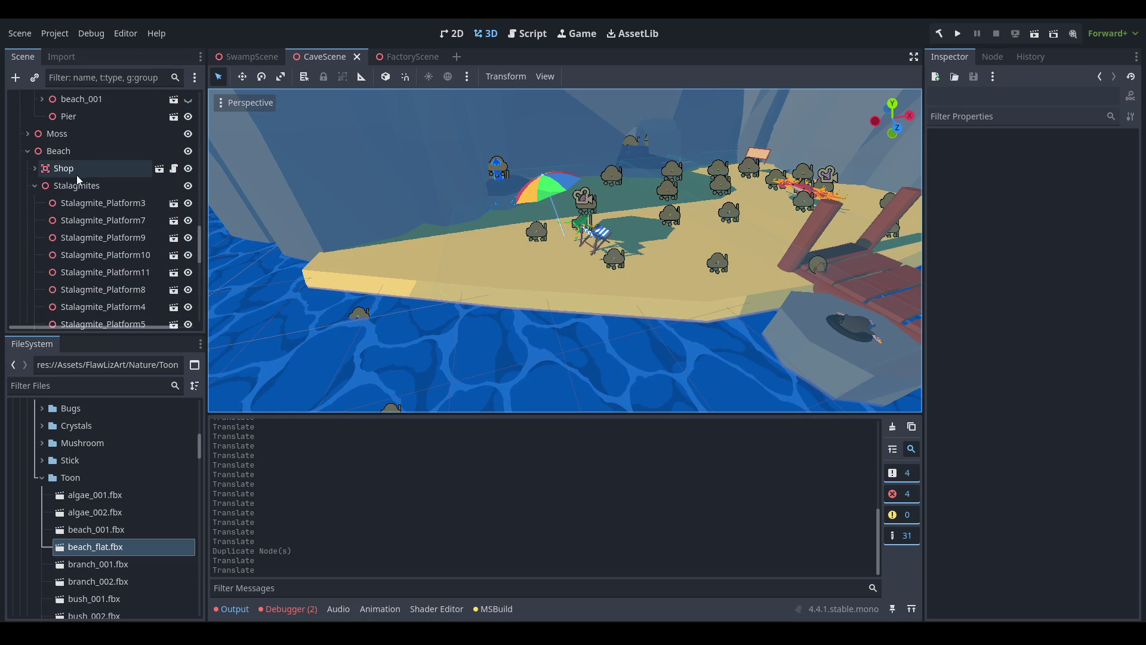
{"action": "left_click", "coordinate": [65, 169]}
{"action": "left_click", "coordinate": [34, 186]}
{"action": "left_click", "coordinate": [59, 151]}
{"action": "left_click", "coordinate": [27, 151]}
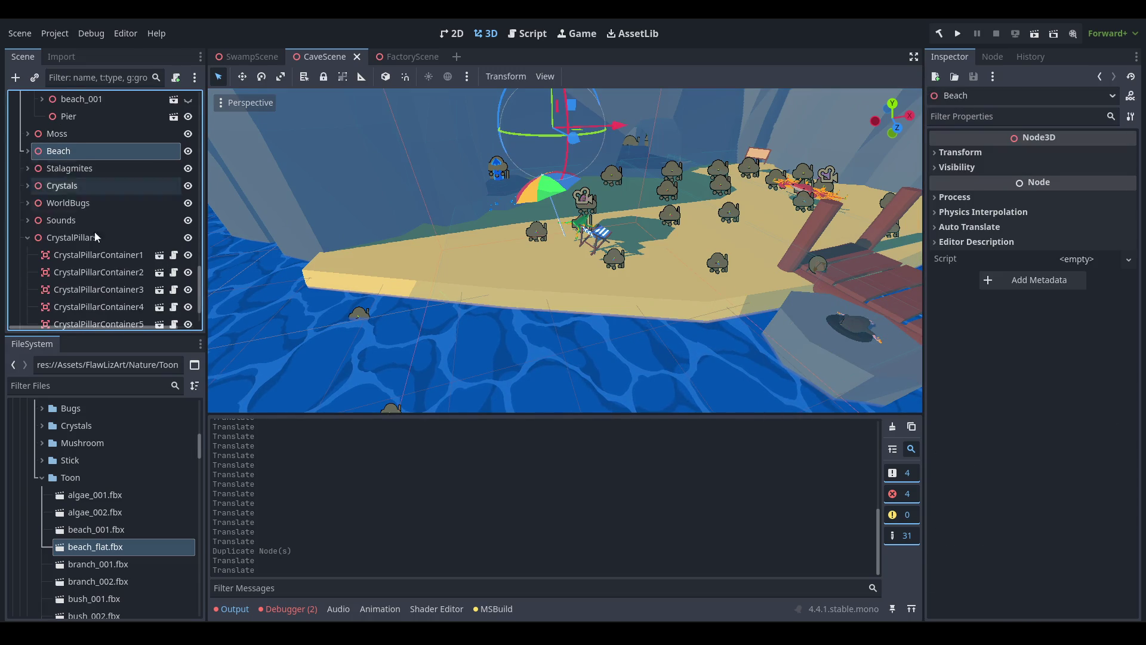
{"action": "scroll", "scroll_direction": "up", "scroll_amount": 3}
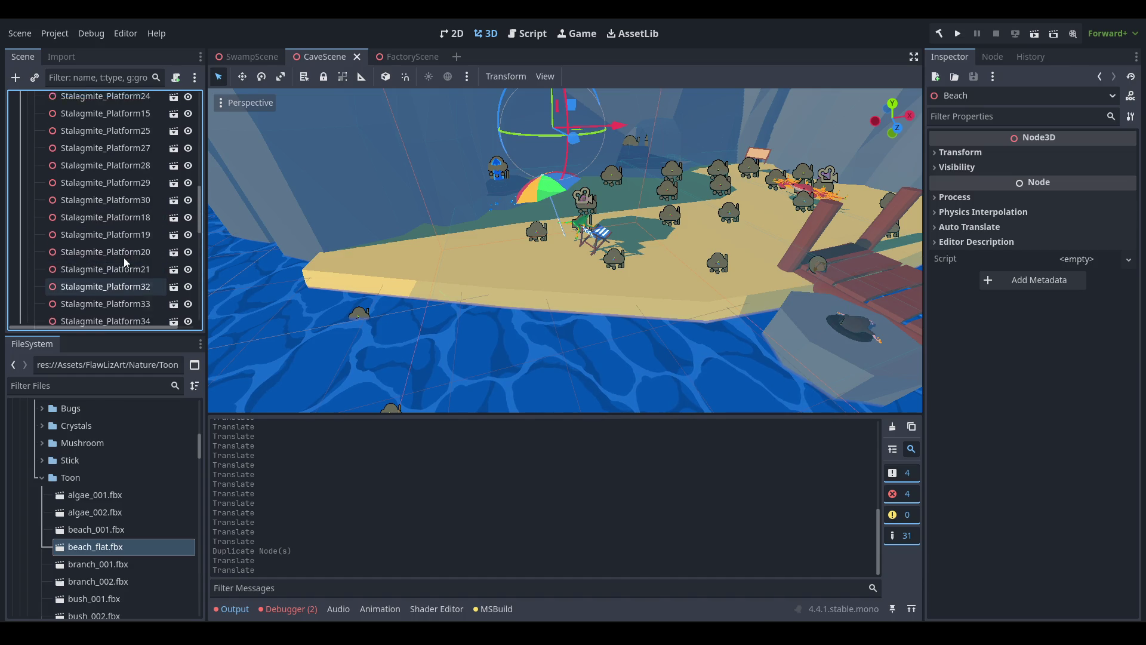
{"action": "key", "text": "Left"}
{"action": "key", "text": "Left"}
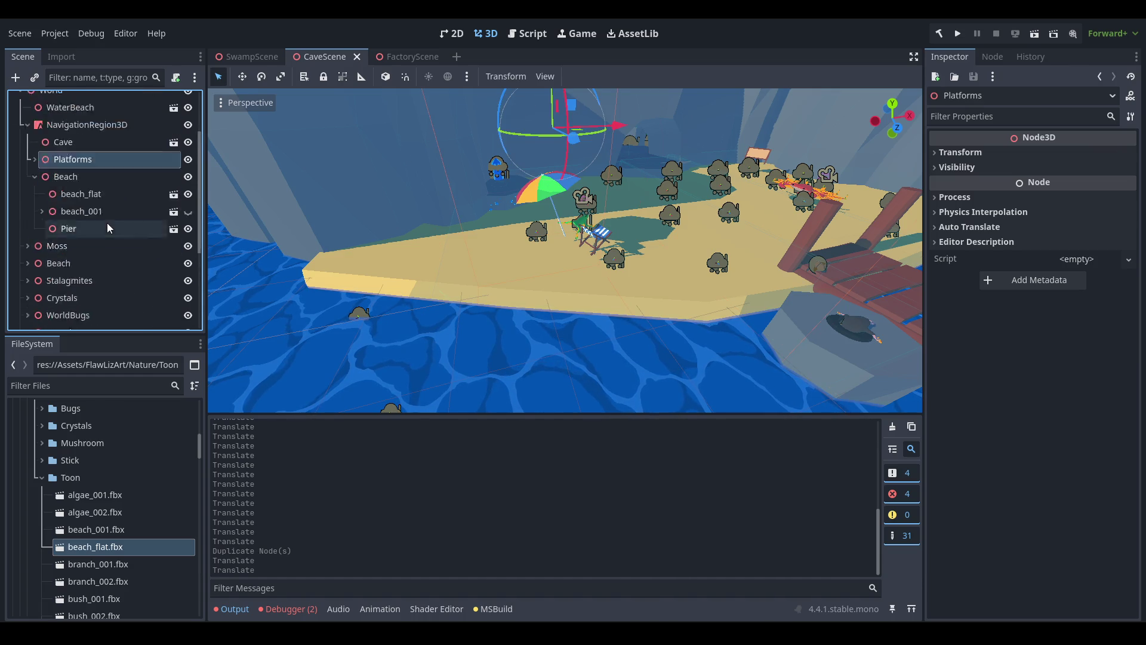
{"action": "left_click", "coordinate": [87, 257]}
{"action": "left_click", "coordinate": [98, 291]}
{"action": "left_click", "coordinate": [42, 291]}
{"action": "scroll", "scroll_direction": "down", "scroll_amount": 3}
{"action": "left_click", "coordinate": [134, 255]}
{"action": "left_click", "coordinate": [95, 237]}
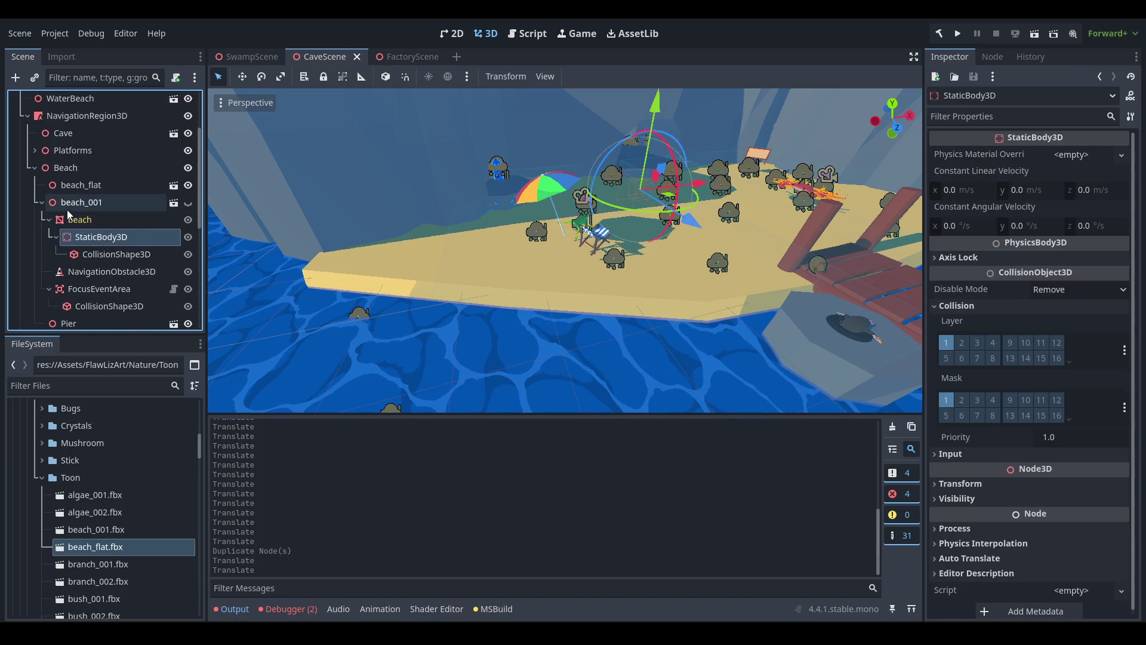
{"action": "left_click", "coordinate": [48, 221]}
{"action": "left_click", "coordinate": [48, 220]}
{"action": "left_click", "coordinate": [105, 236]}
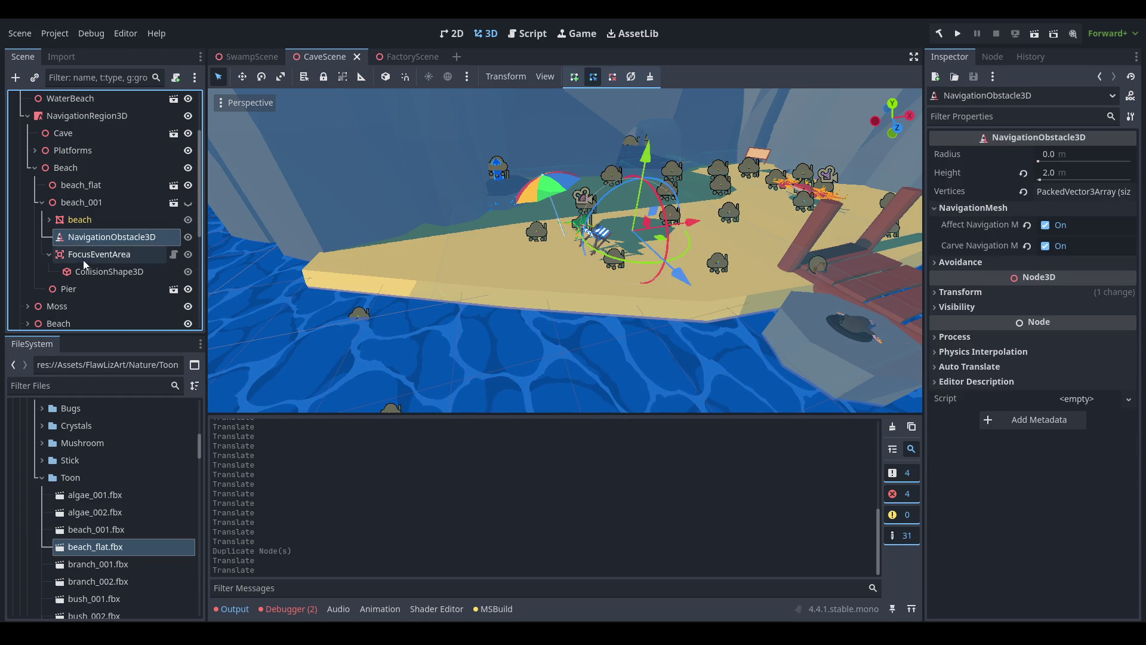
{"action": "left_click", "coordinate": [86, 254]}
{"action": "left_click", "coordinate": [99, 271]}
{"action": "left_click", "coordinate": [109, 250]}
{"action": "left_click", "coordinate": [102, 239]}
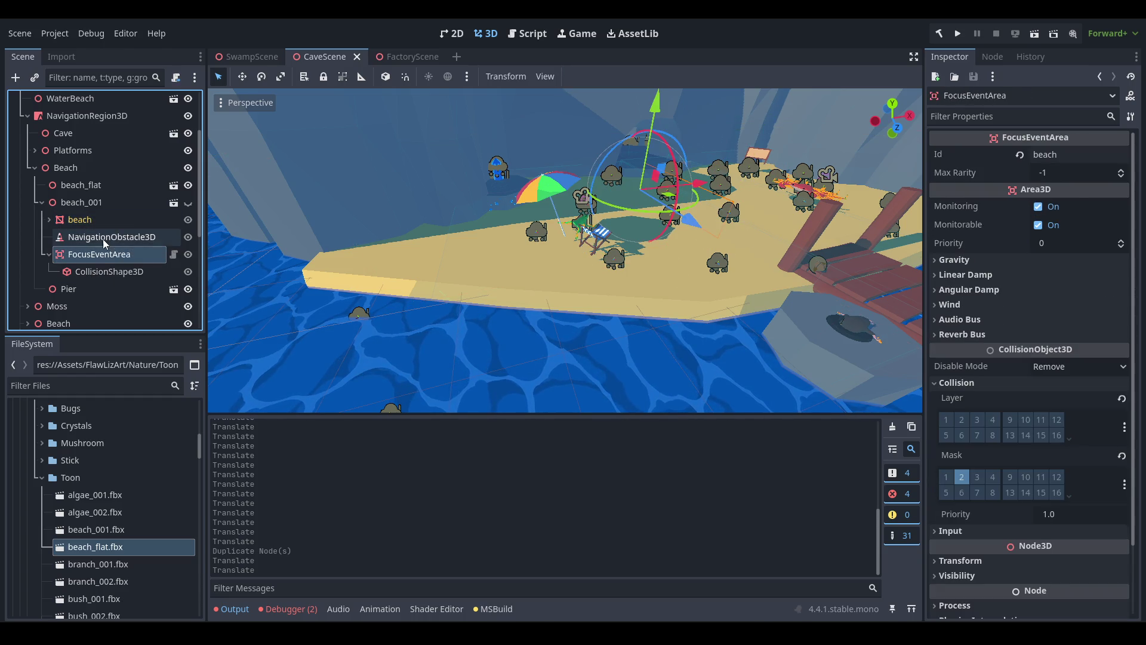
{"action": "left_click", "coordinate": [118, 268]}
{"action": "left_click", "coordinate": [109, 252]}
{"action": "left_click", "coordinate": [90, 219]}
{"action": "left_click", "coordinate": [106, 239]}
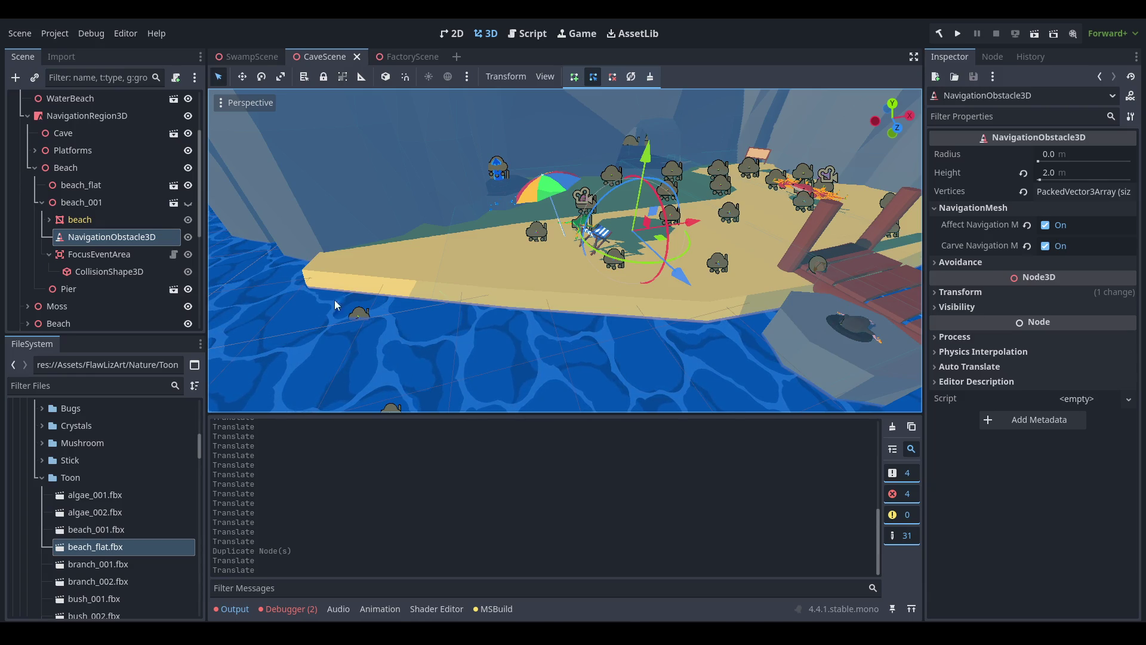
{"action": "left_click_drag", "start_coordinate": [349, 271], "coordinate": [647, 292]}
{"action": "scroll", "scroll_direction": "up", "scroll_amount": 3}
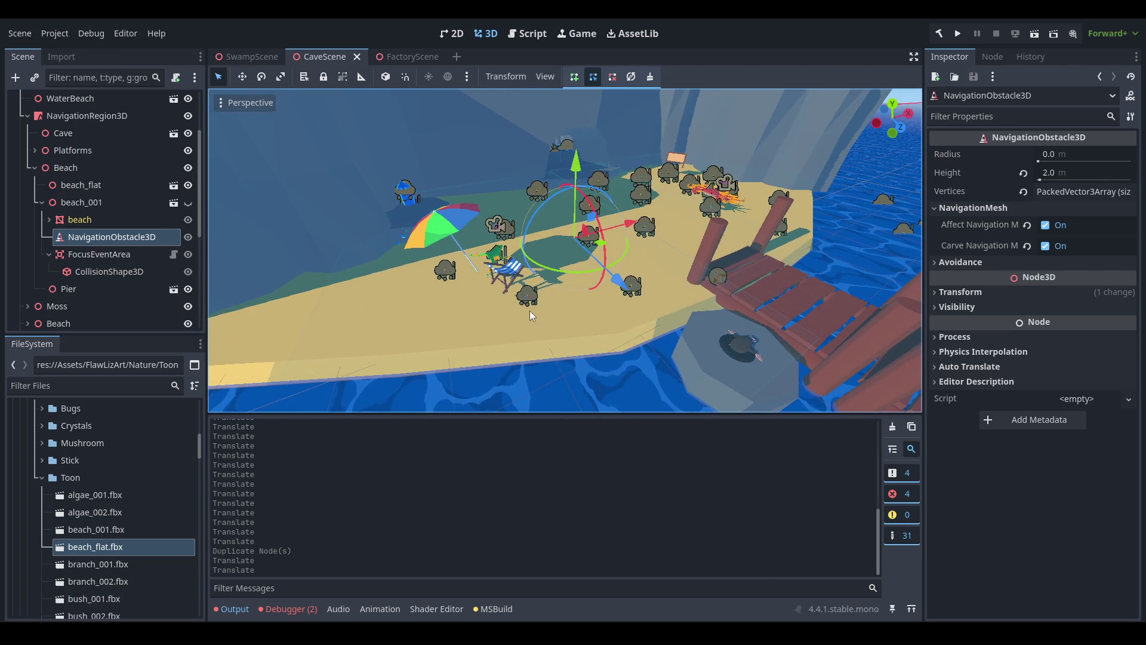
{"action": "scroll", "scroll_direction": "up", "scroll_amount": 3}
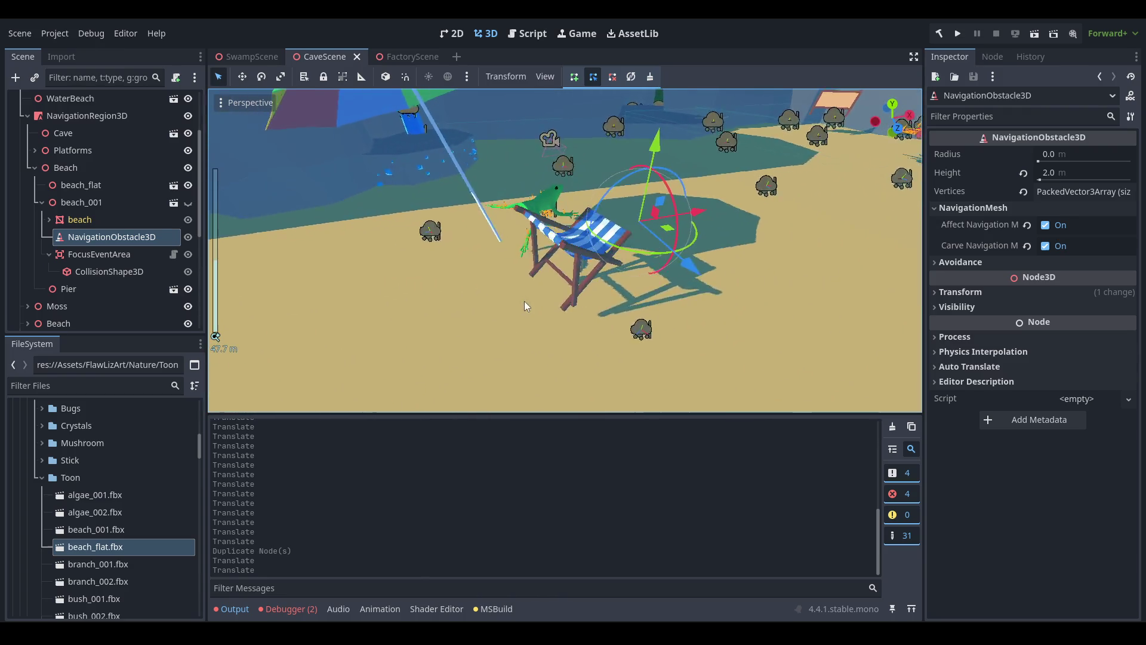
{"action": "left_click", "coordinate": [535, 268]}
Lower the deck chair onto the sand, zero its rotation and turn it to face a new direction.
{"action": "scroll", "scroll_direction": "down", "scroll_amount": 3}
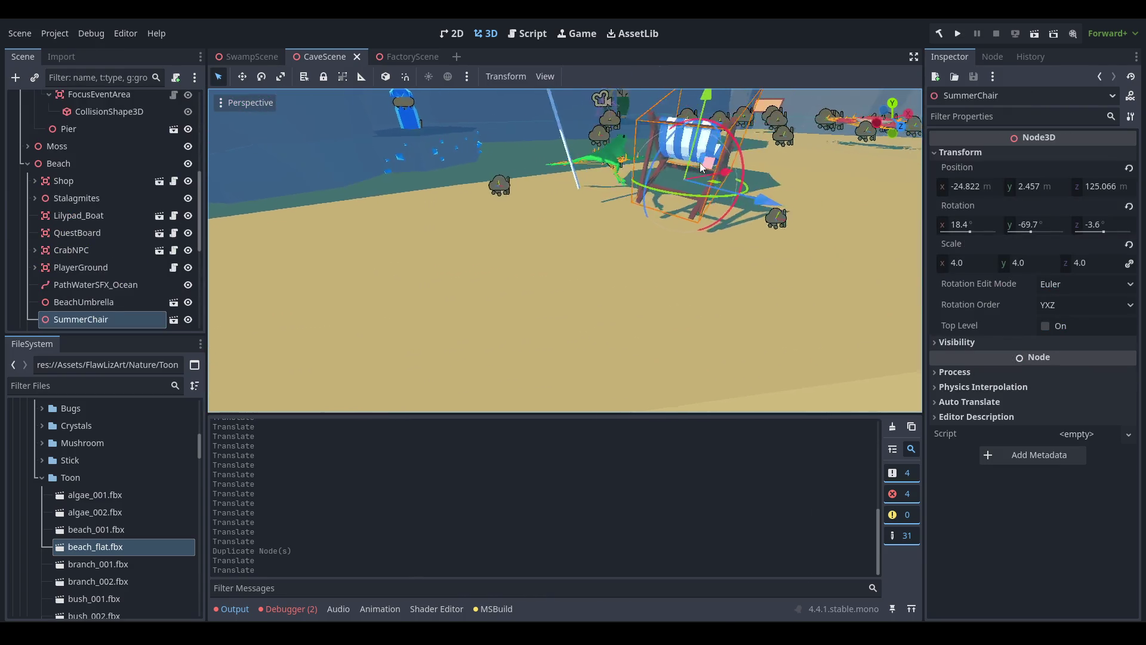
{"action": "scroll", "scroll_direction": "up", "scroll_amount": 3}
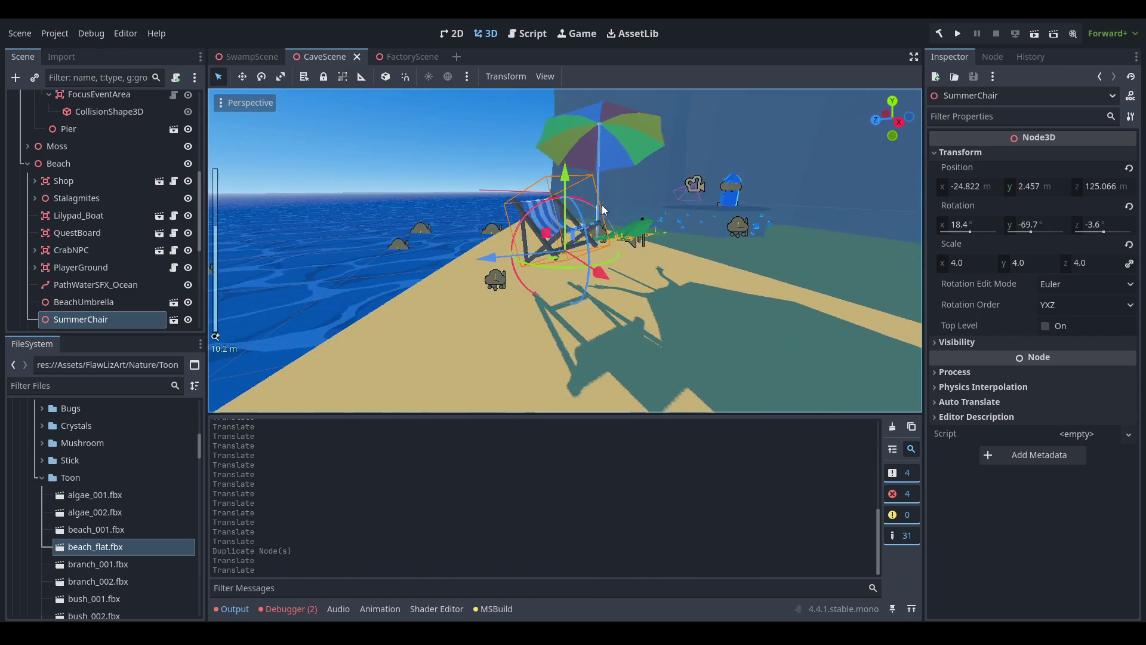
{"action": "left_click_drag", "start_coordinate": [569, 176], "coordinate": [563, 222]}
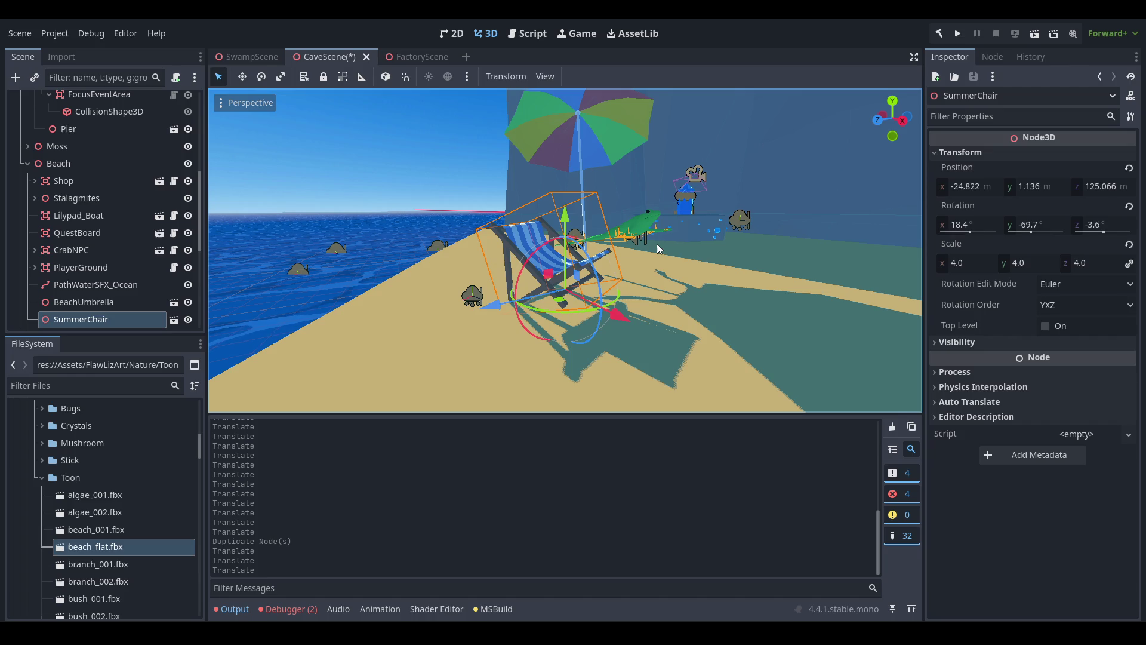
{"action": "left_click_drag", "start_coordinate": [657, 245], "coordinate": [633, 241]}
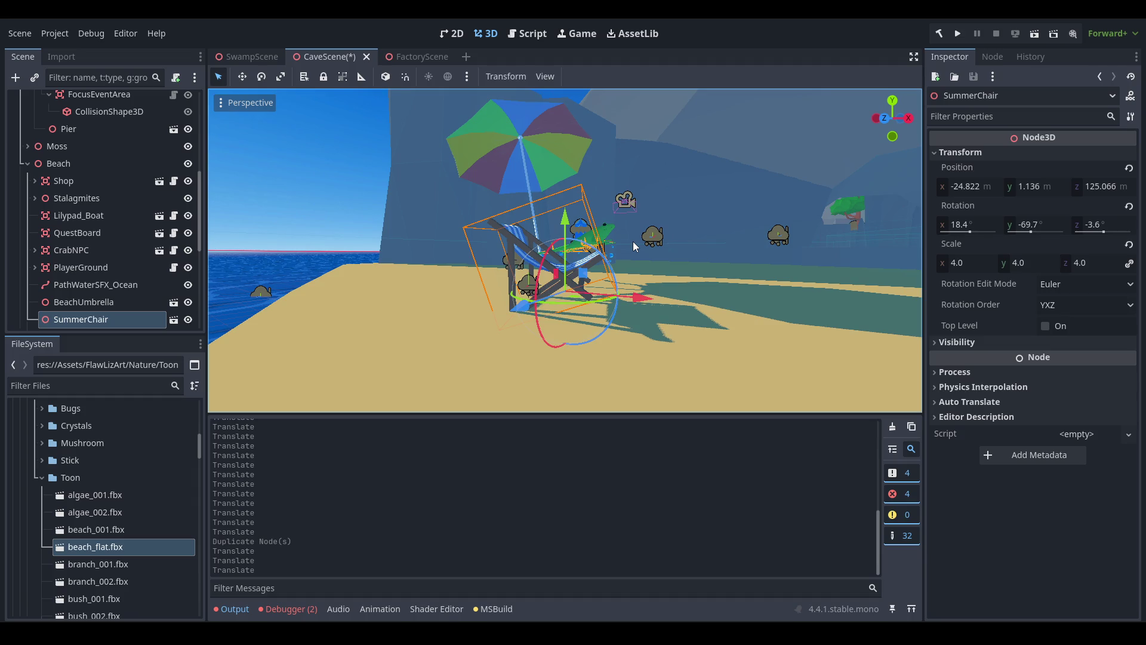
{"action": "left_click_drag", "start_coordinate": [633, 241], "coordinate": [668, 268]}
{"action": "scroll", "scroll_direction": "up", "scroll_amount": 3}
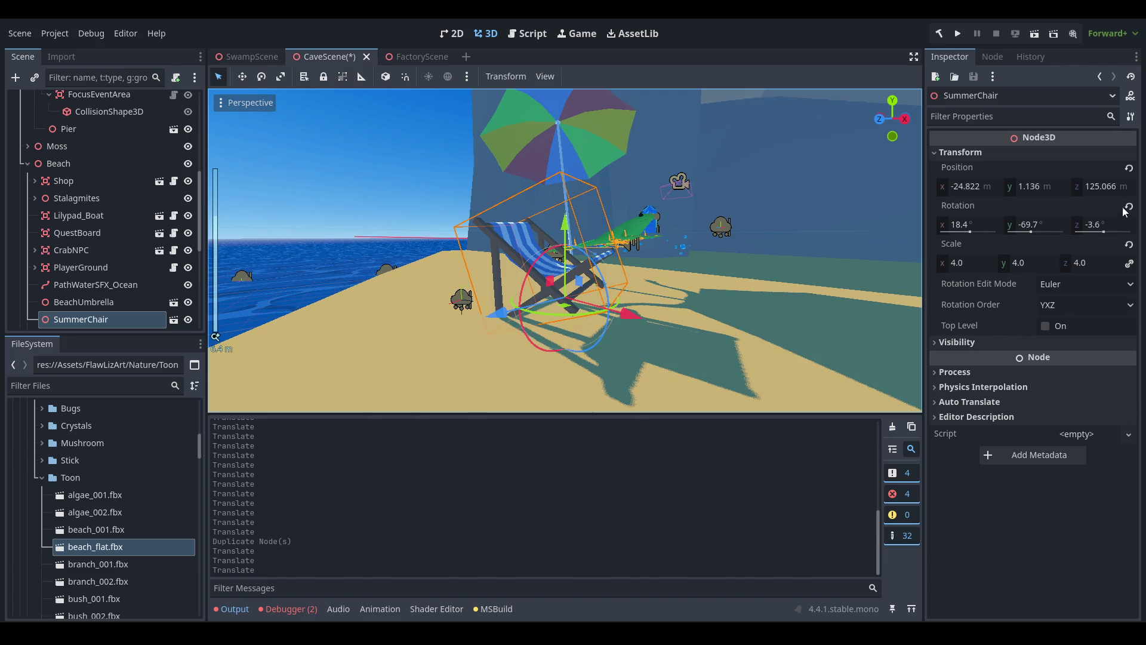
{"action": "left_click", "coordinate": [1130, 207]}
{"action": "scroll", "scroll_direction": "up", "scroll_amount": 3}
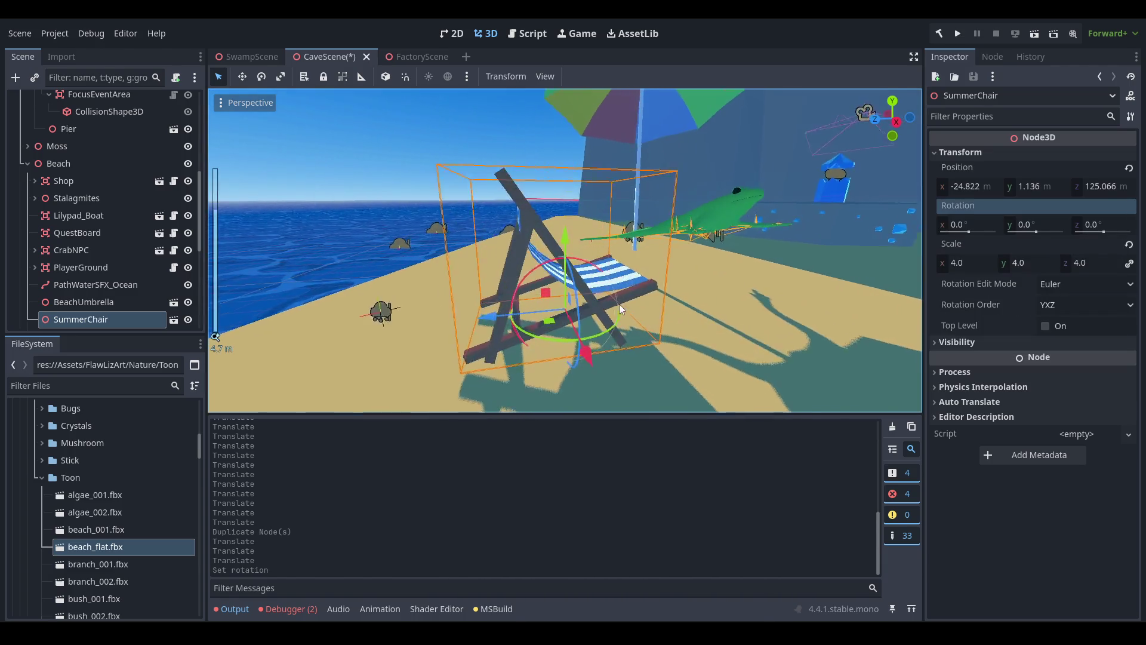
{"action": "left_click_drag", "start_coordinate": [615, 340], "coordinate": [564, 279]}
{"action": "left_click_drag", "start_coordinate": [467, 247], "coordinate": [620, 226]}
Lower the frog manager onto the sand, reset its rotation and turn it to a new facing.
{"action": "left_click", "coordinate": [697, 259]}
{"action": "left_click_drag", "start_coordinate": [609, 168], "coordinate": [607, 254]}
{"action": "scroll", "scroll_direction": "up", "scroll_amount": 3}
{"action": "left_click_drag", "start_coordinate": [652, 332], "coordinate": [581, 245]}
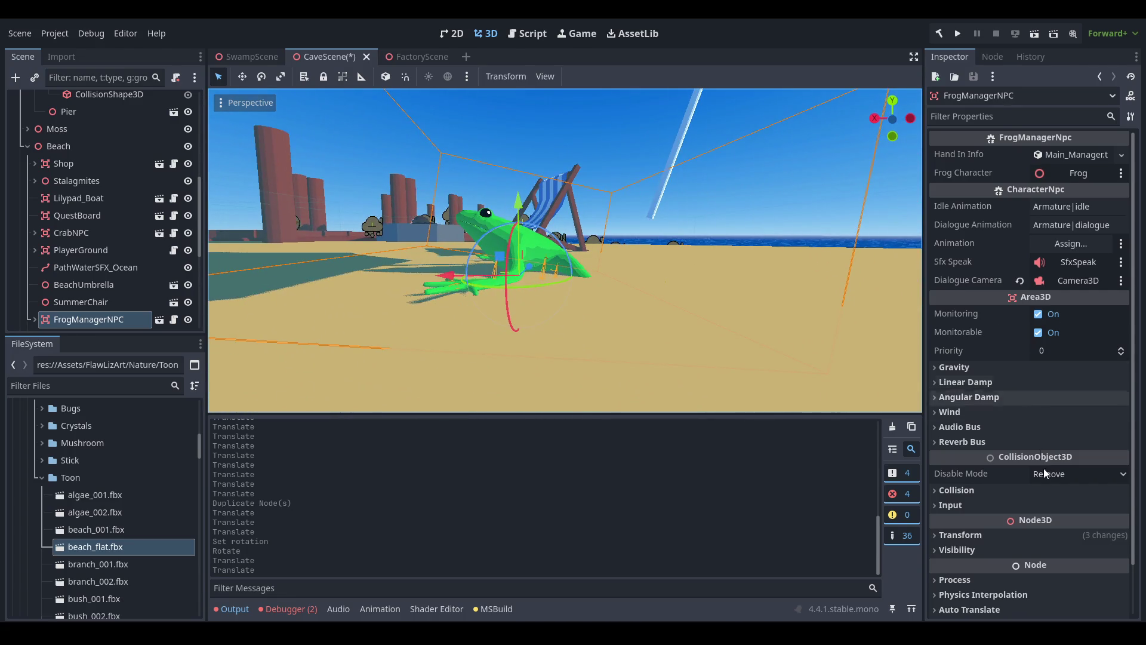
{"action": "left_click", "coordinate": [1030, 535]}
{"action": "left_click", "coordinate": [1122, 588]}
{"action": "scroll", "scroll_direction": "up", "scroll_amount": 3}
{"action": "left_click_drag", "start_coordinate": [585, 276], "coordinate": [572, 343]}
{"action": "left_click_drag", "start_coordinate": [693, 354], "coordinate": [657, 279]}
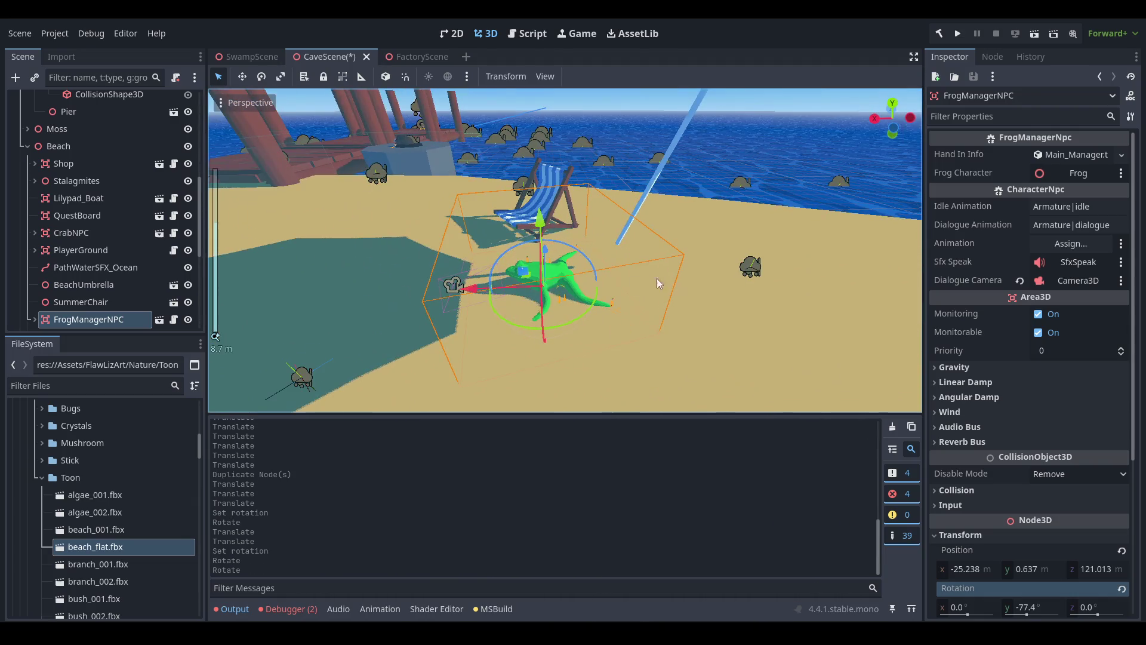
Lower the BeachUmbrella onto the sand beside the chair and save CaveScene.
{"action": "left_click", "coordinate": [109, 292]}
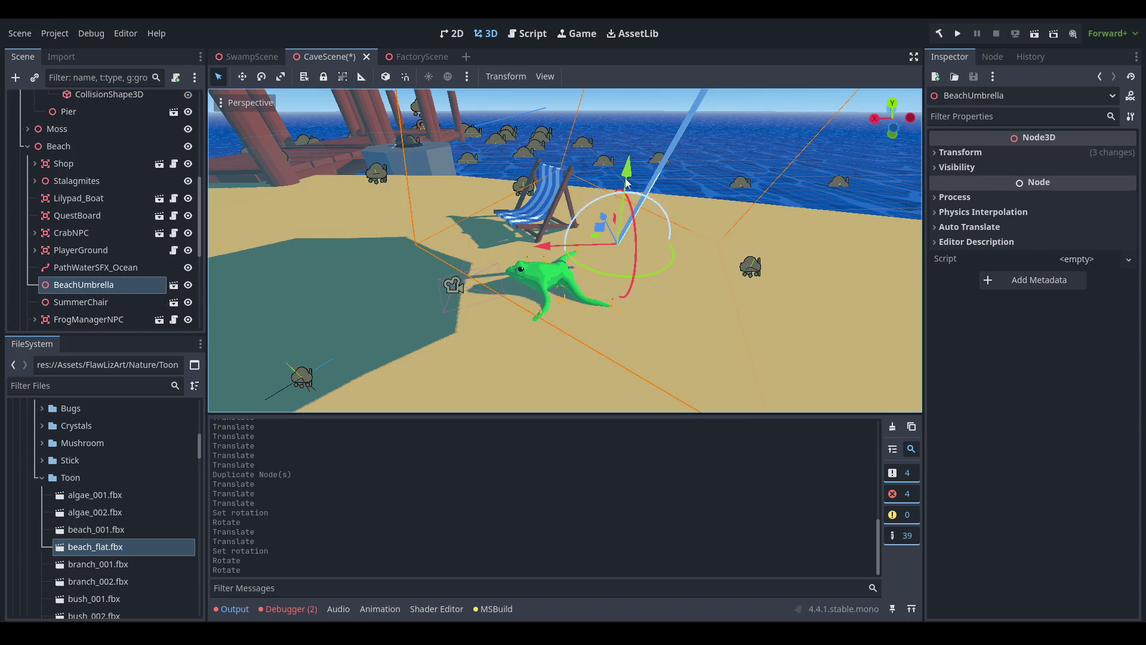
{"action": "left_click_drag", "start_coordinate": [613, 173], "coordinate": [745, 248]}
{"action": "key", "text": "ctrl+s"}
{"action": "scroll", "scroll_direction": "down", "scroll_amount": 3}
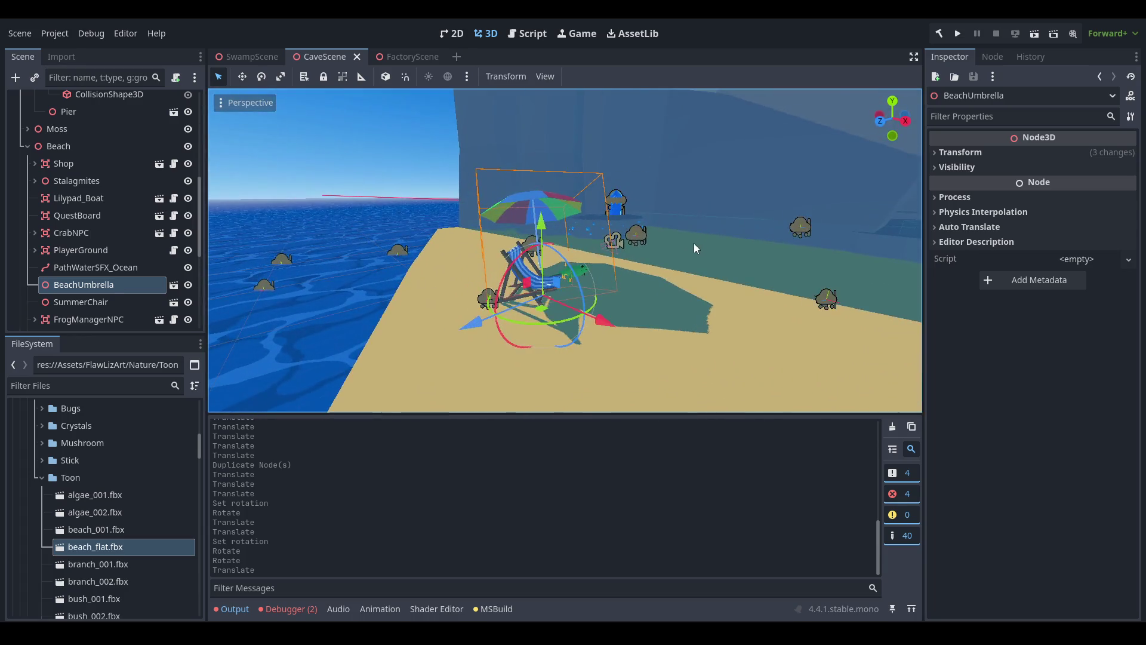
{"action": "scroll", "scroll_direction": "up", "scroll_amount": 3}
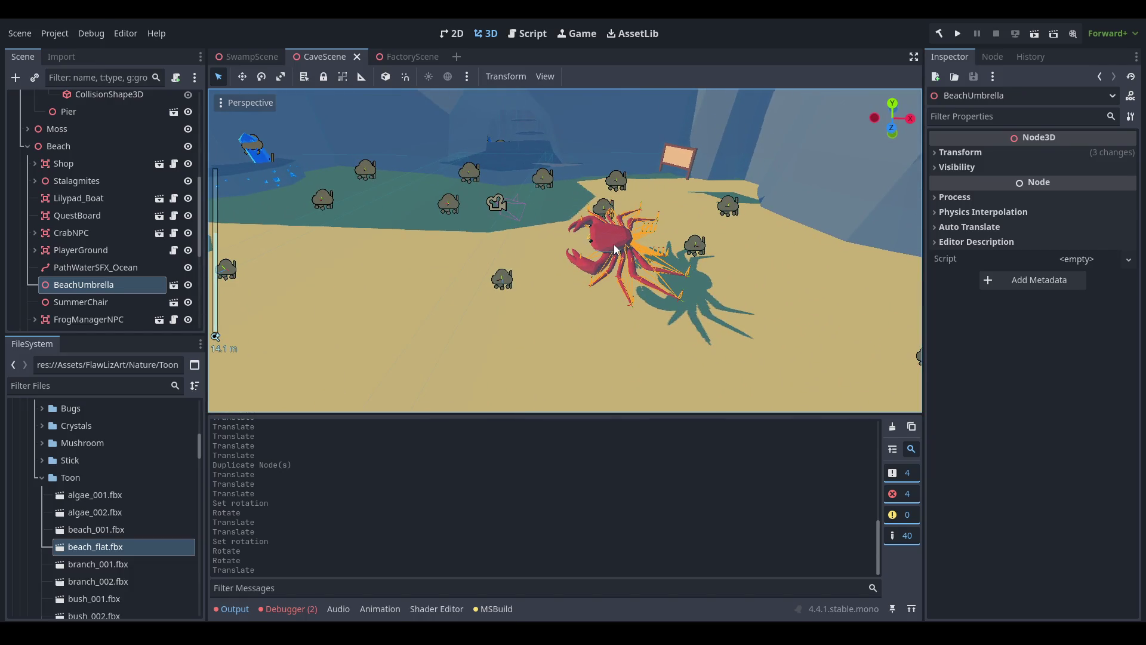
Select CrabNPC and lower it down onto the sand.
{"action": "left_click", "coordinate": [611, 275]}
{"action": "left_click_drag", "start_coordinate": [624, 179], "coordinate": [623, 228]}
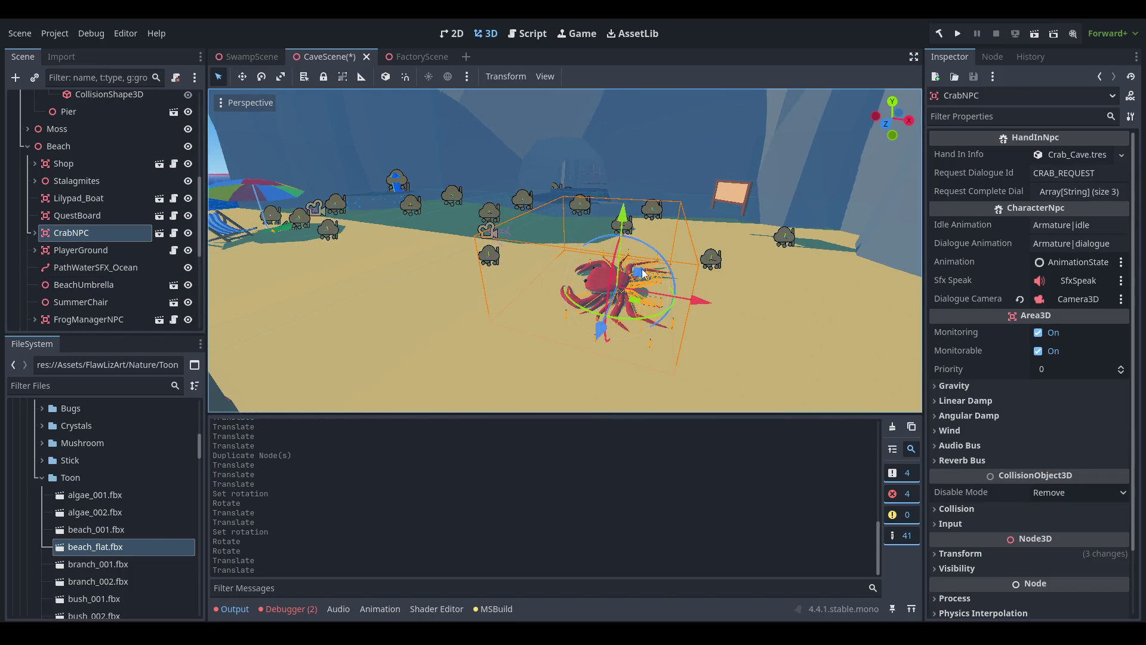
{"action": "scroll", "scroll_direction": "up", "scroll_amount": 3}
{"action": "left_click_drag", "start_coordinate": [568, 191], "coordinate": [832, 224]}
{"action": "scroll", "scroll_direction": "down", "scroll_amount": 3}
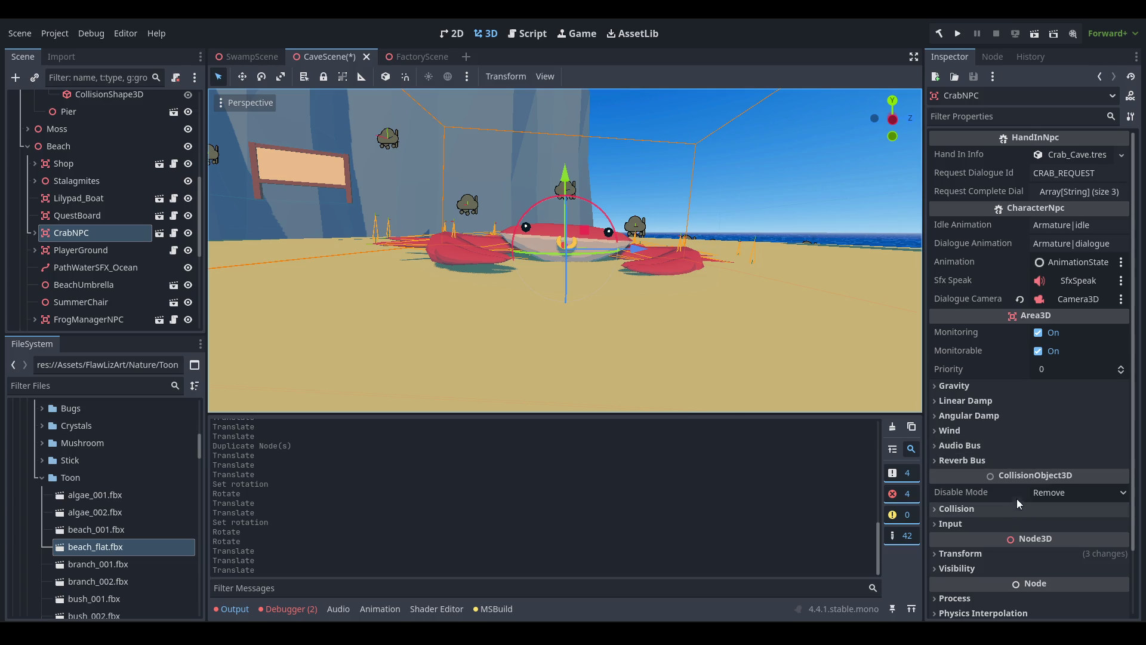
Reset the crab's rotation, set Rotation Y to 90, nudge it down, and save.
{"action": "left_click", "coordinate": [1003, 554]}
{"action": "scroll", "scroll_direction": "down", "scroll_amount": 3}
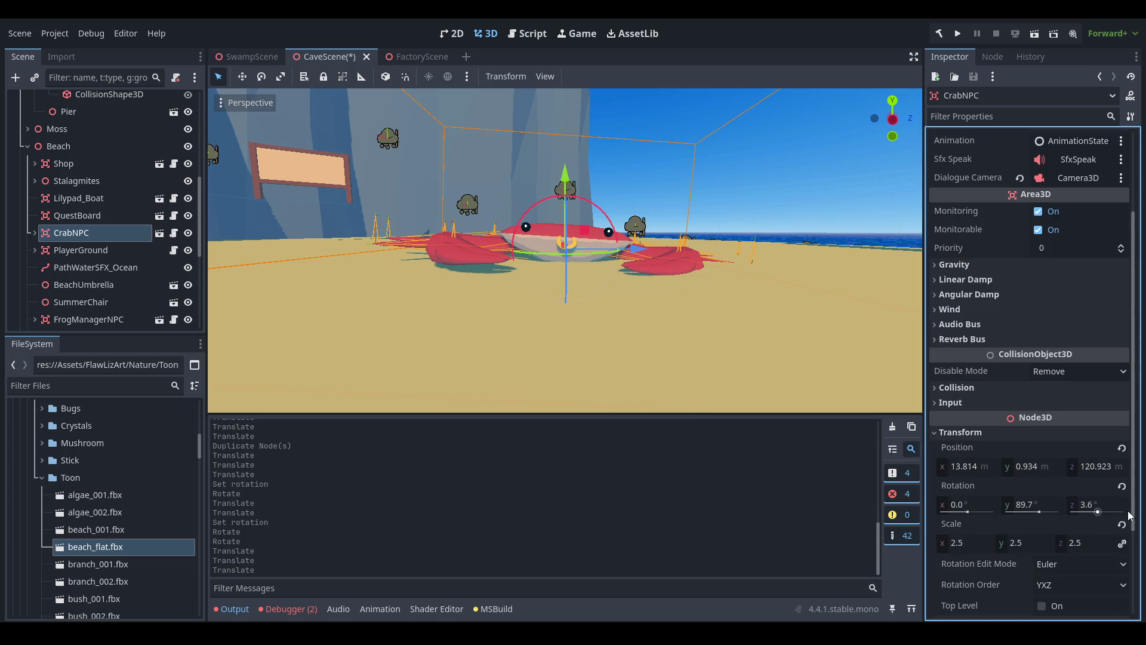
{"action": "left_click", "coordinate": [1121, 488]}
{"action": "left_click", "coordinate": [1055, 506]}
{"action": "type", "text": "90"}
{"action": "key", "text": "Return"}
{"action": "left_click_drag", "start_coordinate": [771, 388], "coordinate": [832, 239]}
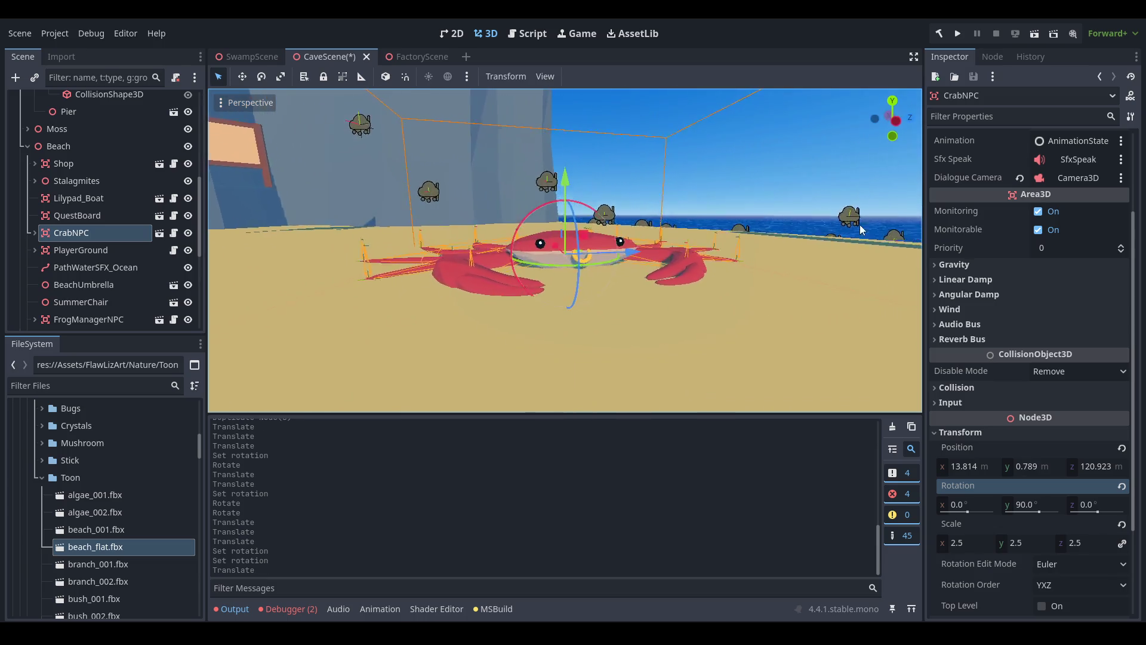
{"action": "scroll", "scroll_direction": "up", "scroll_amount": 3}
{"action": "key", "text": "ctrl+s"}
Look over the beach and select the quest board sign.
{"action": "left_click_drag", "start_coordinate": [546, 223], "coordinate": [703, 198]}
{"action": "scroll", "scroll_direction": "down", "scroll_amount": 3}
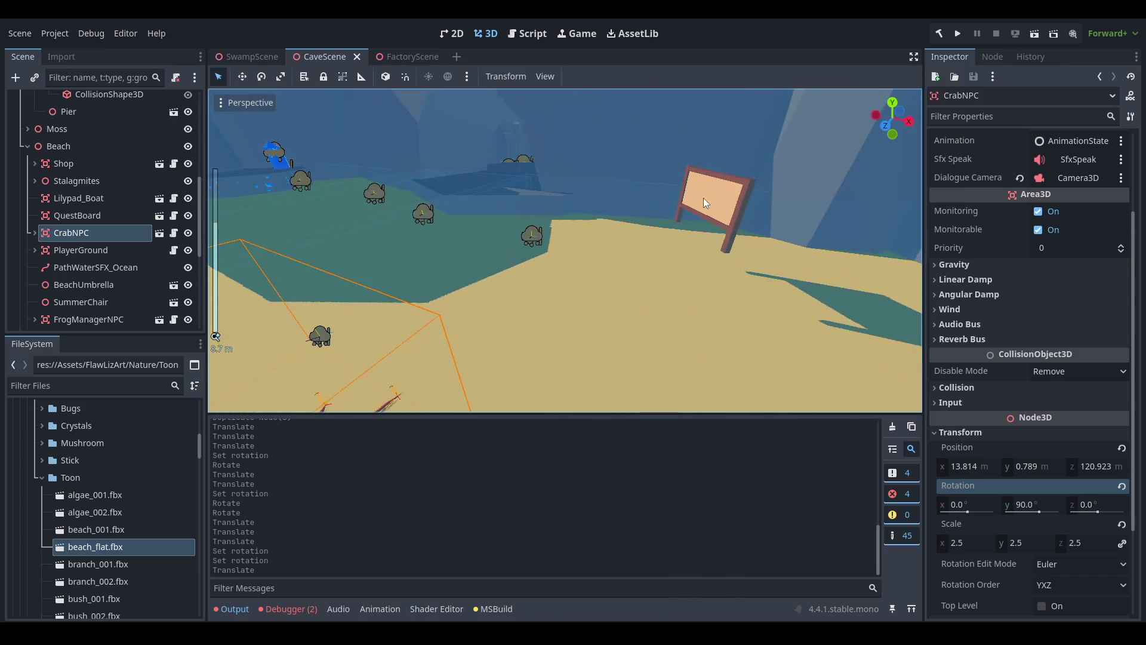
{"action": "left_click", "coordinate": [703, 198]}
{"action": "scroll", "scroll_direction": "down", "scroll_amount": 3}
{"action": "left_click_drag", "start_coordinate": [613, 277], "coordinate": [358, 280]}
Select the Shop, then check the focus event area, old beach, beach_001 and navigation obstacle nodes.
{"action": "left_click", "coordinate": [78, 163]}
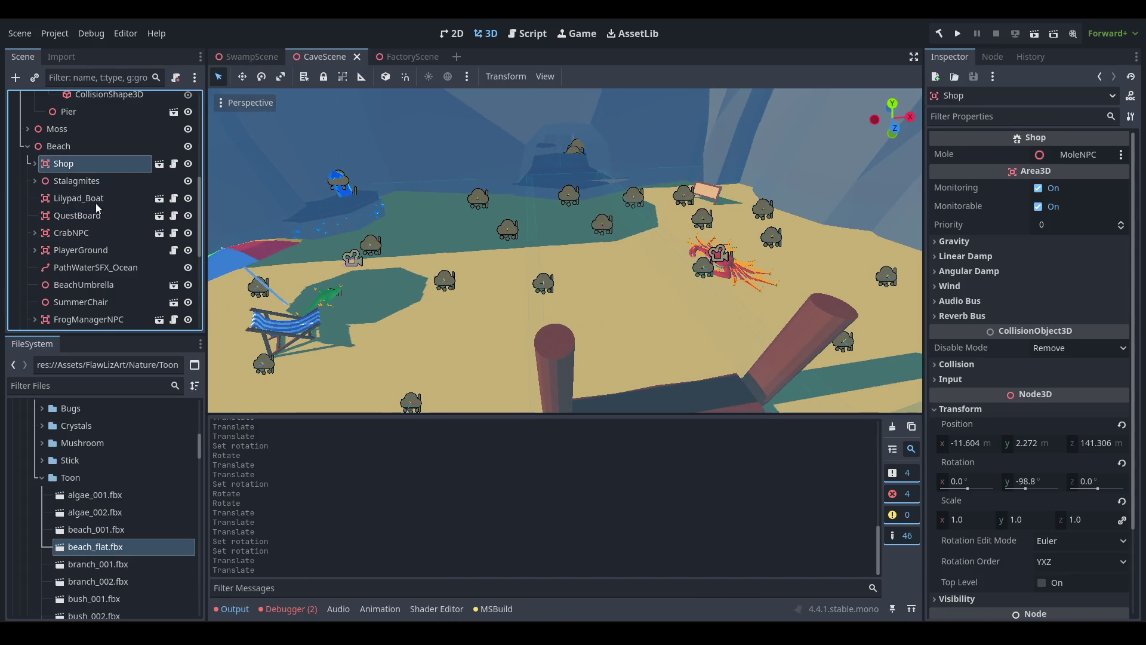
{"action": "scroll", "scroll_direction": "up", "scroll_amount": 3}
{"action": "scroll", "scroll_direction": "up", "scroll_amount": 3}
{"action": "left_click", "coordinate": [104, 254]}
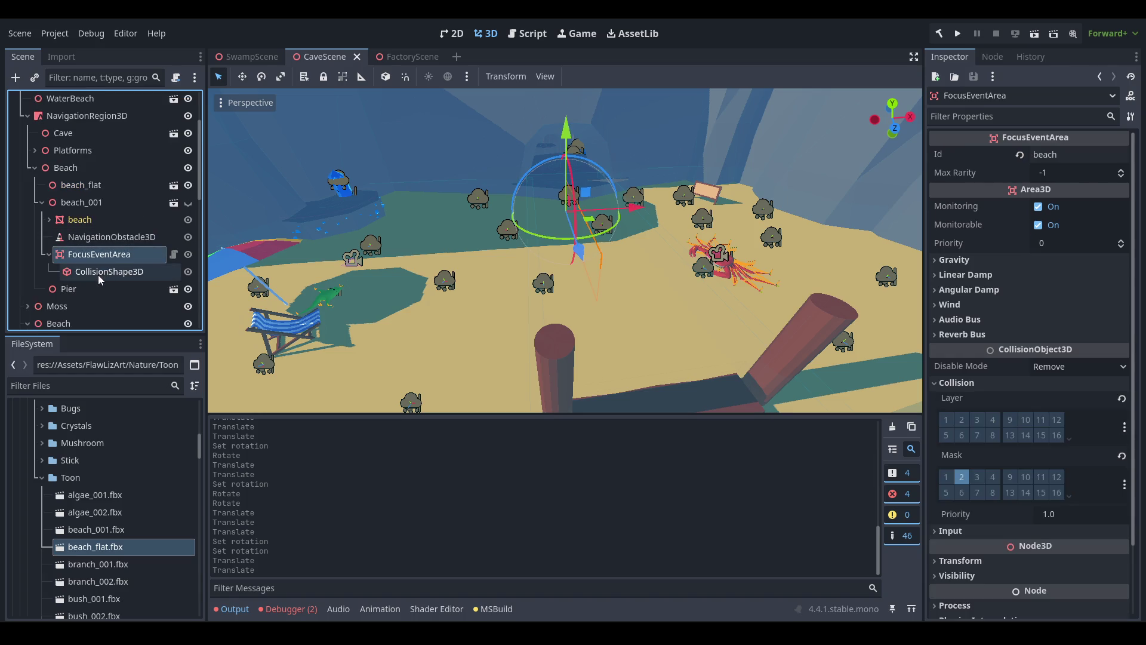
{"action": "left_click", "coordinate": [95, 220]}
{"action": "left_click", "coordinate": [109, 207]}
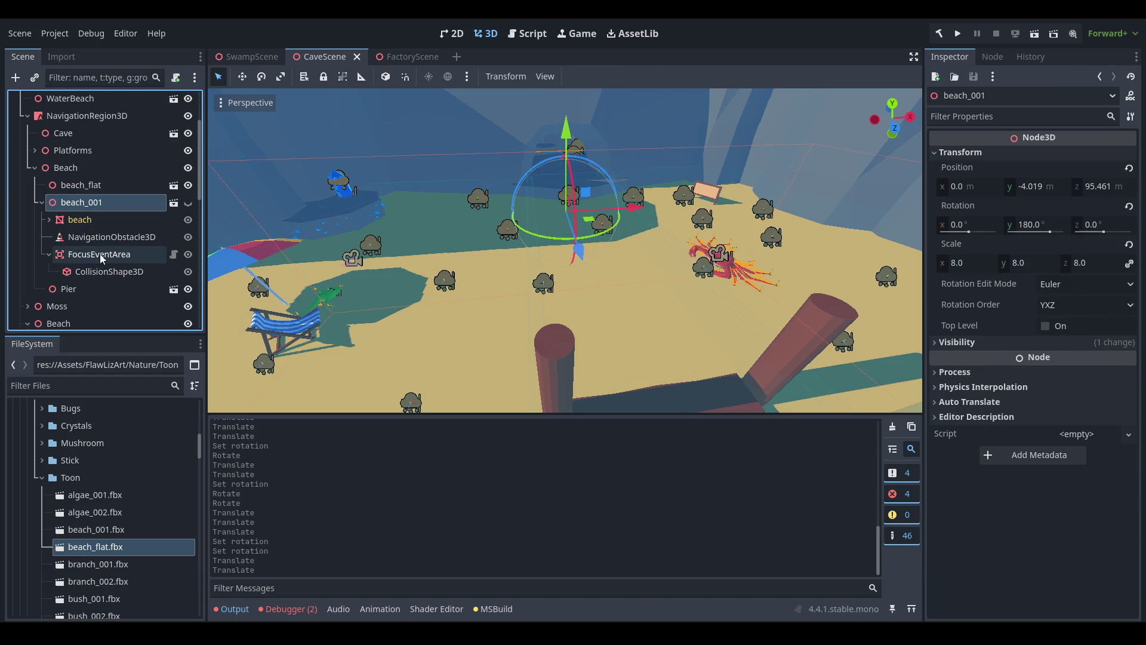
{"action": "left_click", "coordinate": [101, 252]}
{"action": "left_click", "coordinate": [106, 236]}
{"action": "scroll", "scroll_direction": "down", "scroll_amount": 3}
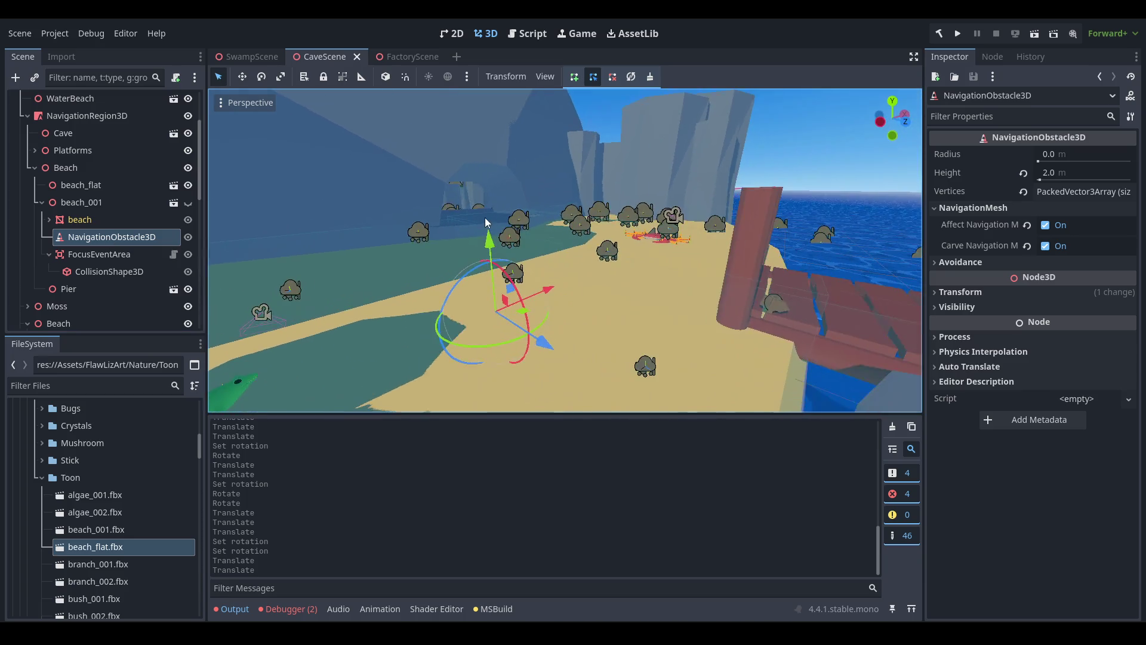
Make beach_flat's children editable and create a trimesh Static Body Child collider from its mesh.
{"action": "left_click_drag", "start_coordinate": [689, 314], "coordinate": [721, 396]}
{"action": "scroll", "scroll_direction": "up", "scroll_amount": 3}
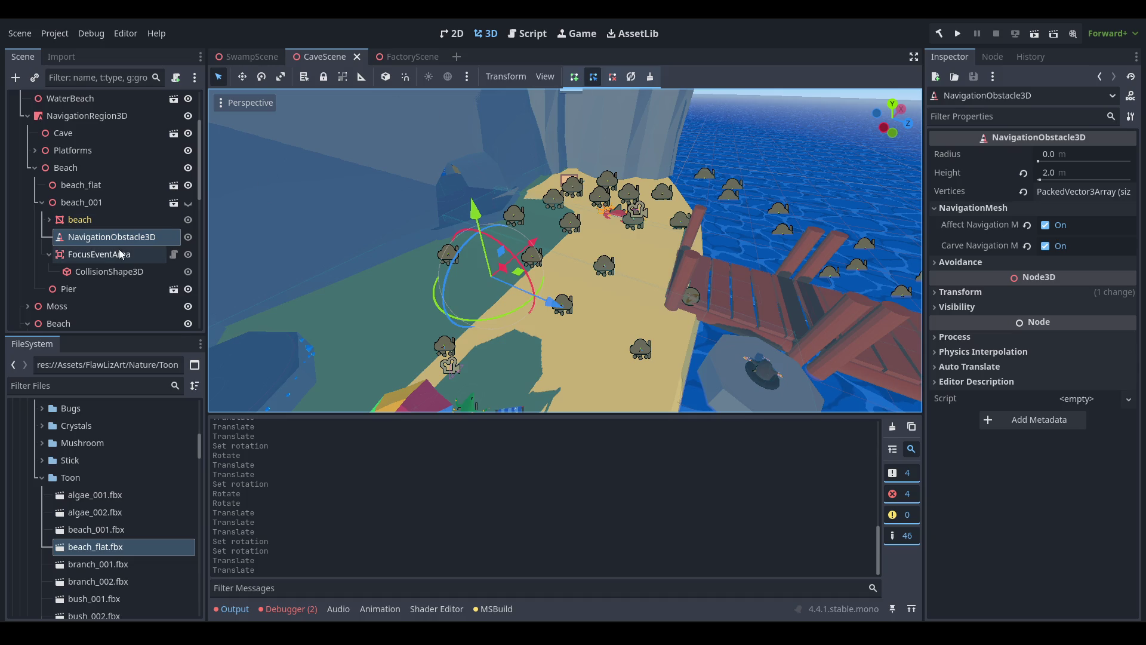
{"action": "left_click", "coordinate": [89, 186]}
{"action": "right_click", "coordinate": [89, 186]}
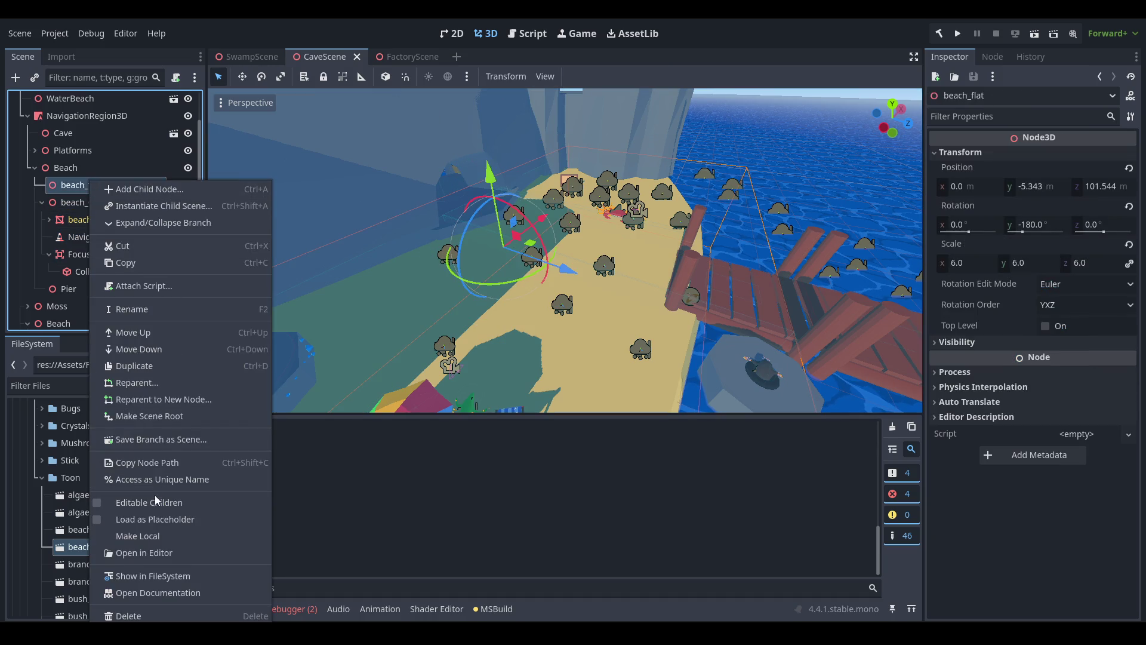
{"action": "left_click", "coordinate": [155, 502]}
{"action": "left_click", "coordinate": [88, 202]}
{"action": "left_click", "coordinate": [587, 76]}
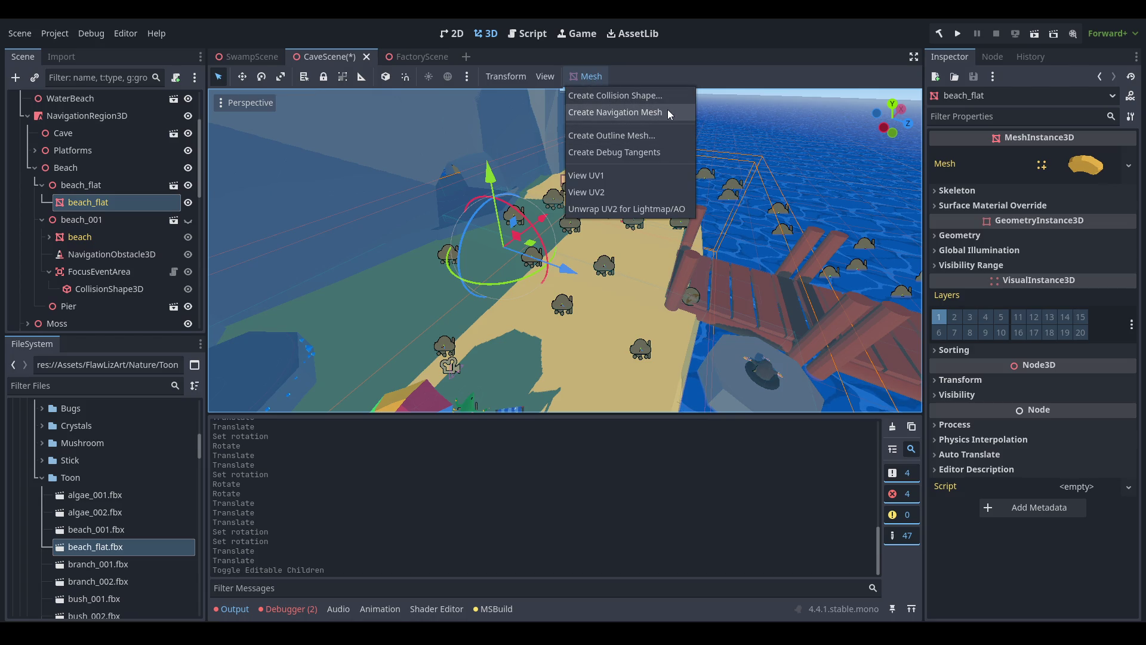
{"action": "left_click", "coordinate": [653, 98]}
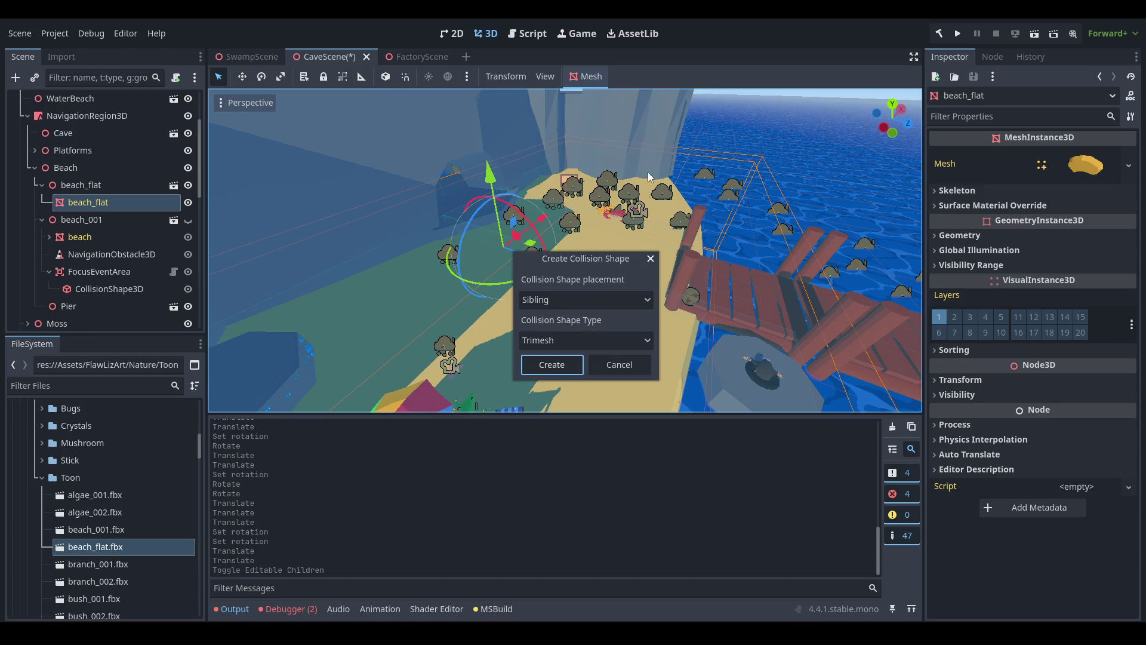
{"action": "left_click", "coordinate": [579, 306]}
{"action": "left_click", "coordinate": [582, 335]}
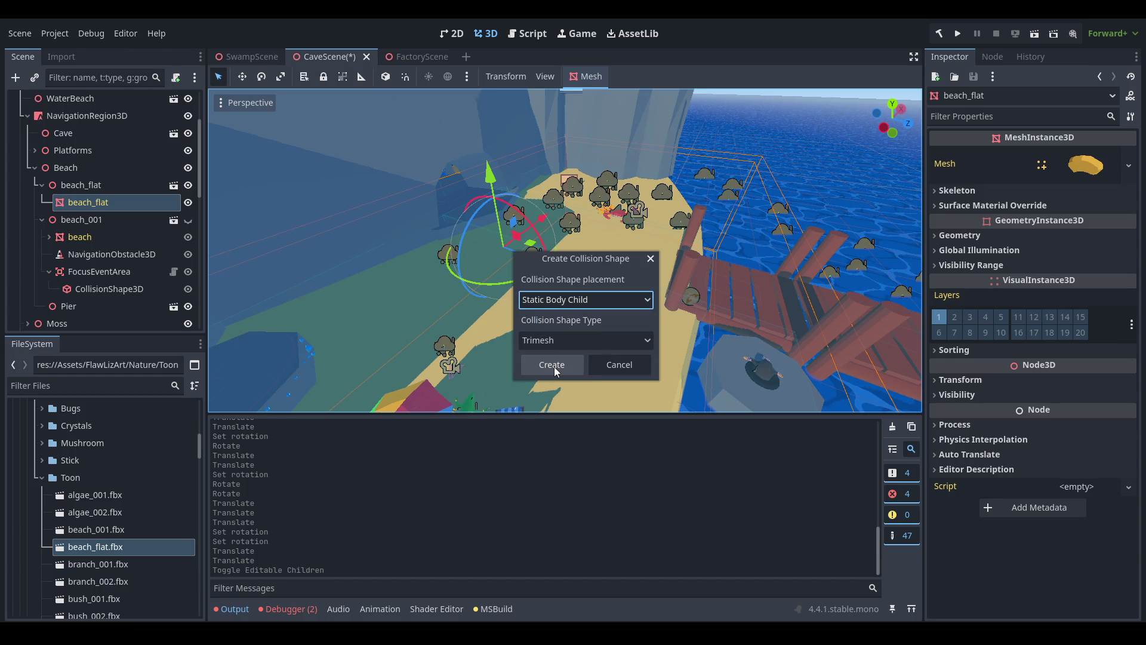
{"action": "left_click", "coordinate": [554, 366]}
Delete the old beach mesh's StaticBody3D and save CaveScene.
{"action": "left_click_drag", "start_coordinate": [668, 338], "coordinate": [418, 260]}
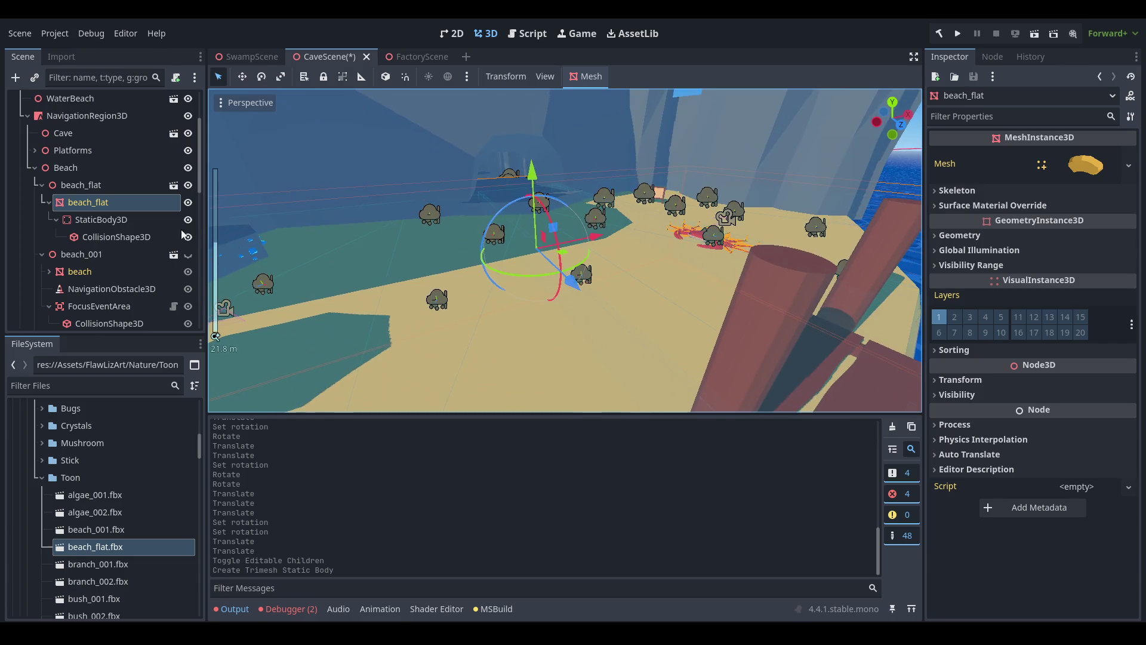
{"action": "left_click", "coordinate": [122, 288]}
{"action": "scroll", "scroll_direction": "down", "scroll_amount": 3}
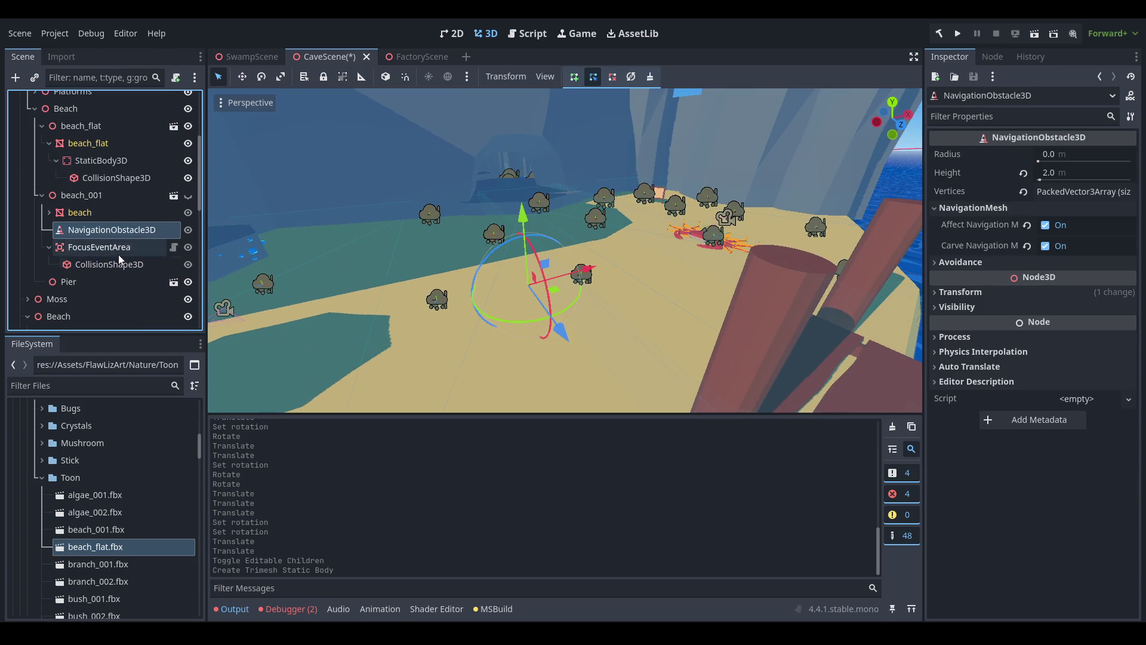
{"action": "left_click", "coordinate": [118, 250]}
{"action": "left_click", "coordinate": [109, 213]}
{"action": "left_click", "coordinate": [49, 213]}
{"action": "right_click", "coordinate": [113, 230]}
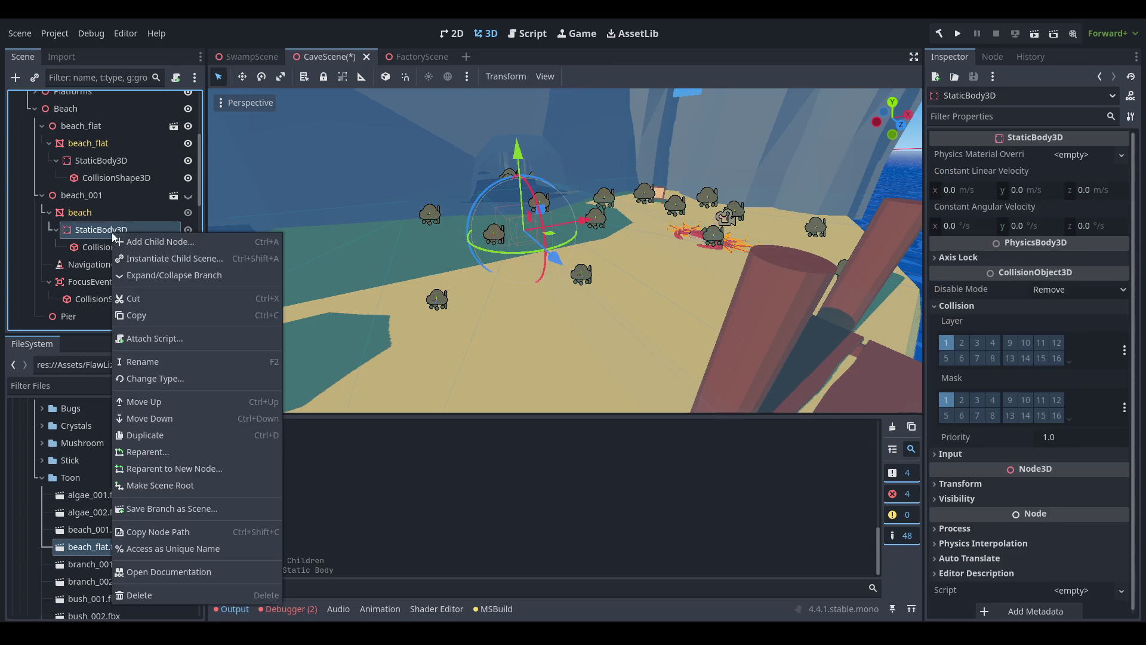
{"action": "left_click", "coordinate": [208, 594]}
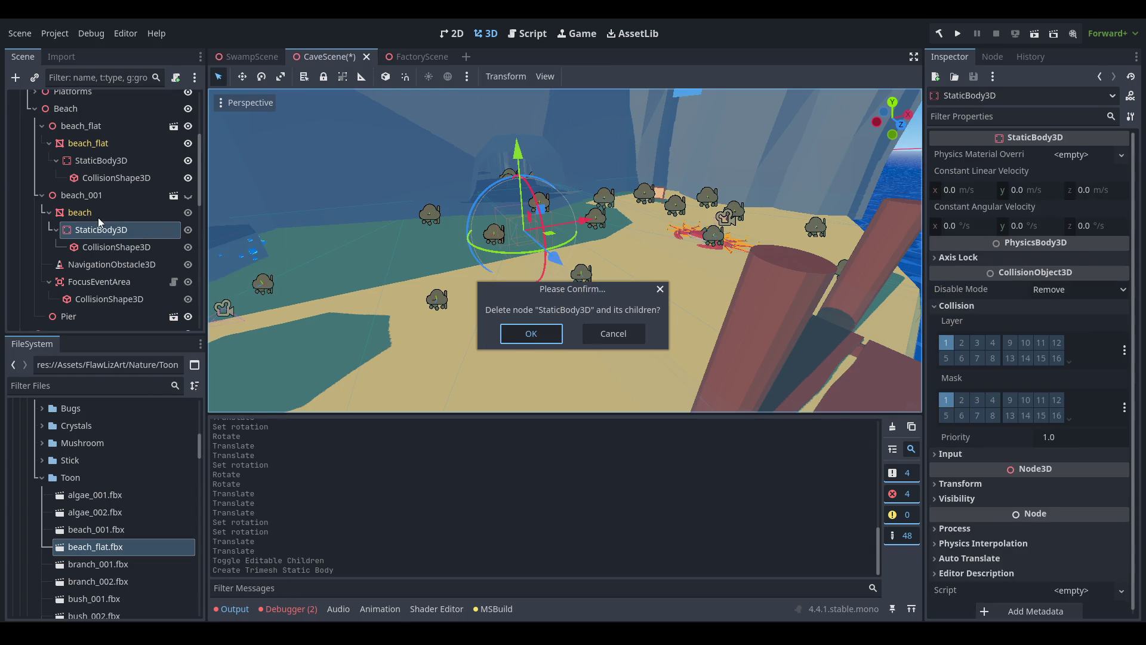
{"action": "key", "text": "Return"}
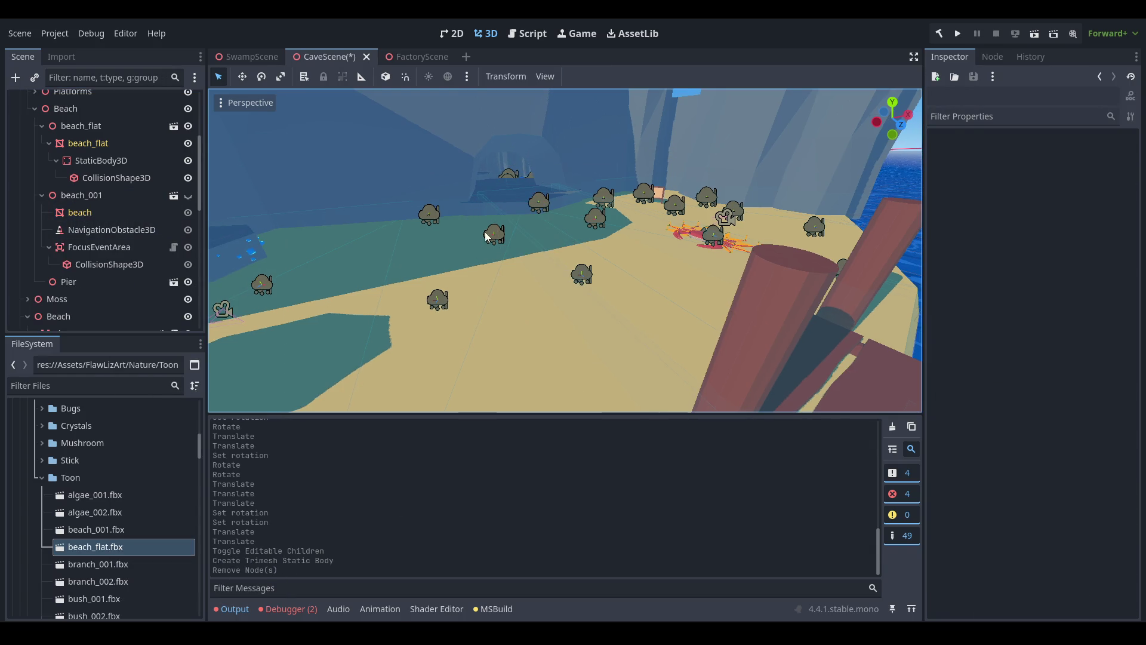
{"action": "key", "text": "ctrl+s"}
Show navigation region outlines in the viewport and bake the NavigationRegion3D mesh.
{"action": "left_click", "coordinate": [545, 77]}
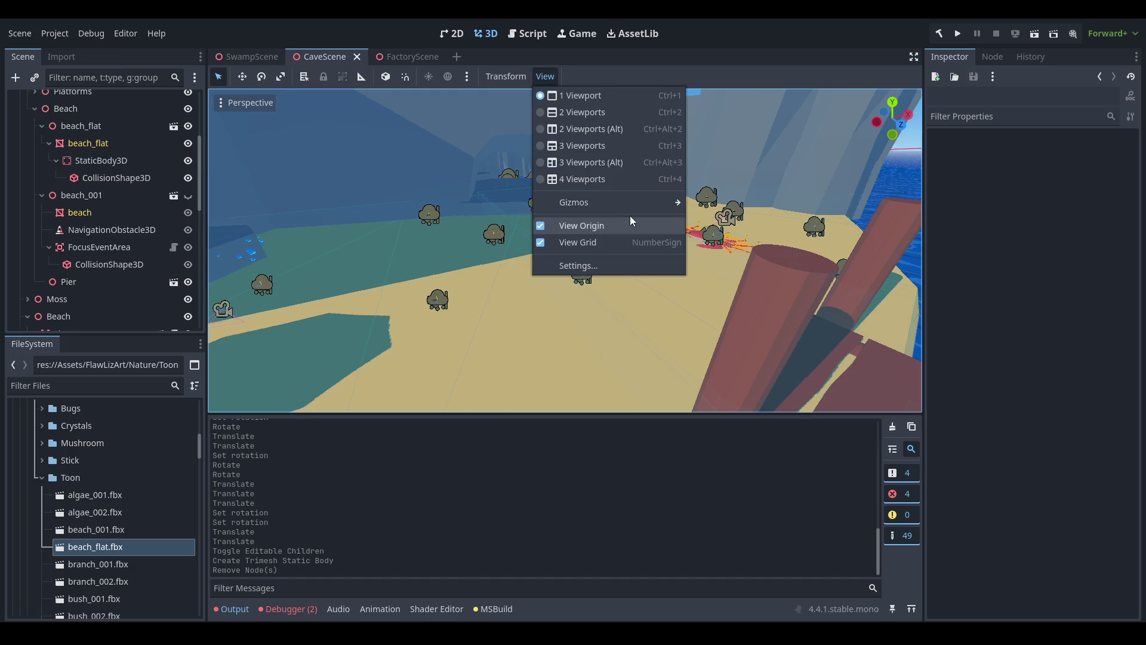
{"action": "mouse_move", "coordinate": [625, 206]}
{"action": "left_click", "coordinate": [772, 366]}
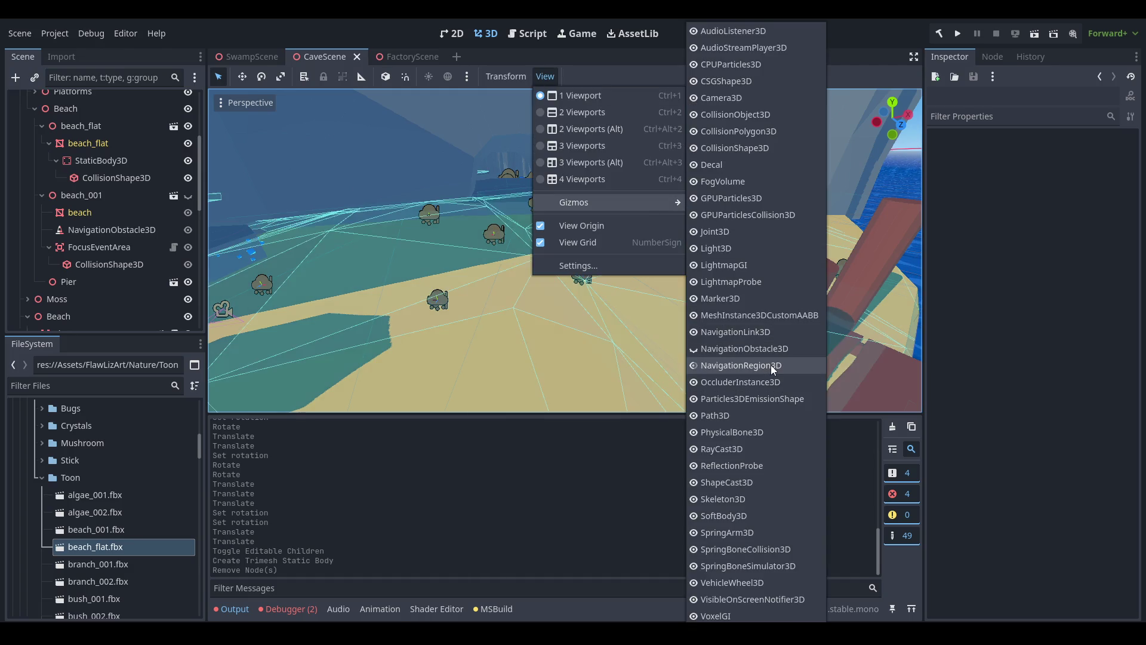
{"action": "left_click", "coordinate": [1034, 305]}
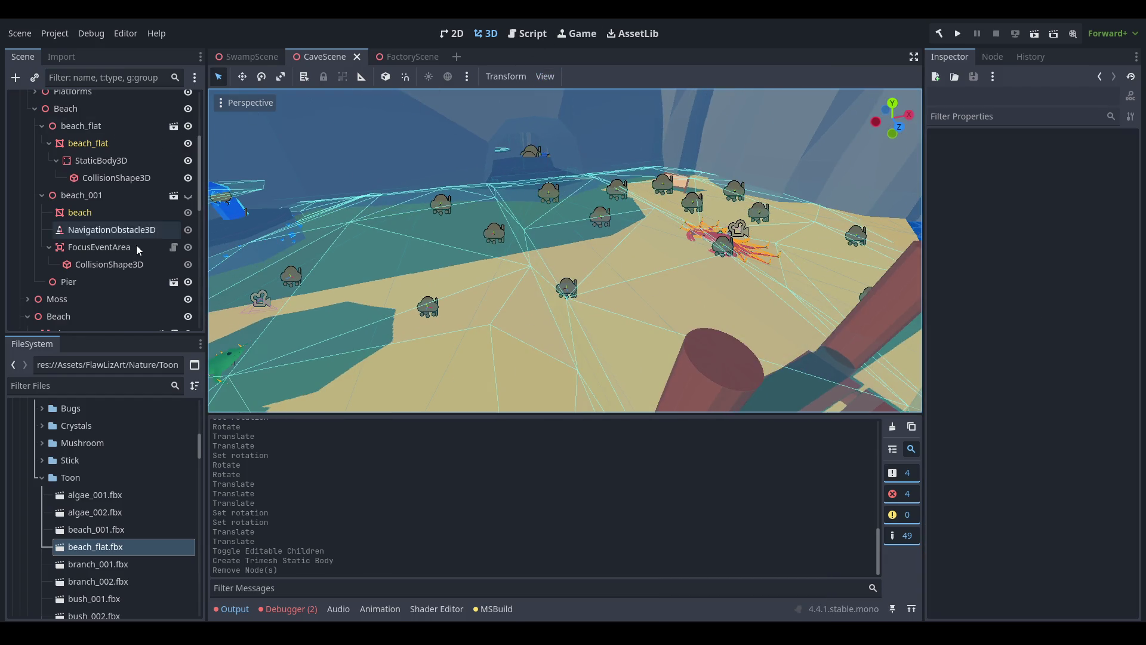
{"action": "scroll", "scroll_direction": "up", "scroll_amount": 3}
{"action": "left_click", "coordinate": [86, 175]}
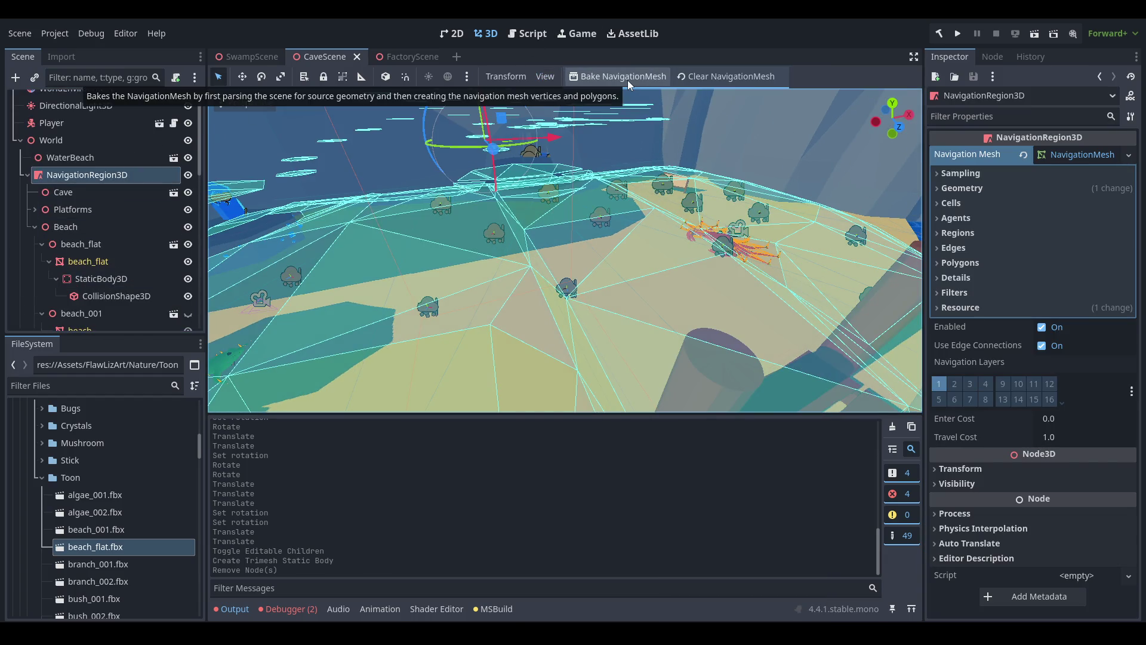
{"action": "left_click", "coordinate": [628, 80]}
{"action": "scroll", "scroll_direction": "down", "scroll_amount": 3}
Delete the old beach's NavigationObstacle3D and save CaveScene.
{"action": "left_click_drag", "start_coordinate": [794, 265], "coordinate": [618, 310]}
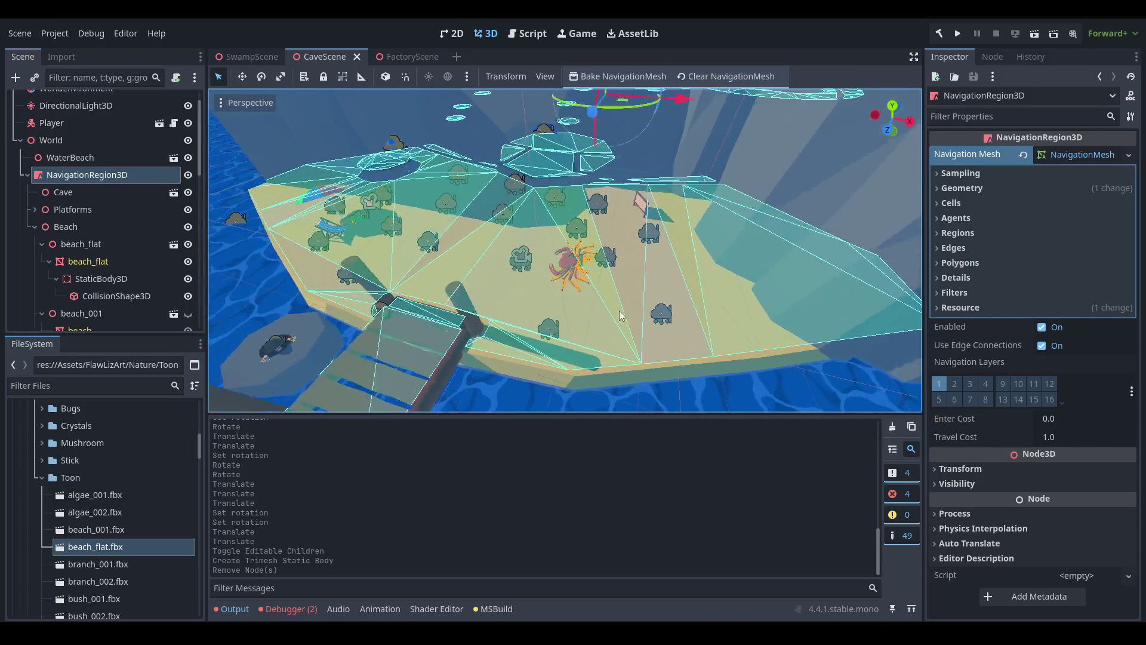
{"action": "scroll", "scroll_direction": "up", "scroll_amount": 3}
{"action": "left_click_drag", "start_coordinate": [585, 269], "coordinate": [609, 239]}
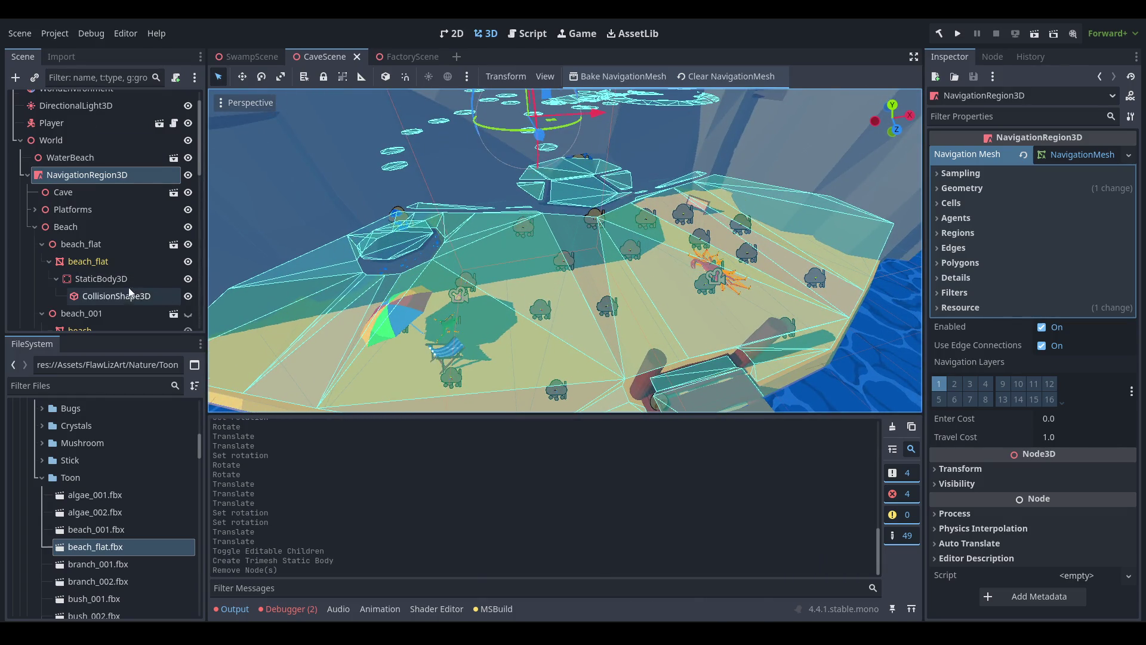
{"action": "scroll", "scroll_direction": "down", "scroll_amount": 3}
{"action": "left_click", "coordinate": [120, 231]}
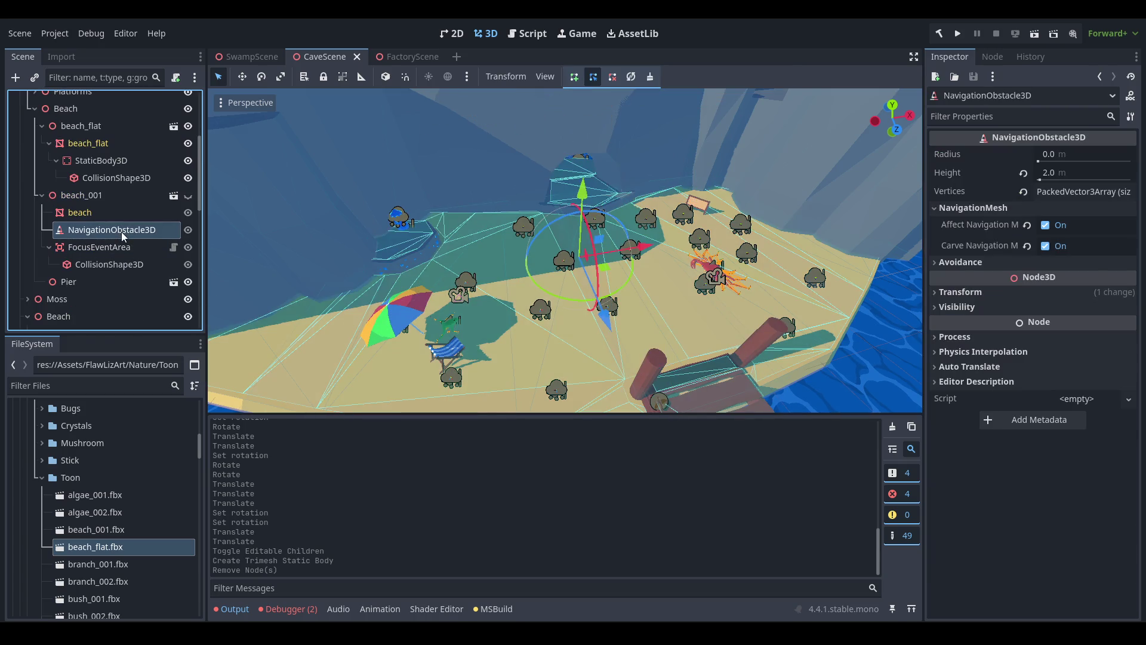
{"action": "key", "text": "f"}
{"action": "scroll", "scroll_direction": "down", "scroll_amount": 3}
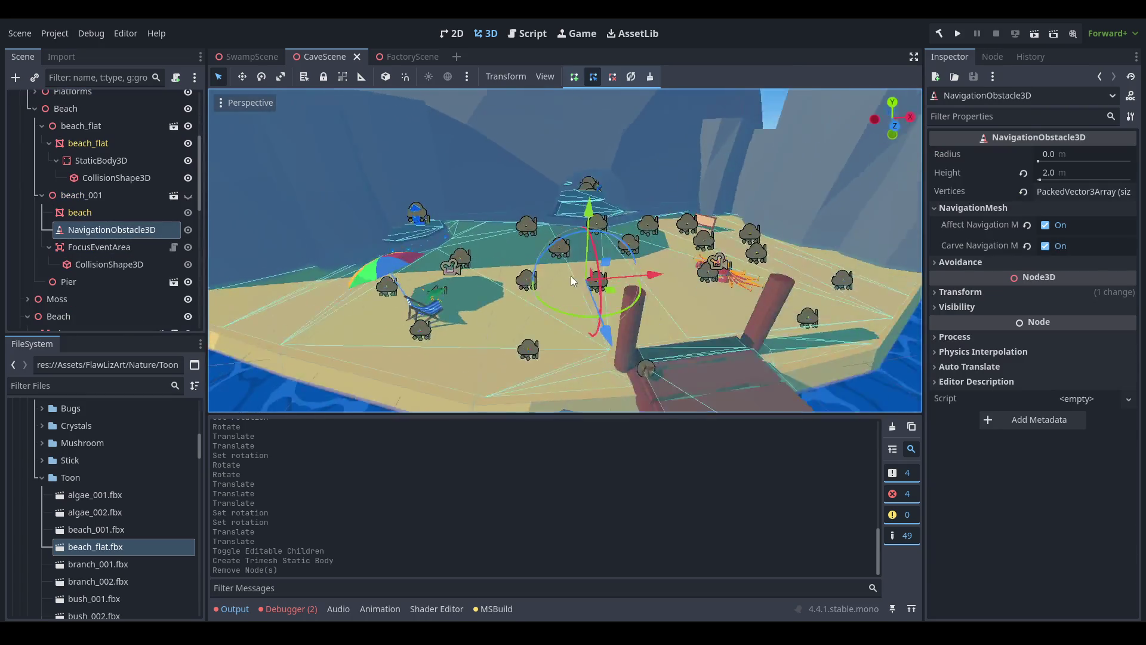
{"action": "right_click", "coordinate": [119, 230]}
{"action": "left_click", "coordinate": [199, 593]}
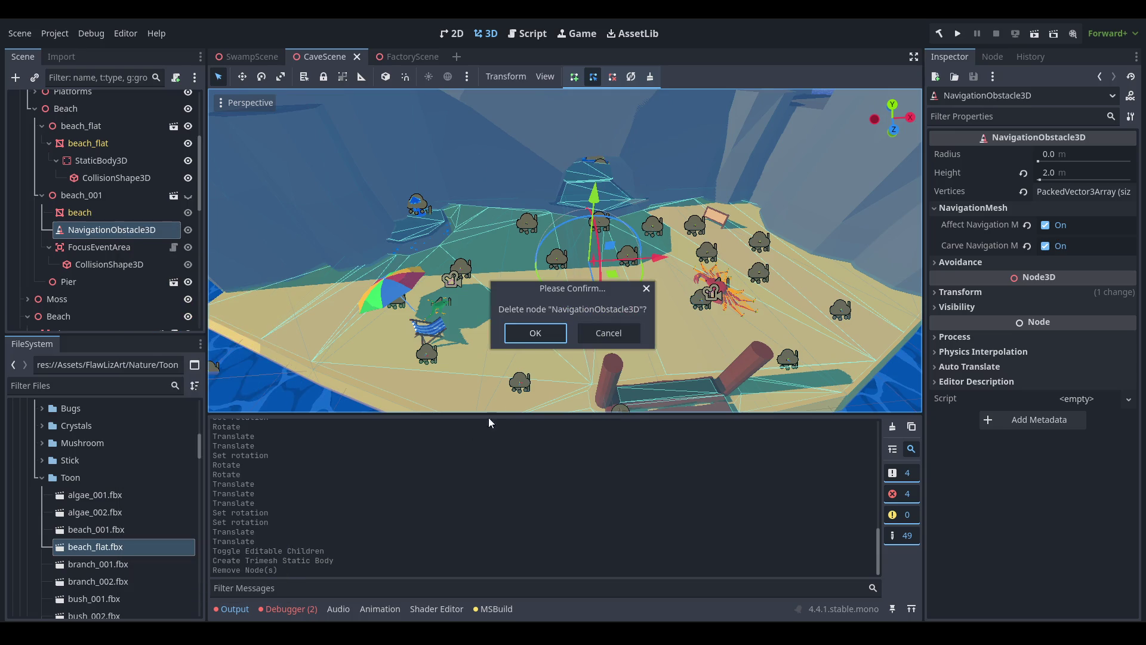
{"action": "left_click", "coordinate": [560, 326]}
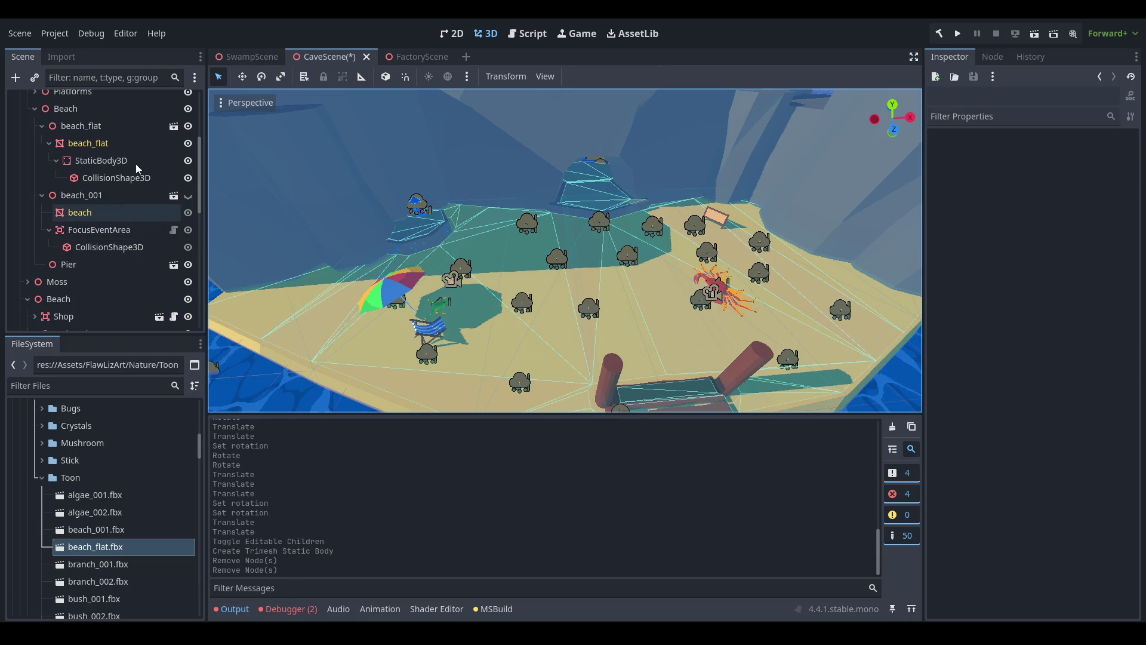
{"action": "key", "text": "ctrl+s"}
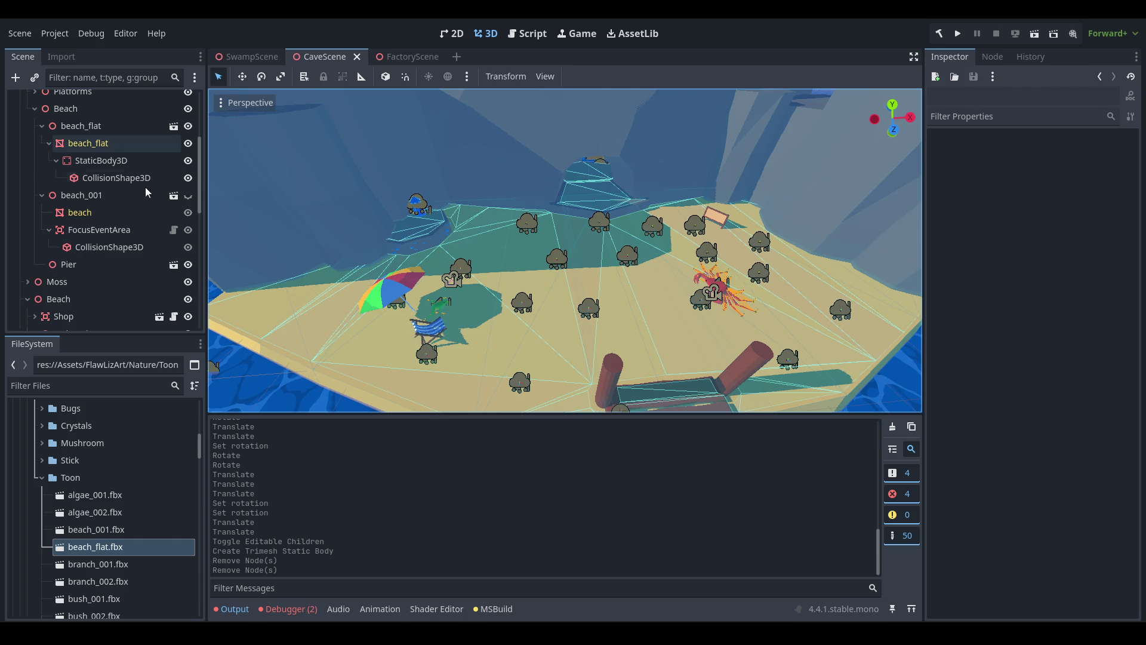
Rebake the NavigationRegion3D mesh over the beach.
{"action": "scroll", "scroll_direction": "up", "scroll_amount": 3}
{"action": "left_click", "coordinate": [107, 116]}
{"action": "left_click", "coordinate": [611, 78]}
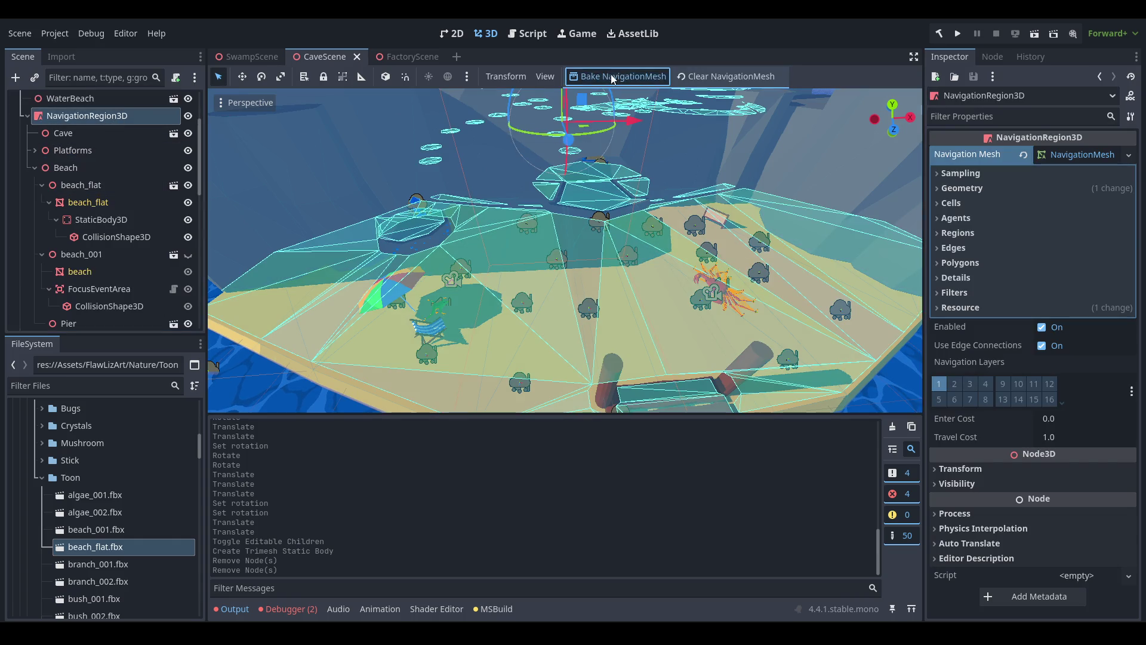
Untick the NavigationRegion3D gizmo to hide the navmesh overlay, then save CaveScene.
{"action": "left_click_drag", "start_coordinate": [693, 282], "coordinate": [559, 274]}
{"action": "scroll", "scroll_direction": "up", "scroll_amount": 3}
{"action": "scroll", "scroll_direction": "up", "scroll_amount": 3}
{"action": "scroll", "scroll_direction": "up", "scroll_amount": 3}
{"action": "scroll", "scroll_direction": "up", "scroll_amount": 3}
{"action": "scroll", "scroll_direction": "down", "scroll_amount": 3}
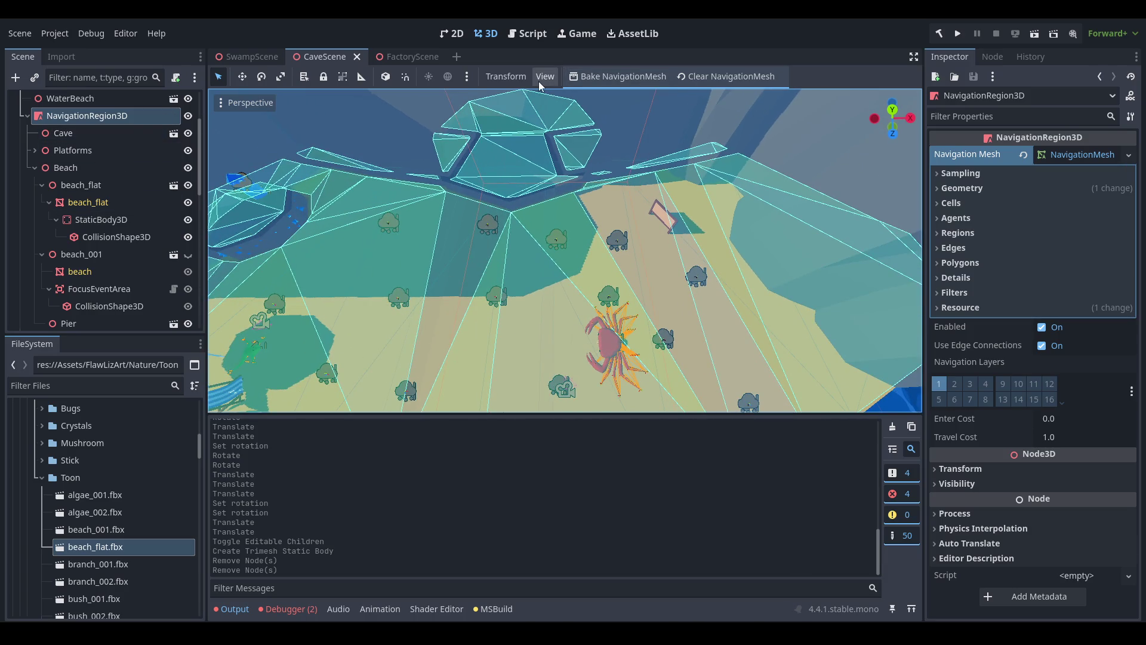
{"action": "left_click", "coordinate": [540, 84]}
{"action": "mouse_move", "coordinate": [632, 202]}
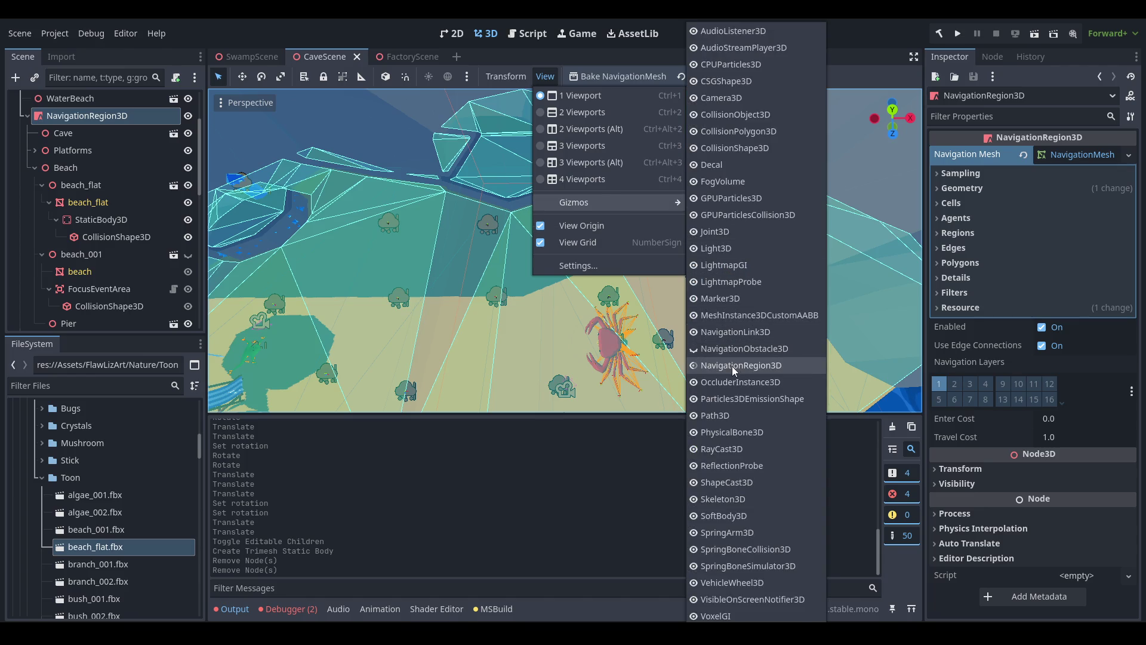
{"action": "left_click", "coordinate": [732, 367]}
{"action": "left_click", "coordinate": [545, 311]}
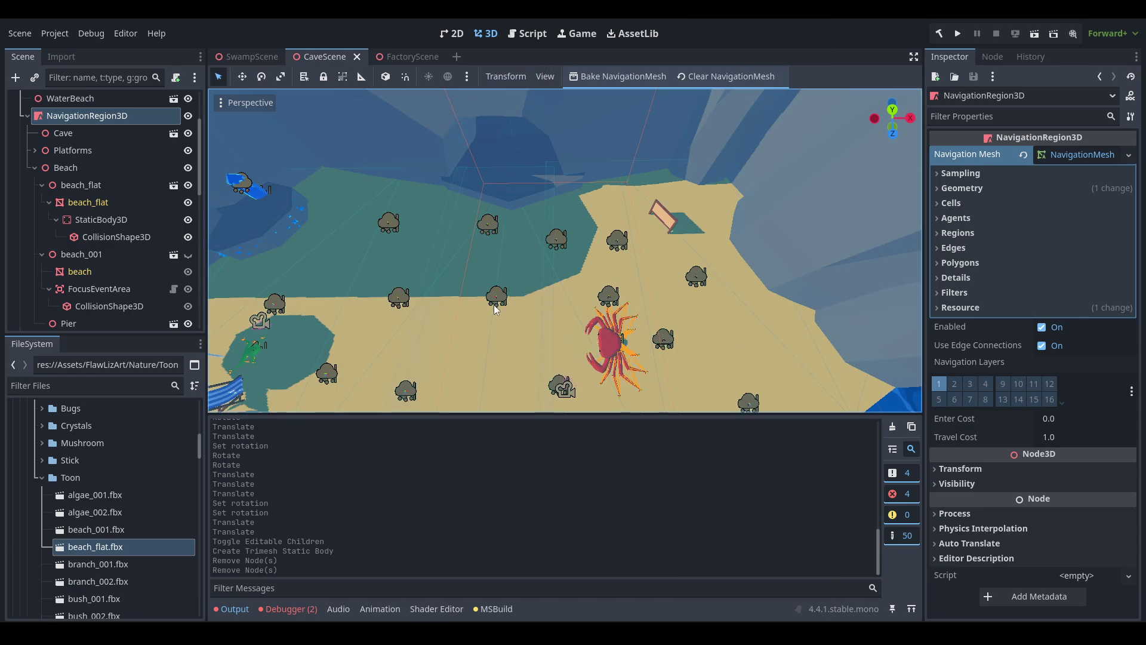
{"action": "scroll", "scroll_direction": "down", "scroll_amount": 3}
{"action": "key", "text": "ctrl+s"}
Select the beach_flat mesh in the Scene tree.
{"action": "scroll", "scroll_direction": "down", "scroll_amount": 3}
{"action": "left_click_drag", "start_coordinate": [493, 285], "coordinate": [465, 274]}
{"action": "scroll", "scroll_direction": "up", "scroll_amount": 3}
{"action": "left_click", "coordinate": [89, 202]}
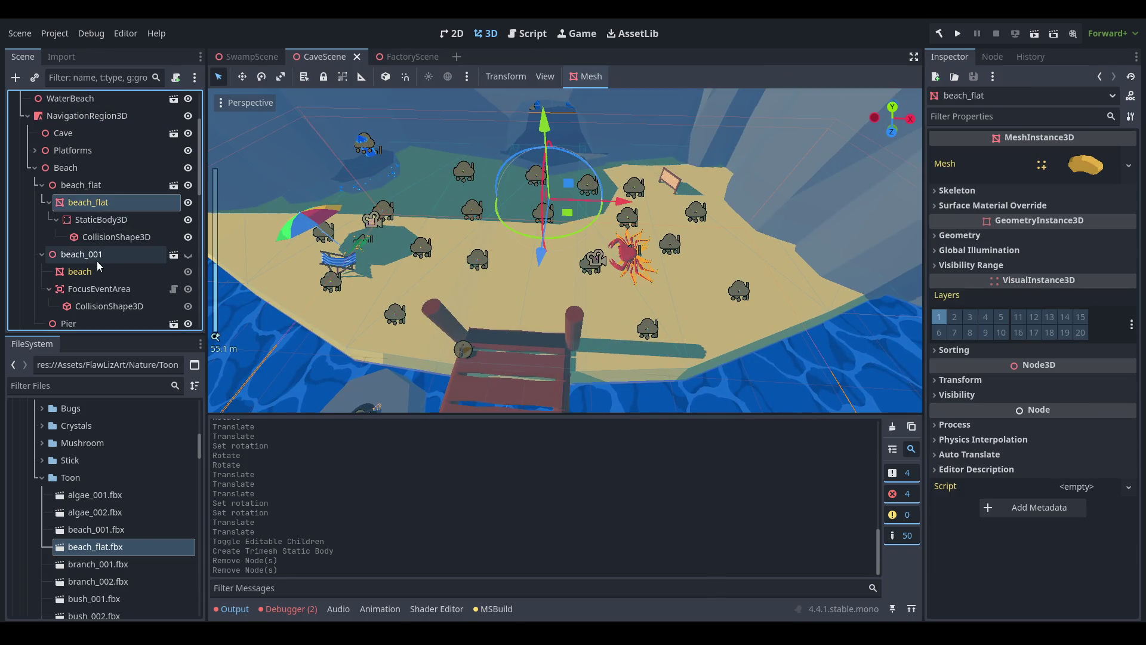
Reparent FocusEventArea so it sits directly under Beach in the scene tree.
{"action": "left_click", "coordinate": [96, 261]}
{"action": "scroll", "scroll_direction": "down", "scroll_amount": 3}
{"action": "left_click", "coordinate": [112, 239]}
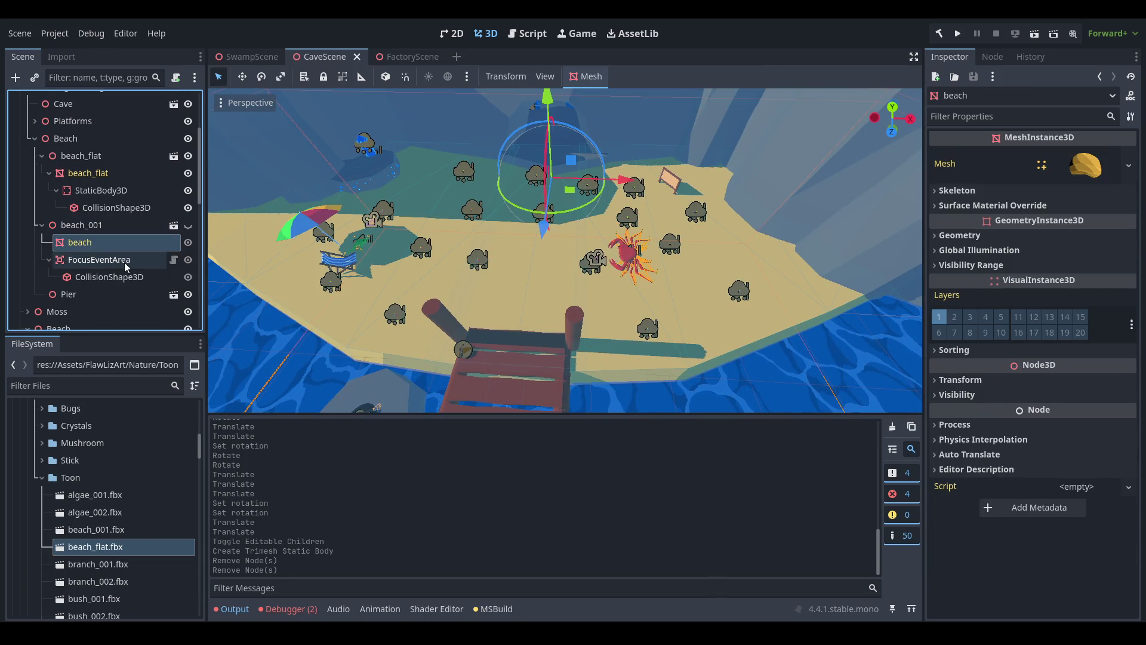
{"action": "left_click", "coordinate": [124, 263]}
{"action": "left_click", "coordinate": [127, 279]}
{"action": "left_click", "coordinate": [583, 234]}
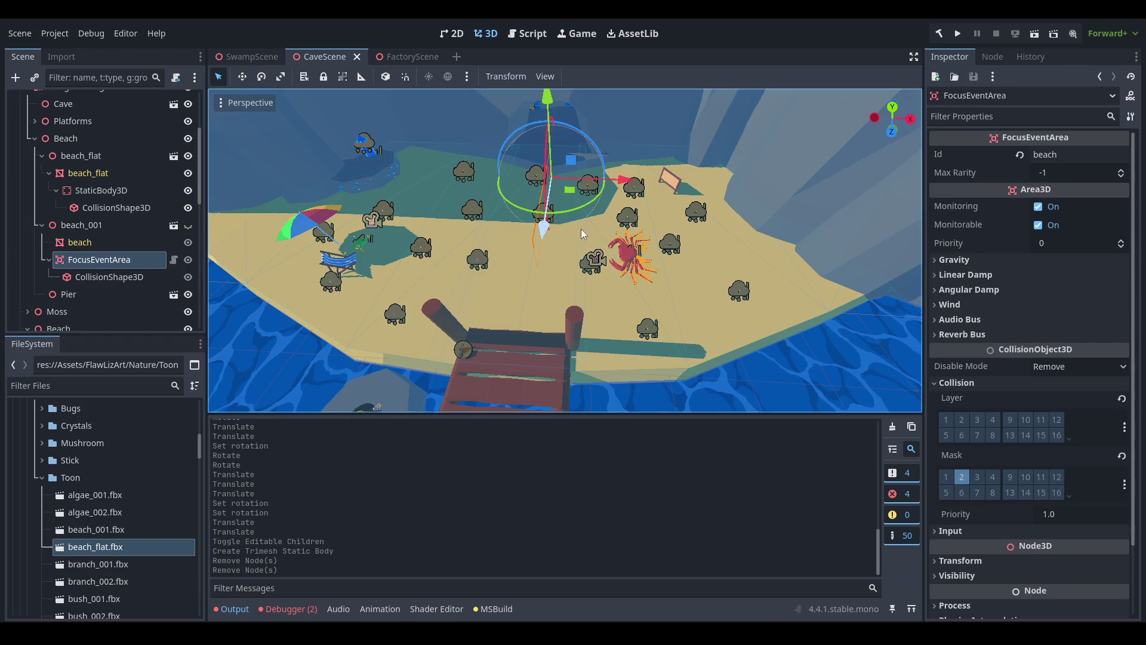
{"action": "left_click_drag", "start_coordinate": [583, 234], "coordinate": [370, 257]}
{"action": "left_click", "coordinate": [110, 277]}
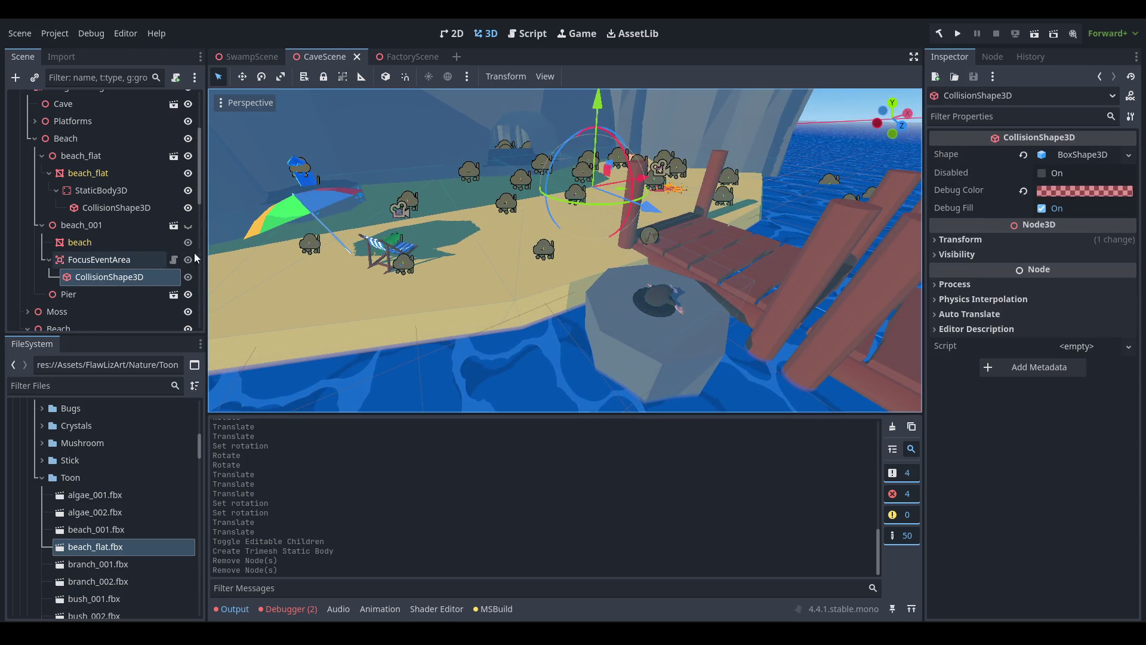
{"action": "left_click_drag", "start_coordinate": [127, 260], "coordinate": [86, 146]}
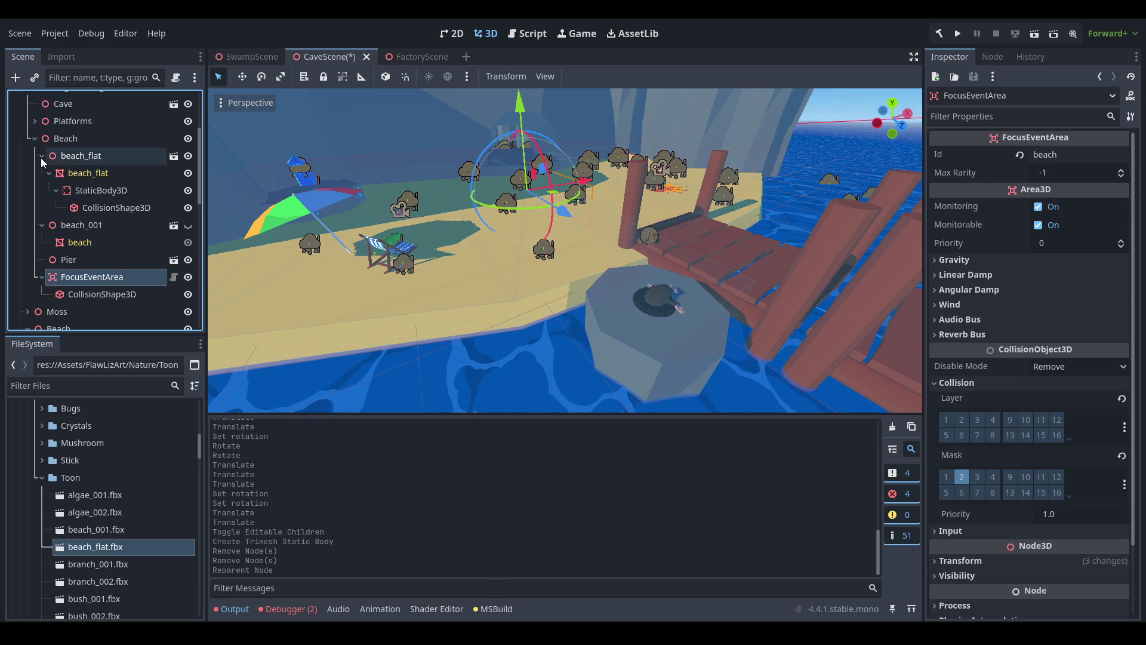
Delete the old beach_001 node from the scene.
{"action": "left_click", "coordinate": [41, 156]}
{"action": "left_click", "coordinate": [42, 173]}
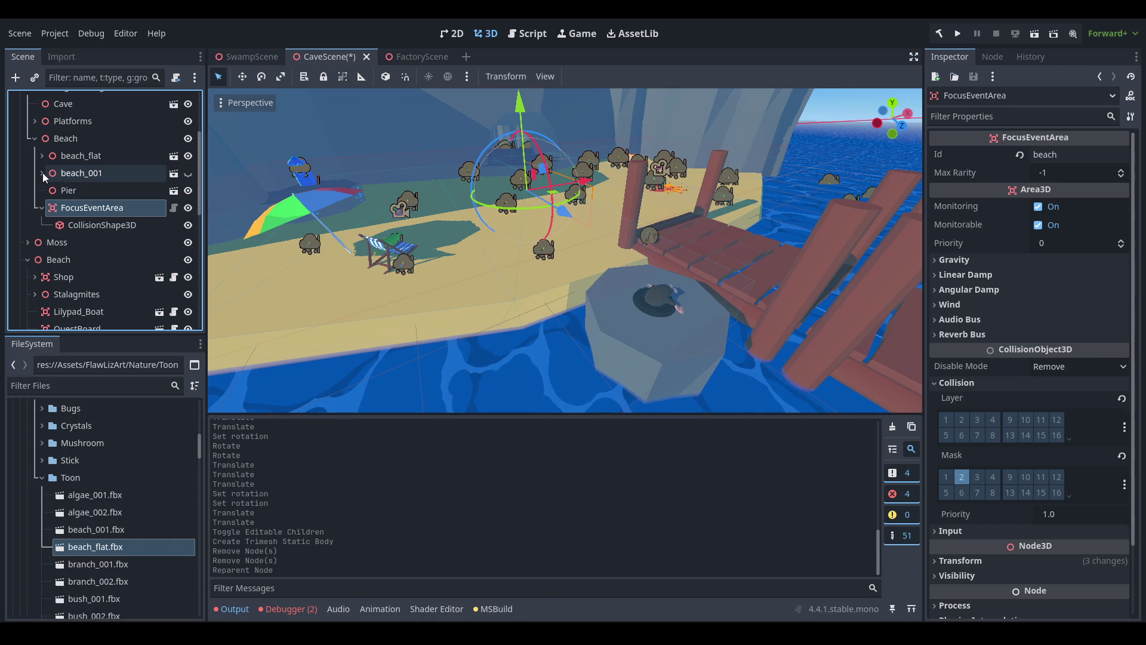
{"action": "right_click", "coordinate": [44, 173]}
{"action": "left_click", "coordinate": [132, 610]}
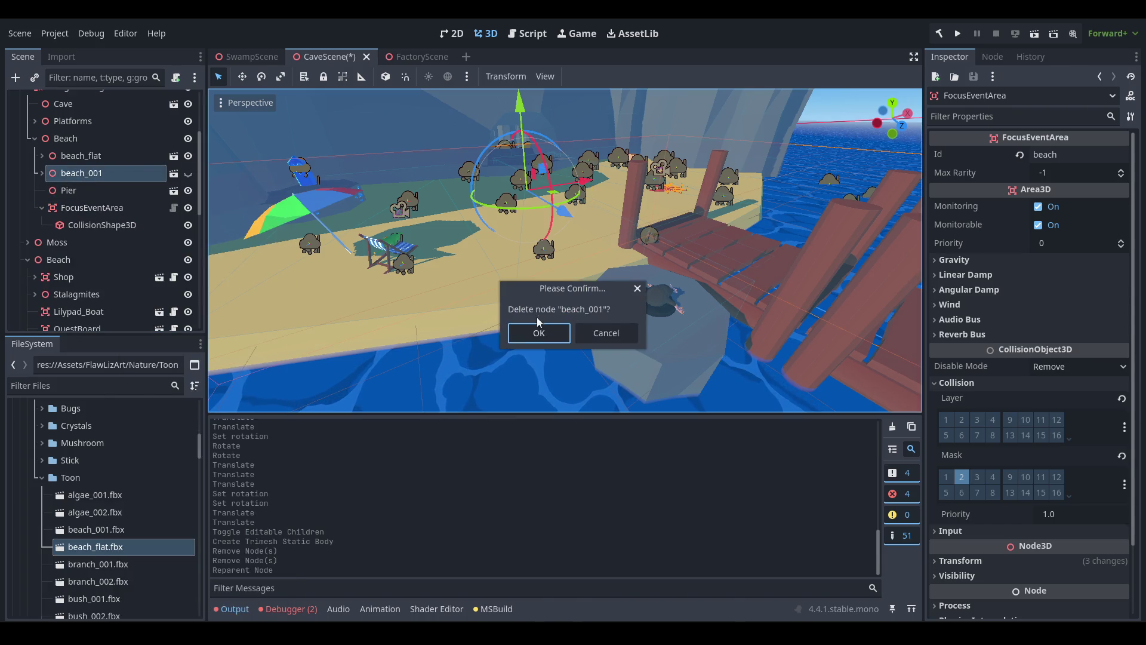
{"action": "left_click", "coordinate": [537, 334]}
Widen FocusEventArea's collision box to 12.40 along X and save the scene.
{"action": "left_click", "coordinate": [98, 191]}
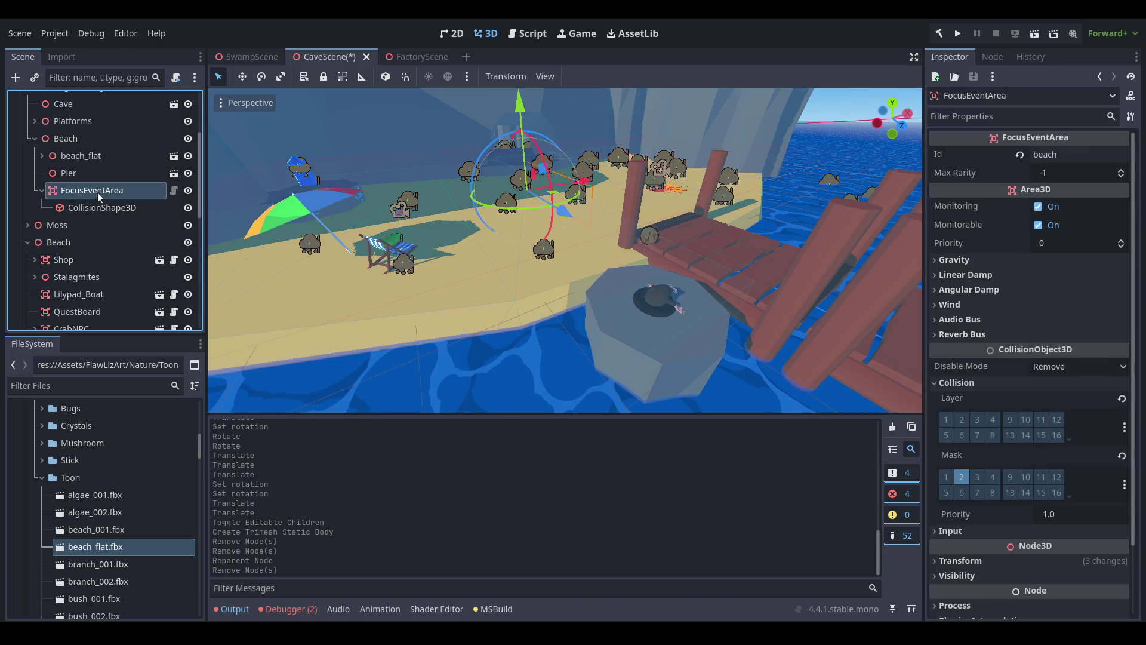
{"action": "left_click", "coordinate": [113, 207]}
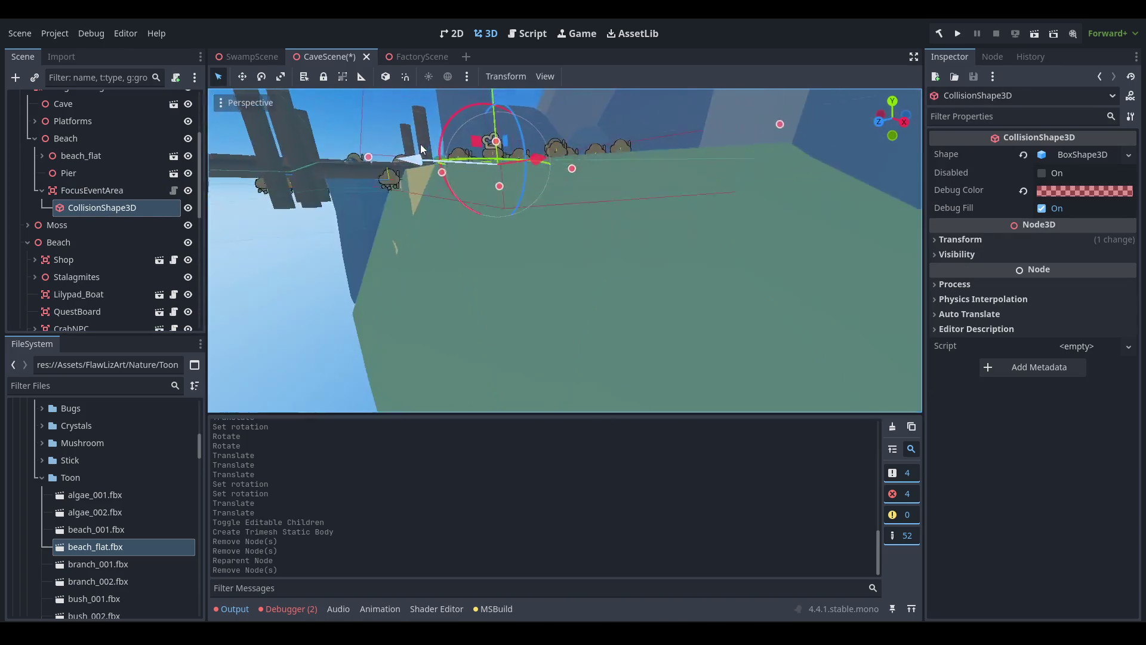
{"action": "left_click_drag", "start_coordinate": [400, 160], "coordinate": [574, 267]}
{"action": "scroll", "scroll_direction": "down", "scroll_amount": 3}
{"action": "scroll", "scroll_direction": "up", "scroll_amount": 3}
{"action": "left_click_drag", "start_coordinate": [484, 241], "coordinate": [564, 302]}
{"action": "left_click_drag", "start_coordinate": [262, 257], "coordinate": [594, 209]}
{"action": "left_click_drag", "start_coordinate": [787, 198], "coordinate": [492, 227]}
{"action": "scroll", "scroll_direction": "up", "scroll_amount": 3}
{"action": "scroll", "scroll_direction": "up", "scroll_amount": 3}
{"action": "scroll", "scroll_direction": "down", "scroll_amount": 3}
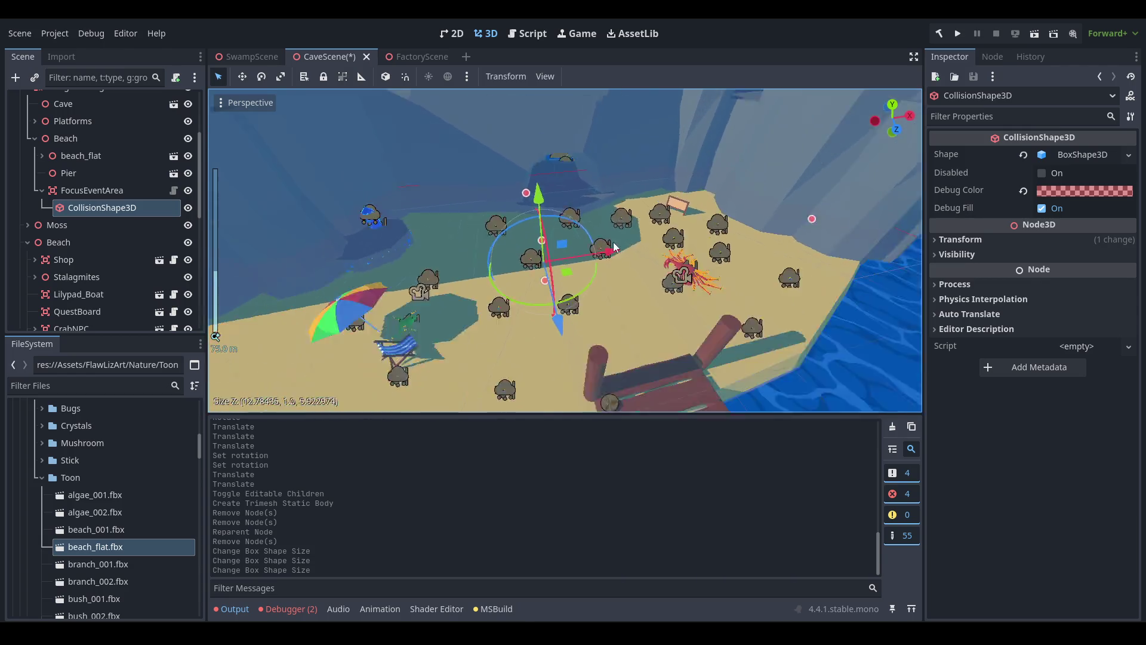
{"action": "key", "text": "ctrl+s"}
Adjust the box's Z depth so it measures 12.78 × 1.0 × 5.58, and save.
{"action": "left_click_drag", "start_coordinate": [558, 329], "coordinate": [353, 295]}
{"action": "left_click_drag", "start_coordinate": [370, 282], "coordinate": [382, 296]}
{"action": "key", "text": "ctrl+s"}
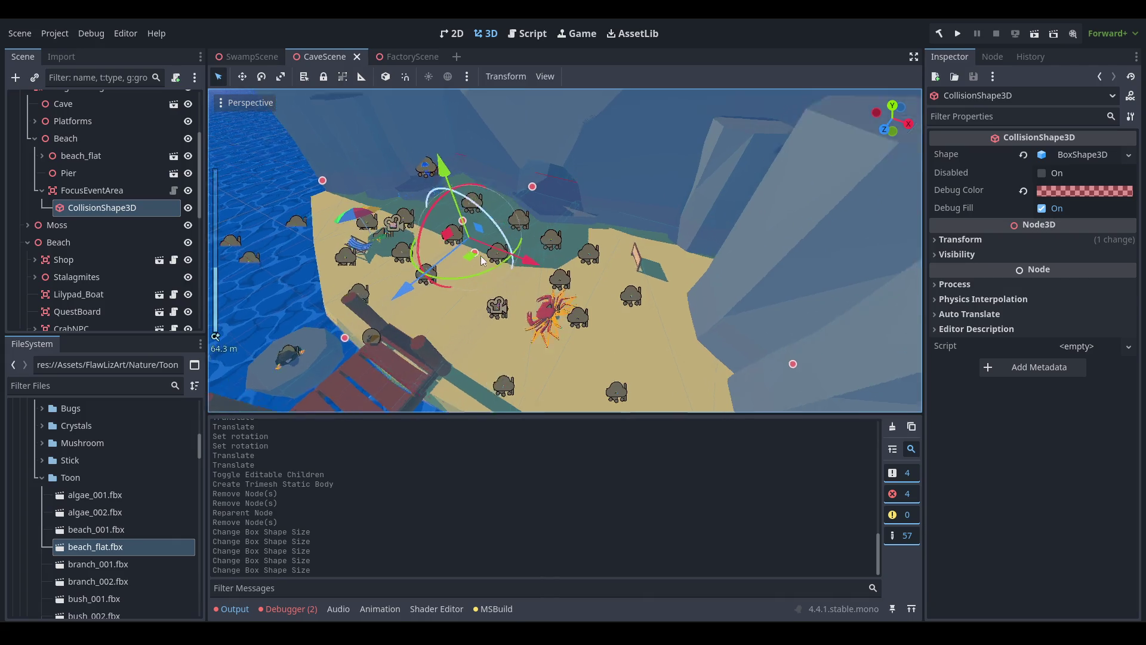
{"action": "key", "text": "f"}
{"action": "left_click", "coordinate": [39, 191]}
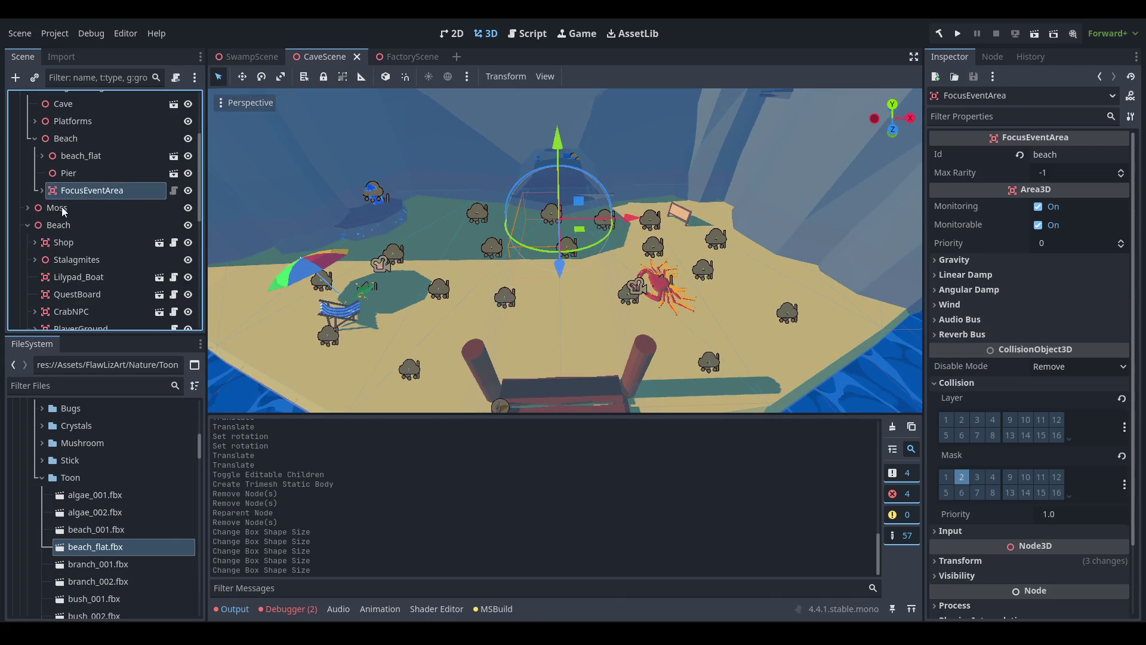
{"action": "scroll", "scroll_direction": "up", "scroll_amount": 3}
{"action": "left_click", "coordinate": [90, 215]}
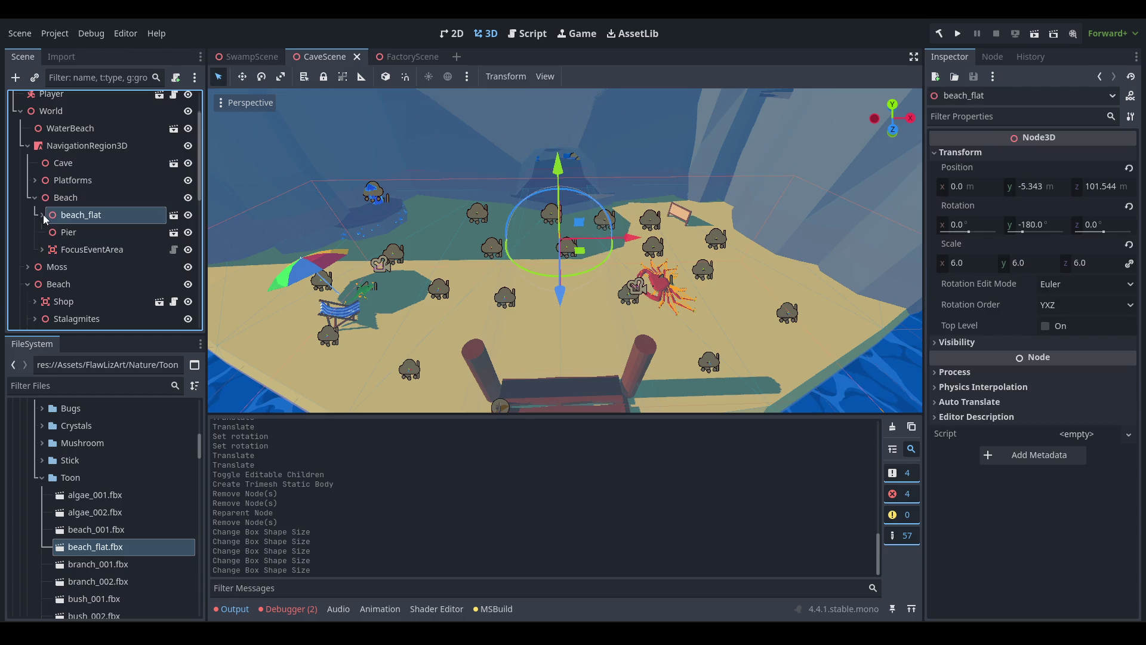
{"action": "left_click", "coordinate": [41, 216]}
{"action": "left_click", "coordinate": [41, 205]}
{"action": "left_click", "coordinate": [34, 200]}
{"action": "left_click_drag", "start_coordinate": [561, 246], "coordinate": [561, 281]}
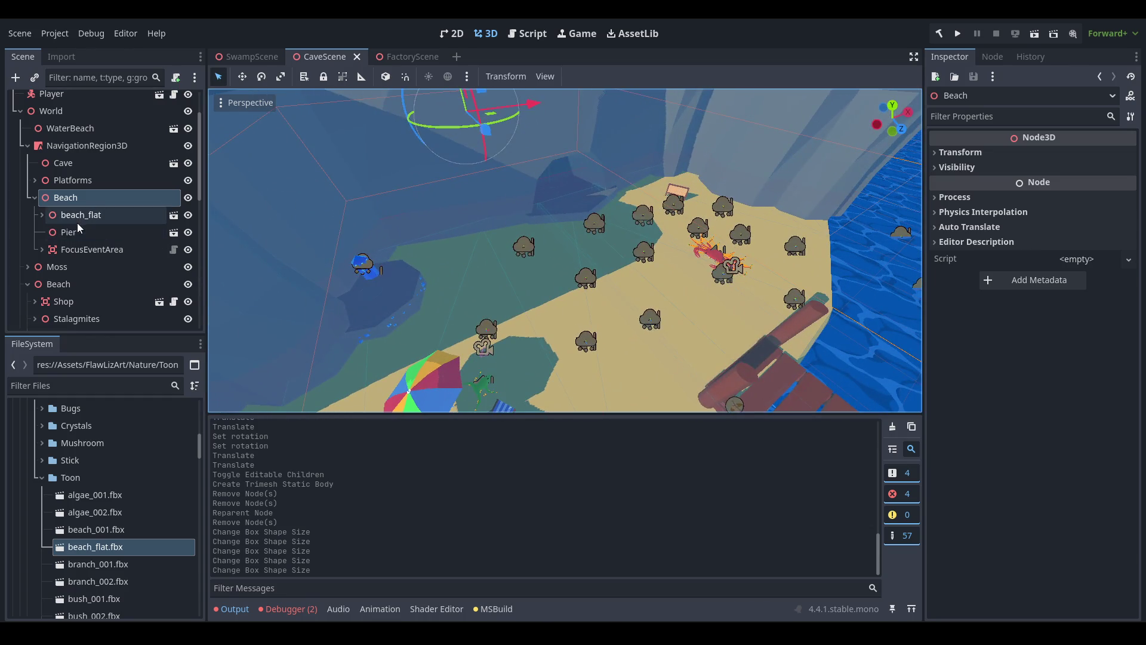
{"action": "left_click", "coordinate": [34, 215]}
{"action": "left_click", "coordinate": [41, 213]}
{"action": "left_click", "coordinate": [69, 195]}
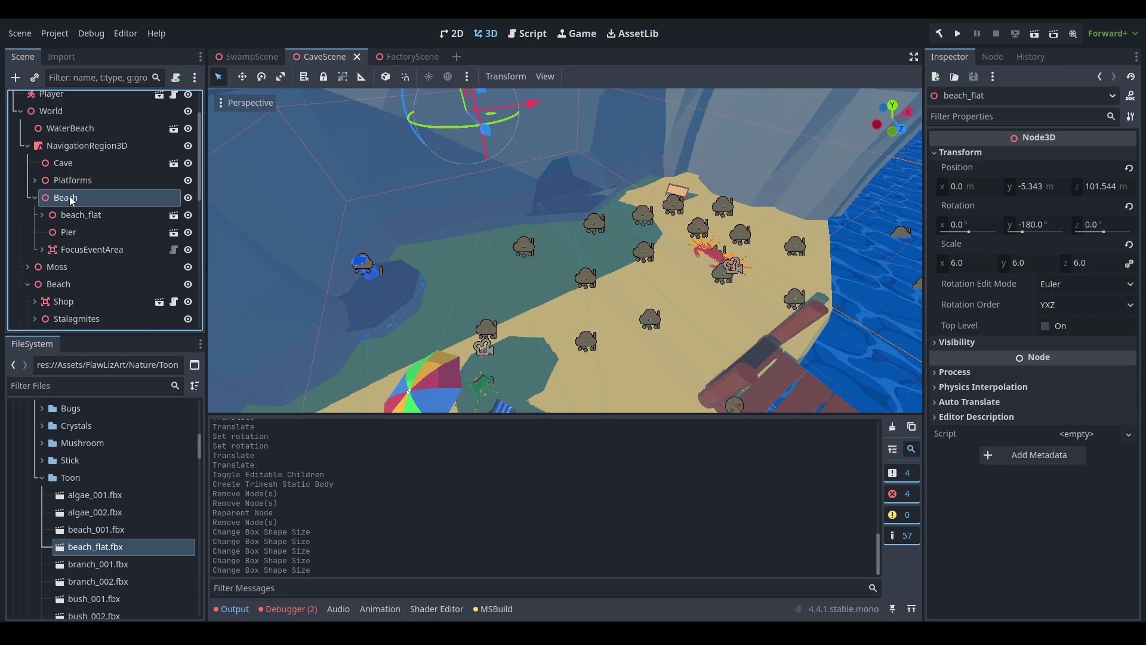
{"action": "left_click", "coordinate": [83, 181]}
{"action": "left_click", "coordinate": [34, 180]}
{"action": "left_click", "coordinate": [35, 181]}
{"action": "left_click", "coordinate": [114, 254]}
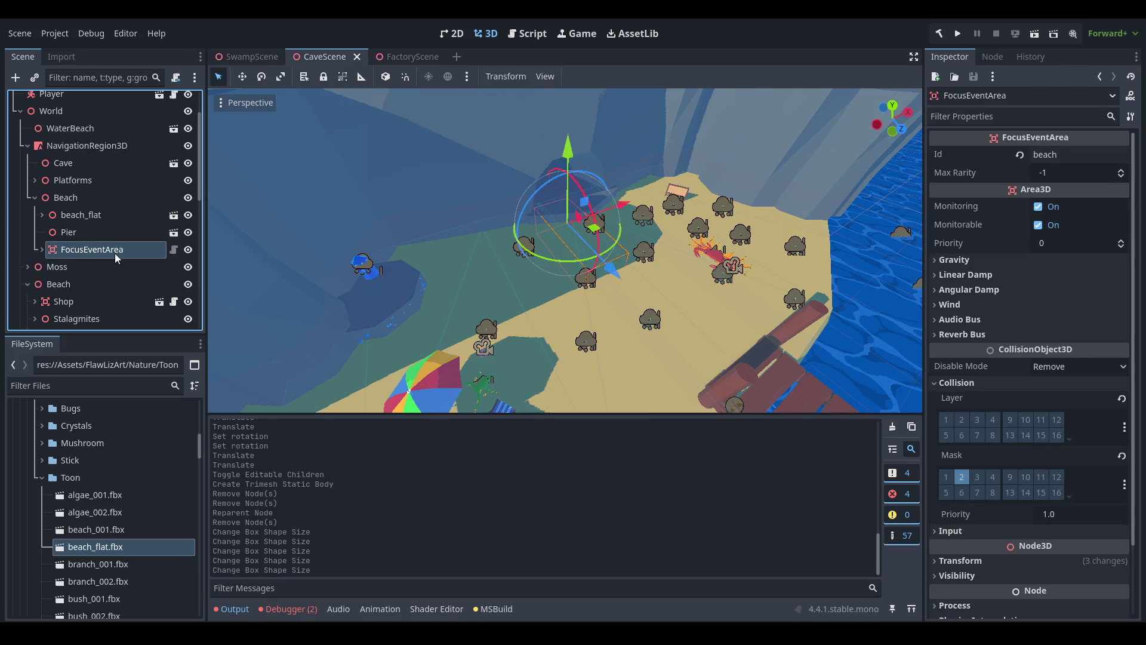
{"action": "left_click", "coordinate": [41, 249]}
{"action": "left_click", "coordinate": [101, 272]}
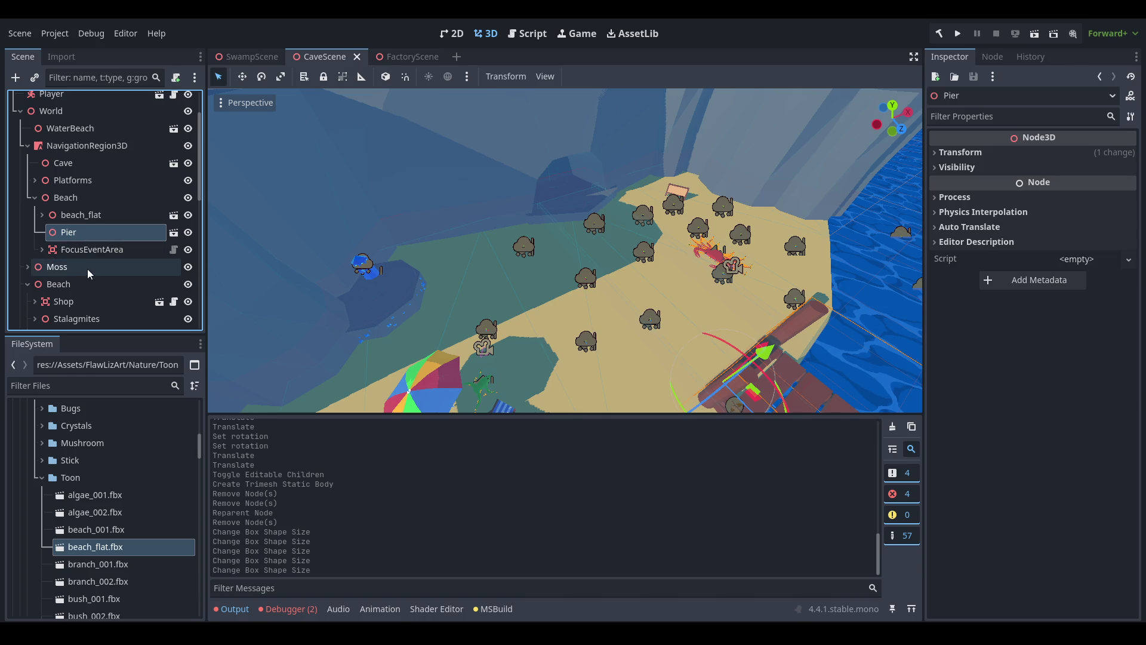
{"action": "scroll", "scroll_direction": "down", "scroll_amount": 3}
{"action": "scroll", "scroll_direction": "down", "scroll_amount": 3}
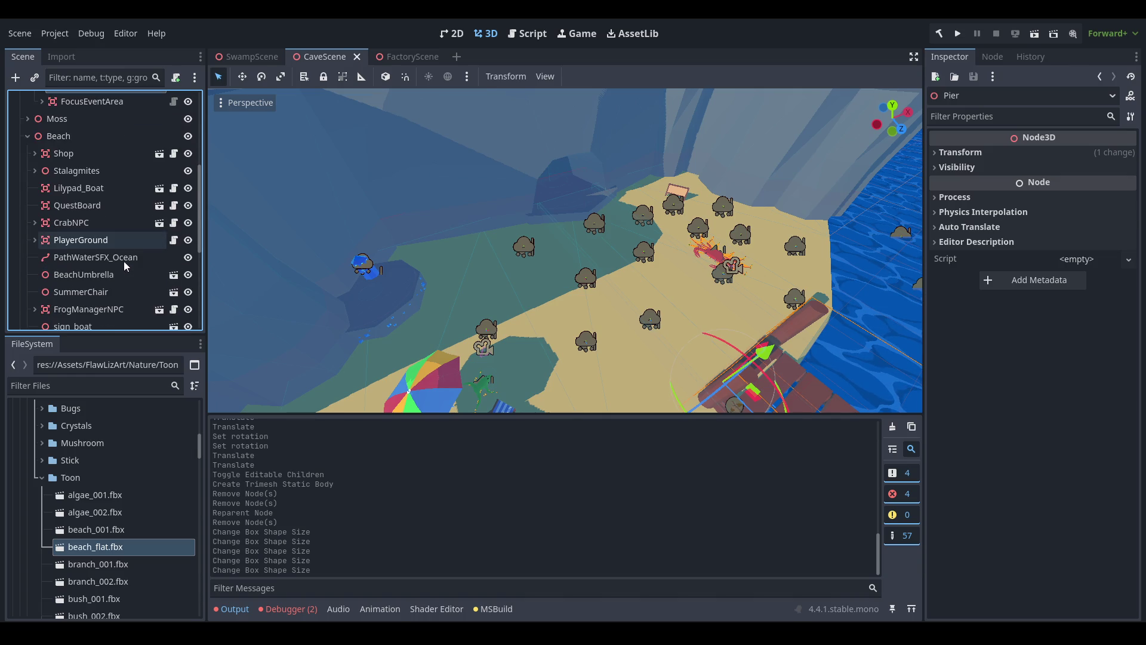
Slide the Pier 2.824 further out along its Z axis.
{"action": "double_click", "coordinate": [123, 239]}
{"action": "scroll", "scroll_direction": "down", "scroll_amount": 3}
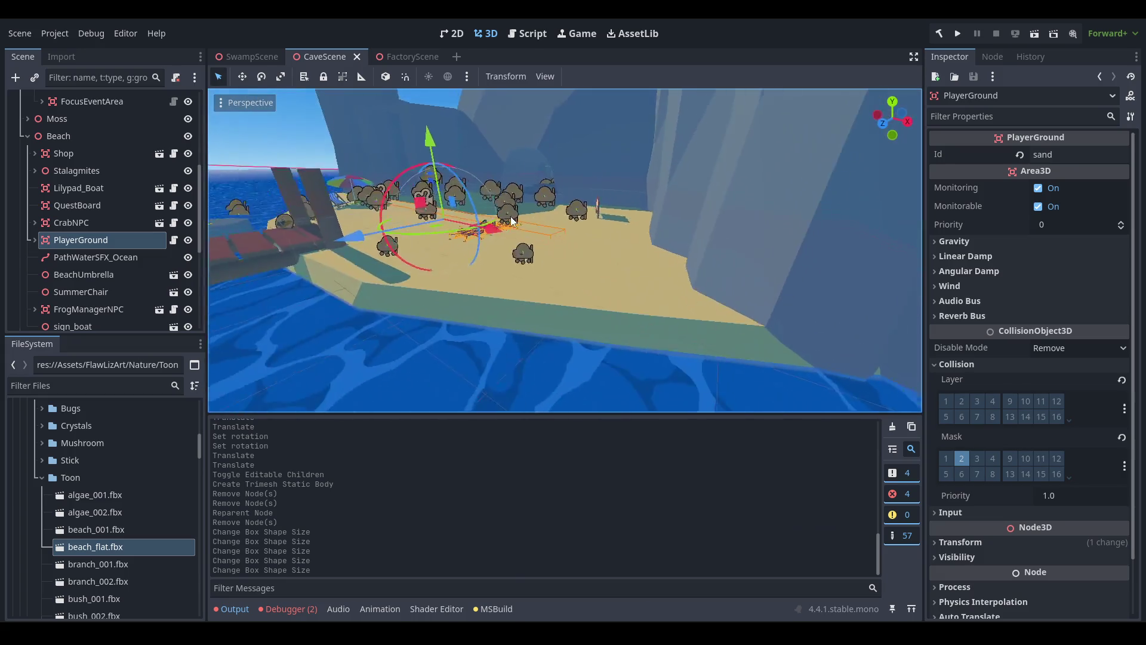
{"action": "scroll", "scroll_direction": "up", "scroll_amount": 3}
{"action": "left_click_drag", "start_coordinate": [597, 232], "coordinate": [596, 213]}
{"action": "scroll", "scroll_direction": "up", "scroll_amount": 3}
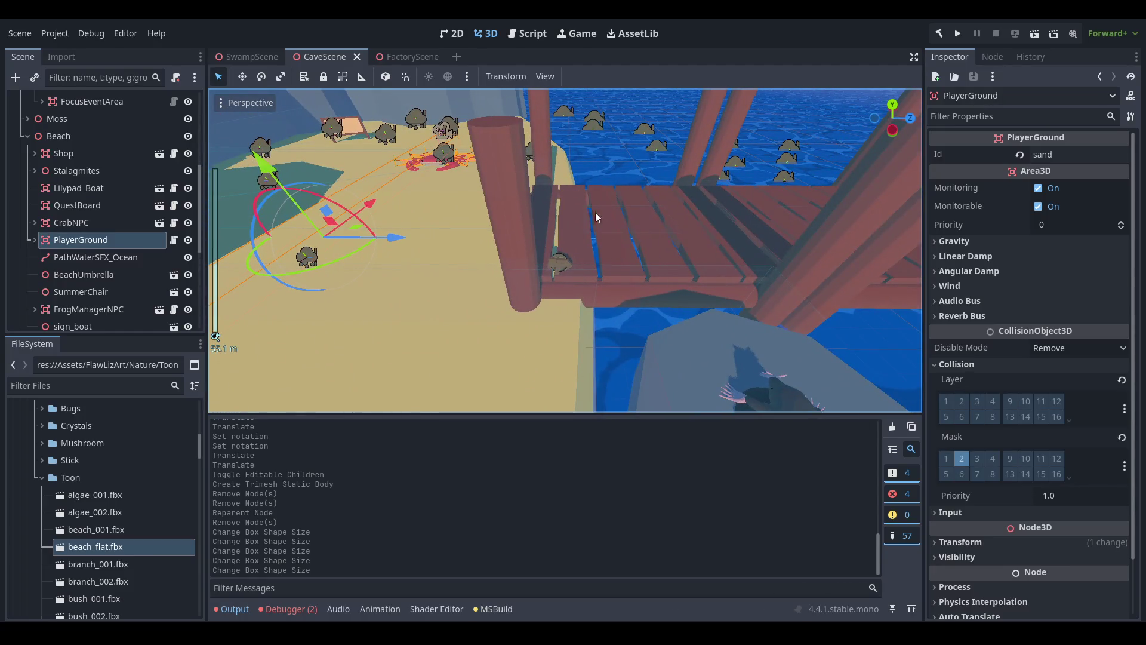
{"action": "left_click_drag", "start_coordinate": [597, 257], "coordinate": [578, 227]}
{"action": "left_click", "coordinate": [578, 226]}
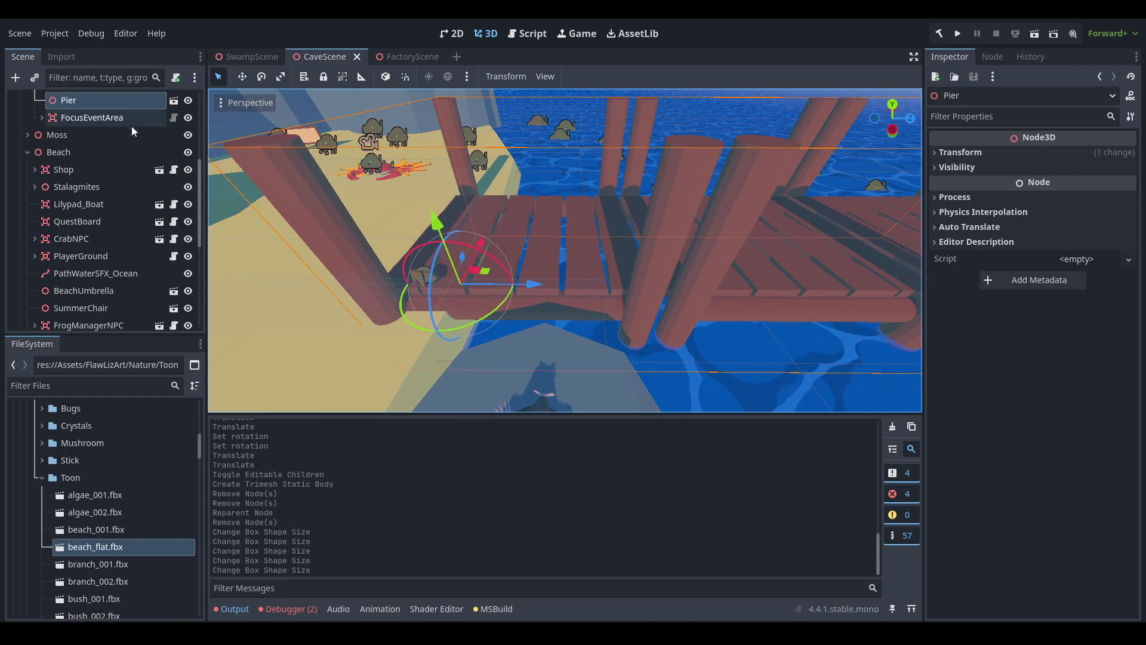
{"action": "left_click_drag", "start_coordinate": [483, 279], "coordinate": [565, 289]}
Move Lilypad_Boat sideways along X beside the pier and save the cave scene.
{"action": "left_click_drag", "start_coordinate": [564, 289], "coordinate": [601, 296]}
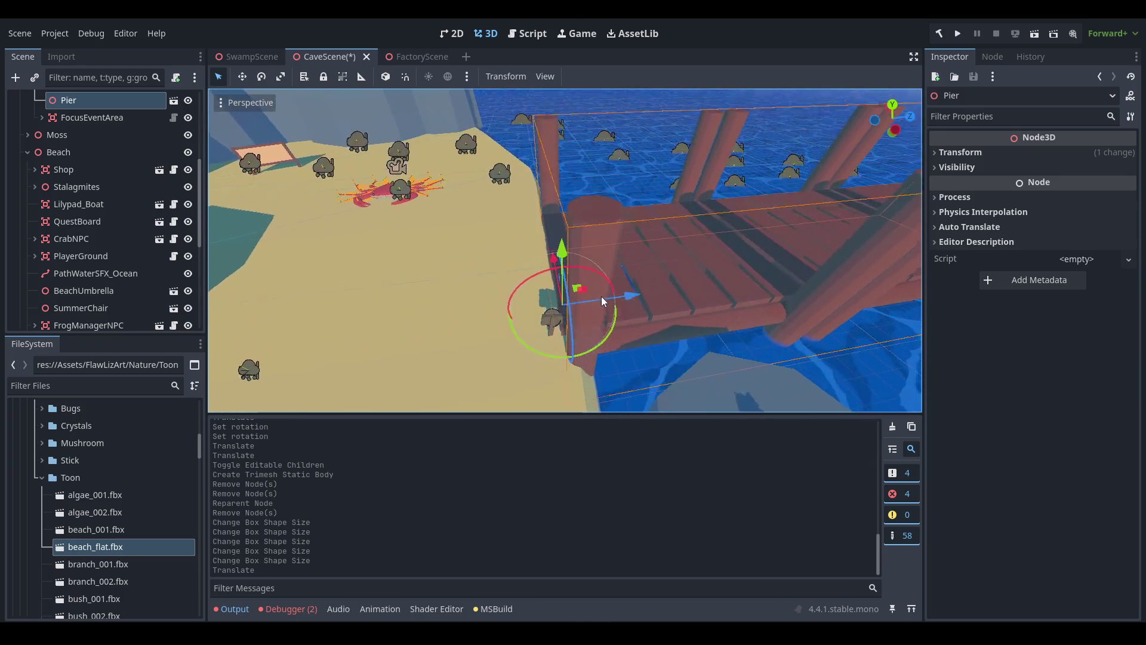
{"action": "scroll", "scroll_direction": "down", "scroll_amount": 3}
{"action": "scroll", "scroll_direction": "up", "scroll_amount": 3}
{"action": "left_click_drag", "start_coordinate": [728, 277], "coordinate": [103, 238]}
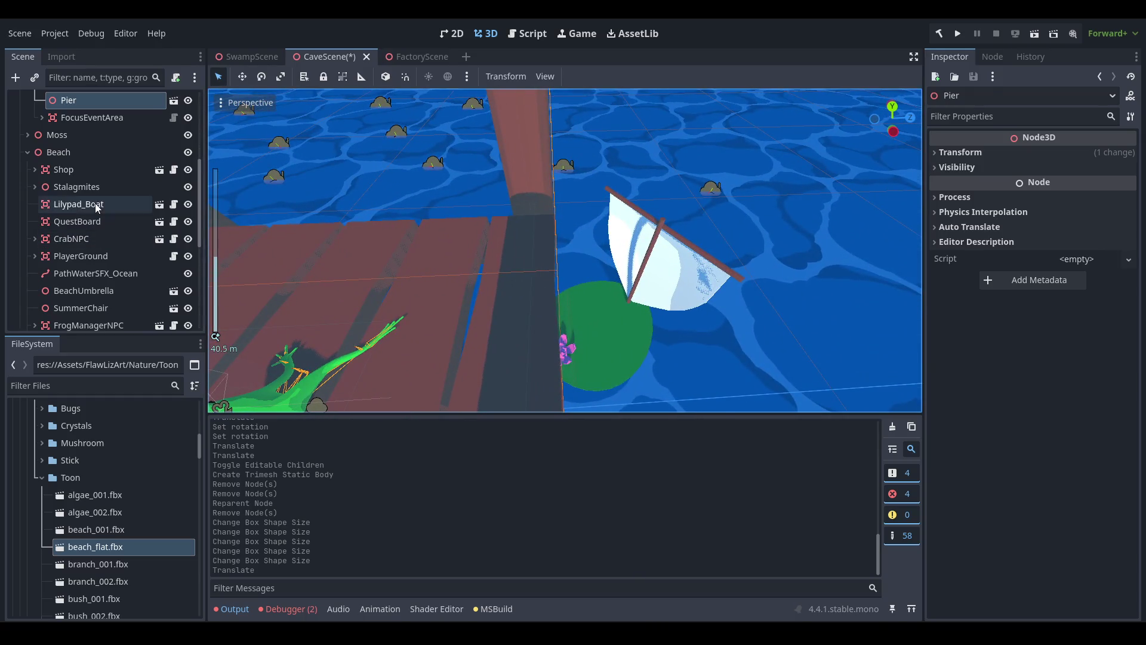
{"action": "left_click", "coordinate": [95, 205]}
{"action": "left_click_drag", "start_coordinate": [670, 328], "coordinate": [741, 328]}
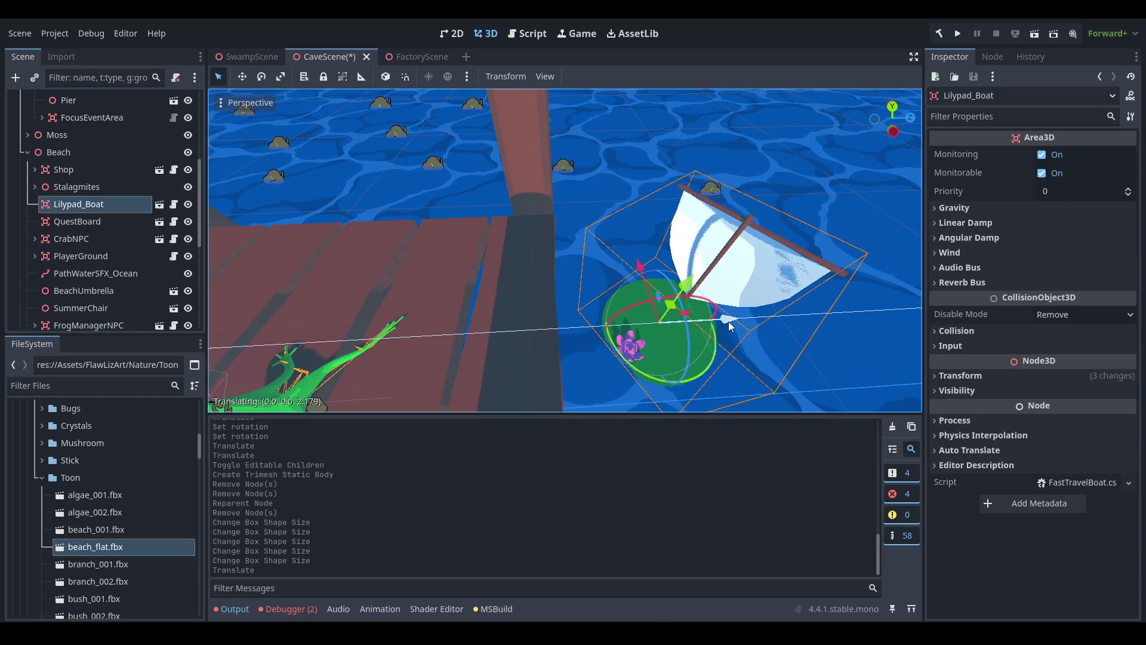
{"action": "scroll", "scroll_direction": "down", "scroll_amount": 3}
{"action": "left_click_drag", "start_coordinate": [365, 327], "coordinate": [593, 310]}
{"action": "key", "text": "ctrl+s"}
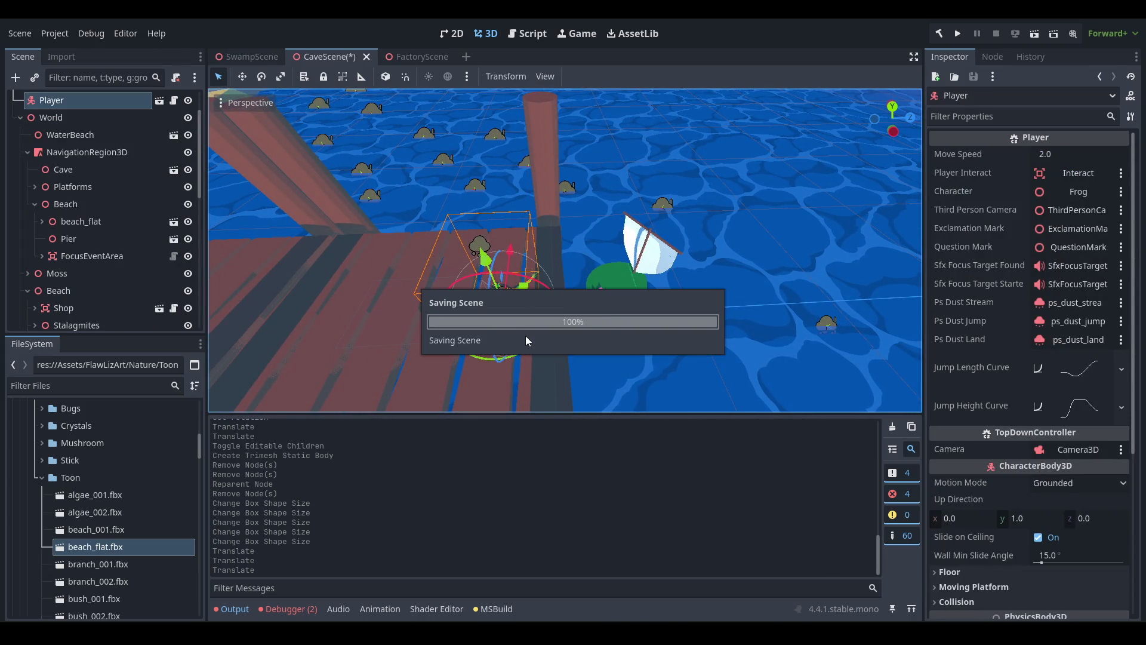
Delete CollisionShape3D2 and CollisionShape3D3 under PlayerGround.
{"action": "scroll", "scroll_direction": "down", "scroll_amount": 3}
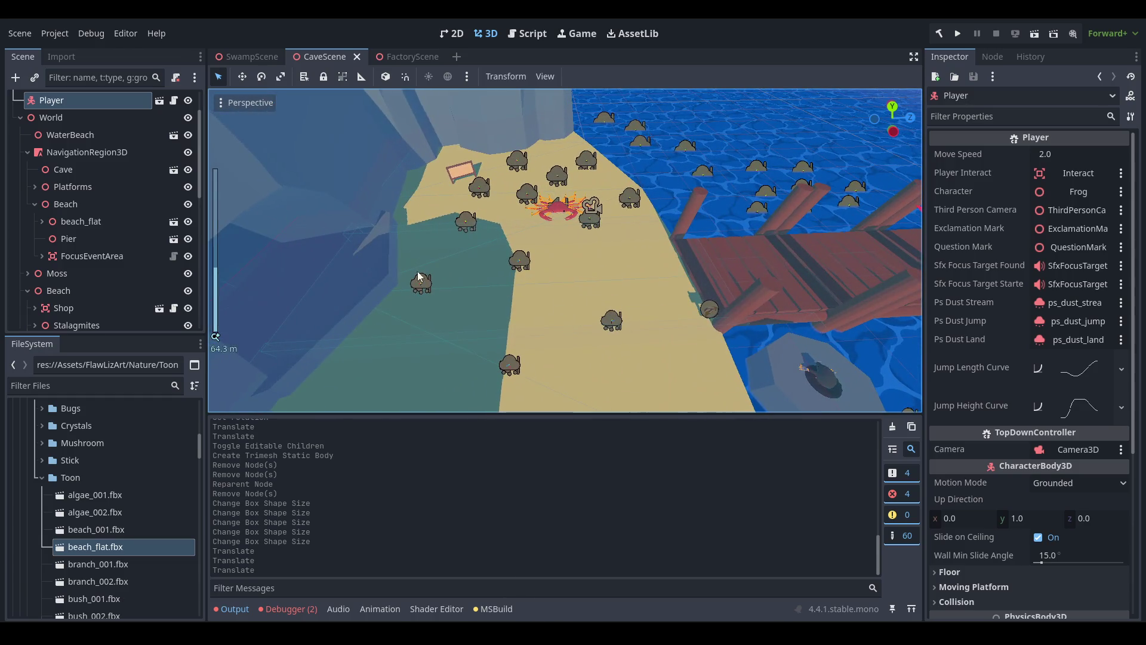
{"action": "left_click", "coordinate": [36, 205]}
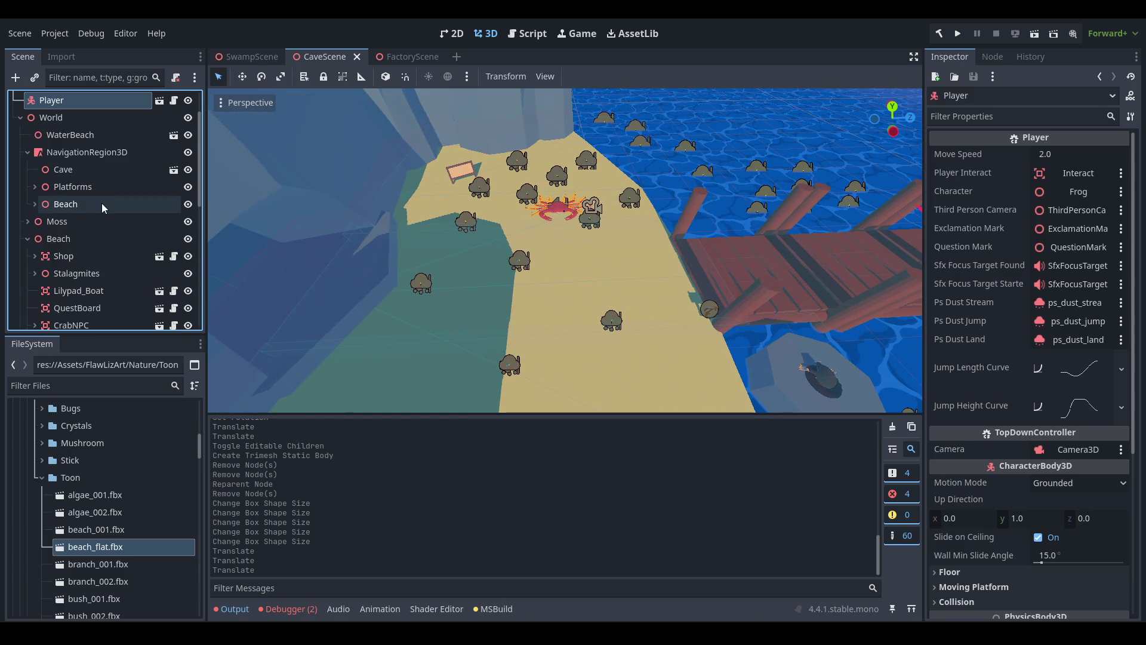
{"action": "scroll", "scroll_direction": "down", "scroll_amount": 3}
{"action": "left_click", "coordinate": [105, 244]}
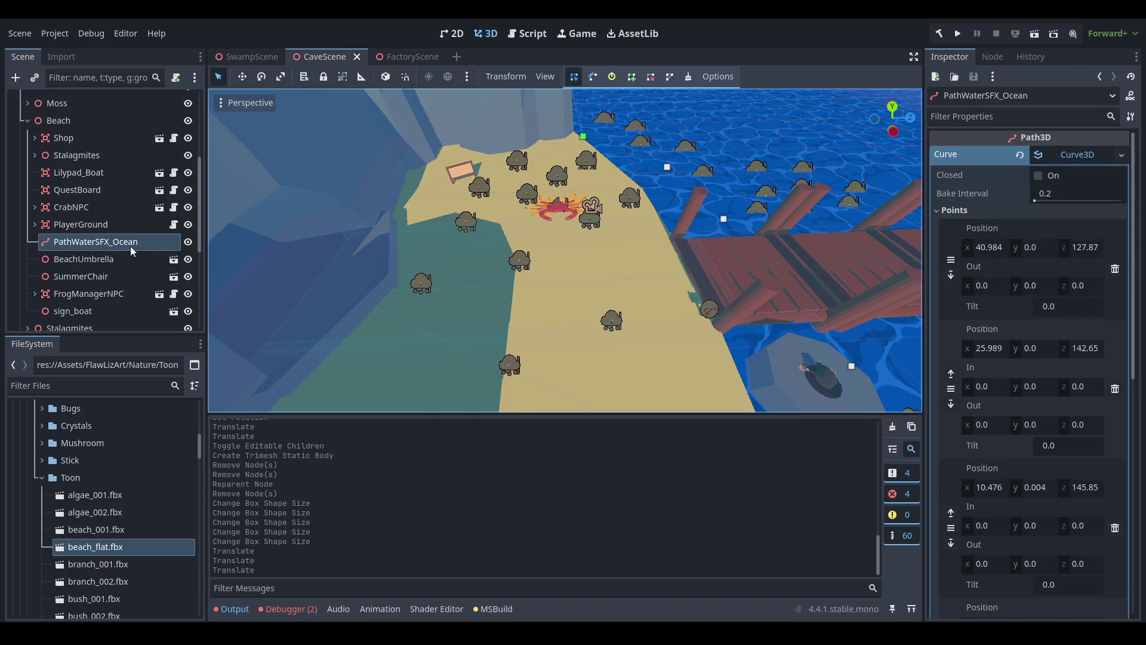
{"action": "scroll", "scroll_direction": "up", "scroll_amount": 3}
{"action": "left_click", "coordinate": [79, 205]}
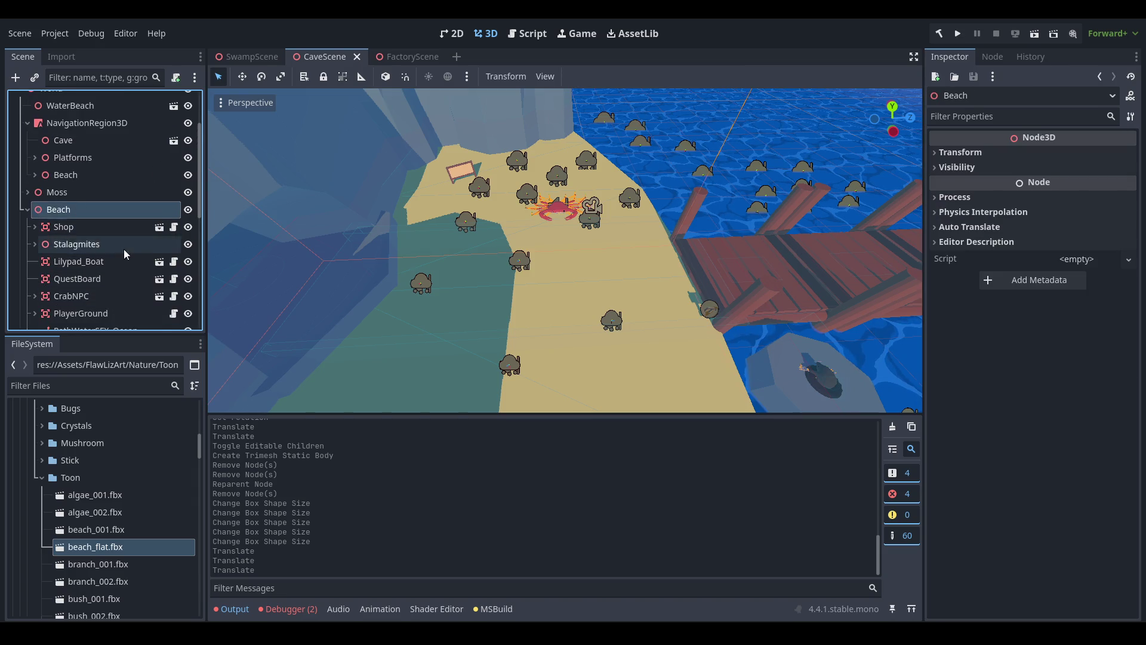
{"action": "scroll", "scroll_direction": "down", "scroll_amount": 3}
{"action": "left_click", "coordinate": [99, 256]}
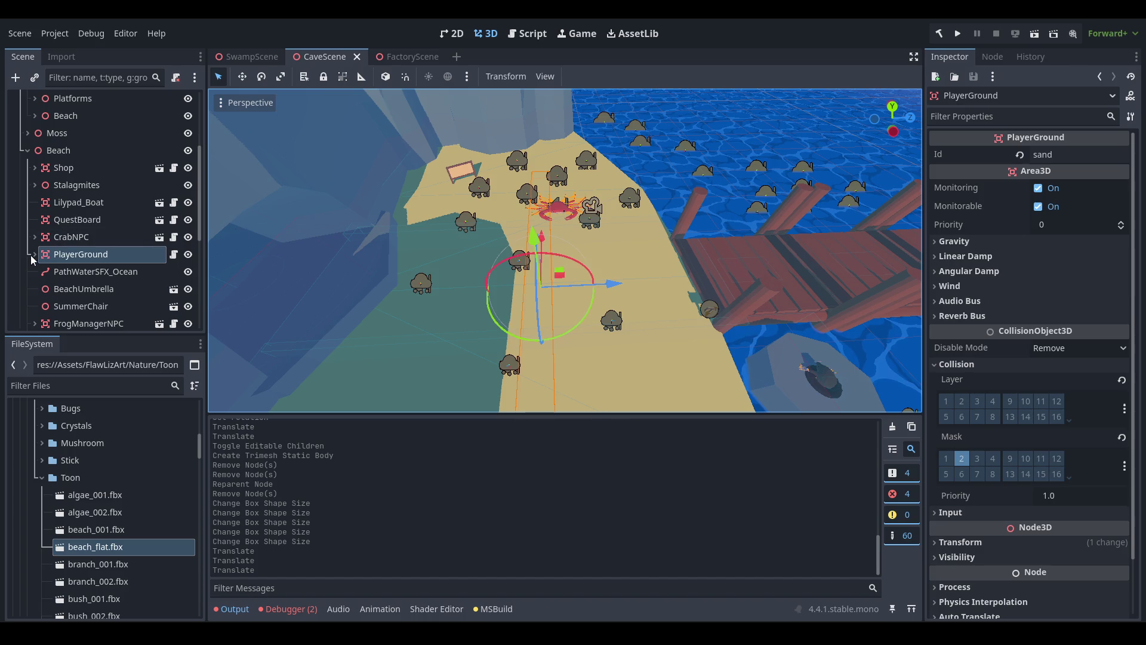
{"action": "left_click", "coordinate": [34, 254]}
{"action": "left_click", "coordinate": [120, 306]}
{"action": "left_click", "coordinate": [127, 295]}
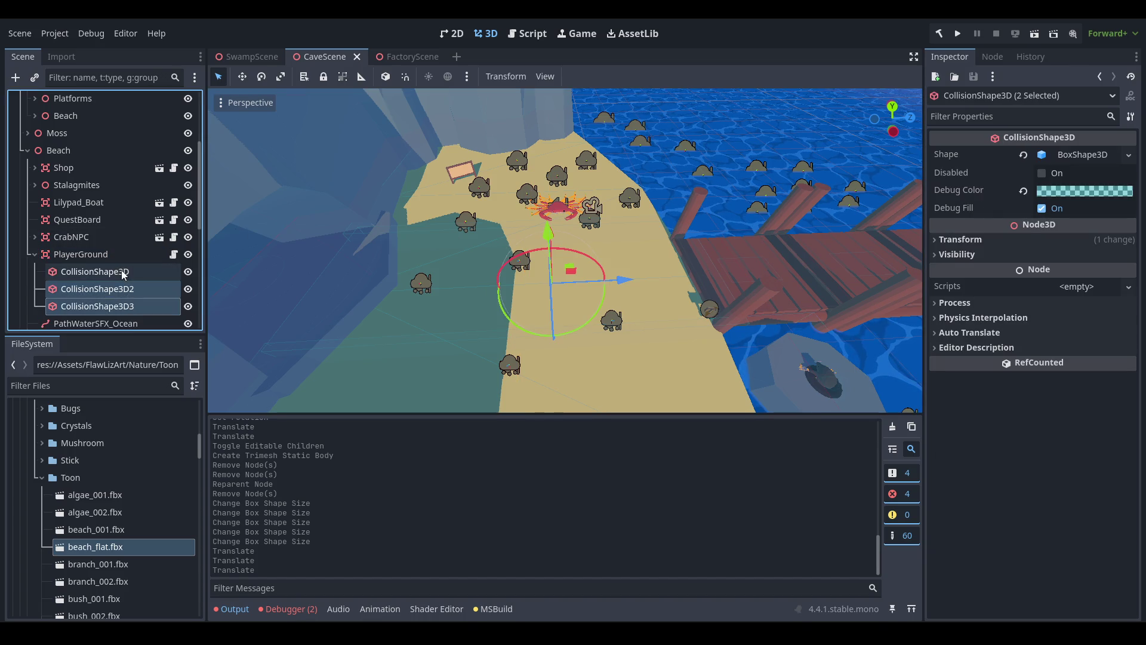
{"action": "right_click", "coordinate": [136, 288]}
{"action": "left_click", "coordinate": [245, 533]}
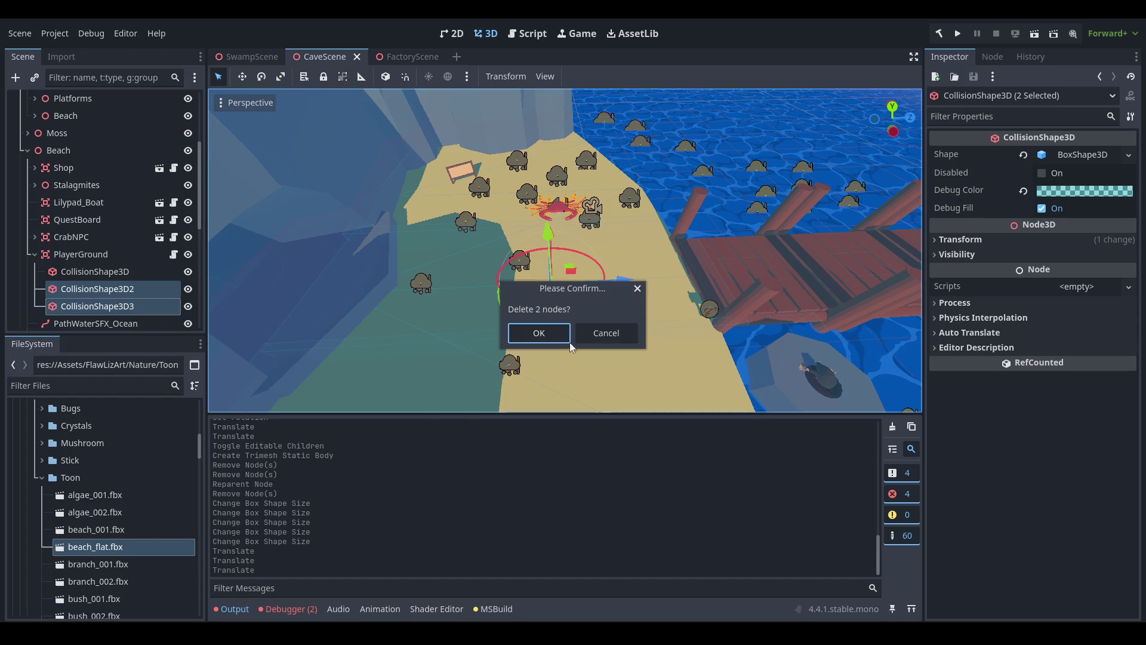
{"action": "key", "text": "Return"}
{"action": "left_click", "coordinate": [117, 275]}
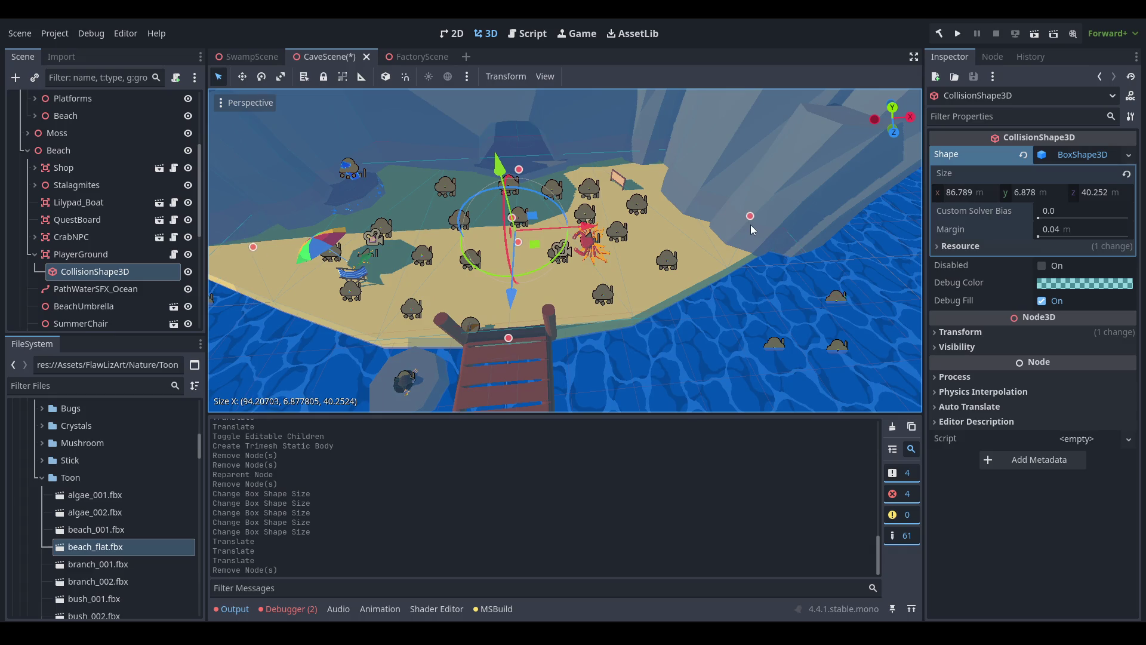
Resize the remaining sand box collider to 104.788 × 4.711 × 39.572 and save CaveScene.
{"action": "left_click_drag", "start_coordinate": [744, 237], "coordinate": [528, 259]}
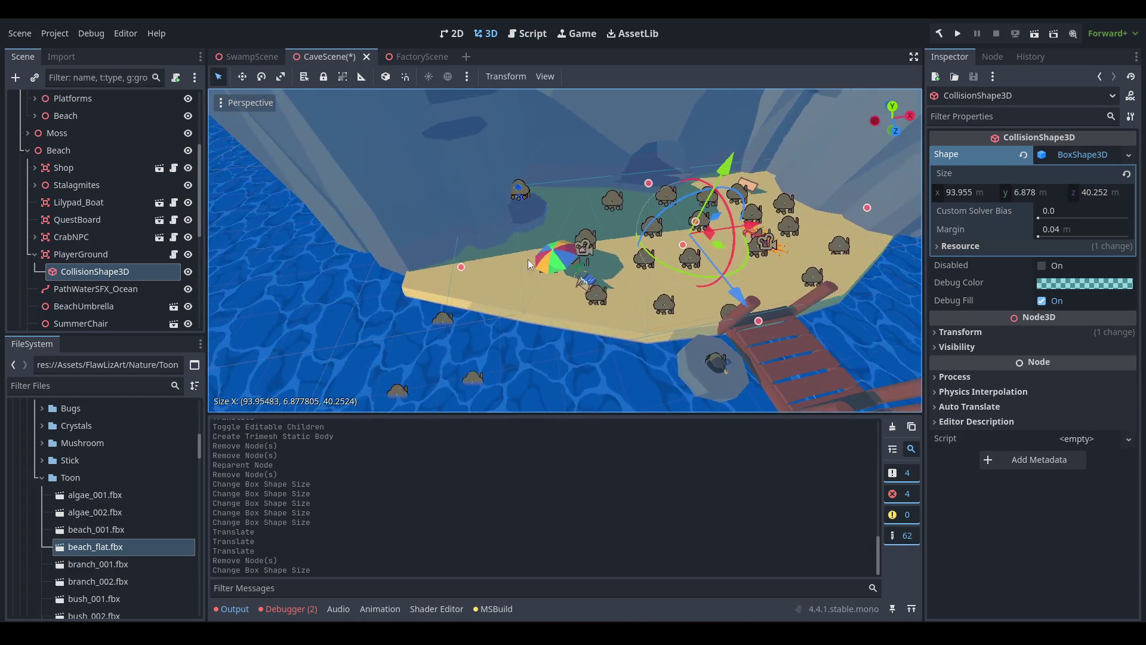
{"action": "left_click_drag", "start_coordinate": [446, 269], "coordinate": [583, 343]}
{"action": "scroll", "scroll_direction": "up", "scroll_amount": 3}
{"action": "scroll", "scroll_direction": "up", "scroll_amount": 3}
{"action": "scroll", "scroll_direction": "down", "scroll_amount": 3}
{"action": "scroll", "scroll_direction": "up", "scroll_amount": 3}
{"action": "scroll", "scroll_direction": "up", "scroll_amount": 3}
{"action": "left_click_drag", "start_coordinate": [599, 170], "coordinate": [531, 236]}
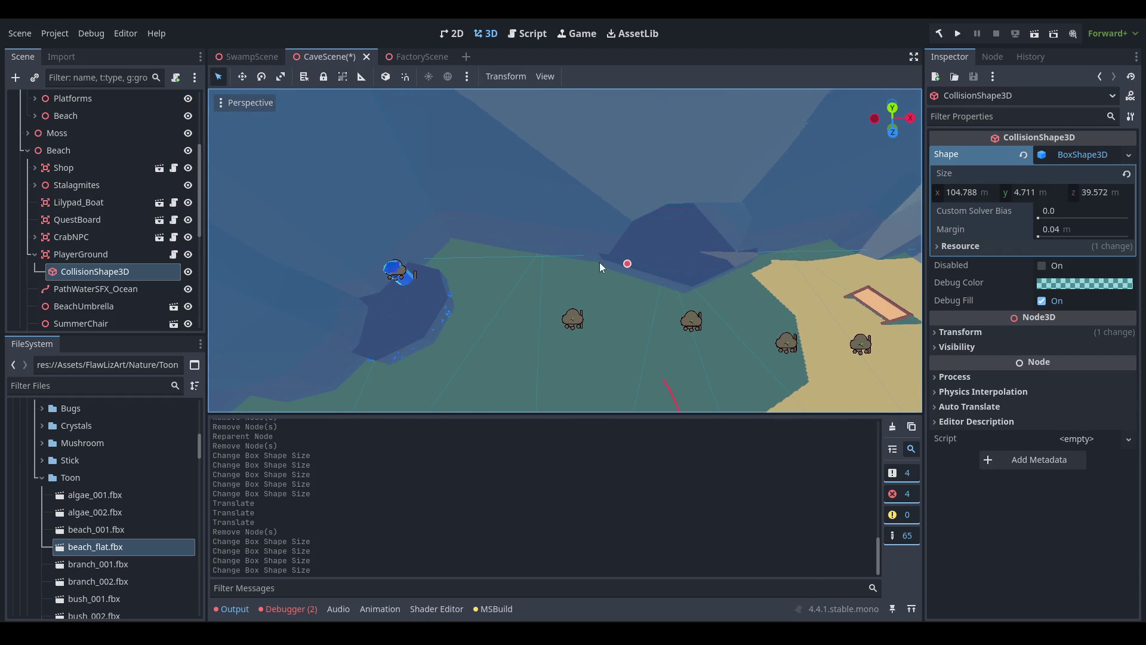
{"action": "scroll", "scroll_direction": "down", "scroll_amount": 3}
{"action": "key", "text": "ctrl+s"}
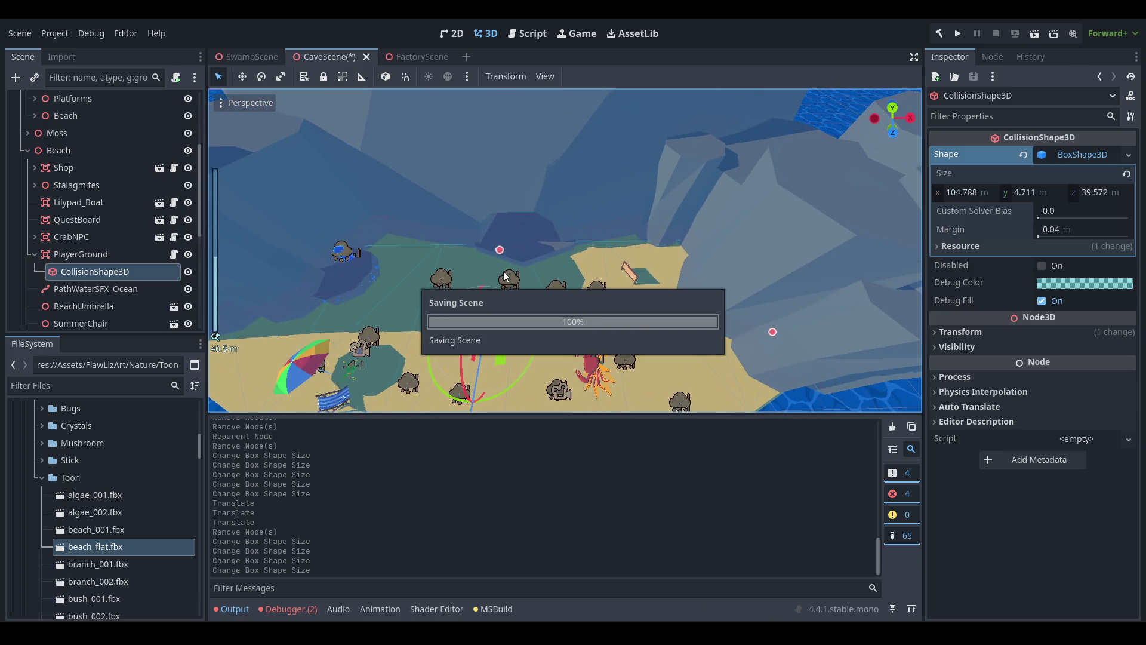
Duplicate an existing stalagmite platform as Stalagmite_Platform13 and move it into place.
{"action": "scroll", "scroll_direction": "up", "scroll_amount": 3}
{"action": "left_click_drag", "start_coordinate": [665, 198], "coordinate": [366, 369]}
{"action": "left_click", "coordinate": [367, 368]}
{"action": "key", "text": "ctrl+d"}
{"action": "left_click_drag", "start_coordinate": [370, 321], "coordinate": [514, 231]}
{"action": "scroll", "scroll_direction": "up", "scroll_amount": 3}
Duplicate it as Stalagmite_Platform14 and raise the copy along Y.
{"action": "key", "text": "ctrl+d"}
{"action": "key", "text": "g"}
{"action": "key", "text": "y"}
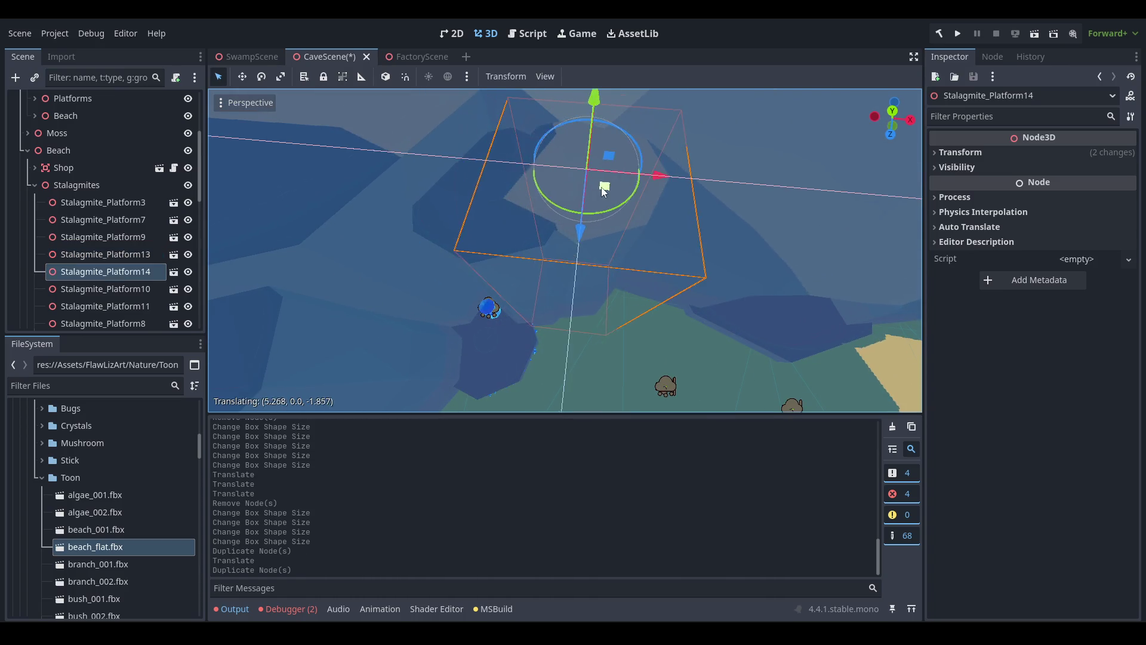
{"action": "left_click", "coordinate": [618, 130]}
{"action": "left_click_drag", "start_coordinate": [618, 130], "coordinate": [546, 266]}
{"action": "scroll", "scroll_direction": "down", "scroll_amount": 3}
Add Stalagmite_Platform15, placing it in the horizontal plane and then setting its height.
{"action": "key", "text": "ctrl+d"}
{"action": "key", "text": "g"}
{"action": "key", "text": "shift+y"}
{"action": "left_click", "coordinate": [531, 174]}
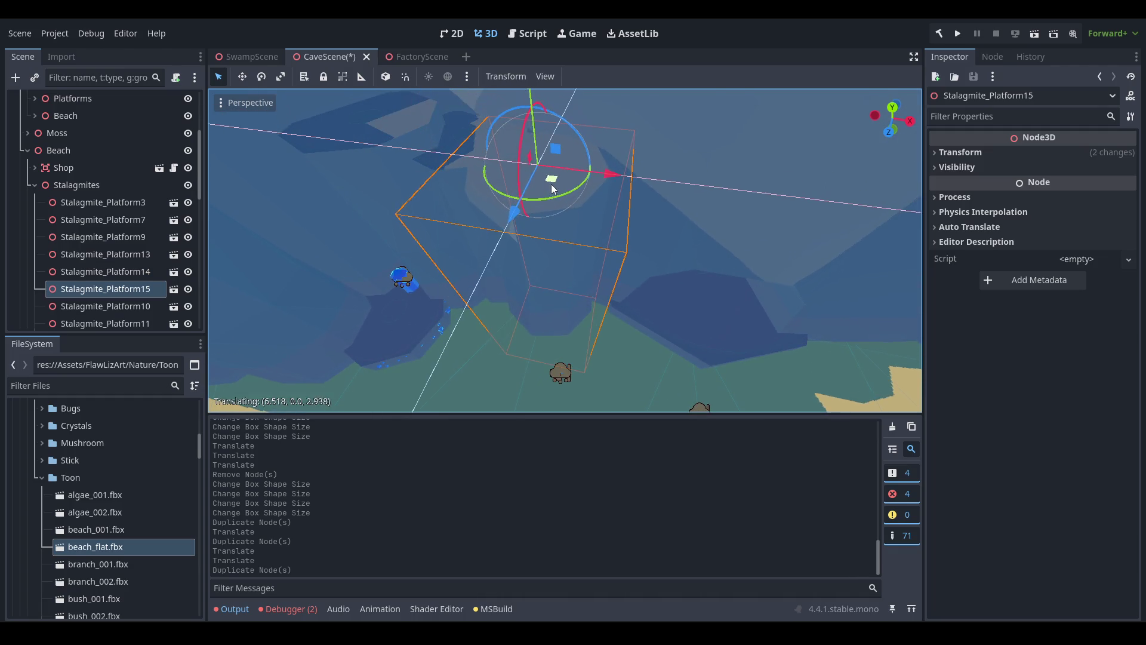
{"action": "scroll", "scroll_direction": "down", "scroll_amount": 3}
{"action": "key", "text": "g"}
{"action": "key", "text": "y"}
{"action": "left_click", "coordinate": [551, 63]}
{"action": "left_click_drag", "start_coordinate": [556, 102], "coordinate": [650, 261]}
{"action": "left_click_drag", "start_coordinate": [395, 261], "coordinate": [747, 189]}
Add Stalagmite_Platforms 16–18: one raised higher, one slid across, one lowered slightly.
{"action": "key", "text": "ctrl+d"}
{"action": "scroll", "scroll_direction": "up", "scroll_amount": 3}
{"action": "left_click_drag", "start_coordinate": [408, 151], "coordinate": [524, 107]}
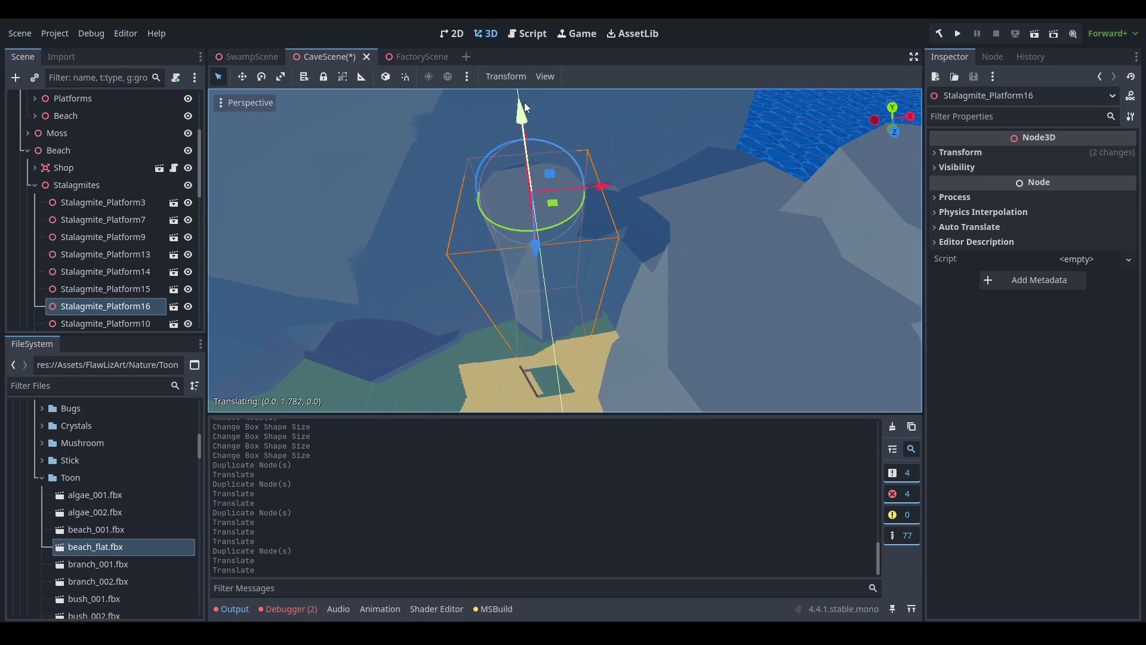
{"action": "key", "text": "ctrl+d"}
{"action": "left_click_drag", "start_coordinate": [552, 200], "coordinate": [478, 212]}
{"action": "key", "text": "ctrl+d"}
{"action": "left_click_drag", "start_coordinate": [429, 144], "coordinate": [422, 173]}
Move a stalagmite platform down beside the beach.
{"action": "scroll", "scroll_direction": "down", "scroll_amount": 3}
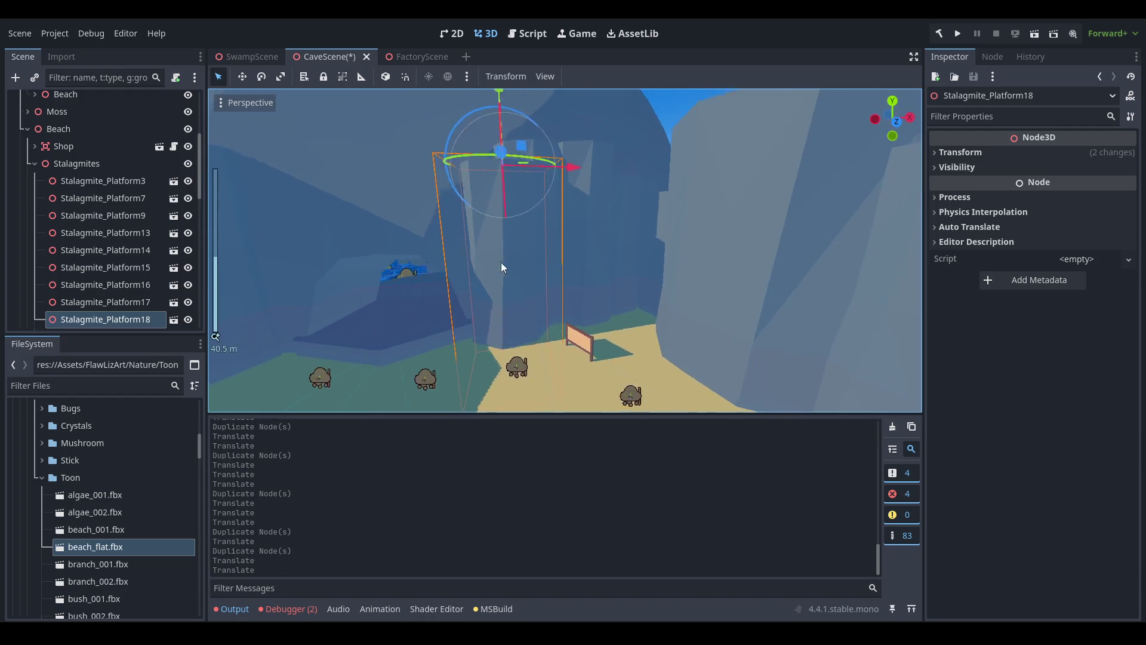
{"action": "scroll", "scroll_direction": "down", "scroll_amount": 3}
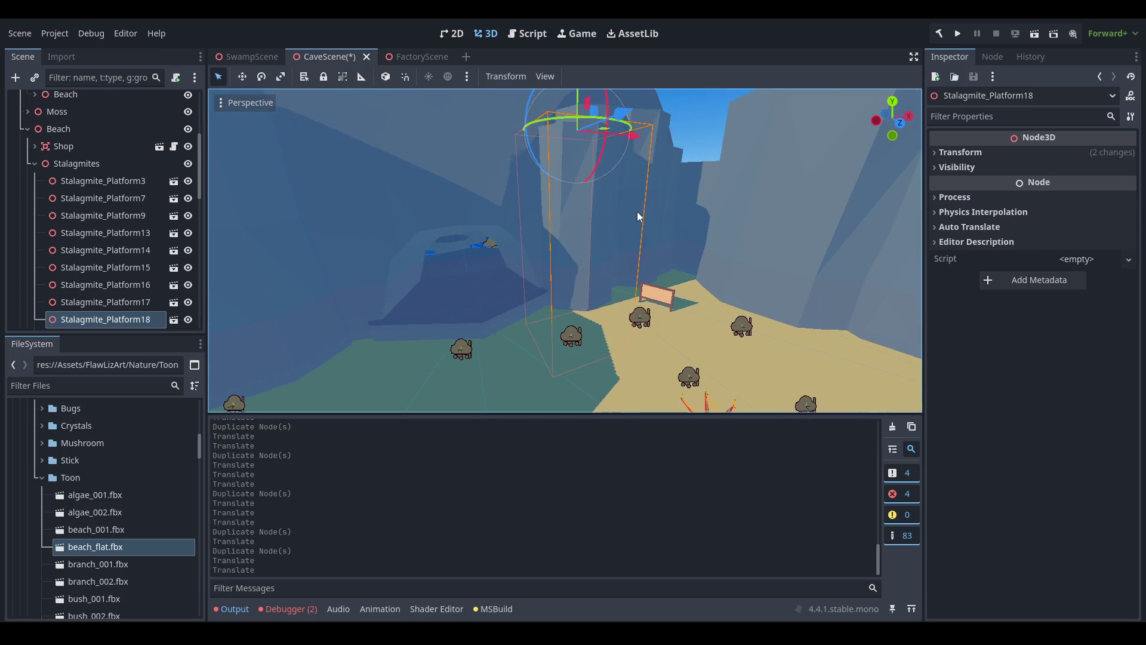
{"action": "left_click", "coordinate": [782, 192]}
{"action": "left_click_drag", "start_coordinate": [782, 192], "coordinate": [605, 275]}
{"action": "scroll", "scroll_direction": "up", "scroll_amount": 3}
{"action": "left_click", "coordinate": [604, 274]}
{"action": "left_click_drag", "start_coordinate": [696, 278], "coordinate": [575, 305]}
Set Stalagmite_Platform19's scale to 12 in the Transform inspector.
{"action": "left_click", "coordinate": [985, 153]}
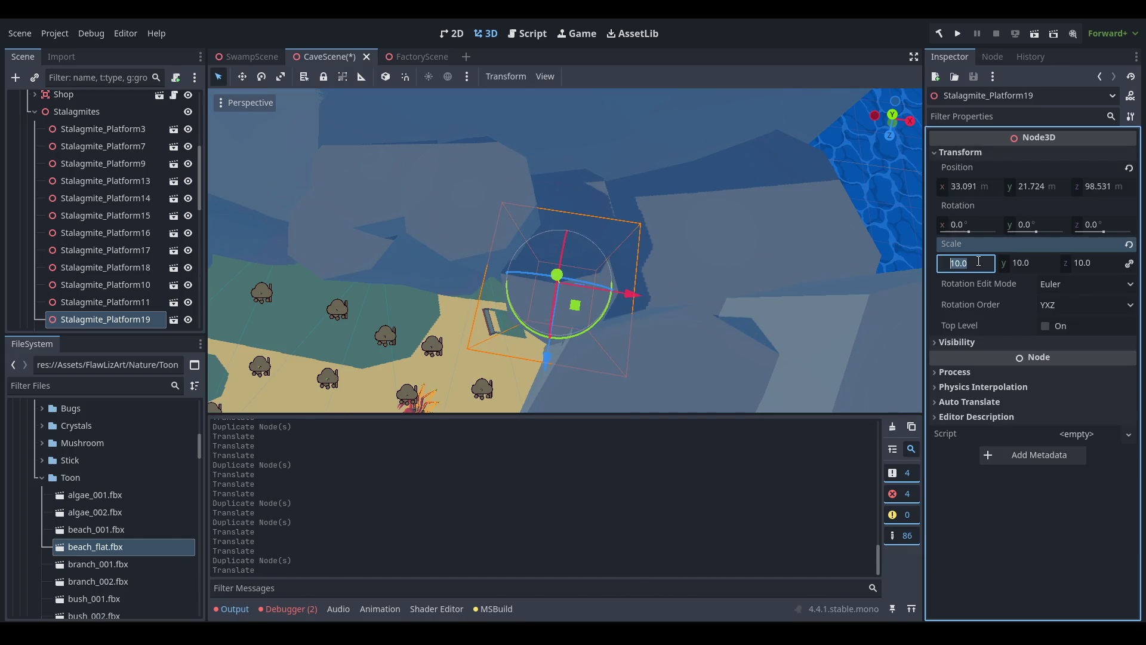
{"action": "type", "text": "12"}
{"action": "key", "text": "Return"}
{"action": "scroll", "scroll_direction": "down", "scroll_amount": 3}
{"action": "left_click_drag", "start_coordinate": [605, 247], "coordinate": [608, 244]}
{"action": "scroll", "scroll_direction": "up", "scroll_amount": 3}
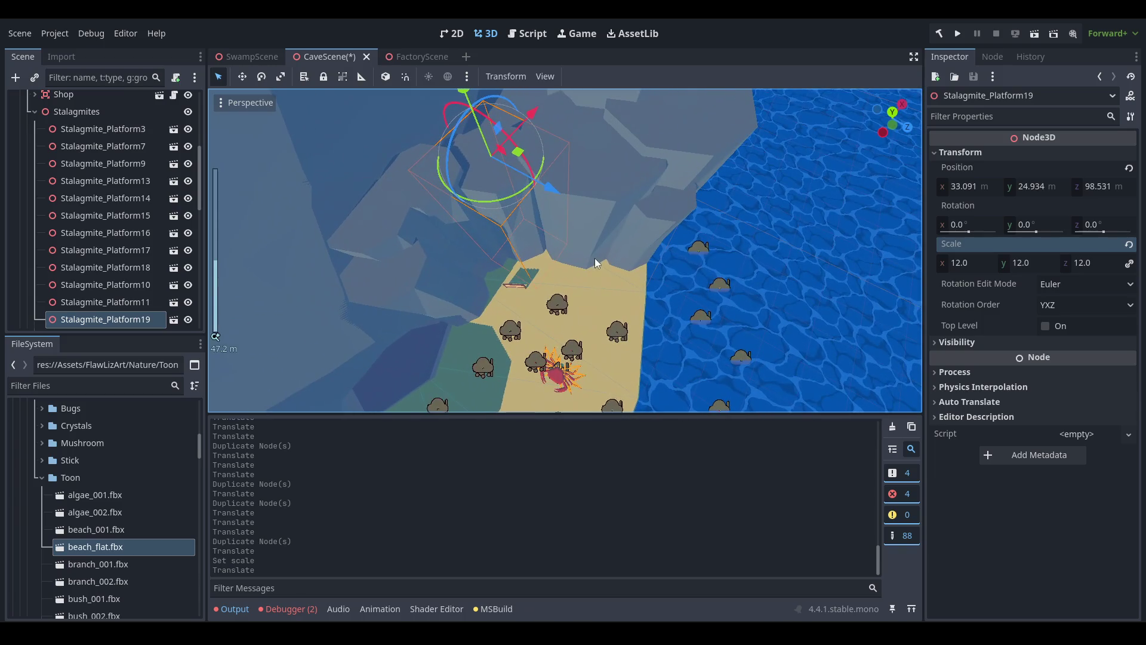
Duplicate it as Stalagmite_Platform20 and move it to a new spot and height.
{"action": "key", "text": "ctrl+d"}
{"action": "left_click_drag", "start_coordinate": [518, 152], "coordinate": [617, 157]}
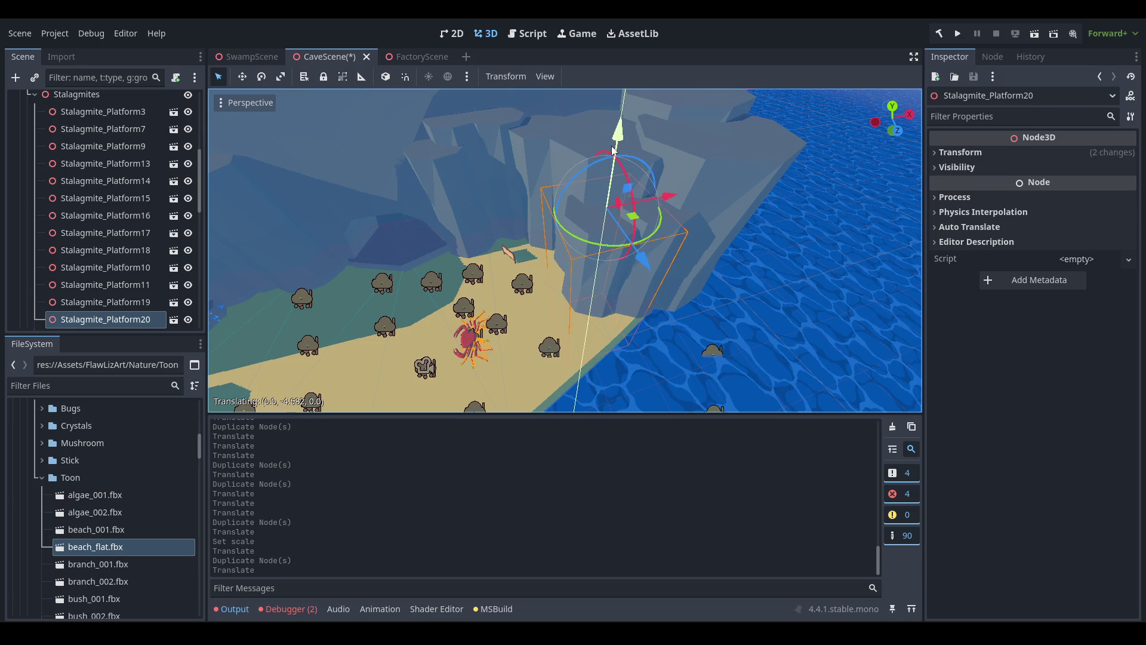
{"action": "left_click_drag", "start_coordinate": [614, 113], "coordinate": [617, 119]}
{"action": "left_click_drag", "start_coordinate": [606, 240], "coordinate": [590, 188]}
{"action": "left_click", "coordinate": [762, 153]}
{"action": "scroll", "scroll_direction": "up", "scroll_amount": 3}
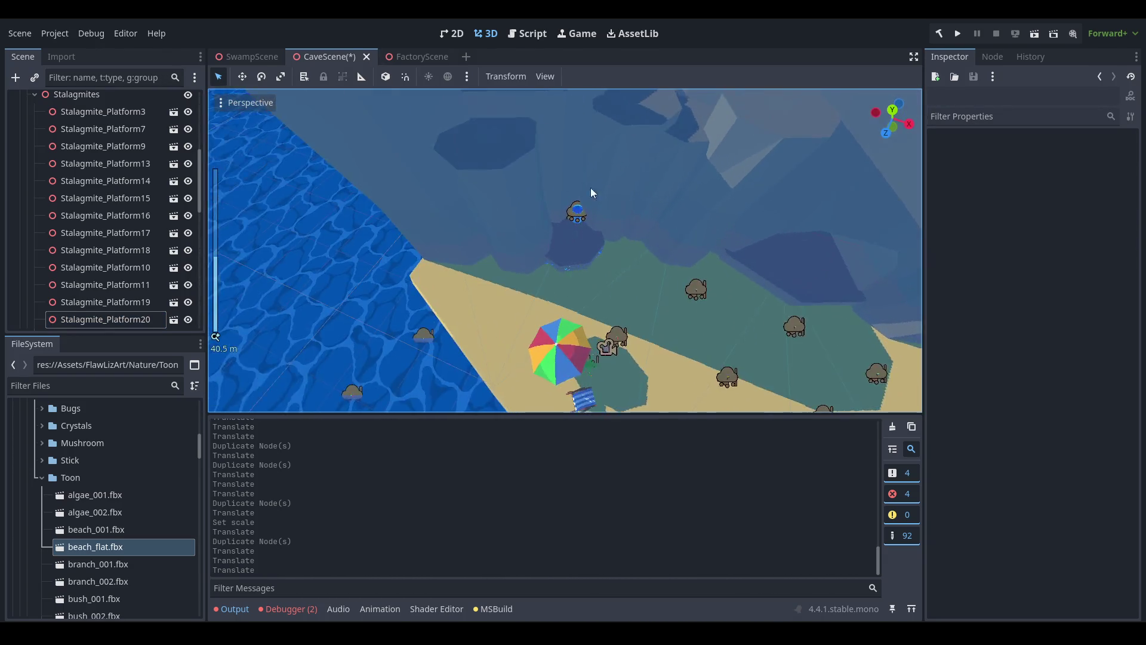
Add Stalagmite_Platform21 and Stalagmite_Platform22, positioning each along the cave wall.
{"action": "left_click", "coordinate": [711, 165]}
{"action": "key", "text": "ctrl+d"}
{"action": "left_click_drag", "start_coordinate": [708, 137], "coordinate": [546, 218]}
{"action": "key", "text": "ctrl+d"}
{"action": "left_click_drag", "start_coordinate": [610, 251], "coordinate": [667, 187]}
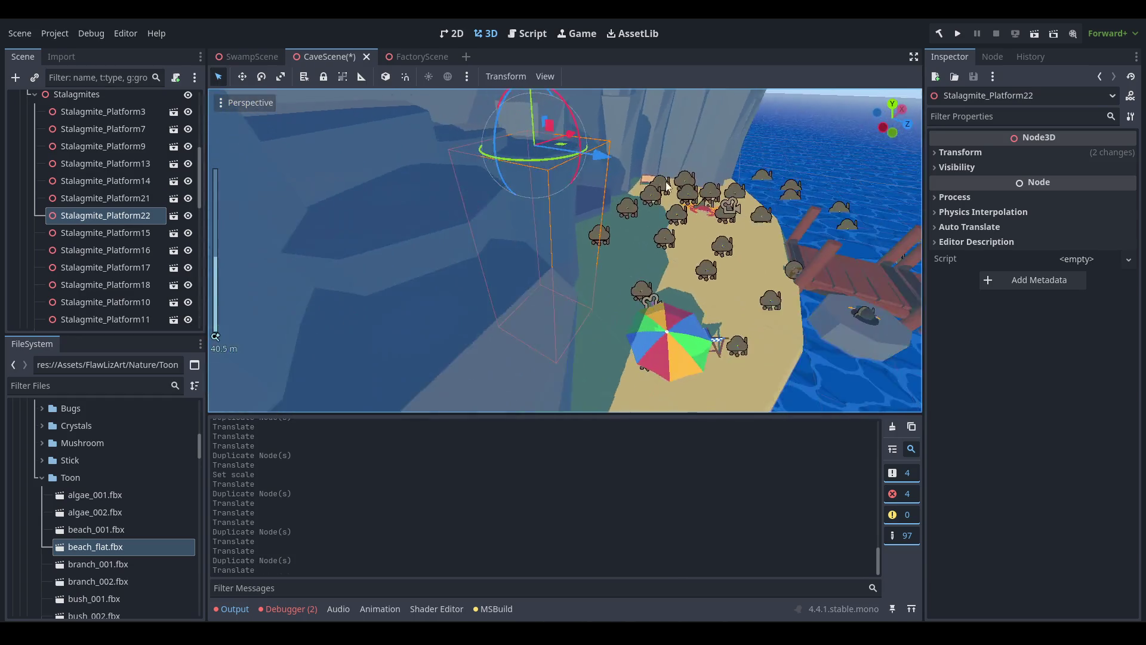
{"action": "scroll", "scroll_direction": "up", "scroll_amount": 3}
{"action": "key", "text": "f"}
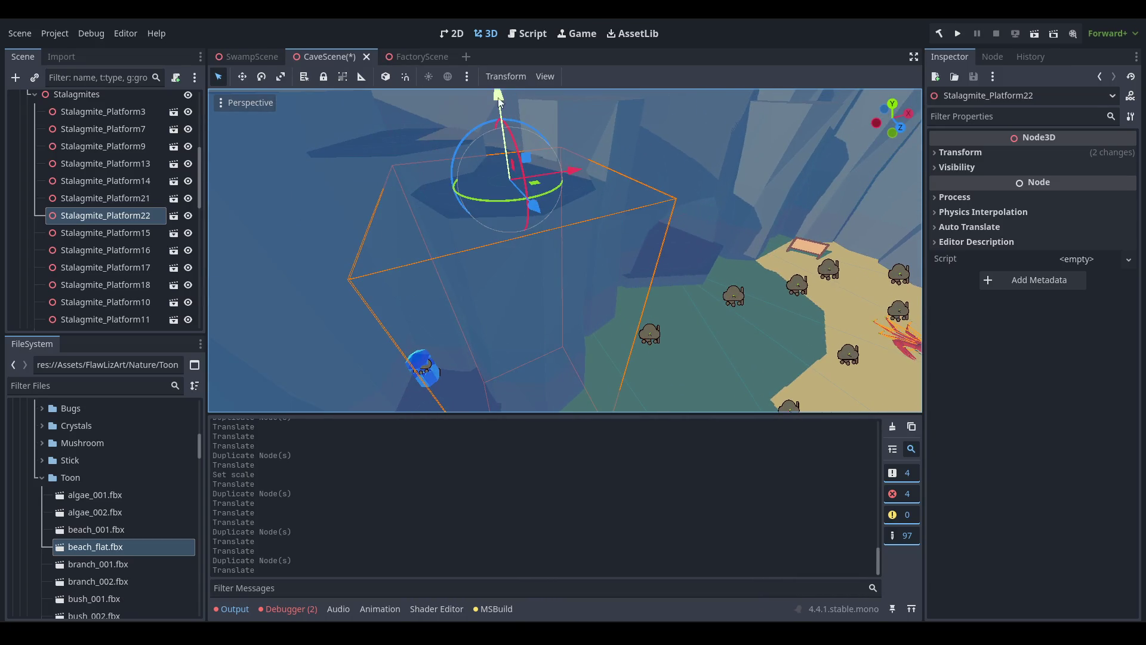
{"action": "left_click_drag", "start_coordinate": [499, 100], "coordinate": [503, 119]}
{"action": "scroll", "scroll_direction": "up", "scroll_amount": 3}
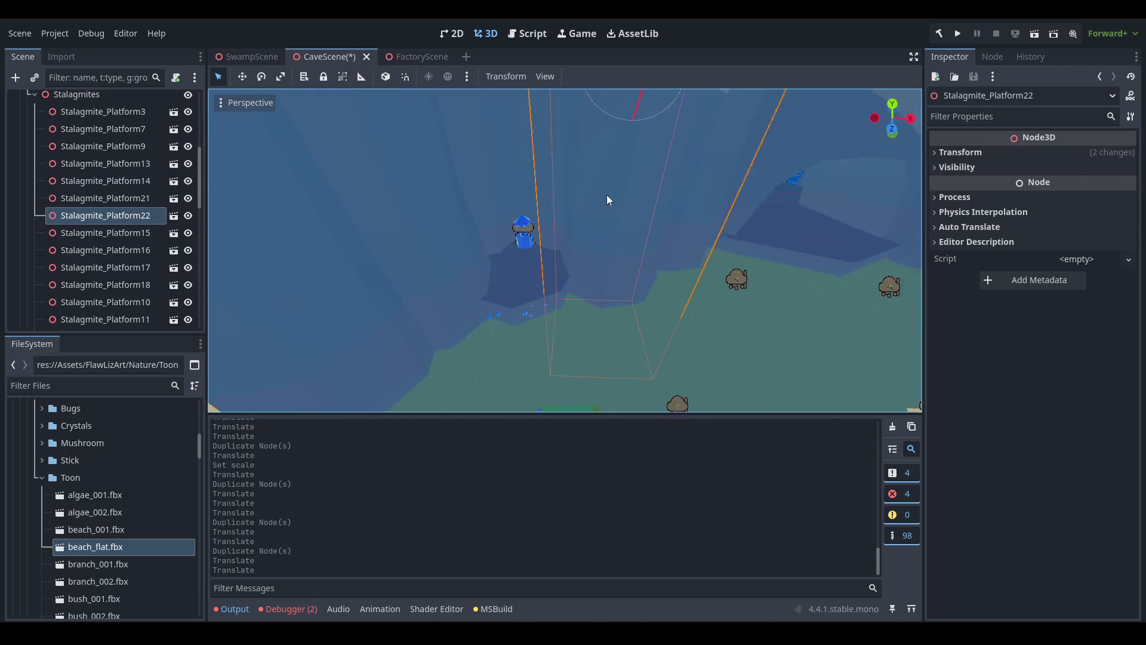
Move the blue crystal pillar CrystalPillarContainer5 to a new spot near the beach and save.
{"action": "left_click", "coordinate": [591, 229]}
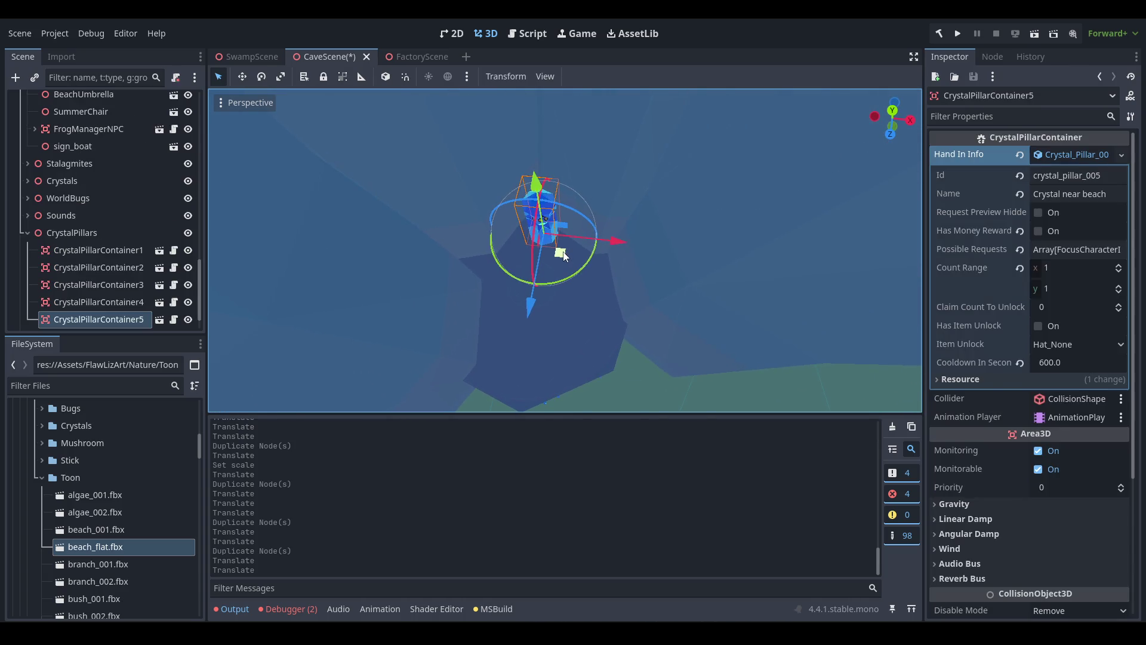
{"action": "left_click_drag", "start_coordinate": [555, 263], "coordinate": [602, 328]}
{"action": "key", "text": "ctrl+s"}
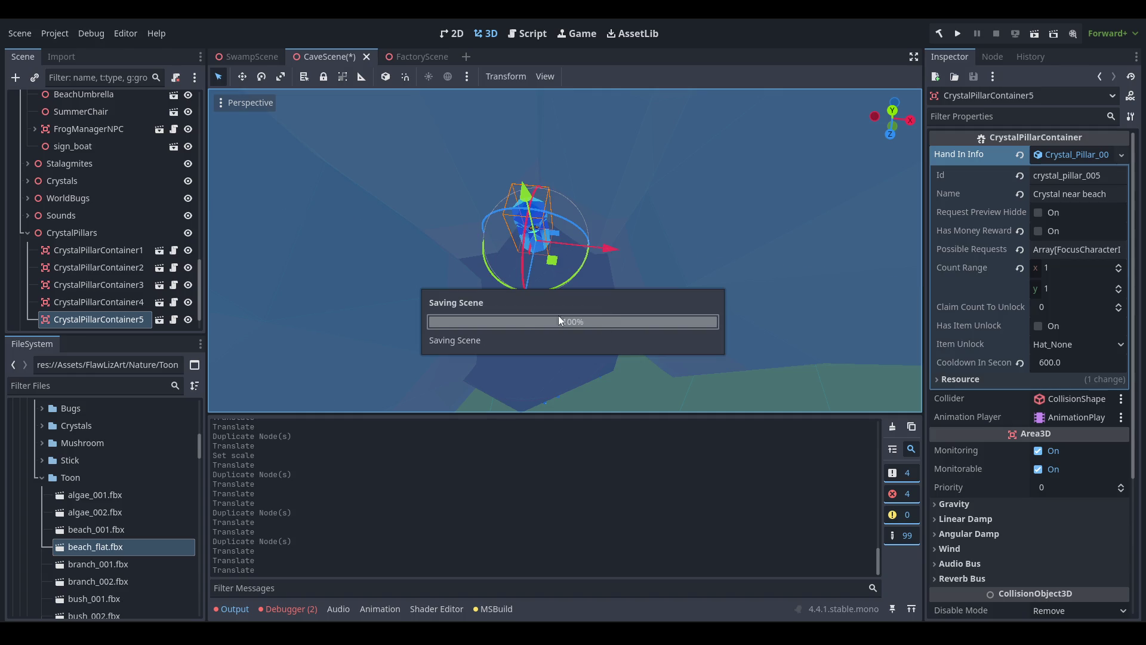
Inspect the crystal's new placement around the beach and beach sign, saving the CaveScene again.
{"action": "scroll", "scroll_direction": "down", "scroll_amount": 3}
{"action": "left_click_drag", "start_coordinate": [594, 281], "coordinate": [568, 285]}
{"action": "scroll", "scroll_direction": "down", "scroll_amount": 3}
{"action": "scroll", "scroll_direction": "down", "scroll_amount": 3}
{"action": "scroll", "scroll_direction": "up", "scroll_amount": 3}
{"action": "key", "text": "ctrl+s"}
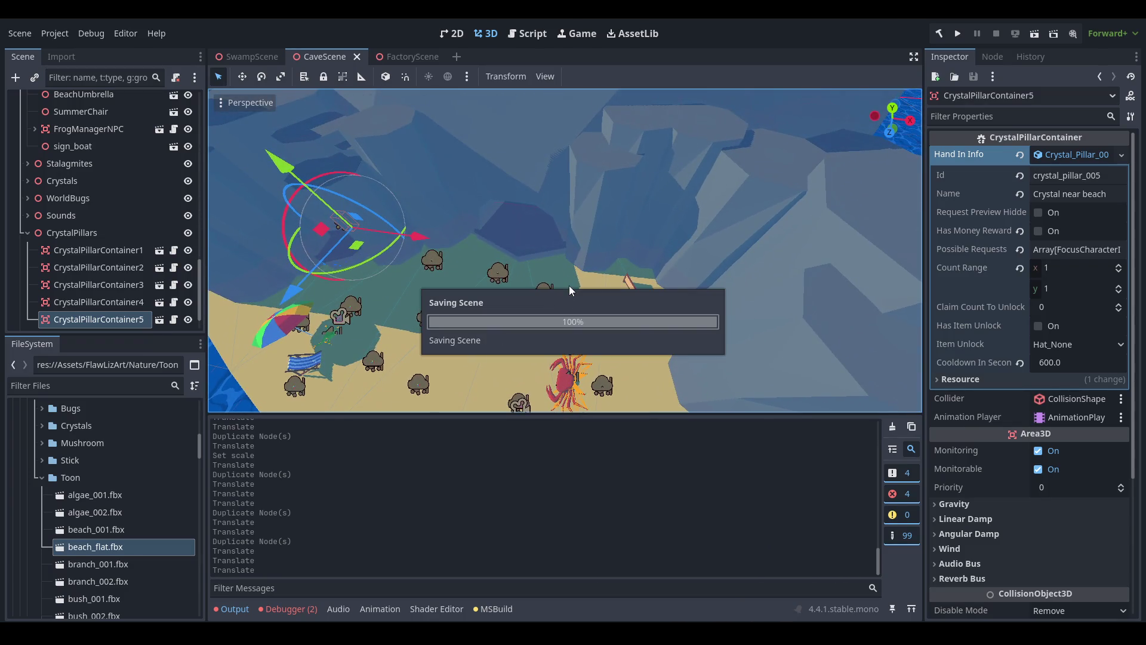
{"action": "left_click_drag", "start_coordinate": [615, 225], "coordinate": [649, 233]}
{"action": "scroll", "scroll_direction": "up", "scroll_amount": 3}
{"action": "scroll", "scroll_direction": "up", "scroll_amount": 3}
{"action": "left_click_drag", "start_coordinate": [700, 281], "coordinate": [871, 167]}
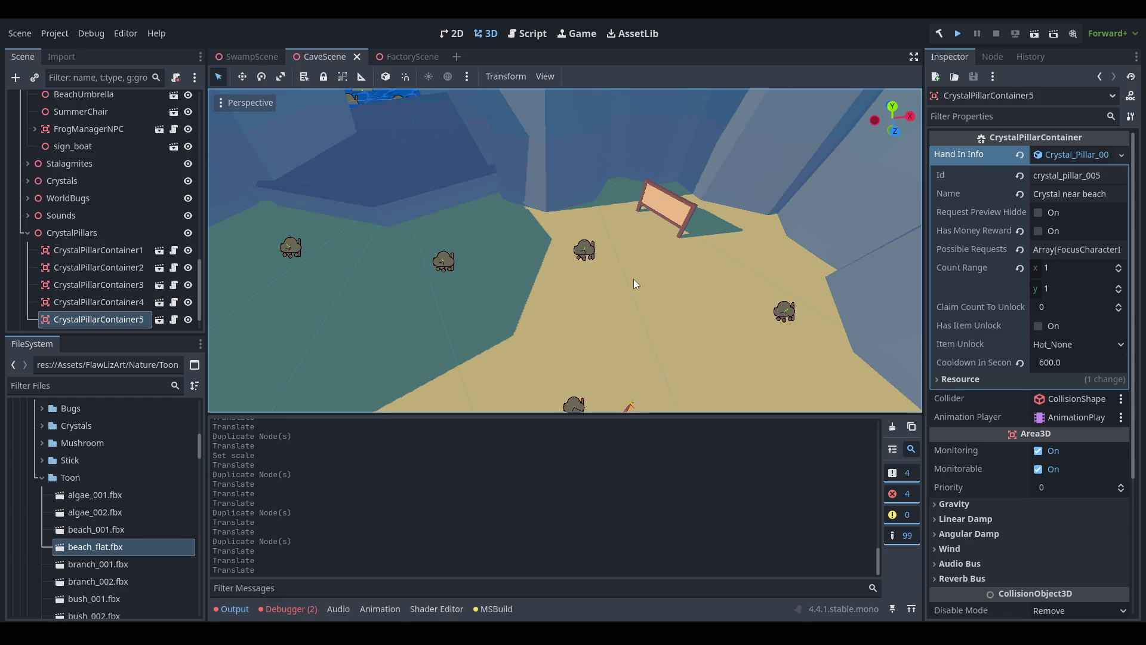
{"action": "key", "text": "ctrl+s"}
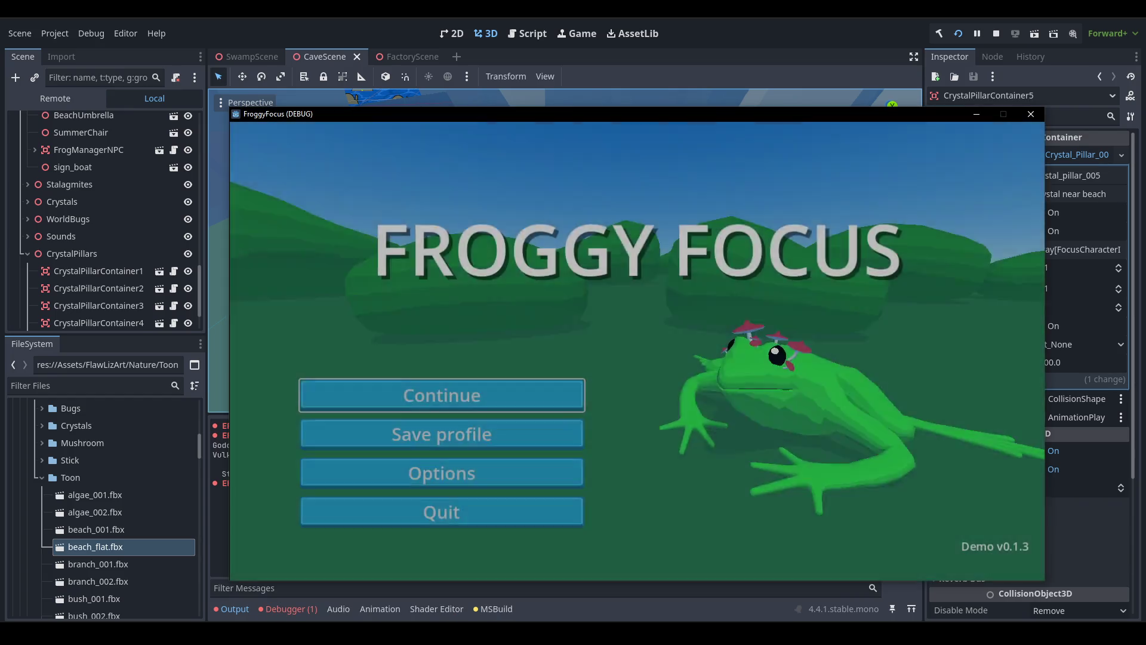
Continue from the Froggy Focus title menu and return focus to the running game window.
{"action": "key", "text": "Return"}
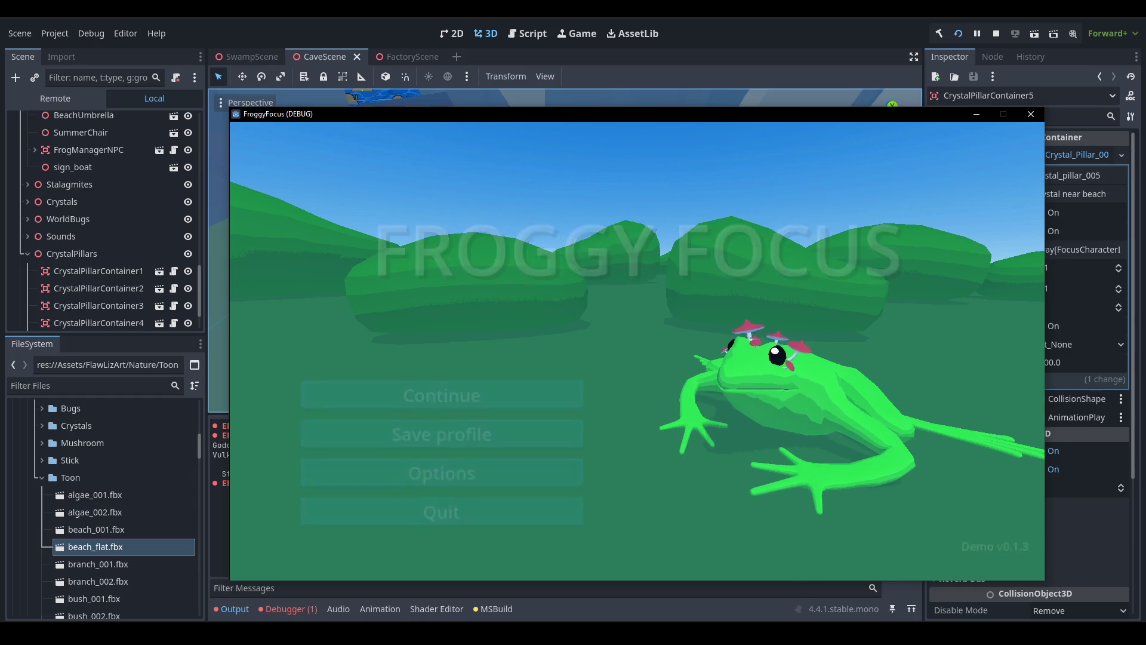
{"action": "key", "text": "super"}
{"action": "key", "text": "super"}
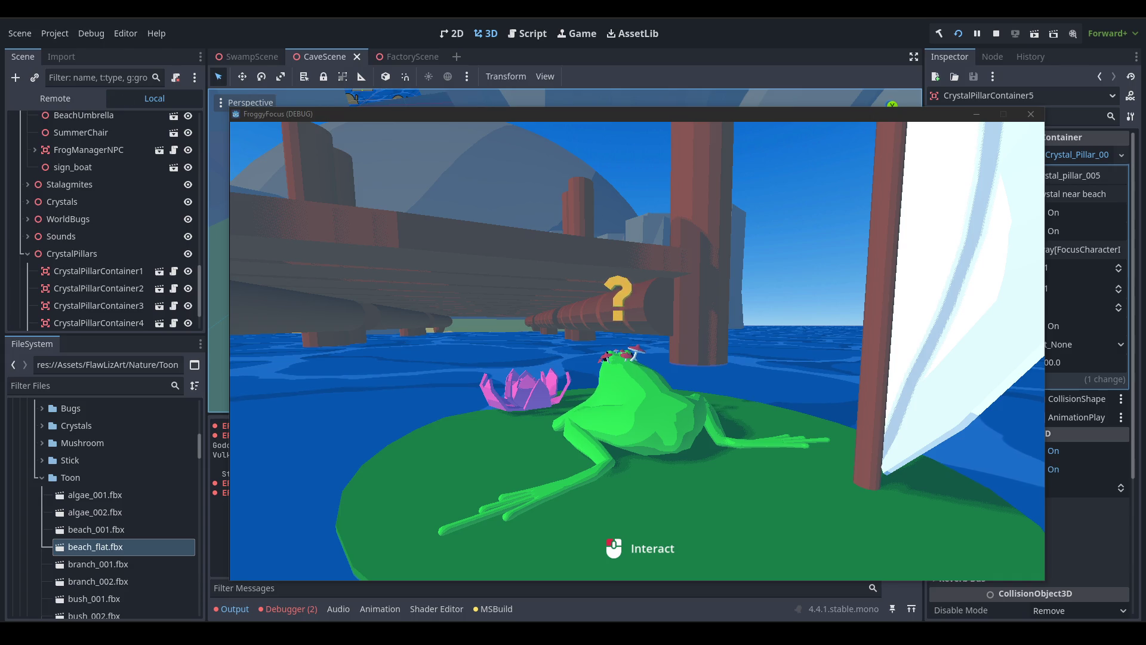
{"action": "left_click", "coordinate": [797, 291]}
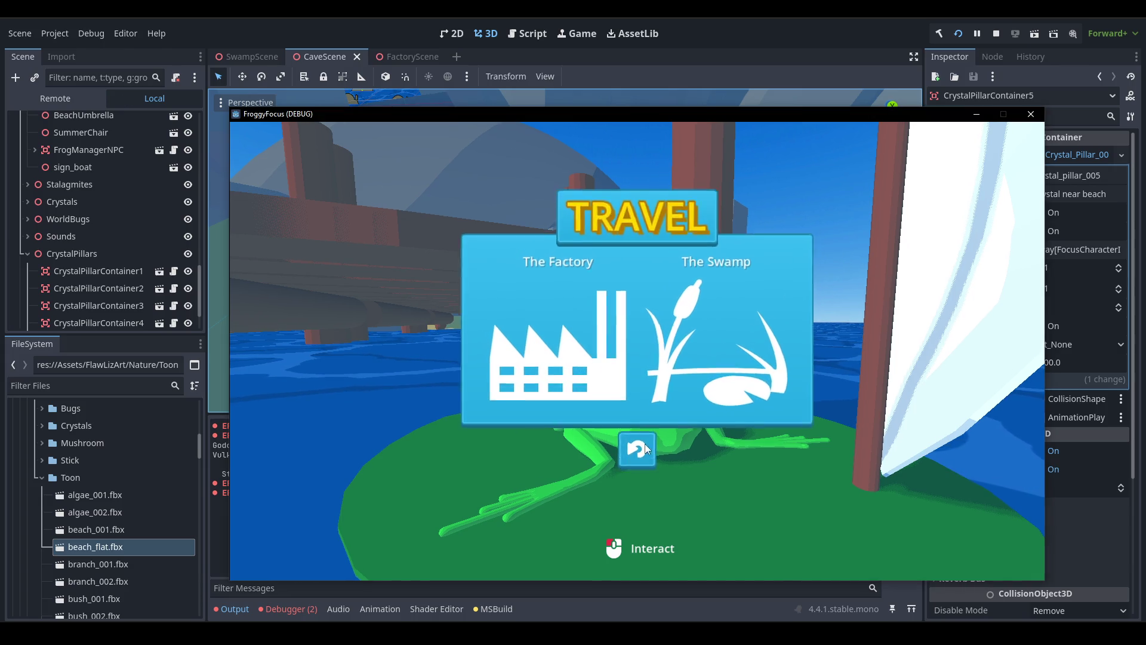
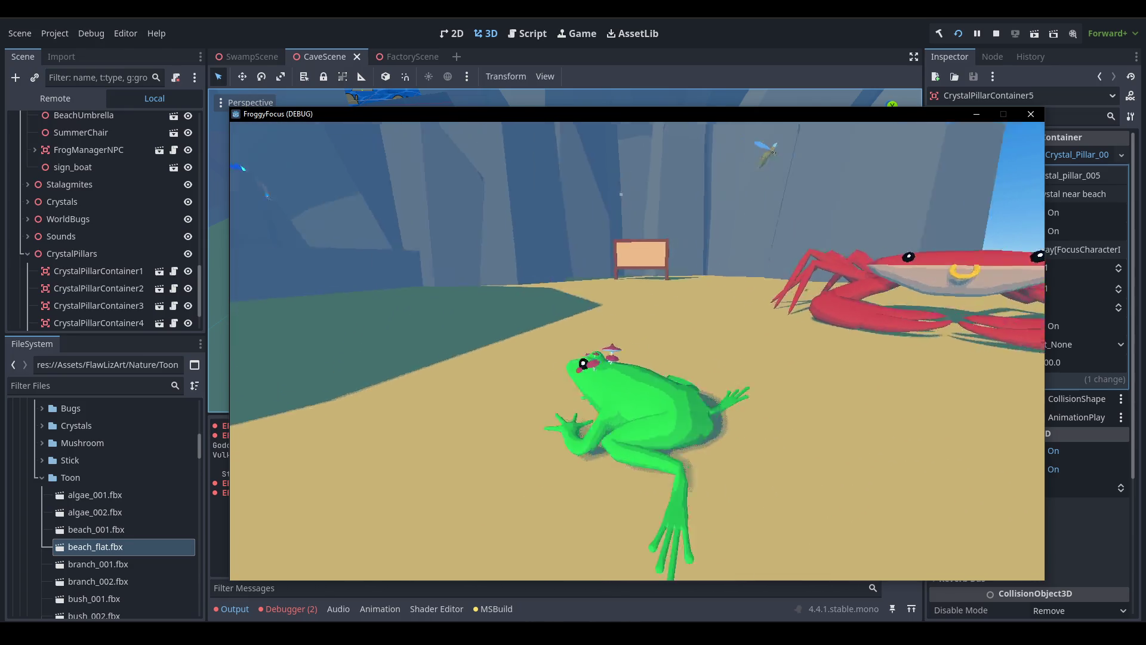
Hop the frog around the beach, in and out of the water several times.
{"action": "key", "text": "w"}
{"action": "key", "text": "w"}
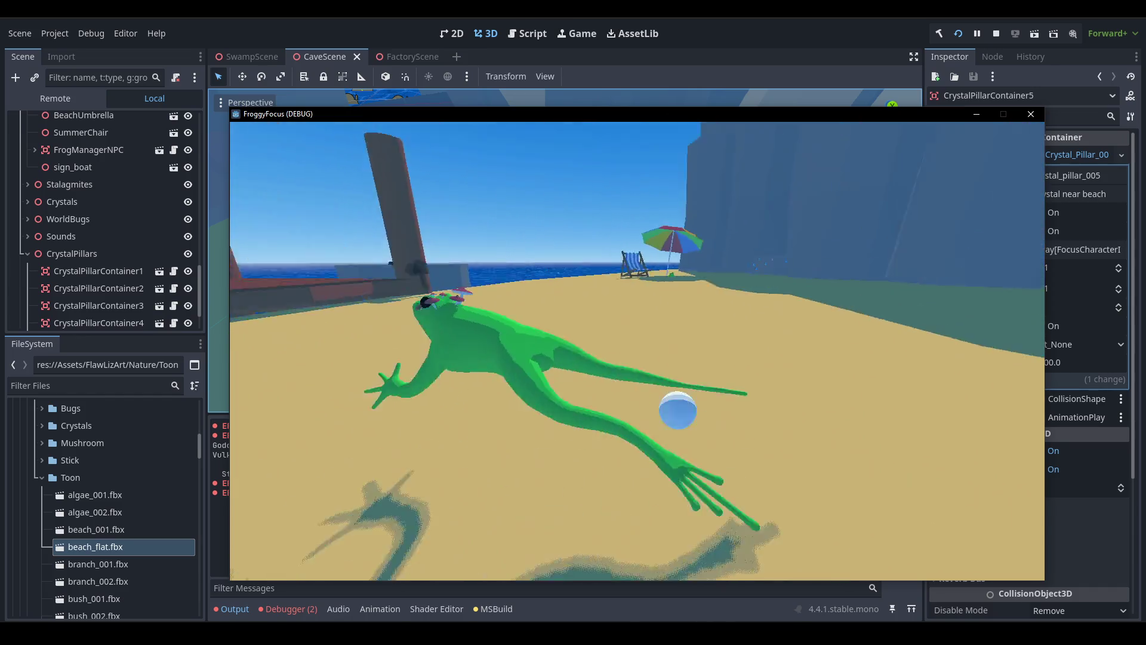
{"action": "key", "text": "w"}
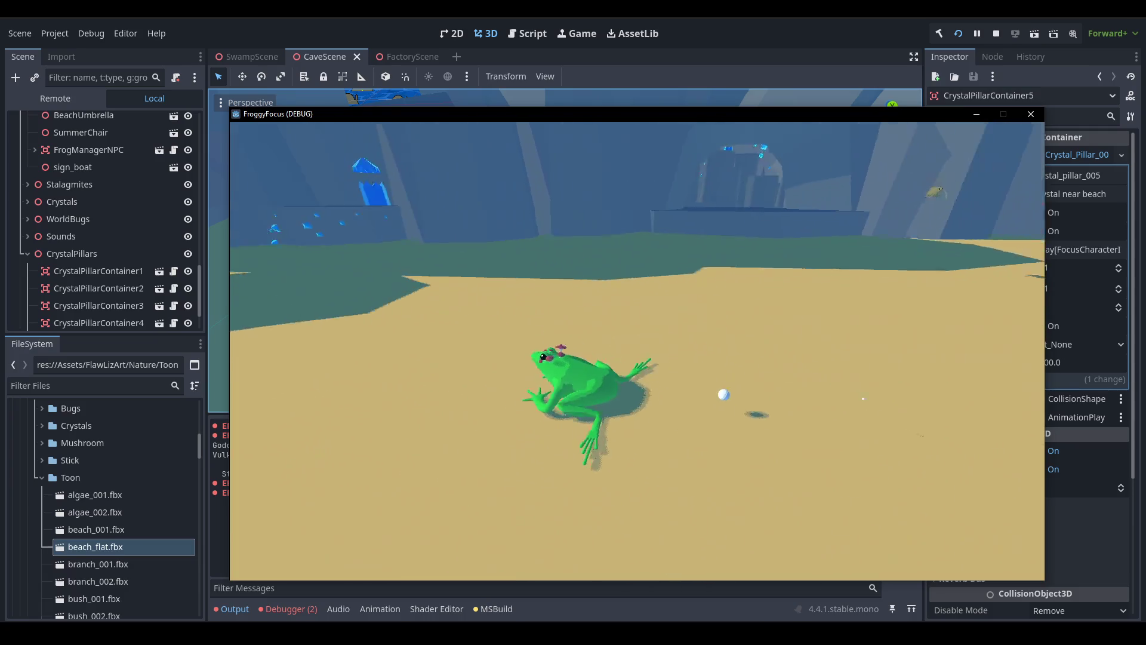
{"action": "key", "text": "w"}
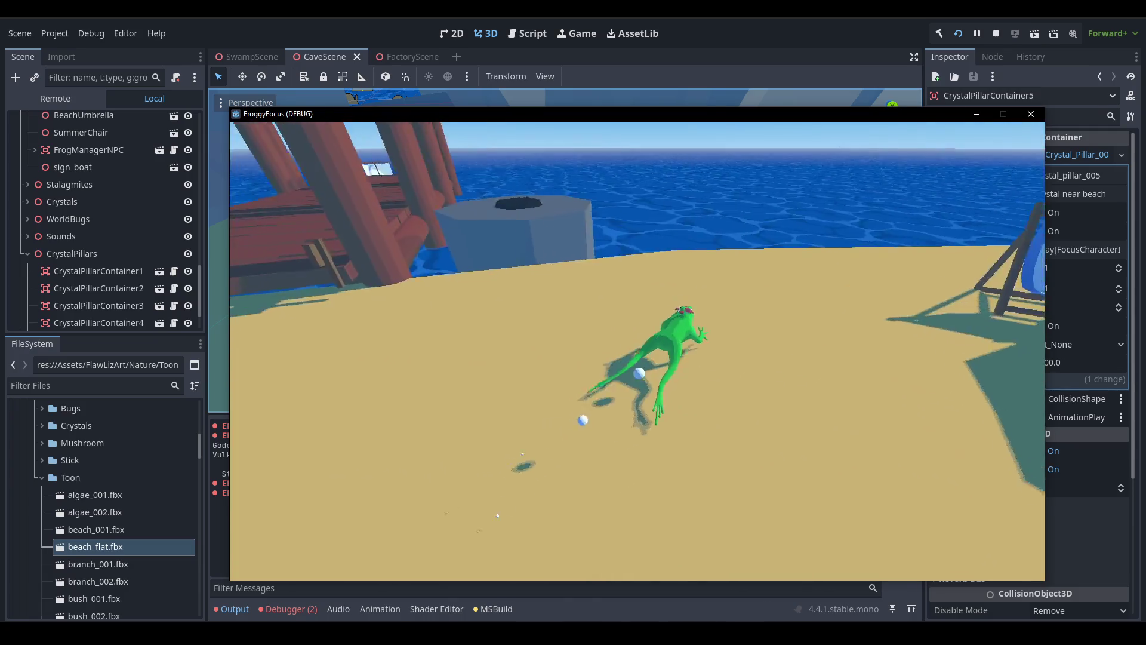
{"action": "key", "text": "w"}
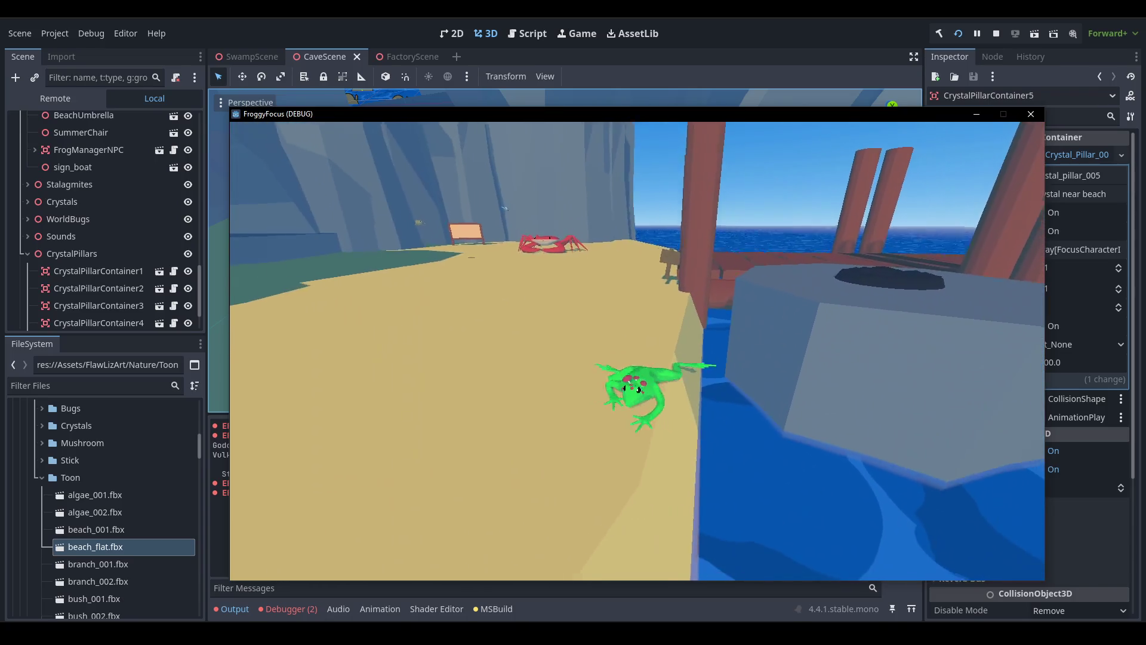
{"action": "key", "text": "w"}
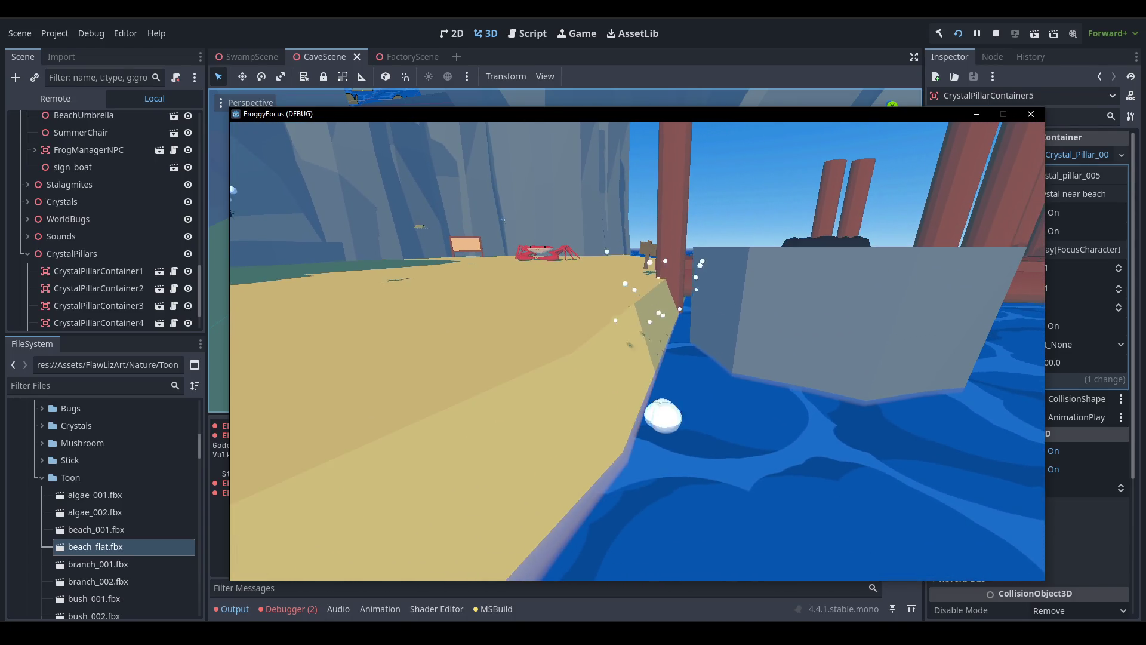
{"action": "key", "text": "w"}
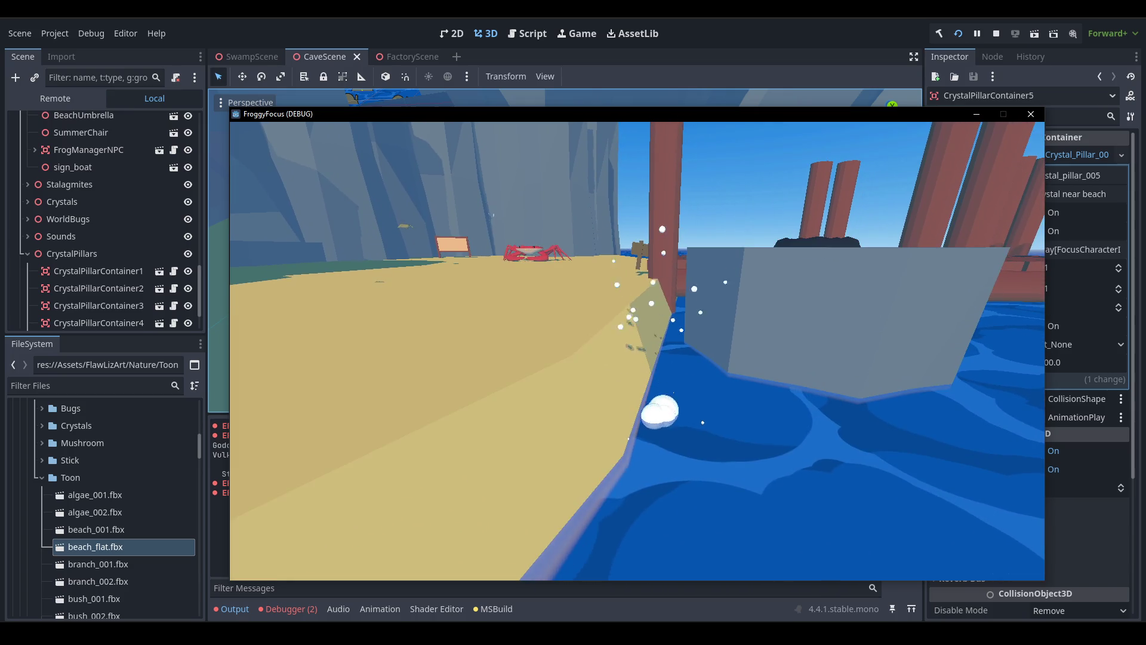
{"action": "key", "text": "w"}
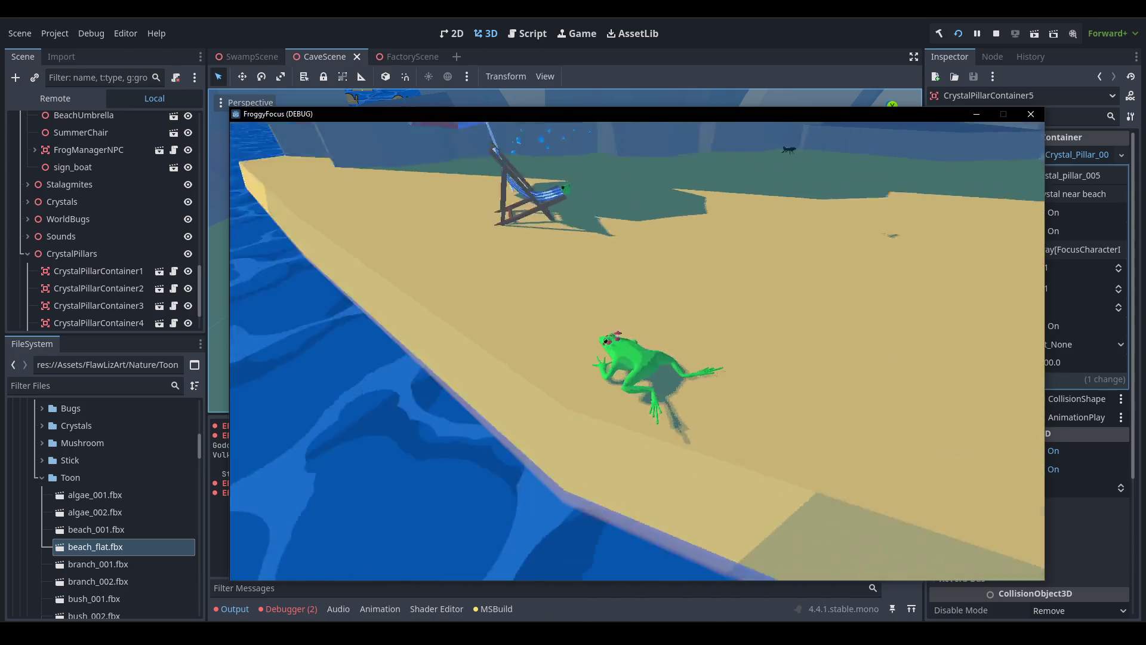
{"action": "key", "text": "w"}
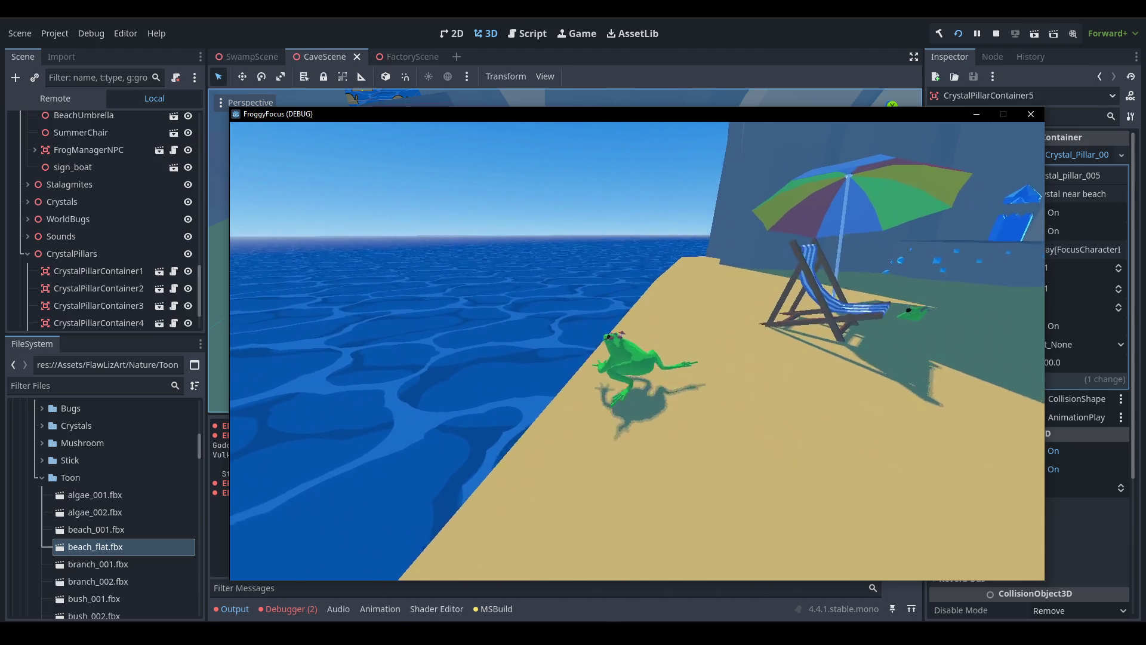
{"action": "key", "text": "w"}
{"action": "key", "text": "w"}
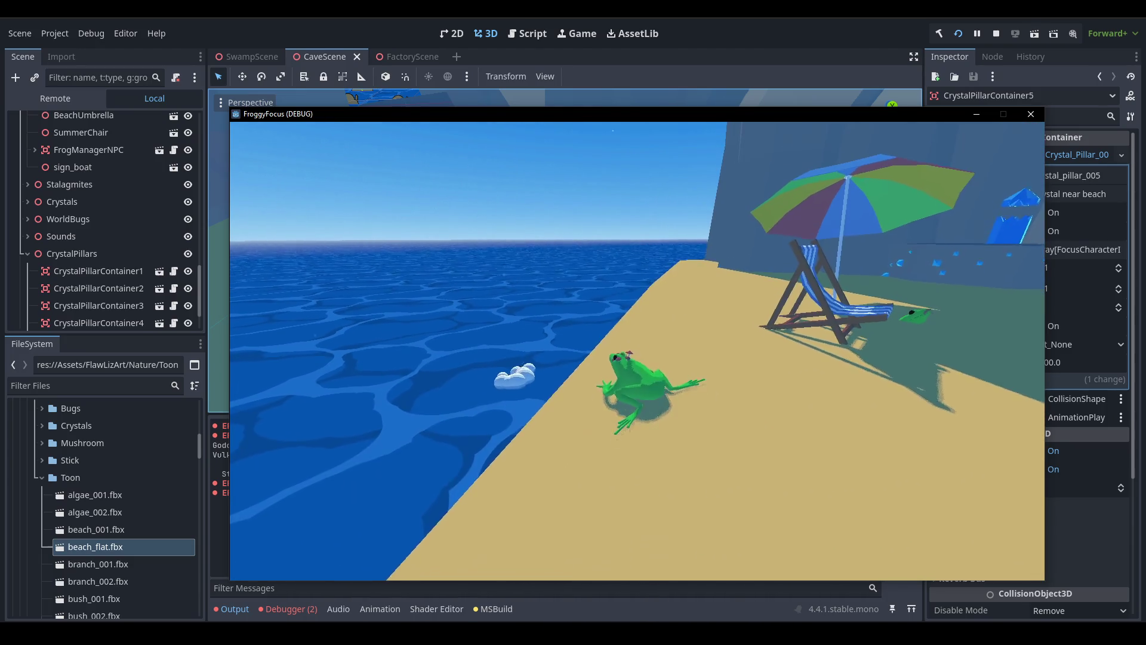
{"action": "key", "text": "w"}
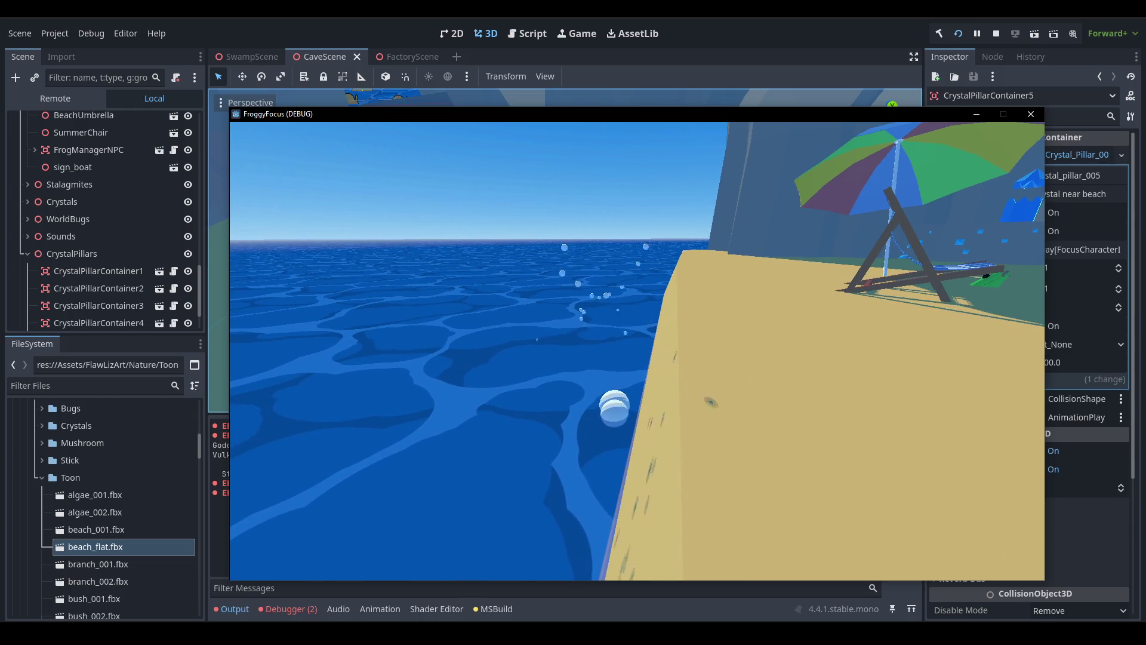
{"action": "key", "text": "w"}
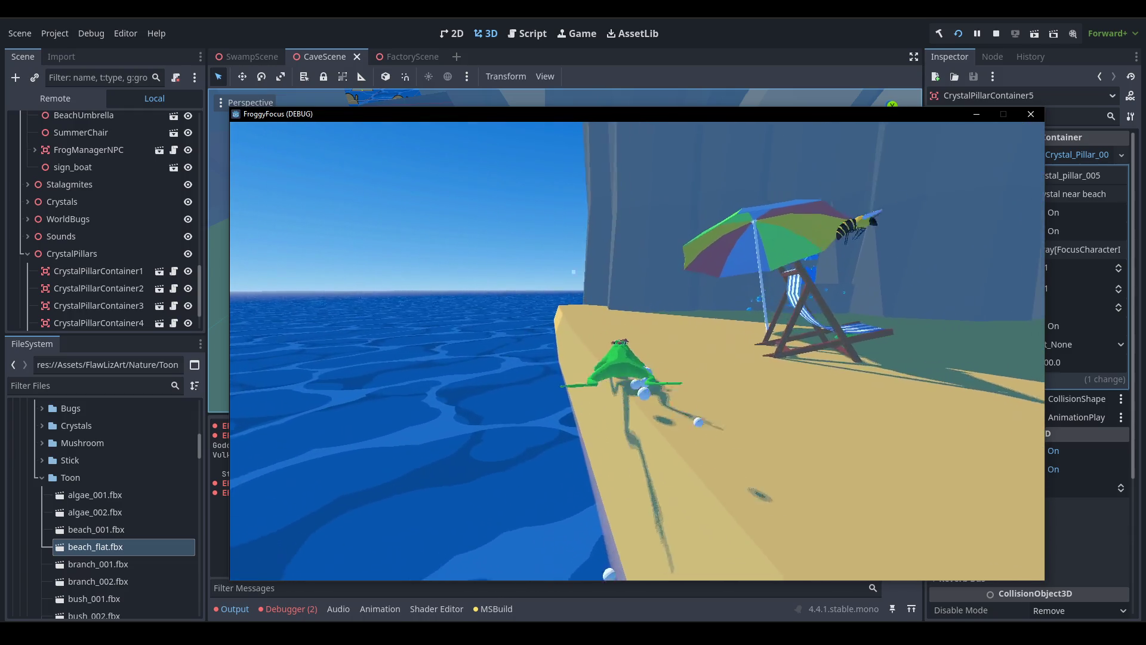
Move the frog along the sand edge, onto the wall ledge, and toward the umbrella.
{"action": "key", "text": "a"}
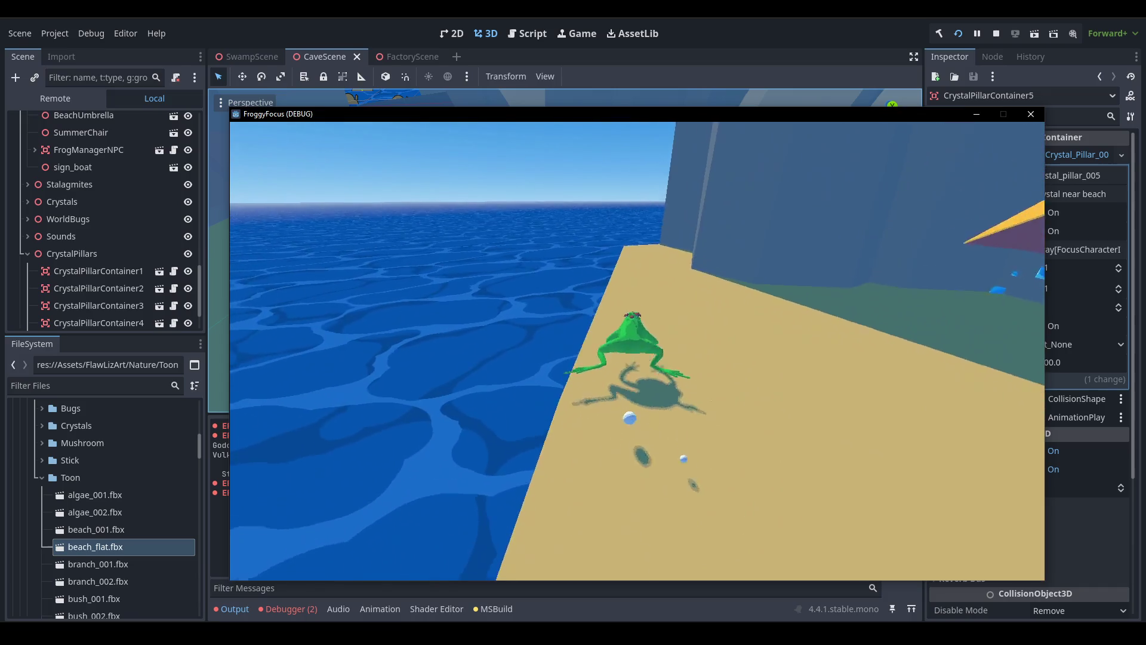
{"action": "key", "text": "w"}
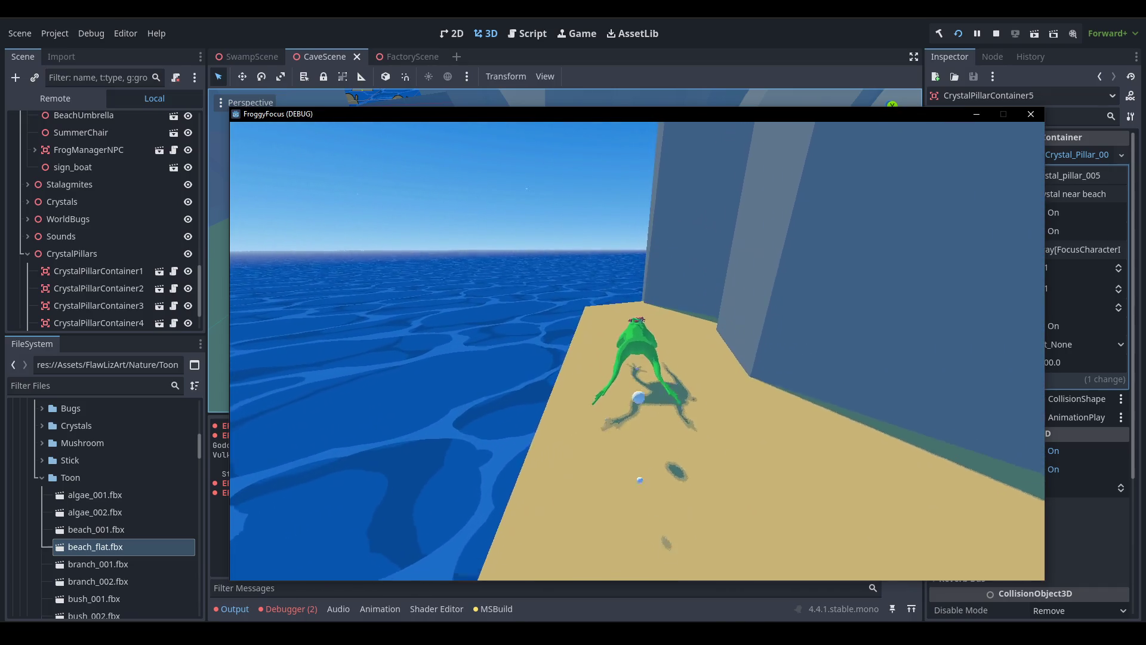
{"action": "key", "text": "w"}
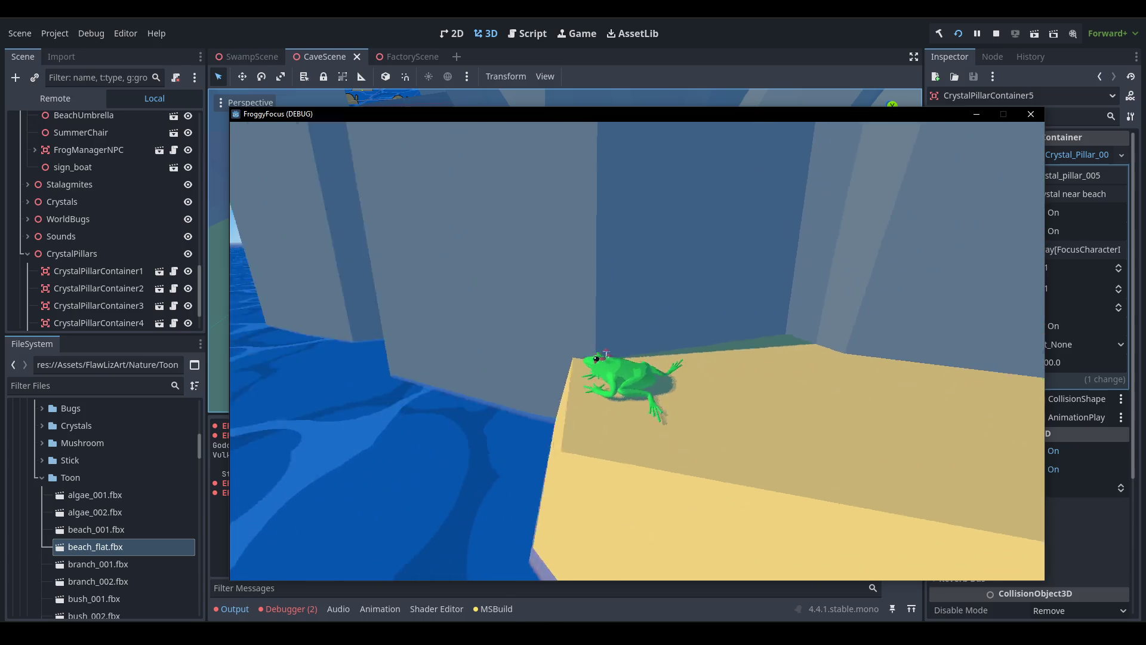
{"action": "key", "text": "d"}
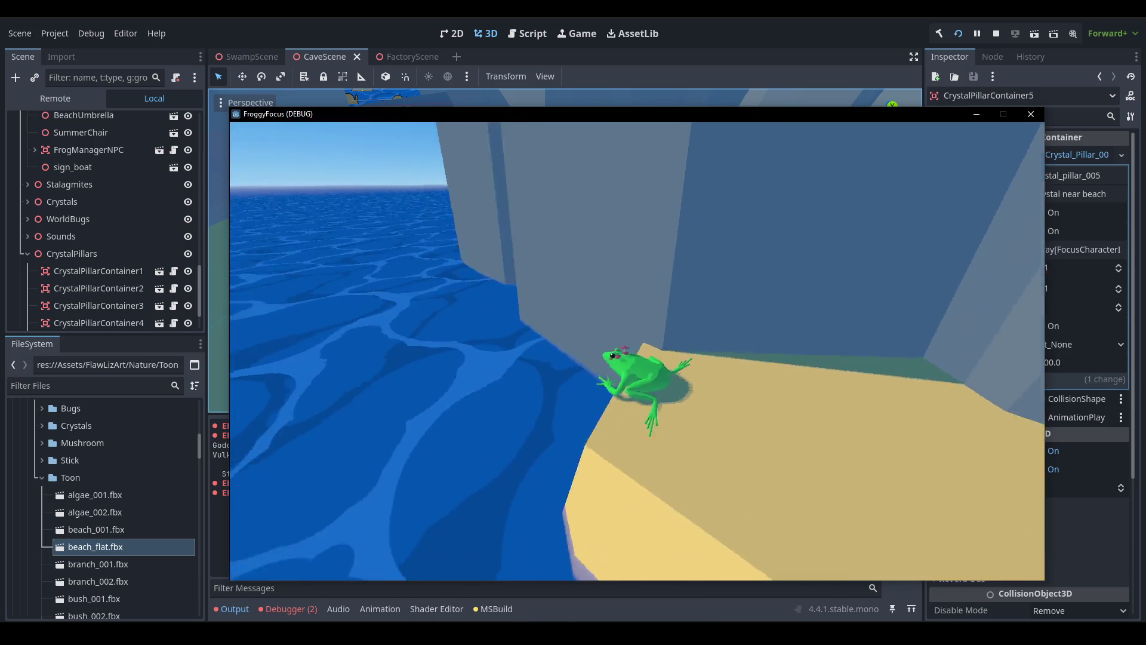
{"action": "key", "text": "w"}
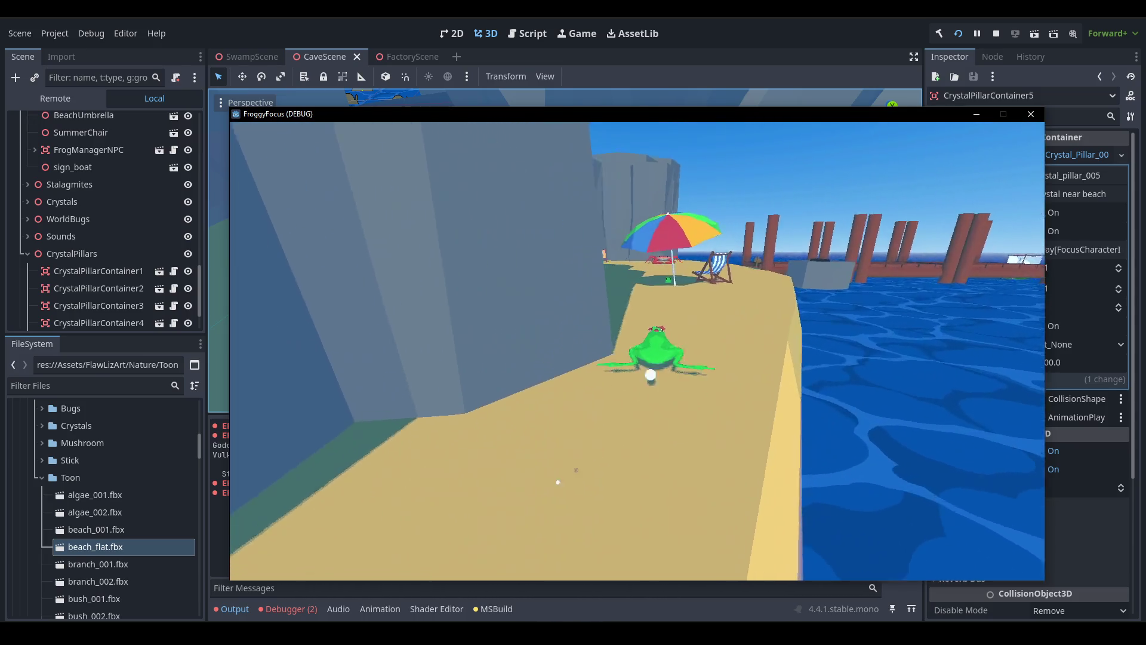
{"action": "key", "text": "a"}
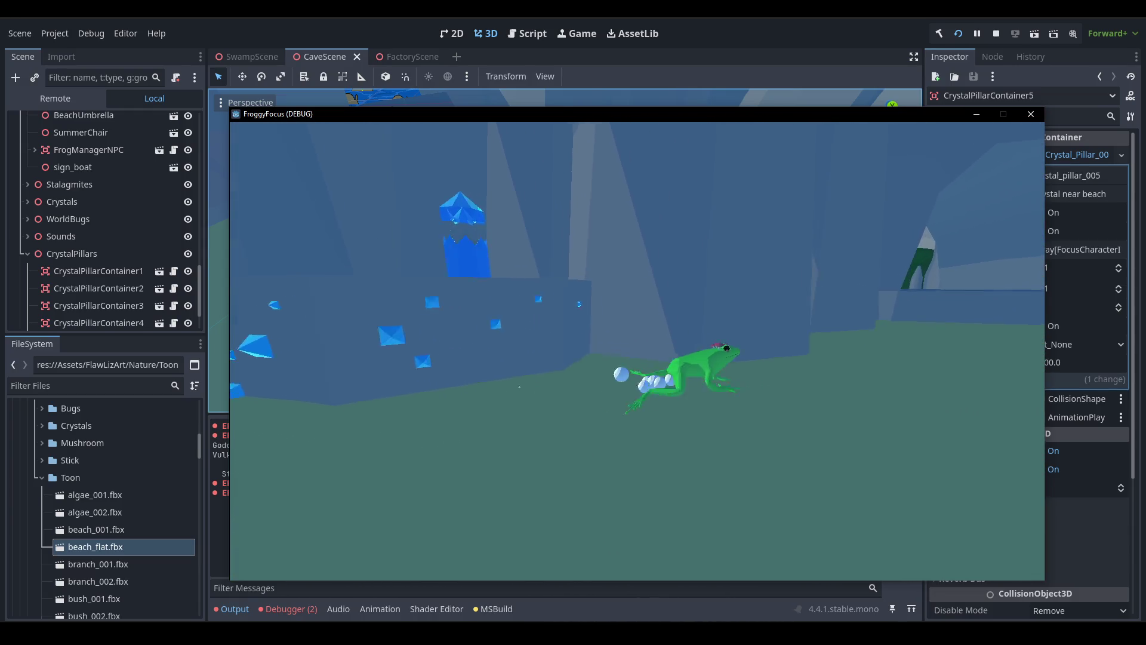
Approach the crab, then run along the cave wall up to the milestones sign.
{"action": "key", "text": "d"}
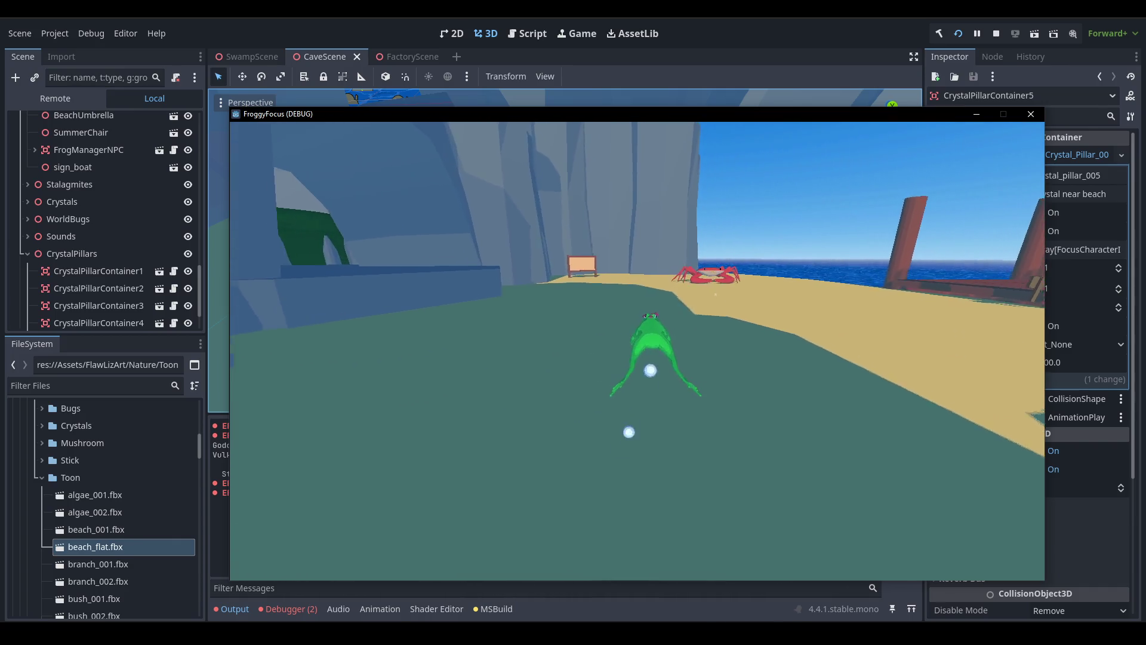
{"action": "key", "text": "w"}
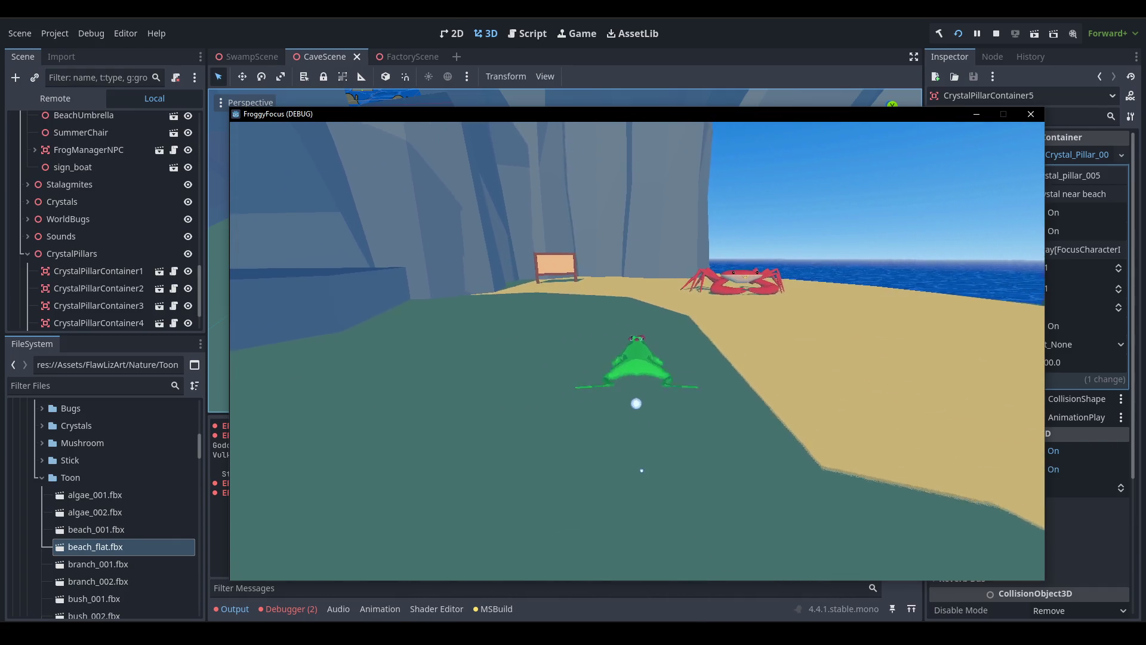
{"action": "key", "text": "d"}
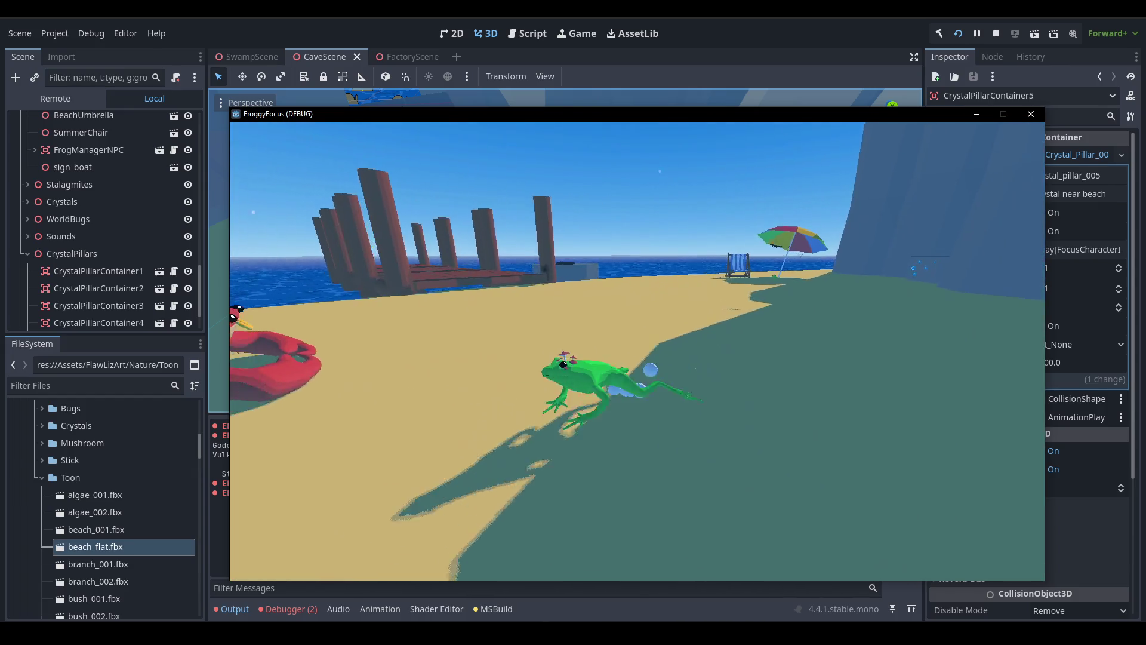
{"action": "key", "text": "a"}
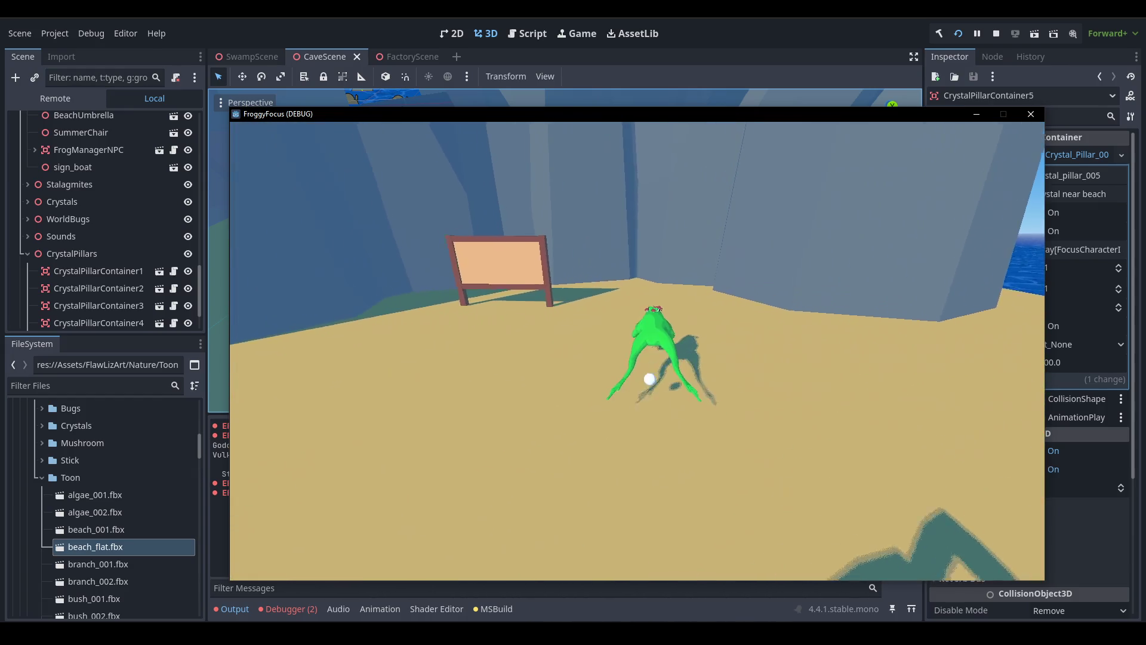
{"action": "key", "text": "w"}
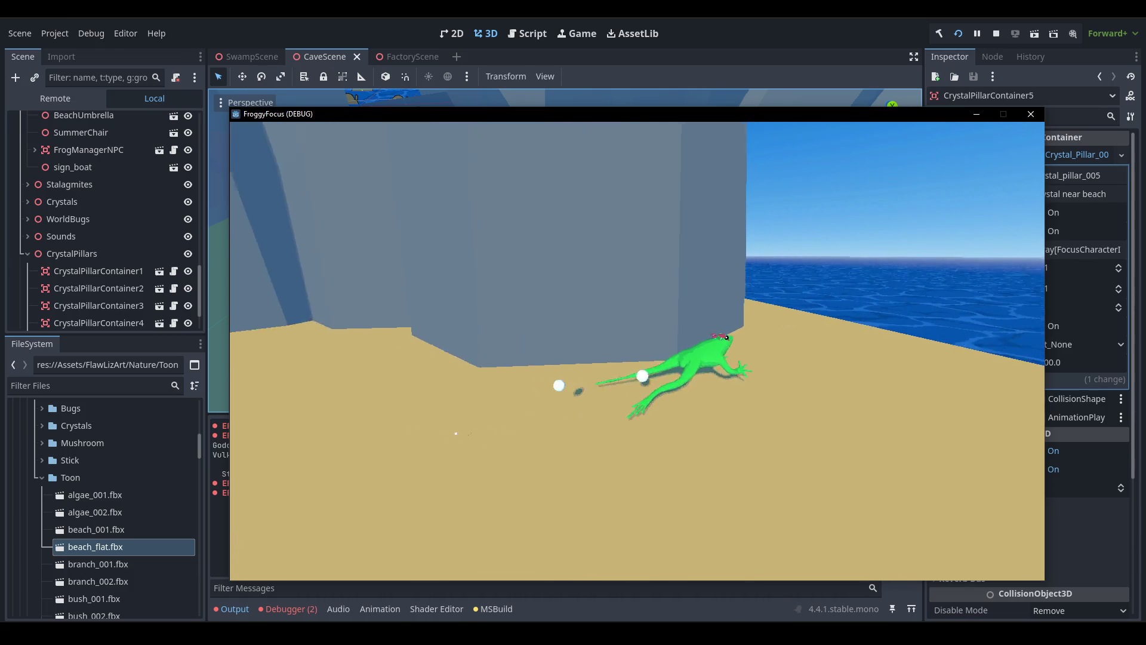
{"action": "key", "text": "a"}
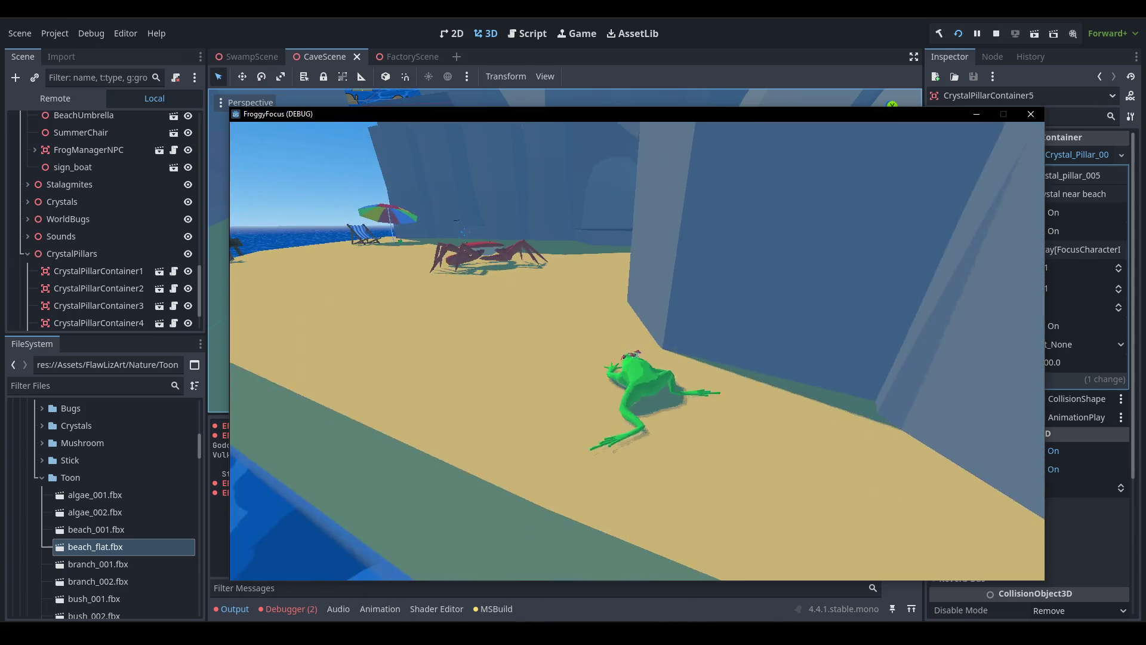
{"action": "key", "text": "d"}
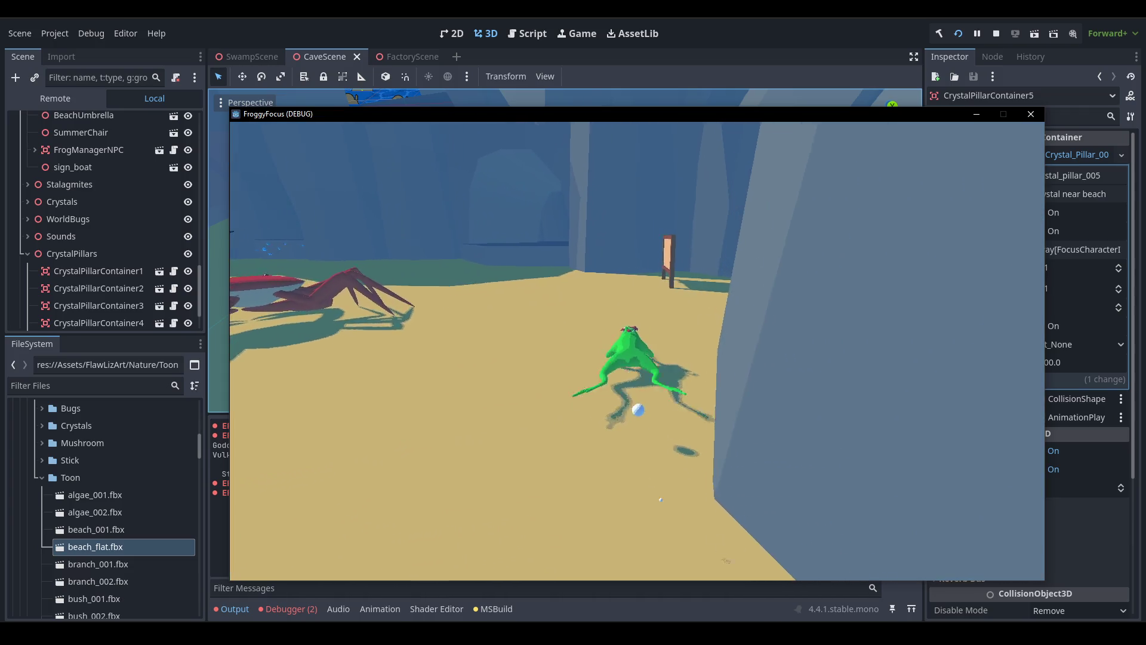
{"action": "key", "text": "w"}
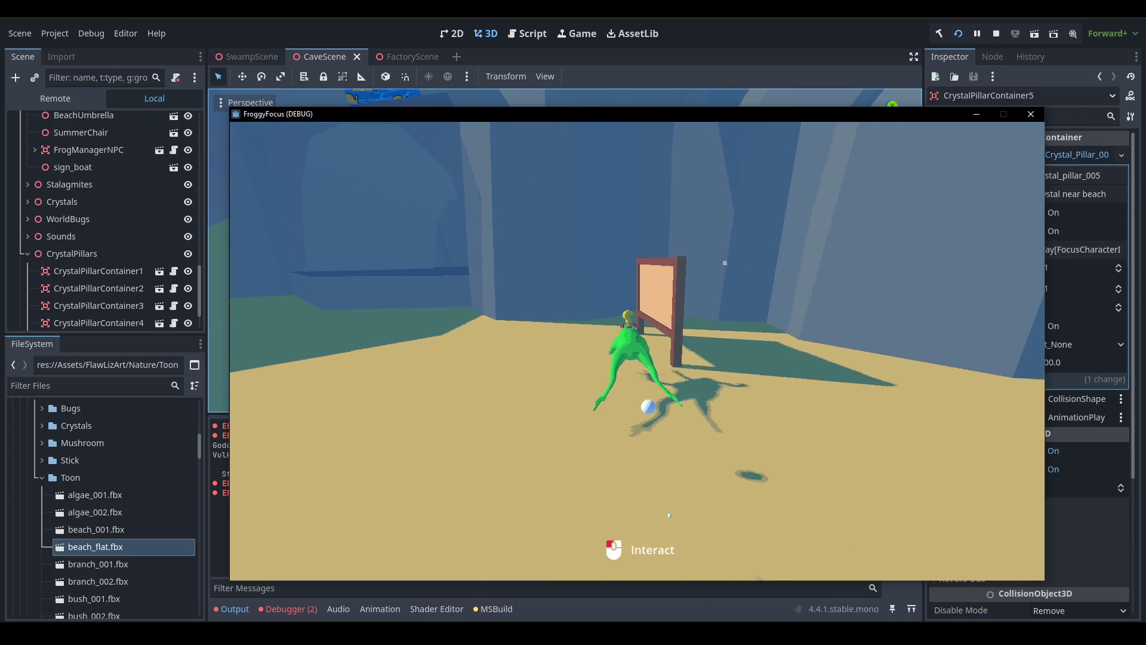
Claim the Catch swimmers reward at the Milestones sign and close the panel.
{"action": "left_click", "coordinate": [637, 351]}
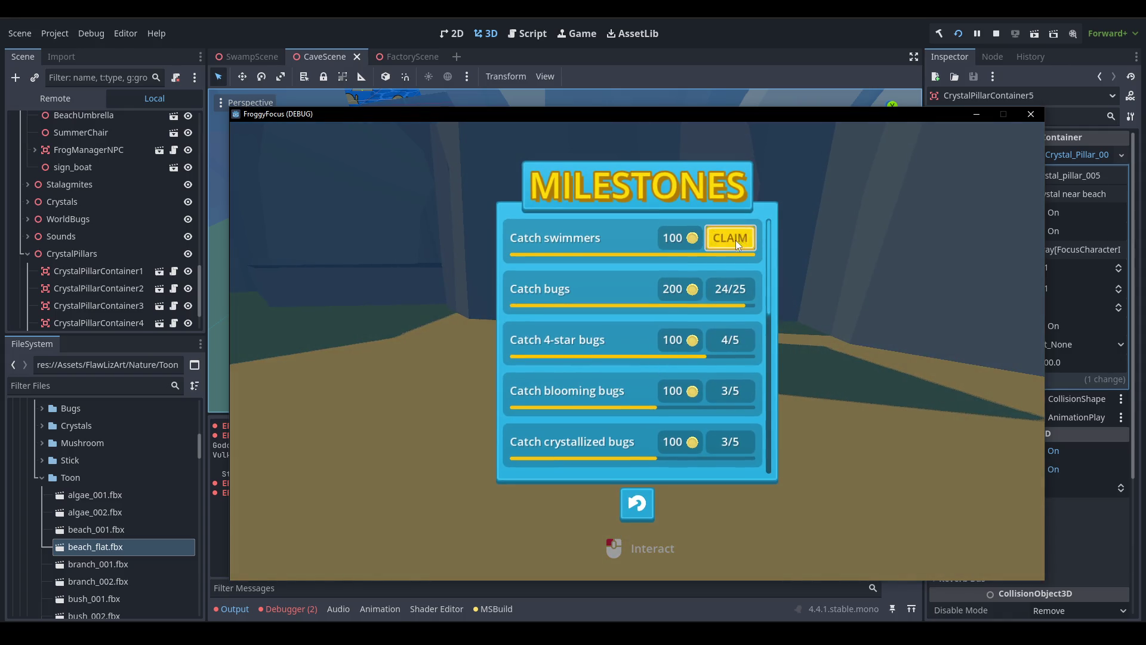
{"action": "left_click", "coordinate": [735, 240]}
{"action": "scroll", "scroll_direction": "down", "scroll_amount": 3}
{"action": "scroll", "scroll_direction": "down", "scroll_amount": 3}
{"action": "scroll", "scroll_direction": "up", "scroll_amount": 3}
{"action": "left_click", "coordinate": [637, 504]}
Run the frog across the beach past the crab, then bring up the debug options.
{"action": "key", "text": "w"}
{"action": "key", "text": "a"}
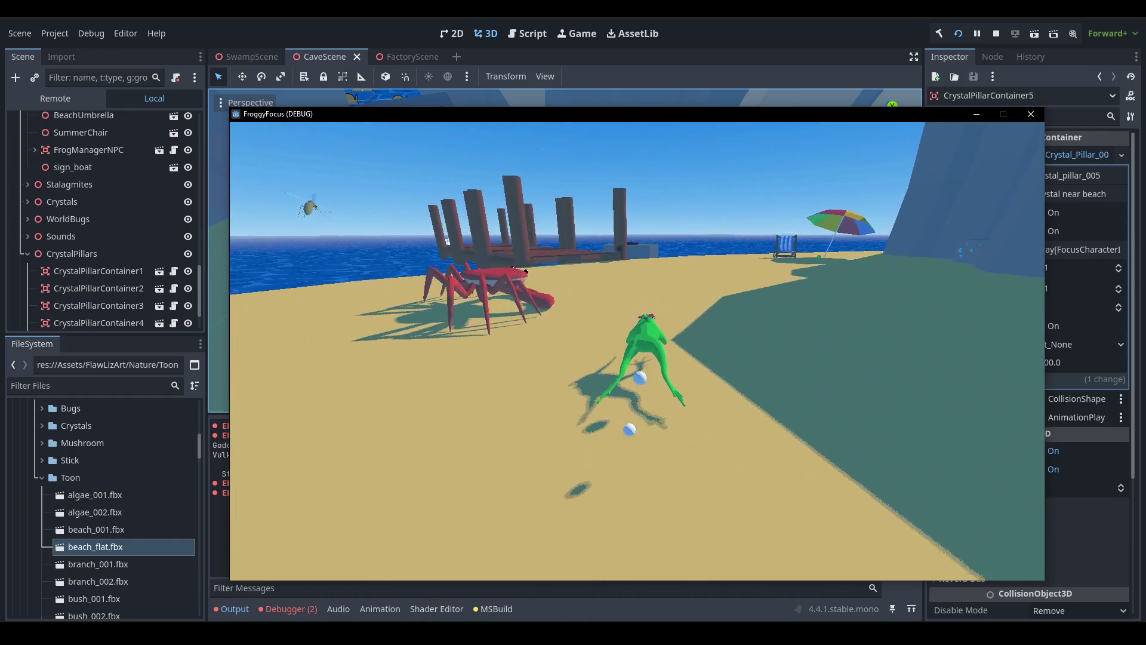
{"action": "key", "text": "d"}
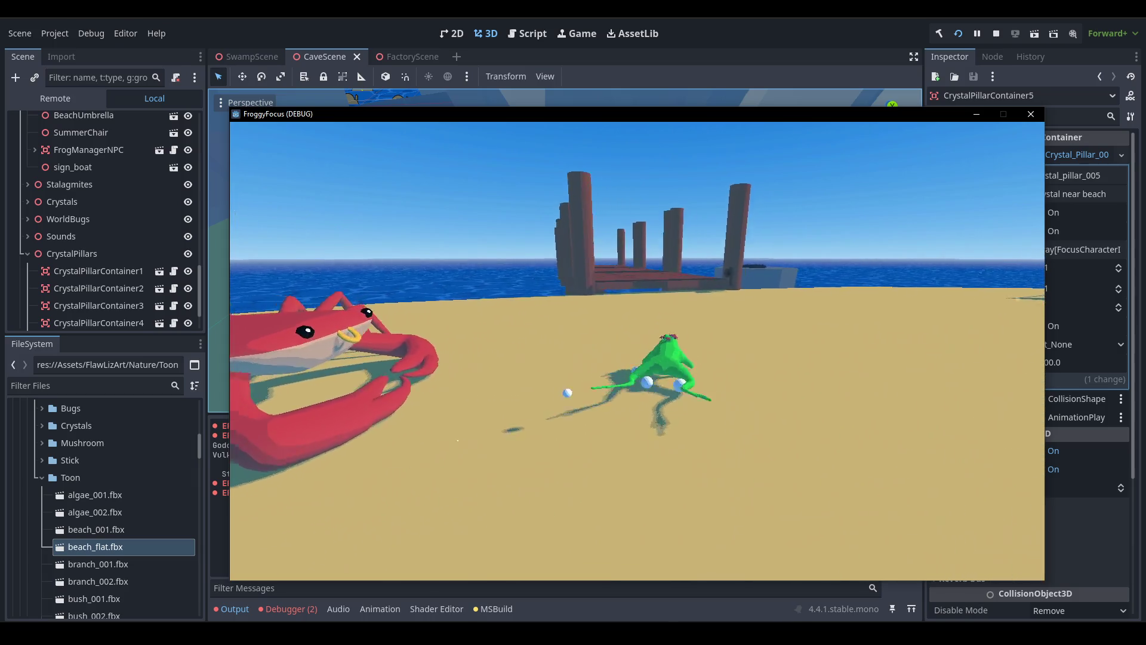
{"action": "key", "text": "d"}
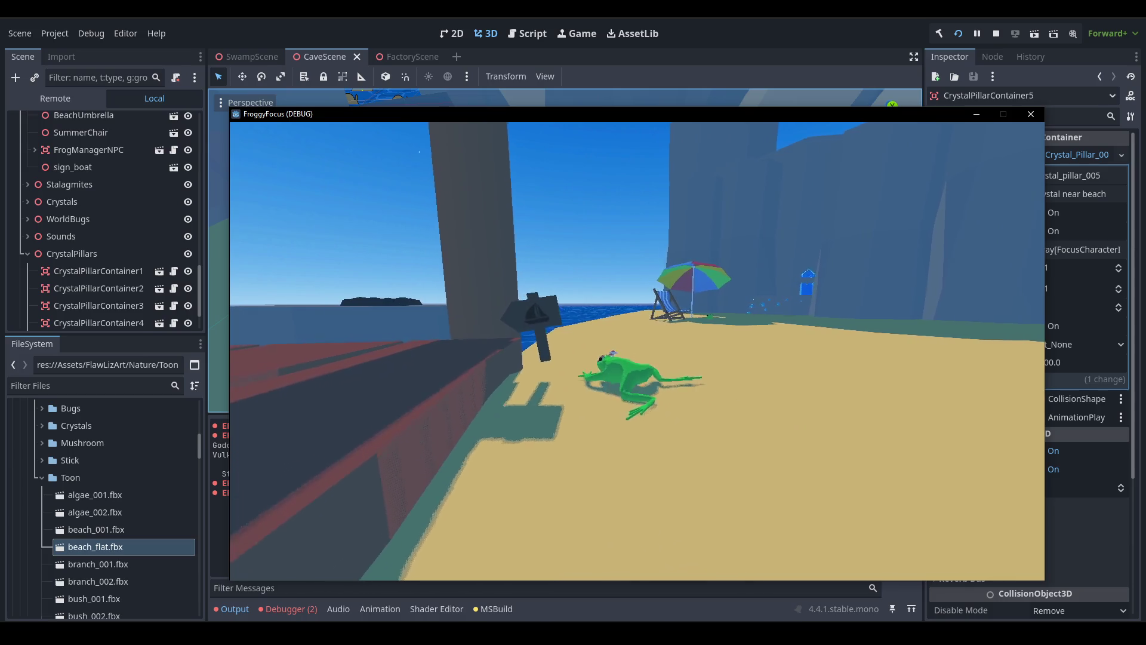
{"action": "key", "text": "F1"}
Stop the game, lower sign_boat closer to the sand, and save CaveScene.
{"action": "left_click", "coordinate": [996, 33]}
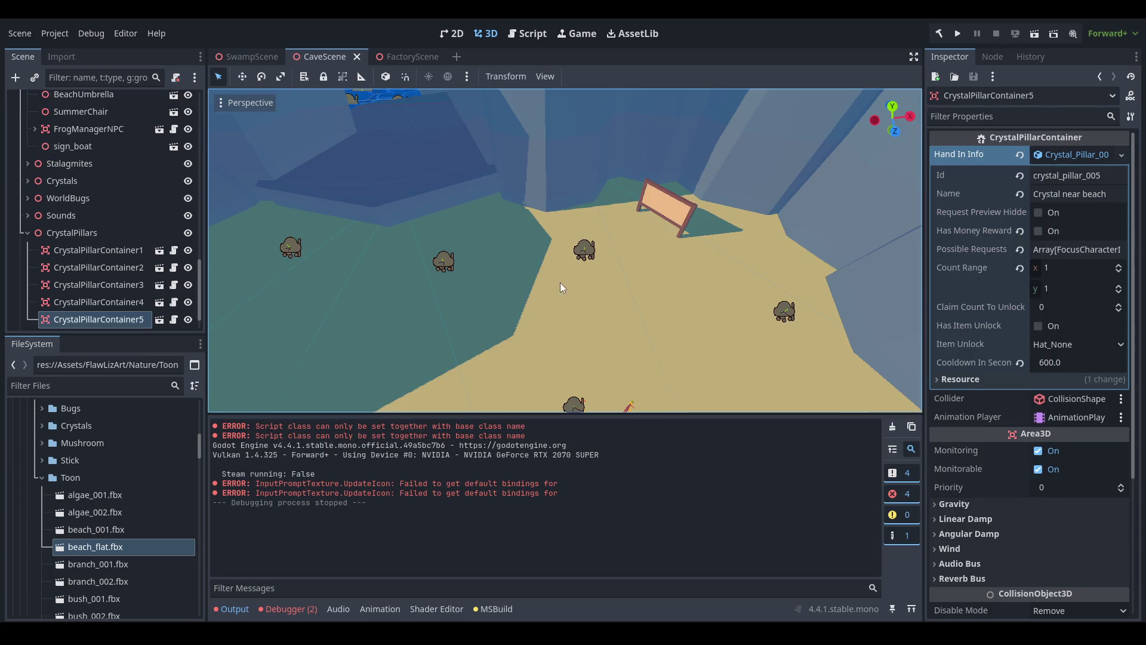
{"action": "scroll", "scroll_direction": "down", "scroll_amount": 3}
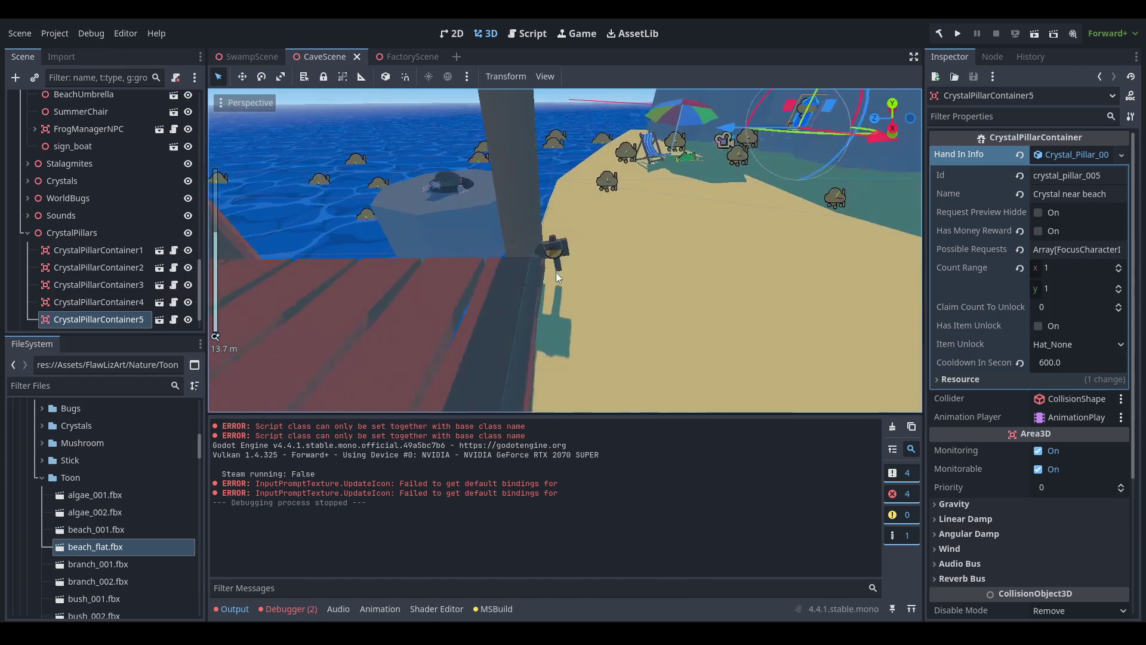
{"action": "left_click", "coordinate": [557, 272]}
{"action": "scroll", "scroll_direction": "up", "scroll_amount": 3}
{"action": "left_click_drag", "start_coordinate": [529, 196], "coordinate": [375, 304]}
{"action": "key", "text": "f"}
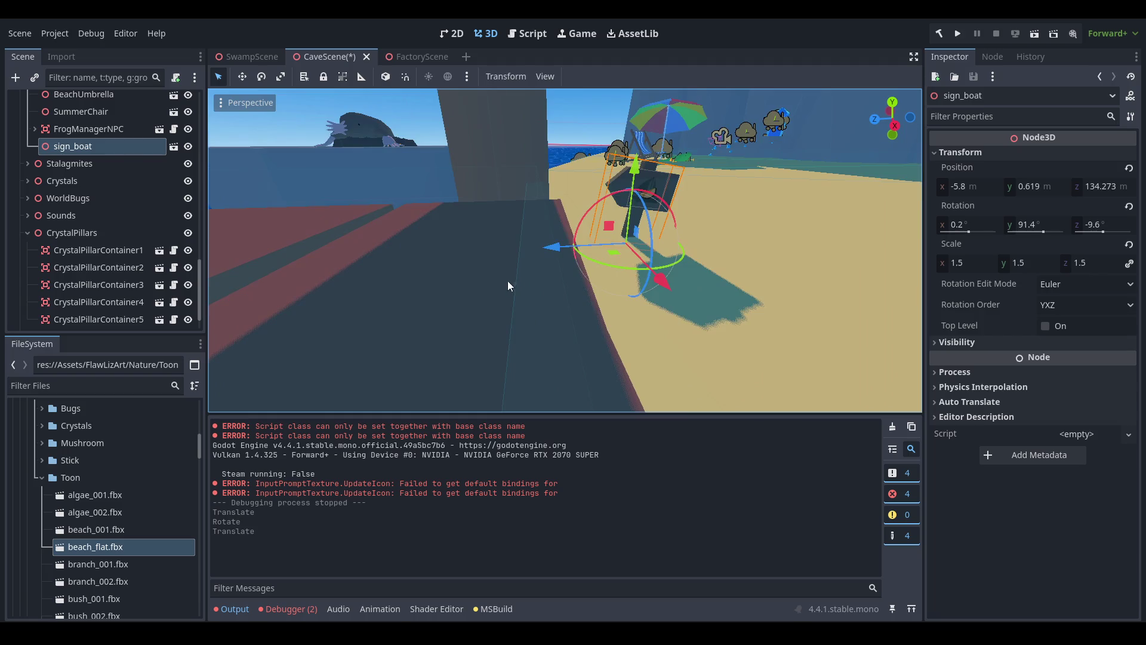
{"action": "scroll", "scroll_direction": "down", "scroll_amount": 3}
{"action": "key", "text": "ctrl+s"}
Slide sign_boat beside the pier, turn it to 108°, and save CaveScene.
{"action": "left_click_drag", "start_coordinate": [507, 265], "coordinate": [487, 303]}
{"action": "key", "text": "ctrl+s"}
{"action": "left_click_drag", "start_coordinate": [487, 302], "coordinate": [544, 266]}
{"action": "key", "text": "ctrl+s"}
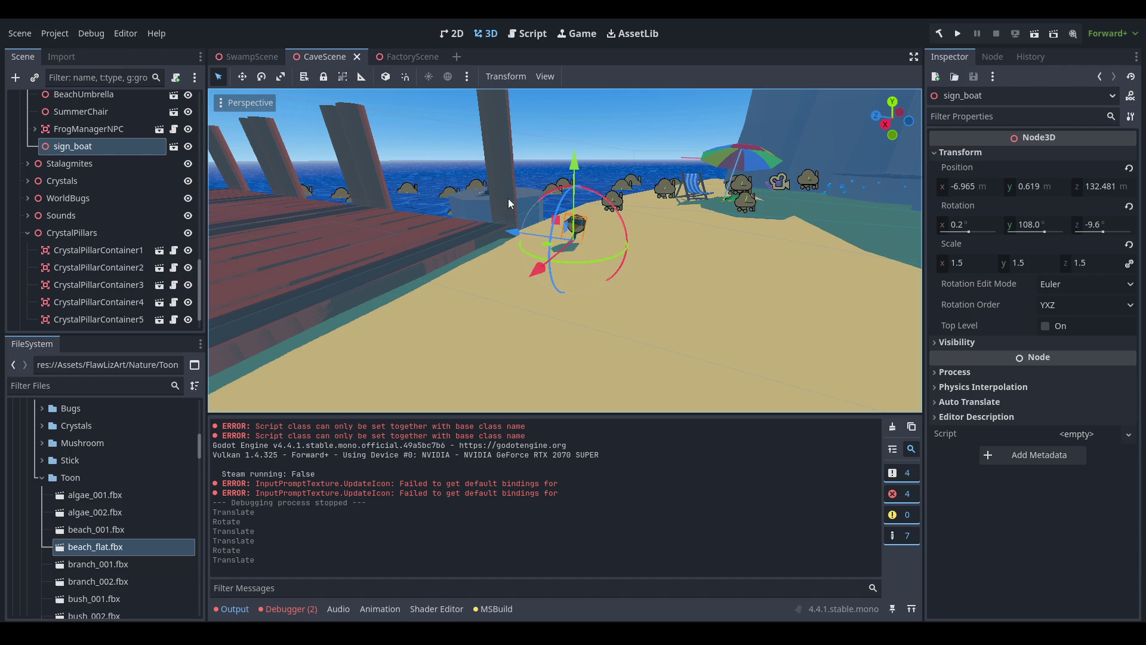
{"action": "left_click_drag", "start_coordinate": [542, 222], "coordinate": [307, 280]}
{"action": "key", "text": "ctrl+s"}
{"action": "left_click", "coordinate": [566, 221]}
Select all 18 beach WorldBug markers, WorldBug through WorldBug18.
{"action": "left_click", "coordinate": [114, 214]}
{"action": "scroll", "scroll_direction": "down", "scroll_amount": 3}
{"action": "left_click_drag", "start_coordinate": [396, 258], "coordinate": [331, 277]}
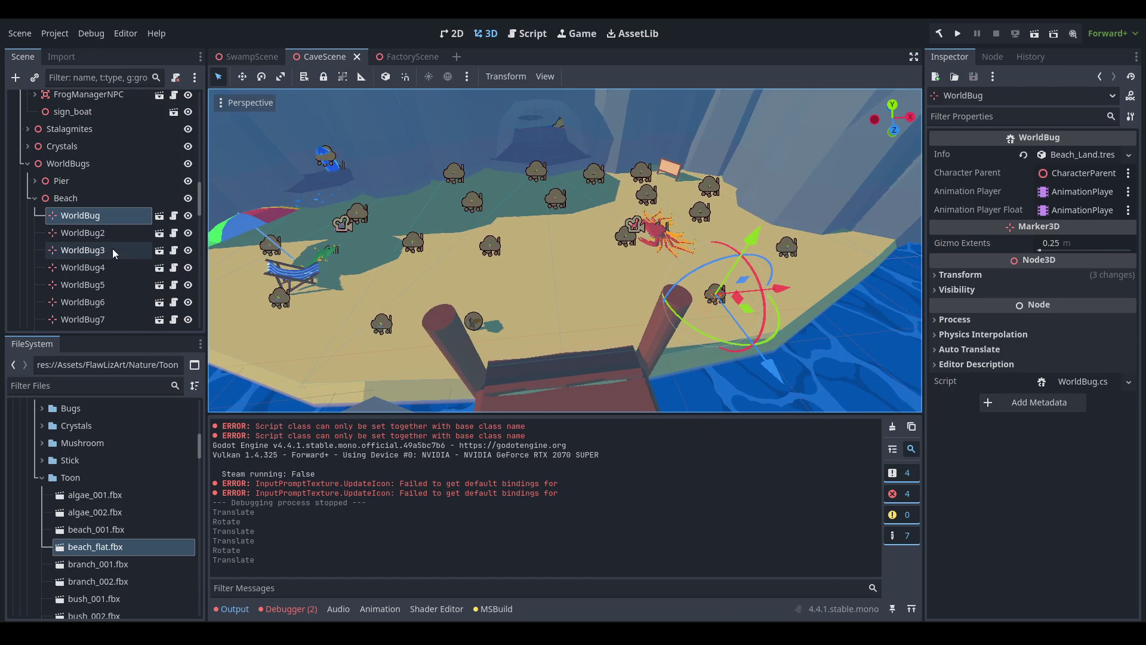
{"action": "scroll", "scroll_direction": "down", "scroll_amount": 3}
{"action": "left_click", "coordinate": [108, 238]}
{"action": "key", "text": "Down"}
{"action": "key", "text": "Down"}
{"action": "key", "text": "Down"}
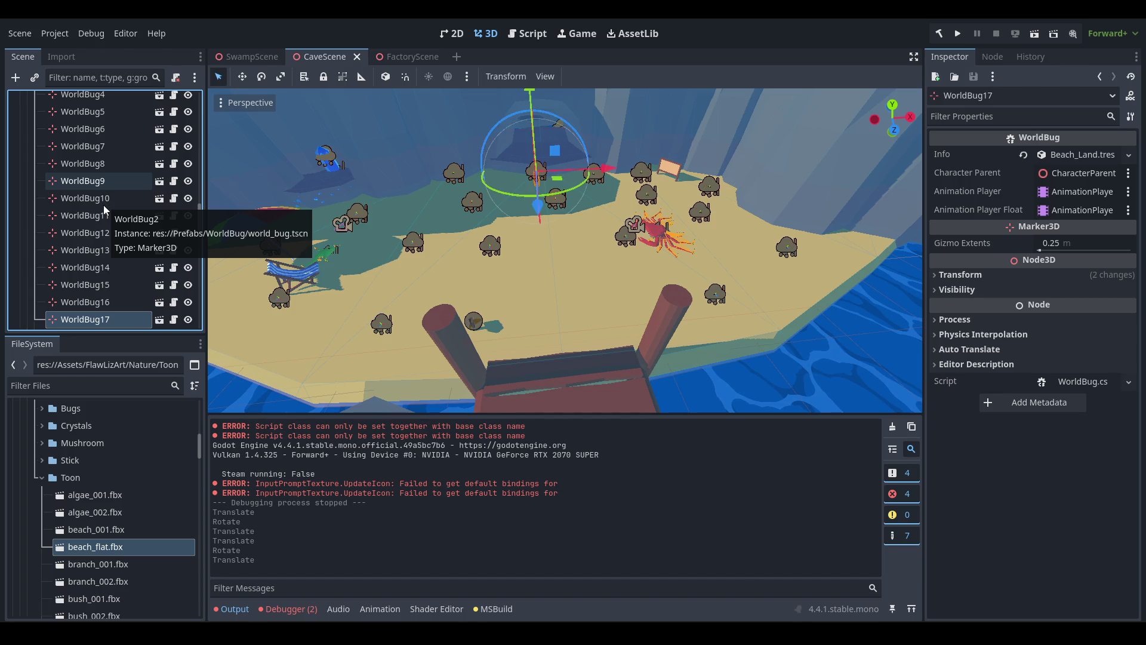
{"action": "key", "text": "Down"}
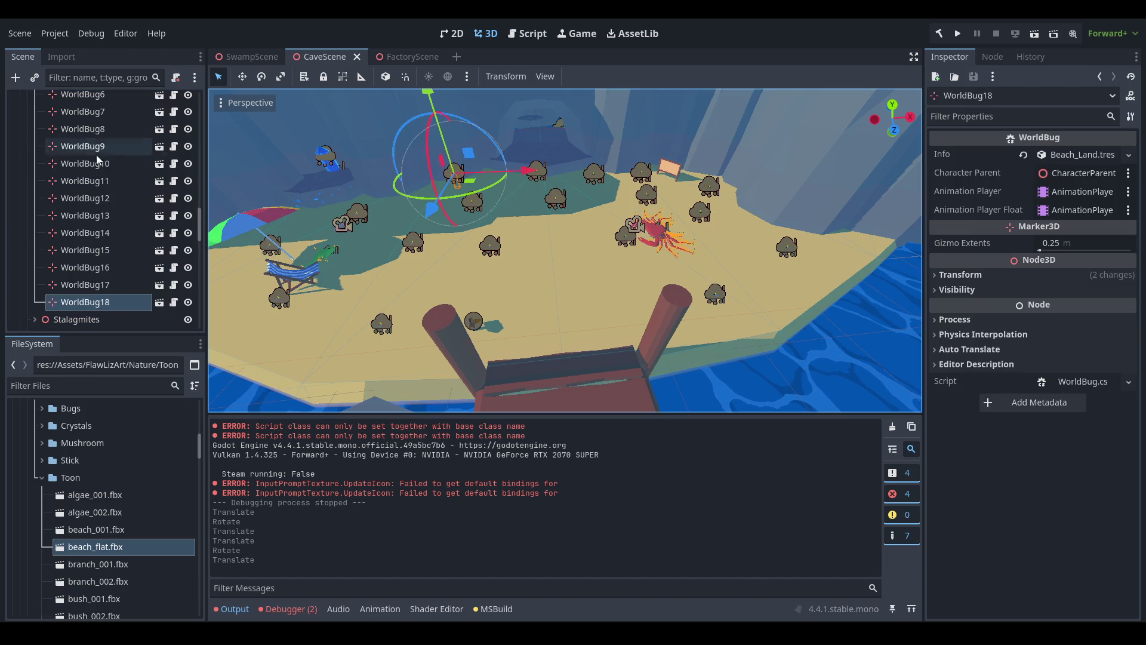
{"action": "scroll", "scroll_direction": "up", "scroll_amount": 3}
{"action": "left_click", "coordinate": [92, 213]}
{"action": "key", "text": "f"}
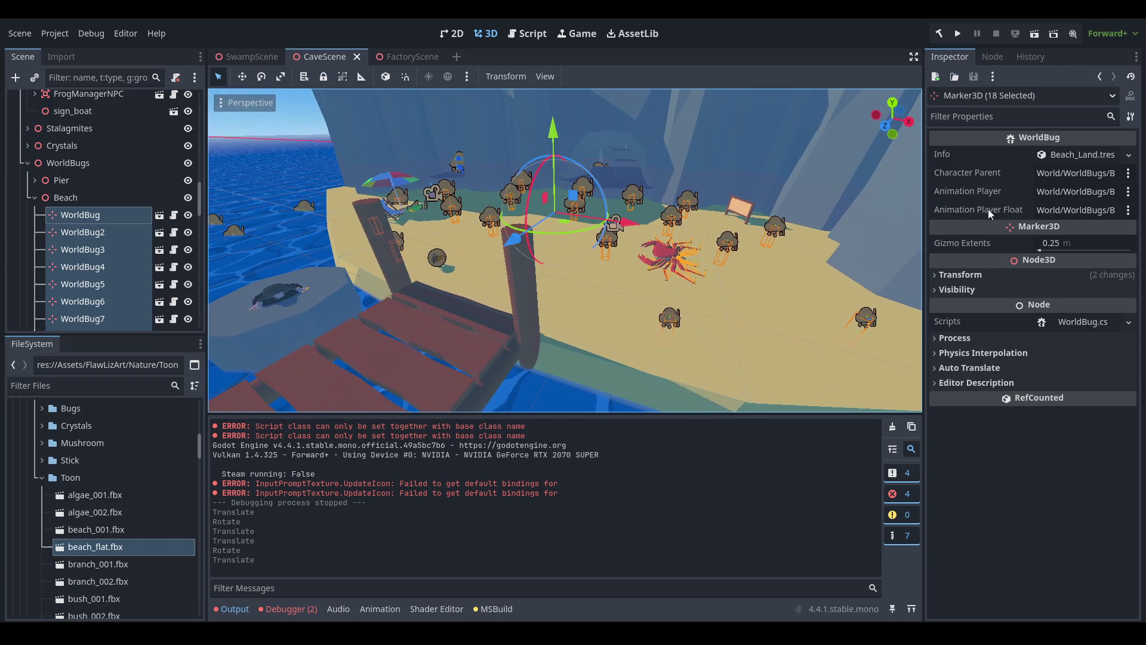
Set the bugs' Position Y to 3, lower them onto the sand, and save.
{"action": "left_click", "coordinate": [996, 276]}
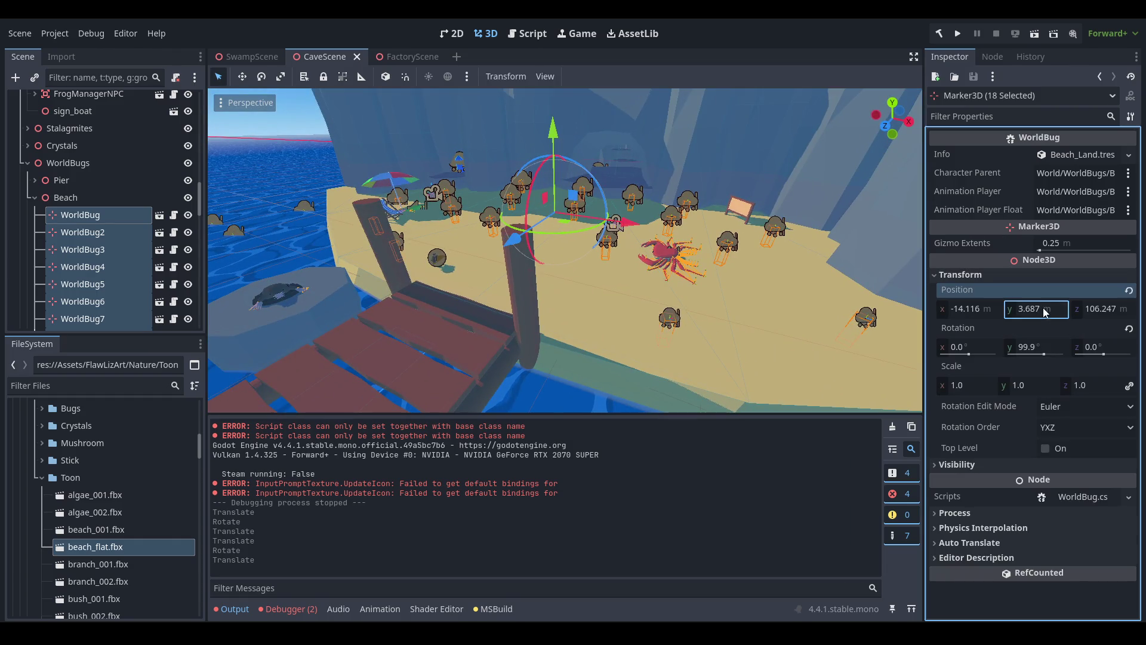
{"action": "type", "text": "3"}
{"action": "key", "text": "Return"}
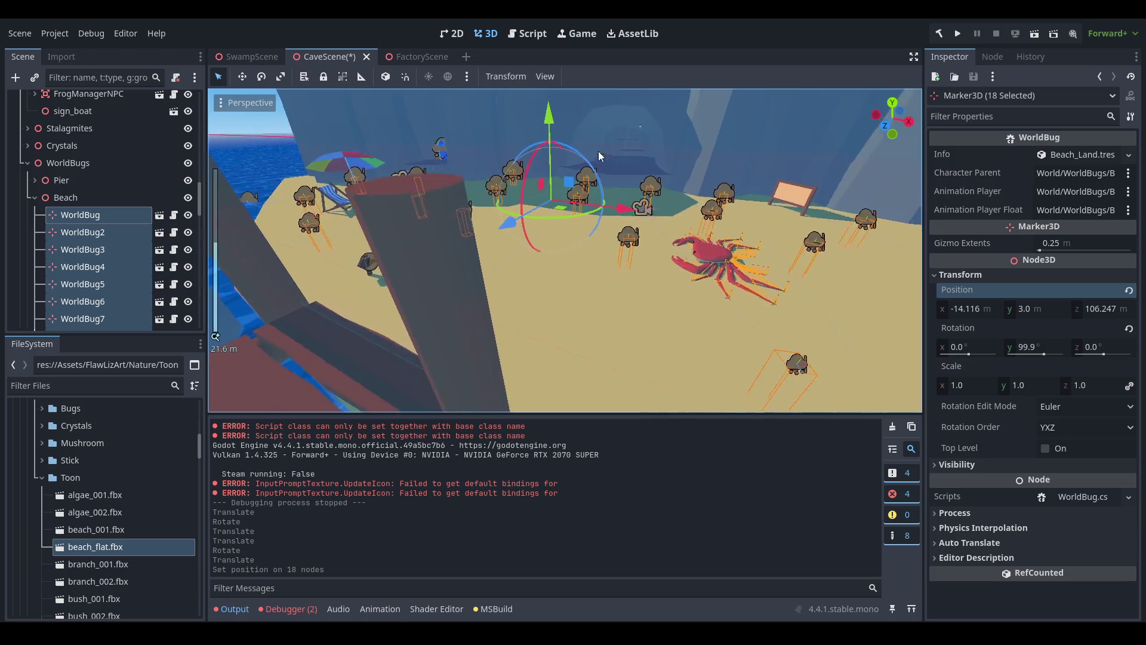
{"action": "left_click_drag", "start_coordinate": [587, 138], "coordinate": [578, 156]}
{"action": "scroll", "scroll_direction": "up", "scroll_amount": 3}
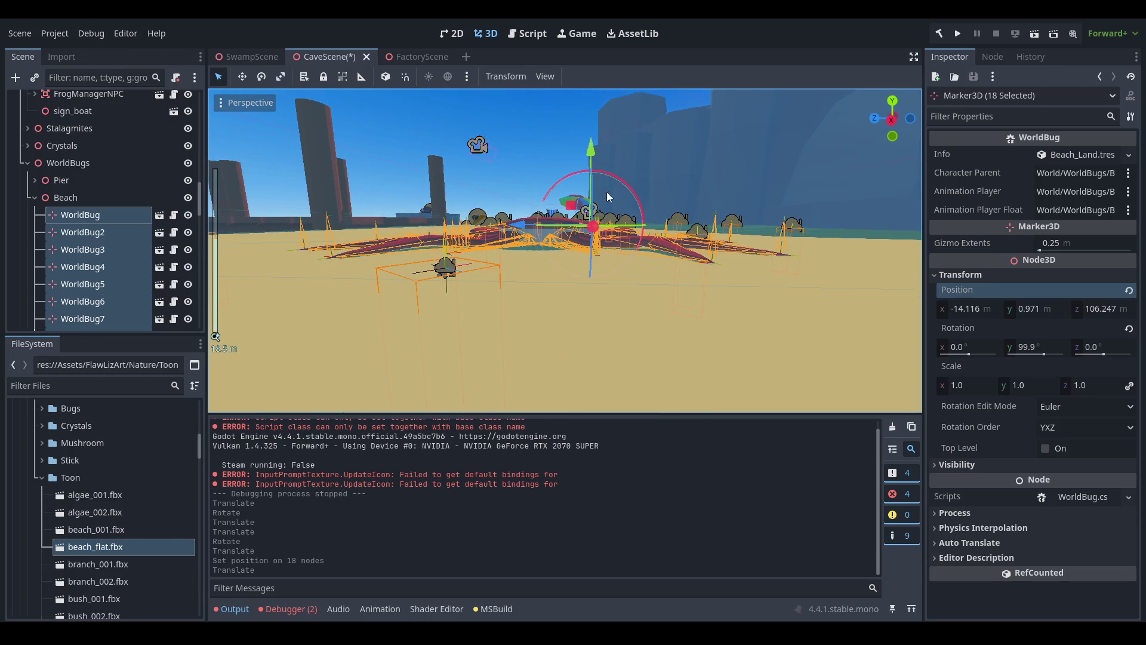
{"action": "scroll", "scroll_direction": "up", "scroll_amount": 3}
{"action": "scroll", "scroll_direction": "up", "scroll_amount": 3}
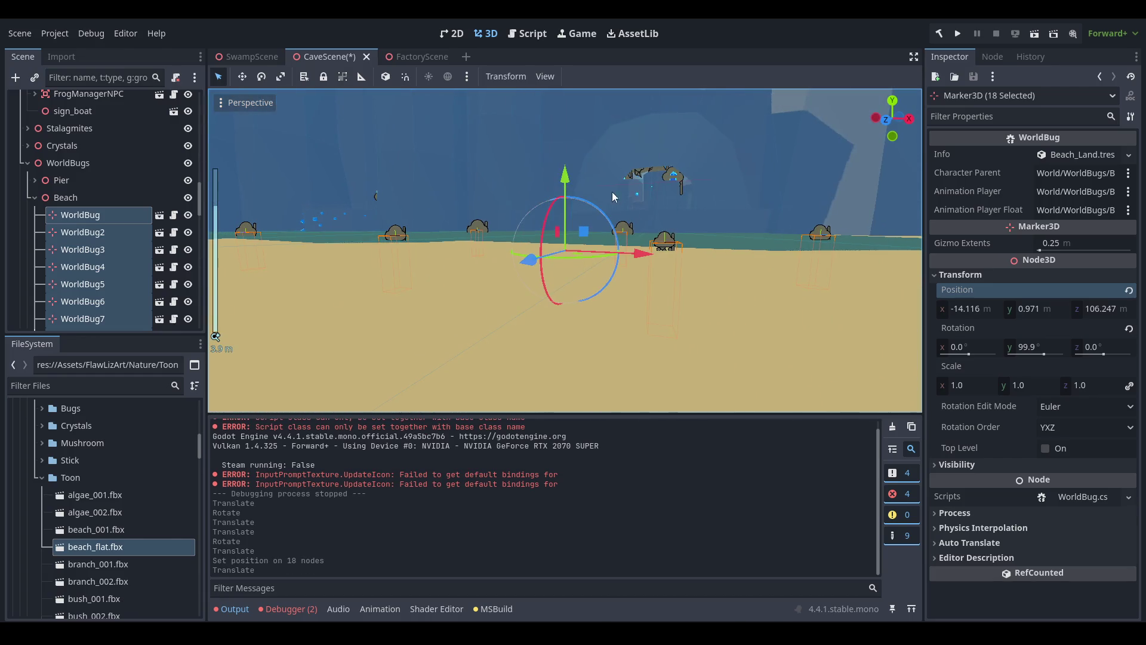
{"action": "left_click_drag", "start_coordinate": [545, 187], "coordinate": [547, 189]}
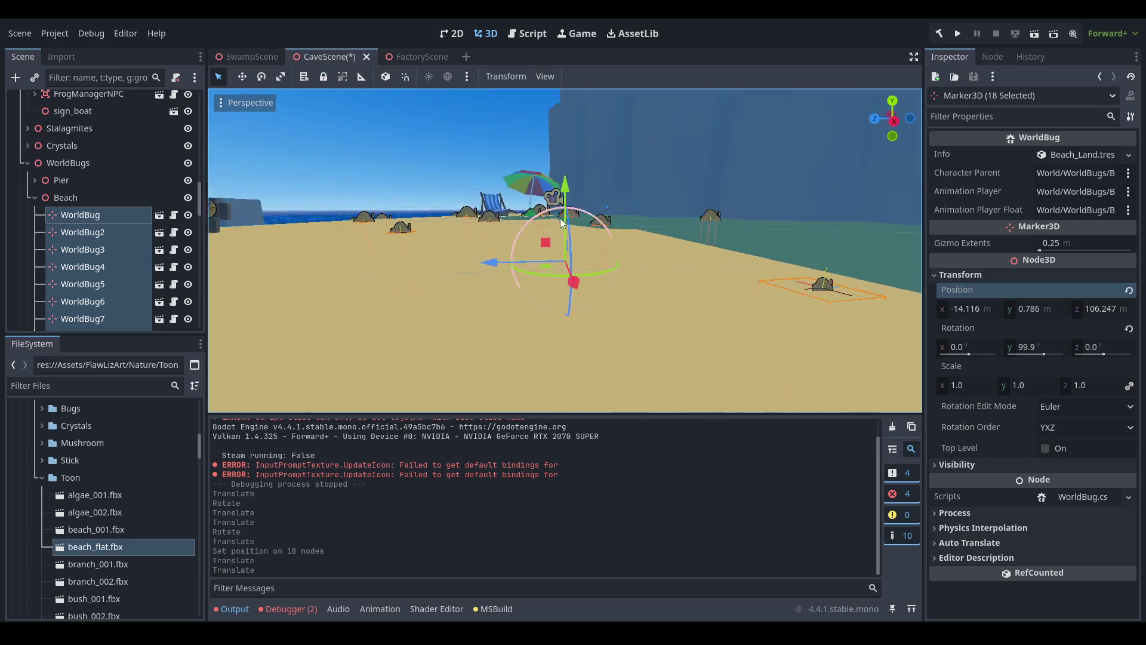
{"action": "scroll", "scroll_direction": "up", "scroll_amount": 3}
{"action": "left_click_drag", "start_coordinate": [582, 260], "coordinate": [346, 185]}
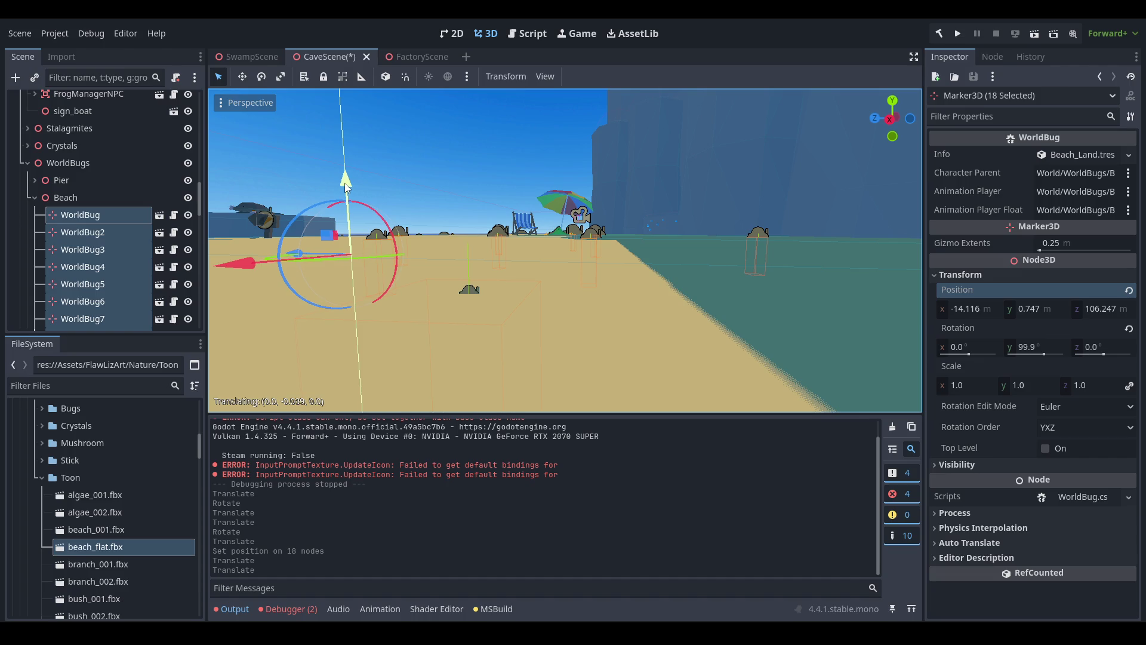
{"action": "left_click_drag", "start_coordinate": [345, 183], "coordinate": [345, 182]}
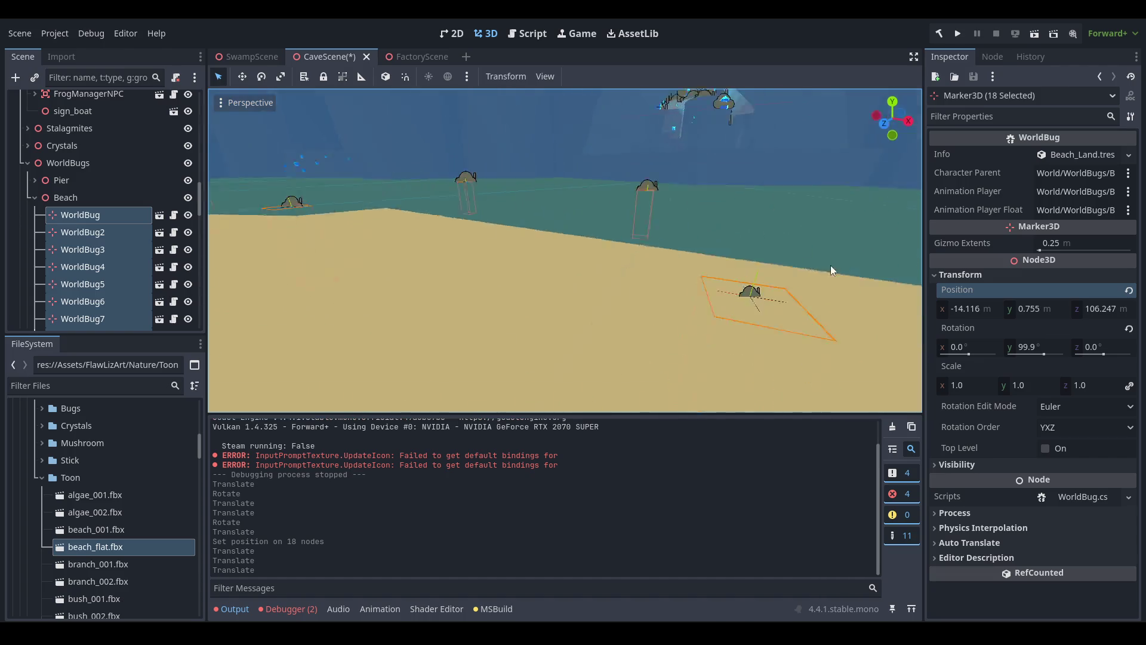
{"action": "scroll", "scroll_direction": "down", "scroll_amount": 3}
{"action": "scroll", "scroll_direction": "down", "scroll_amount": 3}
{"action": "key", "text": "ctrl+s"}
Move WorldBug4, below the beach chair, to the right across the sand.
{"action": "scroll", "scroll_direction": "down", "scroll_amount": 3}
{"action": "left_click_drag", "start_coordinate": [548, 298], "coordinate": [508, 305]}
{"action": "scroll", "scroll_direction": "up", "scroll_amount": 3}
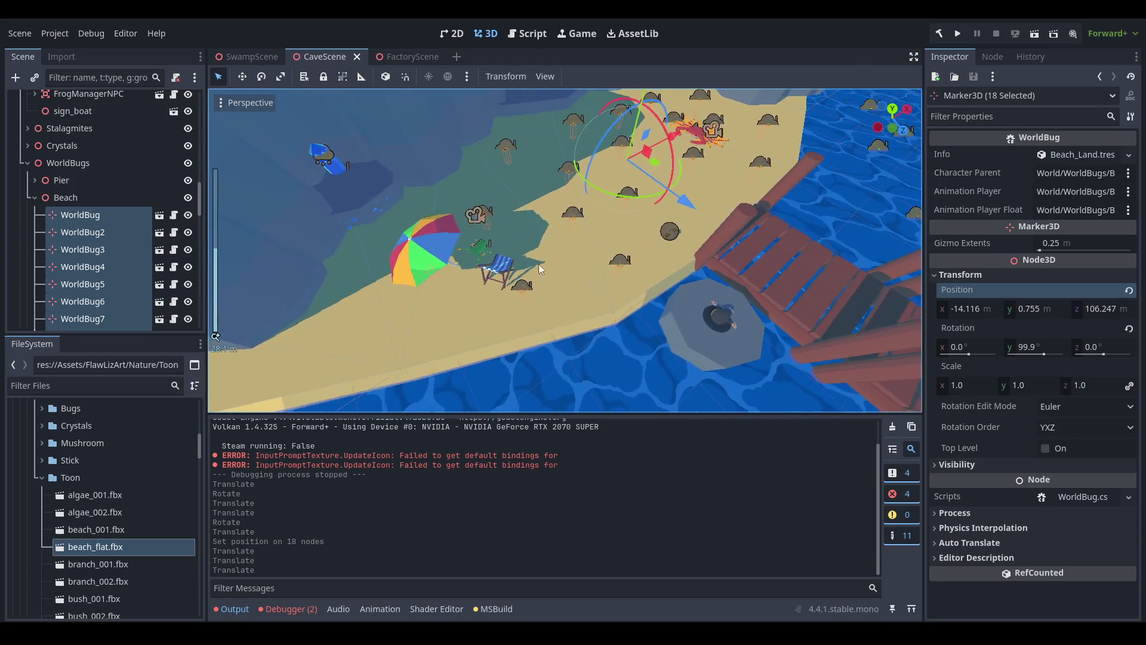
{"action": "left_click_drag", "start_coordinate": [539, 264], "coordinate": [454, 346]}
{"action": "left_click", "coordinate": [470, 343]}
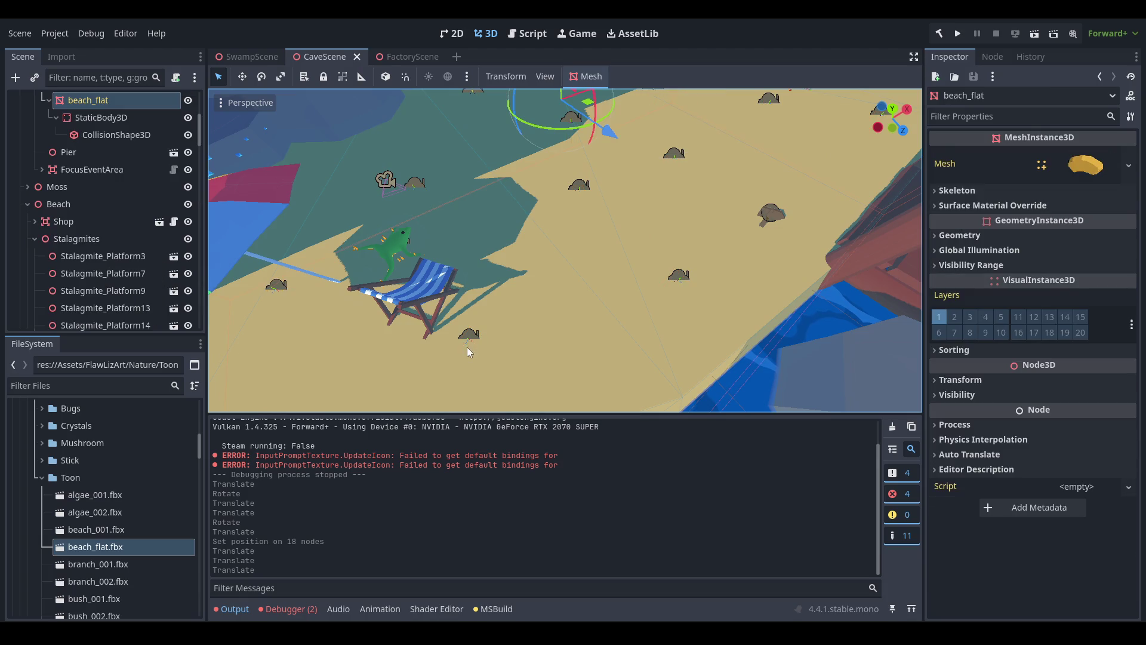
{"action": "left_click", "coordinate": [468, 344]}
{"action": "left_click_drag", "start_coordinate": [504, 345], "coordinate": [556, 341]}
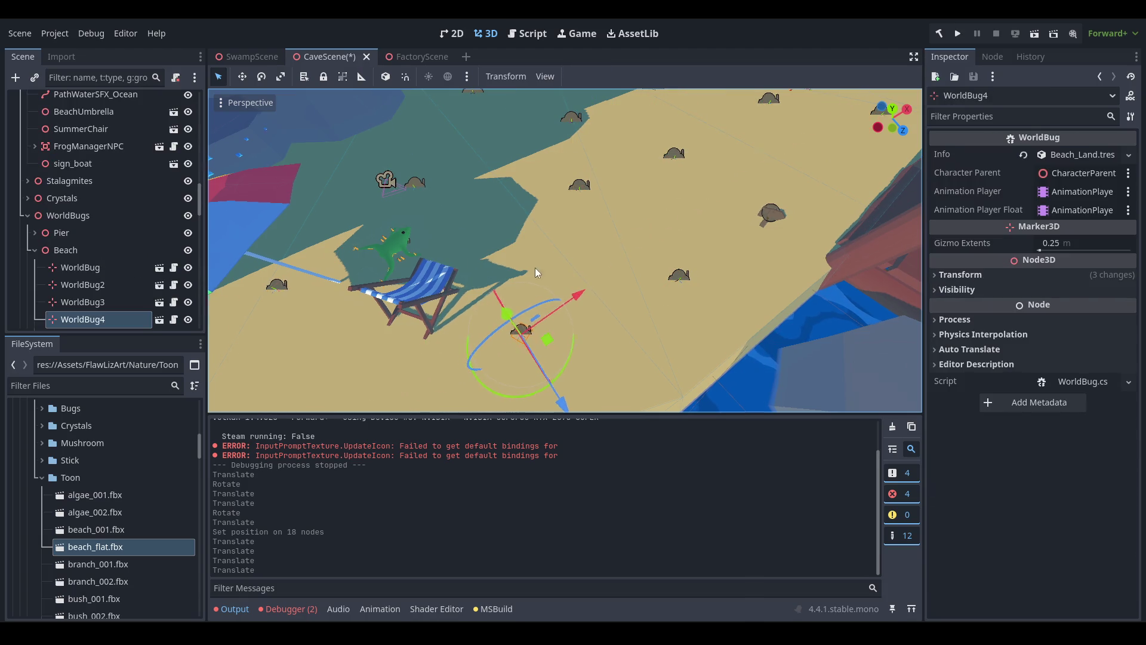
Check the beach and cliff from low angles, clear the selection, and save CaveScene.
{"action": "scroll", "scroll_direction": "down", "scroll_amount": 3}
{"action": "left_click_drag", "start_coordinate": [825, 246], "coordinate": [629, 231]}
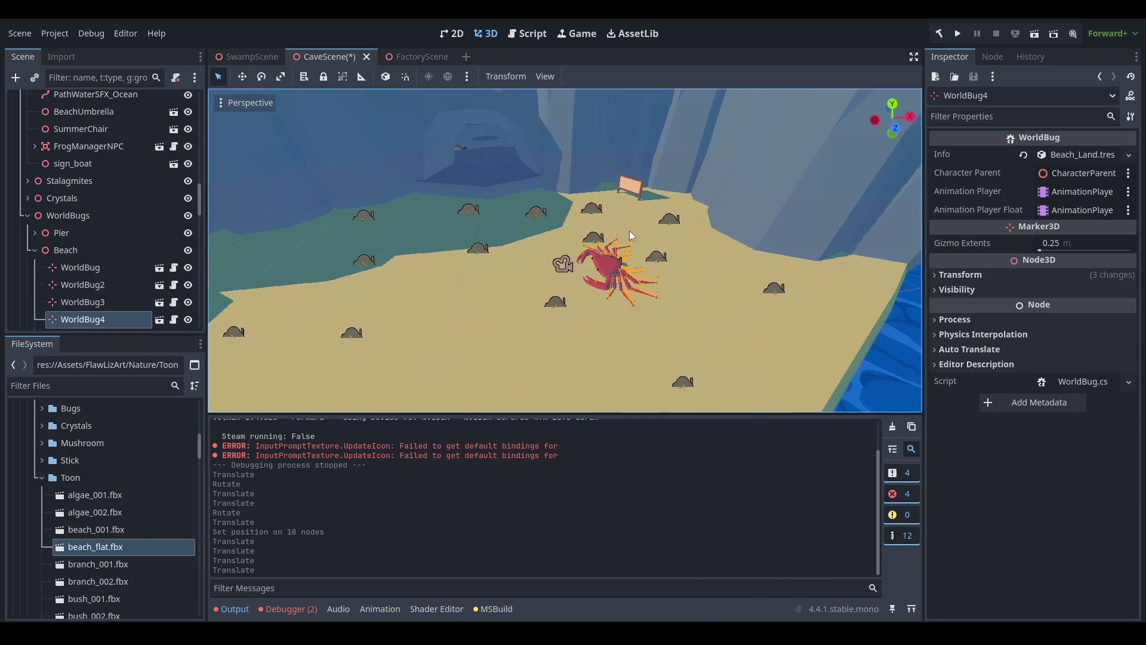
{"action": "scroll", "scroll_direction": "down", "scroll_amount": 3}
{"action": "left_click_drag", "start_coordinate": [564, 274], "coordinate": [624, 278]}
{"action": "scroll", "scroll_direction": "up", "scroll_amount": 3}
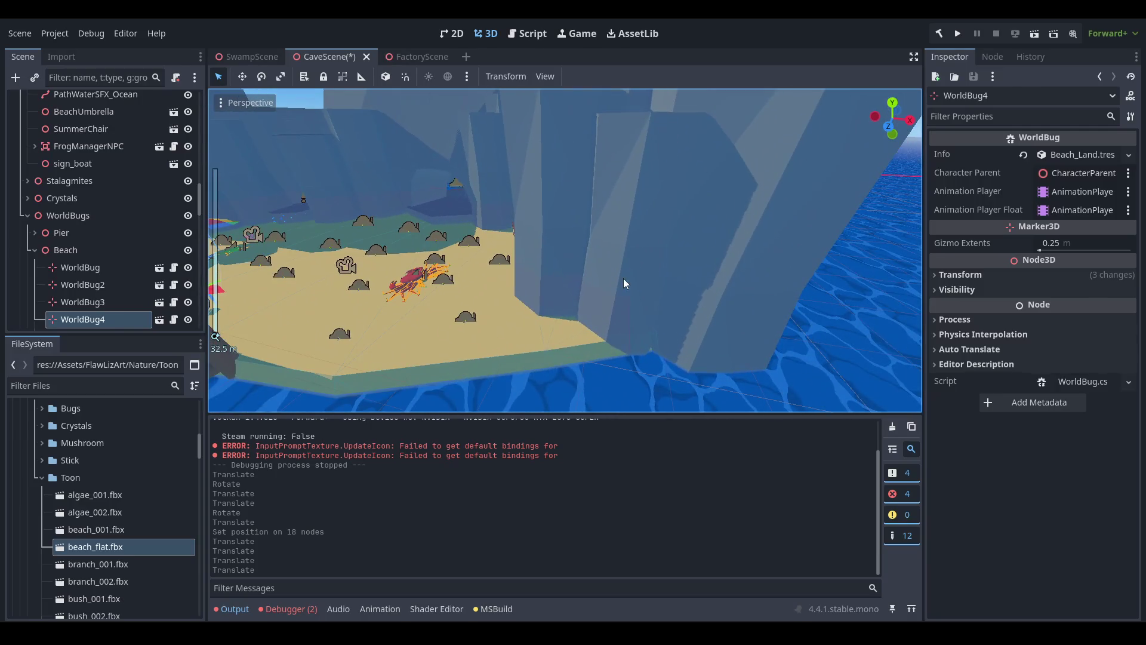
{"action": "left_click", "coordinate": [623, 278]}
{"action": "left_click_drag", "start_coordinate": [632, 332], "coordinate": [609, 242]}
{"action": "scroll", "scroll_direction": "down", "scroll_amount": 3}
{"action": "left_click", "coordinate": [806, 176]}
{"action": "scroll", "scroll_direction": "up", "scroll_amount": 3}
{"action": "key", "text": "ctrl+s"}
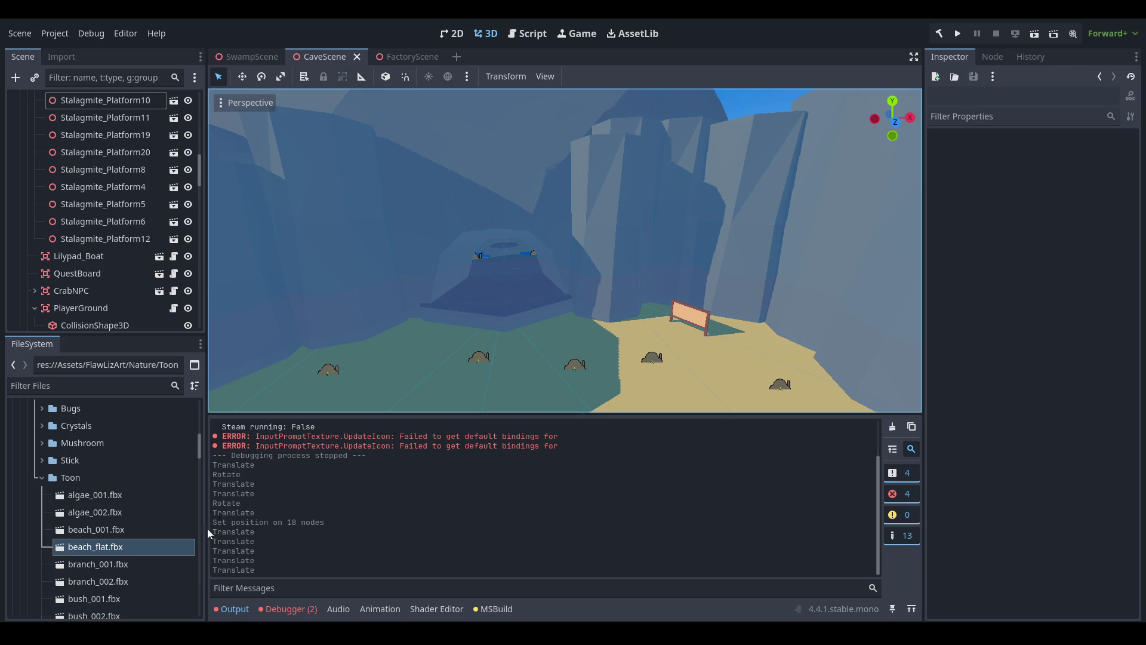
{"action": "key", "text": "alt+Tab"}
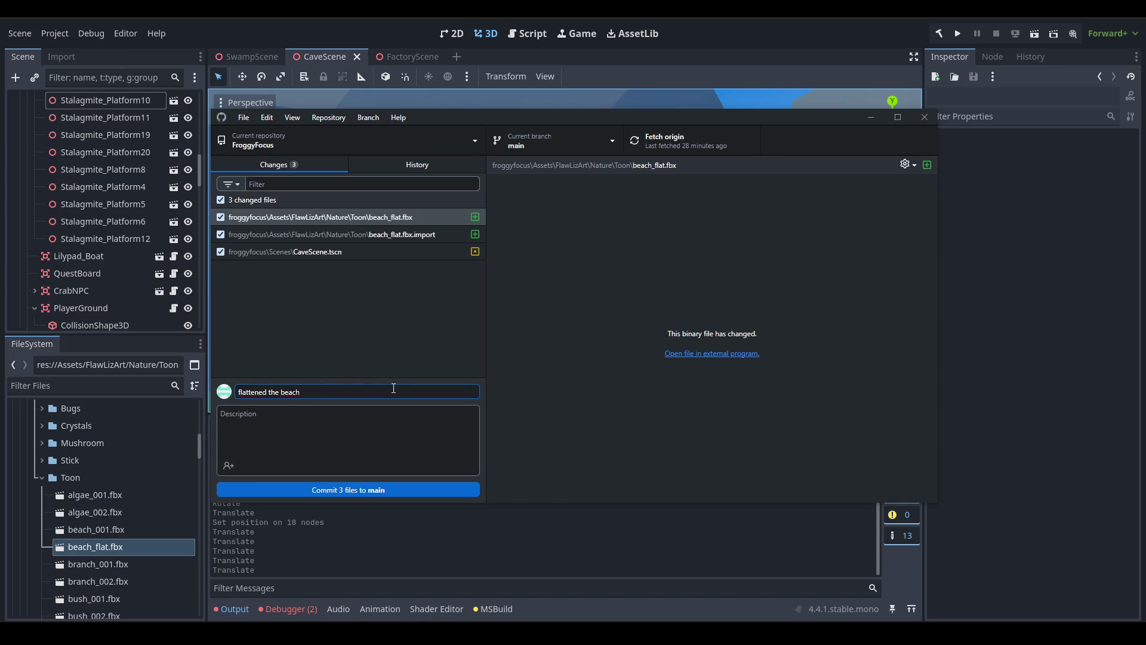
Commit 'flattened the beach' to main, push it, and move the Trello card to 0.1.x.
{"action": "left_click", "coordinate": [399, 486]}
{"action": "left_click", "coordinate": [685, 140]}
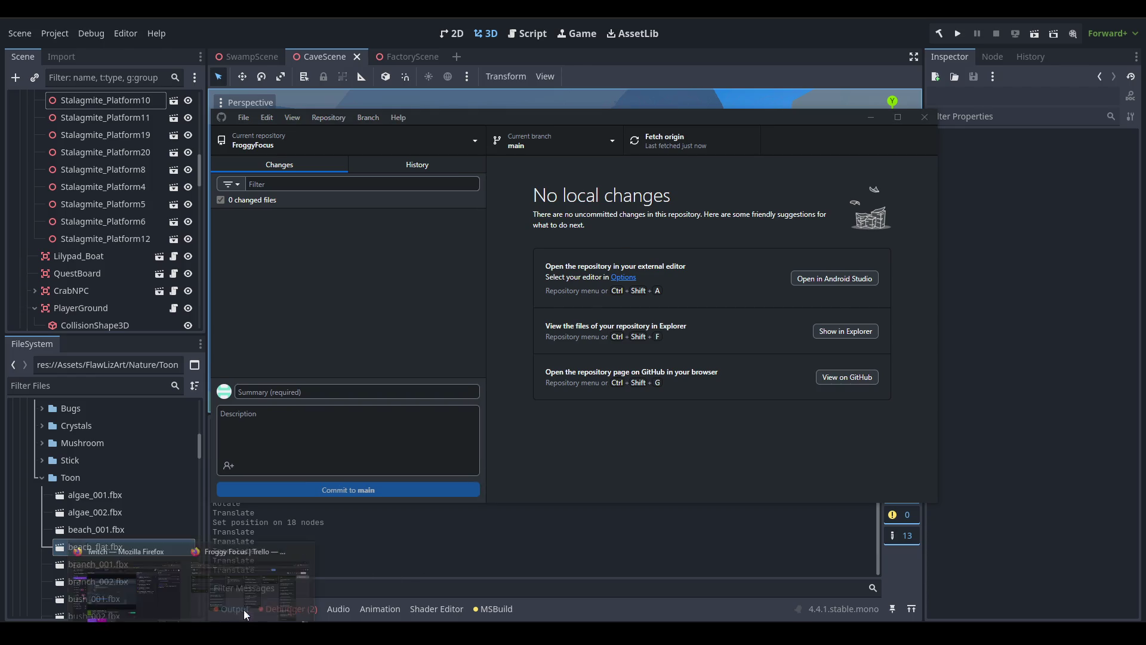
{"action": "key", "text": "alt+Tab"}
{"action": "left_click_drag", "start_coordinate": [911, 179], "coordinate": [911, 184]}
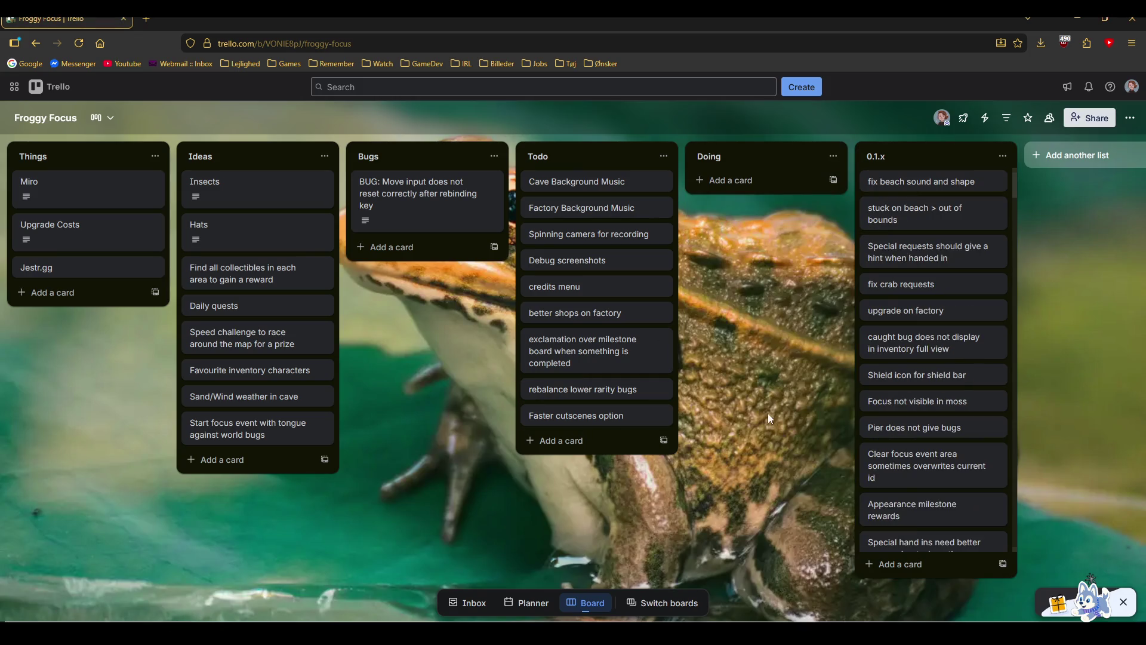
{"action": "key", "text": "alt+Tab"}
{"action": "scroll", "scroll_direction": "down", "scroll_amount": 3}
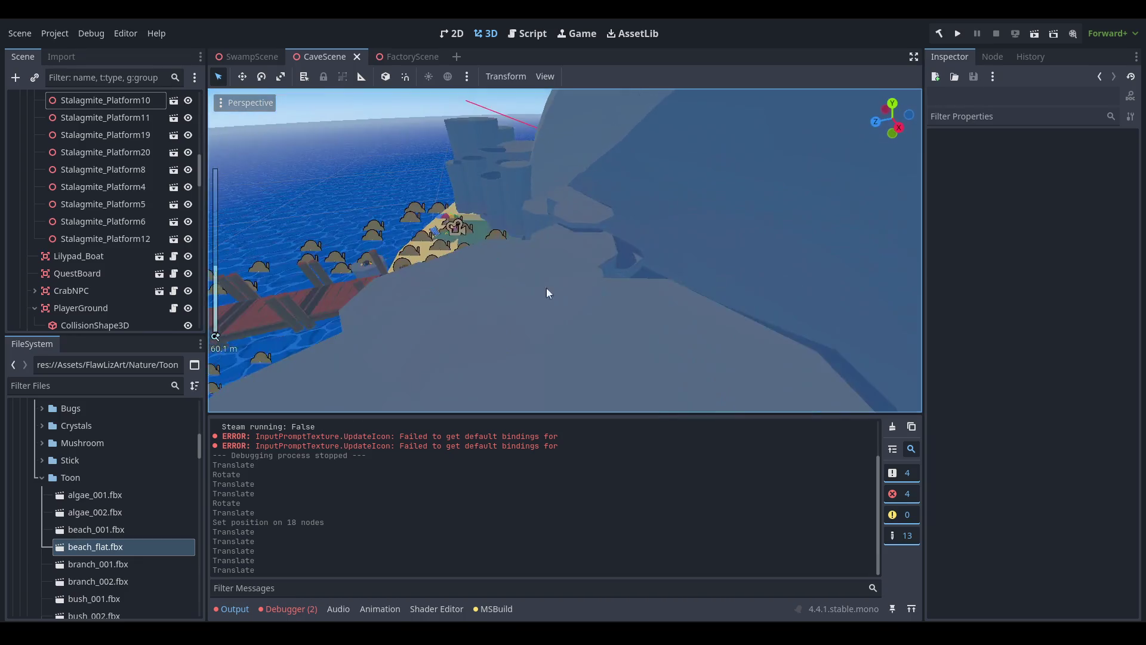
Delete Stalagmite_Platform3 from the green island.
{"action": "left_click_drag", "start_coordinate": [532, 290], "coordinate": [595, 592]}
{"action": "left_click_drag", "start_coordinate": [593, 346], "coordinate": [634, 333]}
{"action": "scroll", "scroll_direction": "up", "scroll_amount": 3}
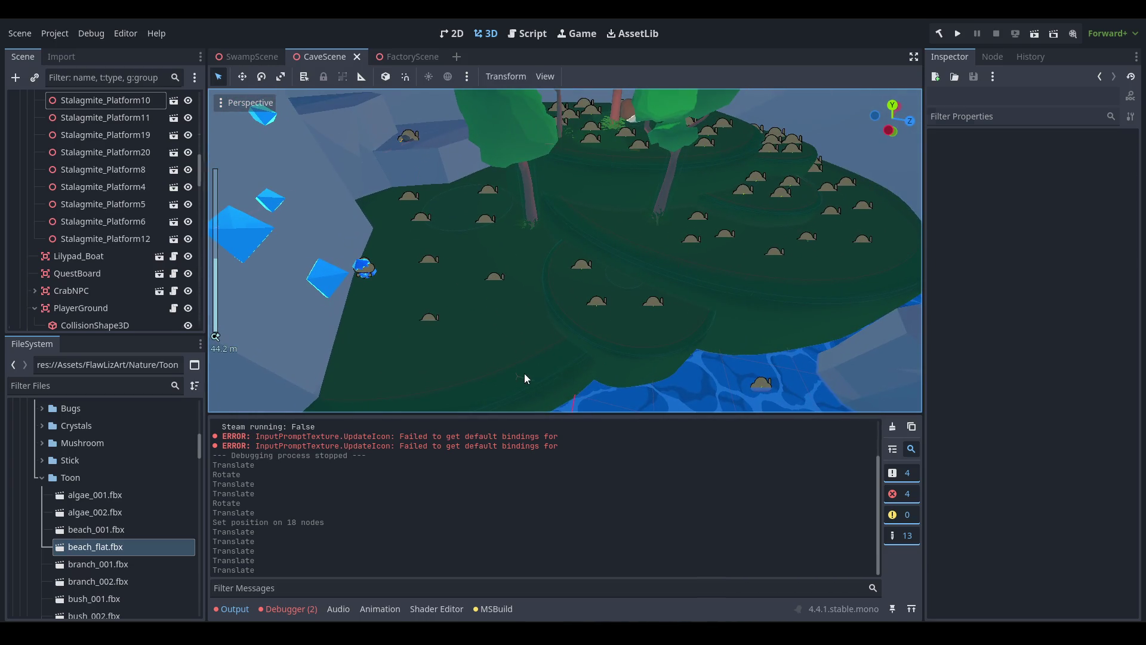
{"action": "left_click", "coordinate": [524, 373]}
{"action": "scroll", "scroll_direction": "up", "scroll_amount": 3}
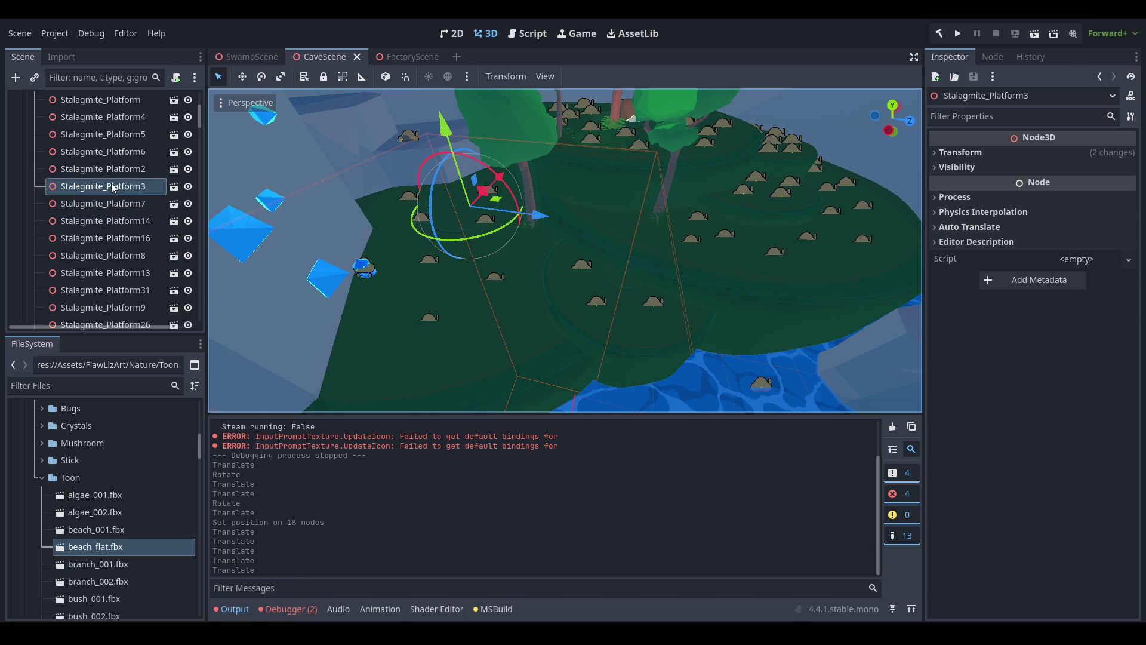
{"action": "right_click", "coordinate": [111, 183]}
{"action": "left_click", "coordinate": [185, 610]}
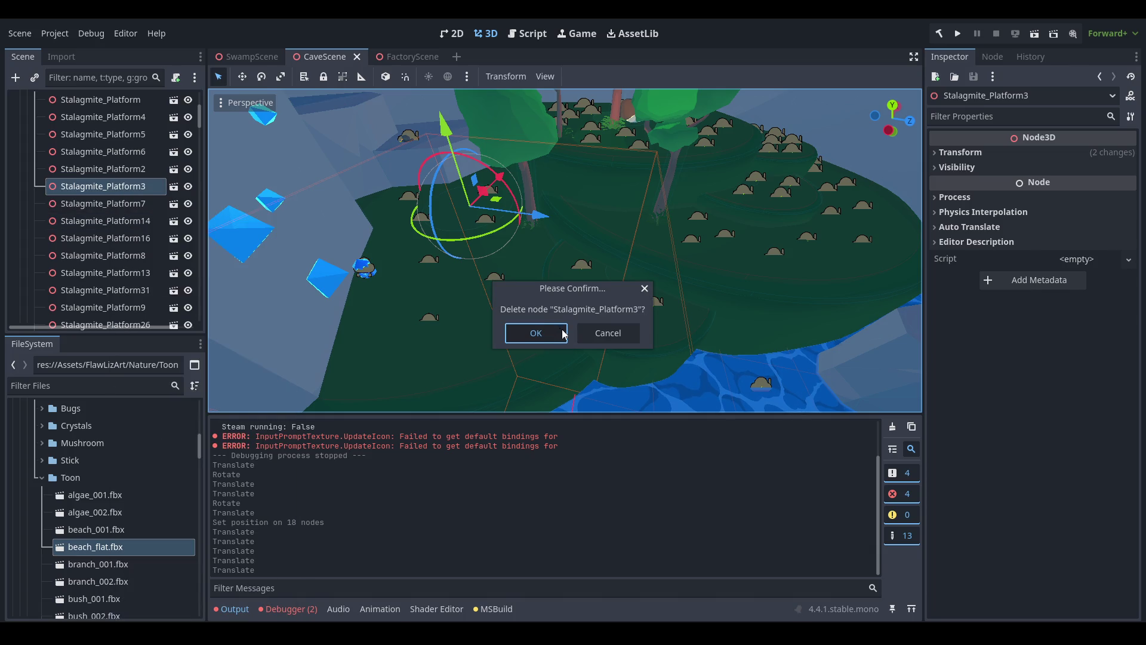
{"action": "left_click", "coordinate": [535, 333]}
Delete Stalagmite_Platform7, Stalagmite_Platform14 and Stalagmite_Platform16 together.
{"action": "scroll", "scroll_direction": "up", "scroll_amount": 3}
{"action": "scroll", "scroll_direction": "down", "scroll_amount": 3}
{"action": "left_click_drag", "start_coordinate": [665, 205], "coordinate": [309, 197]}
{"action": "left_click", "coordinate": [309, 197]}
{"action": "left_click", "coordinate": [531, 346]}
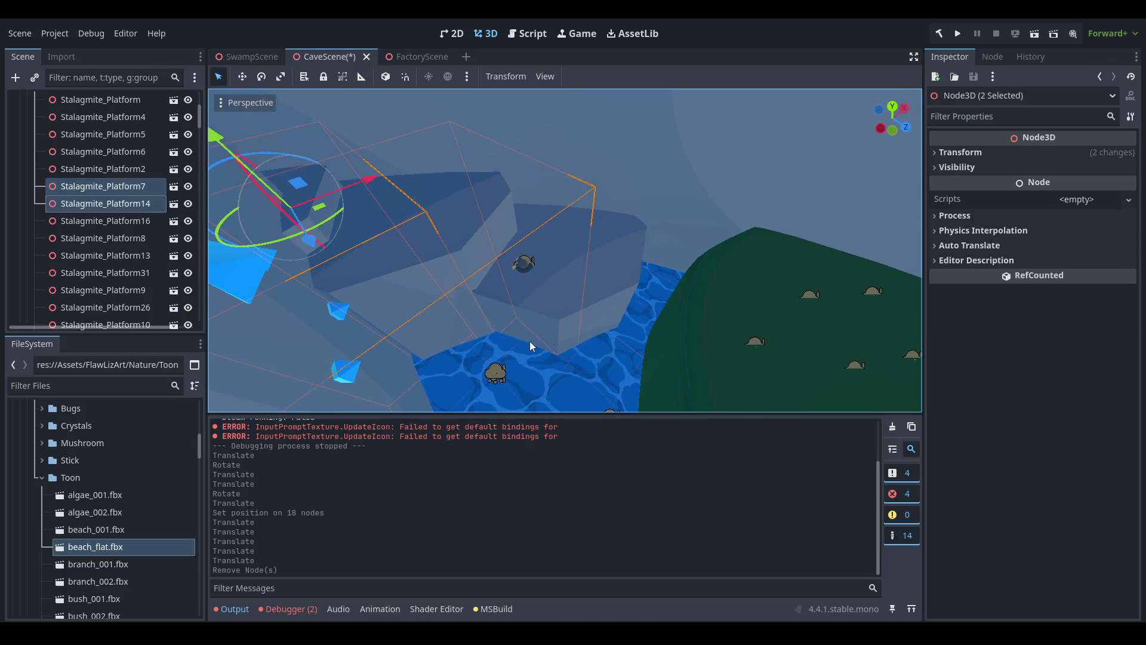
{"action": "left_click", "coordinate": [605, 296]}
{"action": "right_click", "coordinate": [133, 223]}
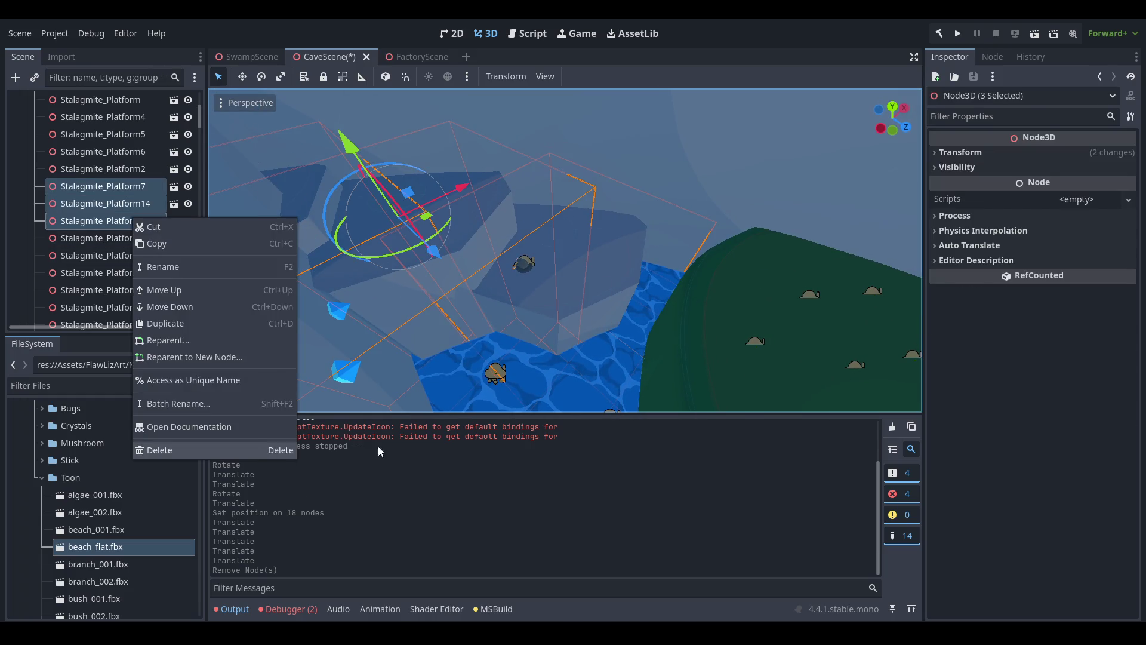
{"action": "key", "text": "Delete"}
{"action": "key", "text": "Return"}
{"action": "scroll", "scroll_direction": "up", "scroll_amount": 3}
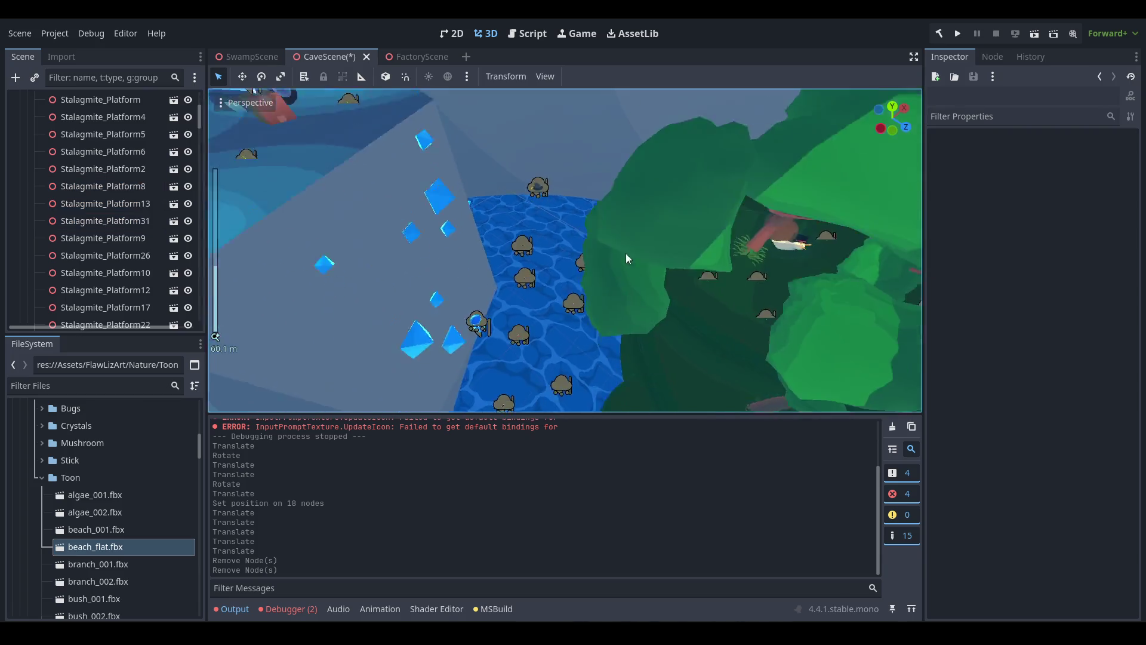
{"action": "scroll", "scroll_direction": "up", "scroll_amount": 3}
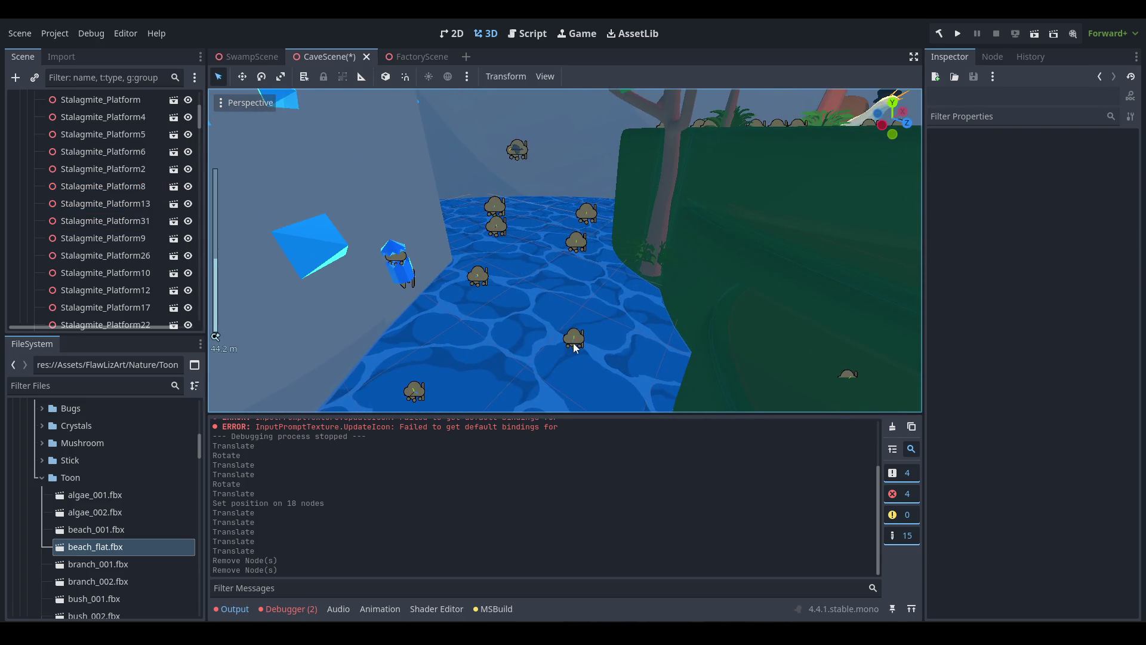
Select seven WorldBug markers scattered over the cave water.
{"action": "left_click", "coordinate": [574, 344]}
{"action": "left_click", "coordinate": [412, 394]}
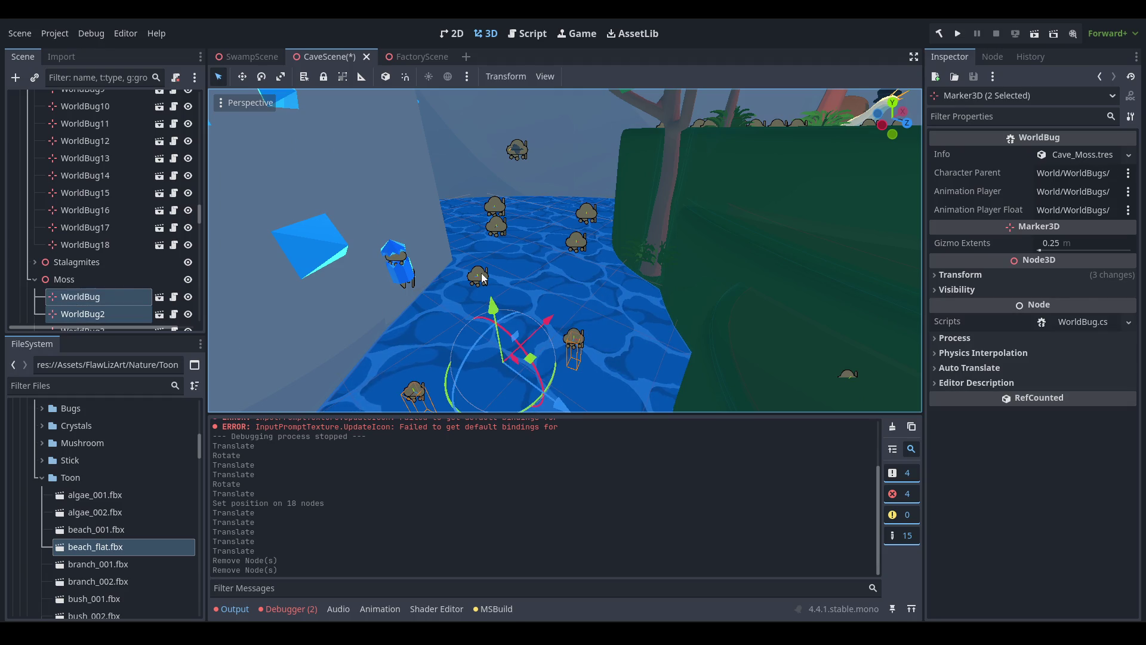
{"action": "left_click", "coordinate": [483, 277]}
{"action": "left_click", "coordinate": [478, 280]}
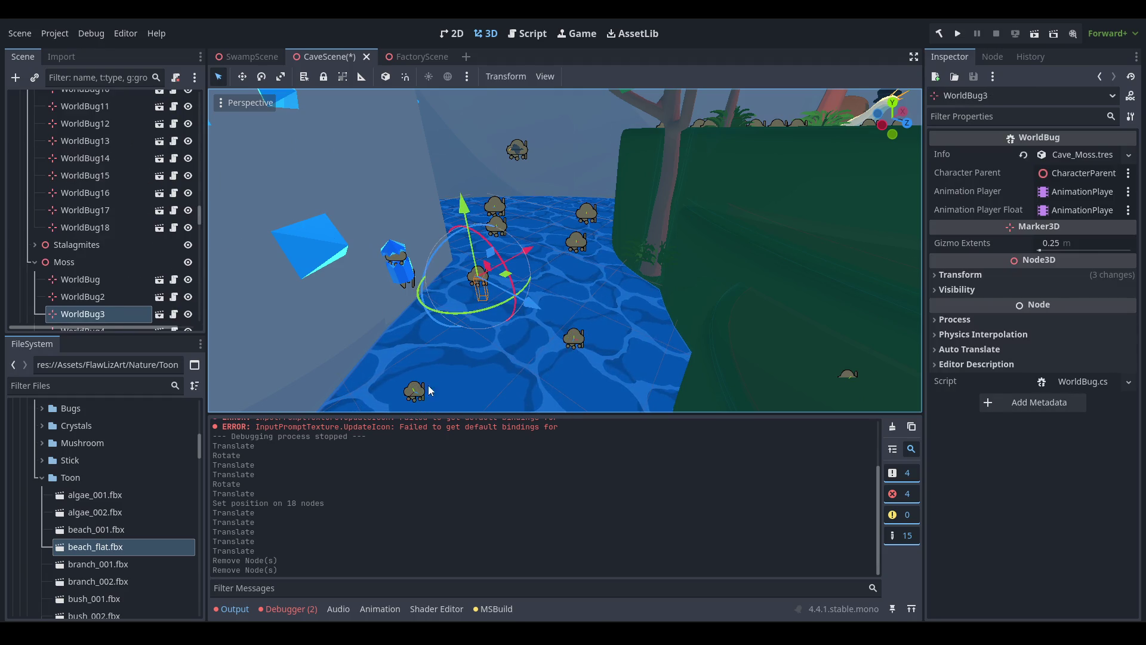
{"action": "left_click", "coordinate": [429, 391]}
{"action": "left_click", "coordinate": [575, 336]}
{"action": "left_click", "coordinate": [576, 240]}
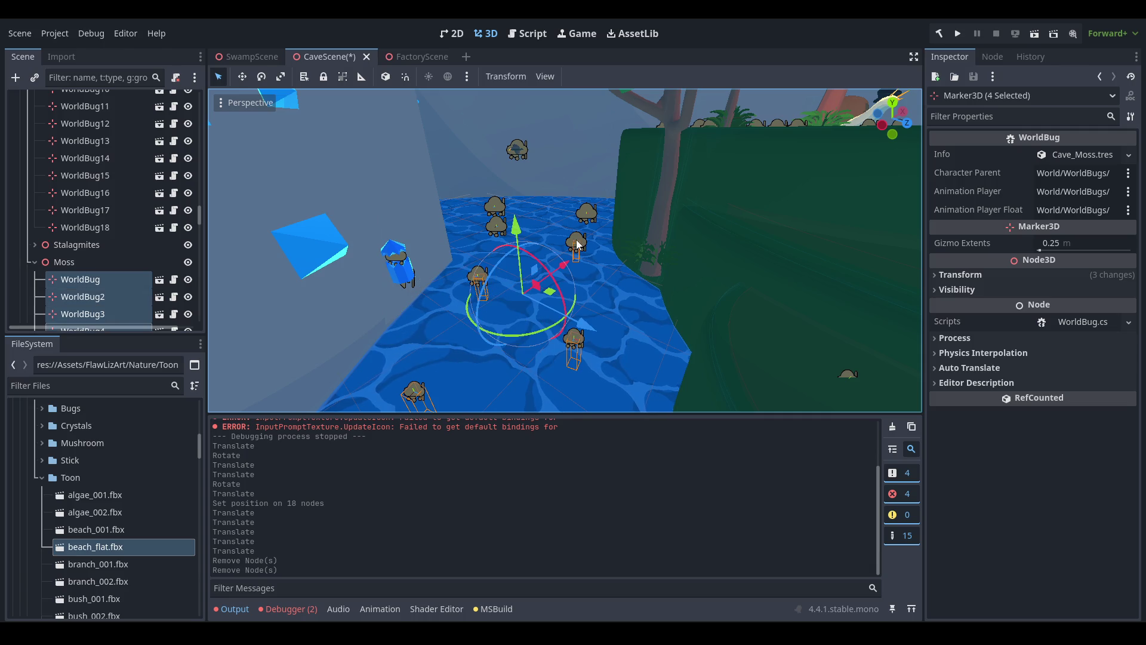
{"action": "scroll", "scroll_direction": "up", "scroll_amount": 3}
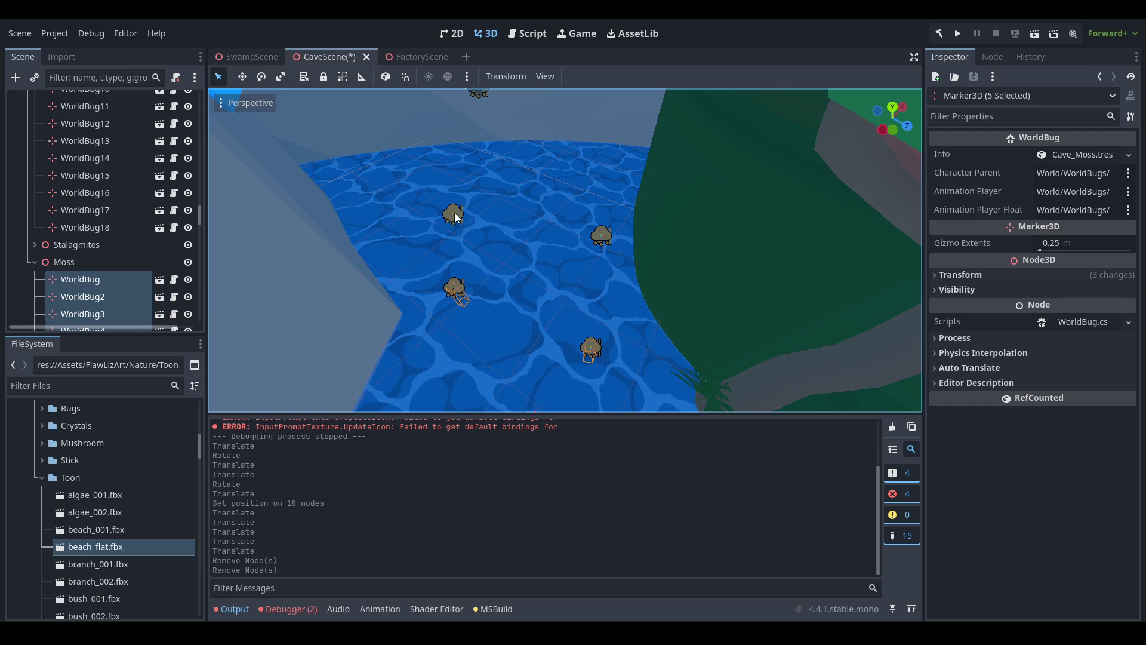
{"action": "left_click", "coordinate": [454, 212]}
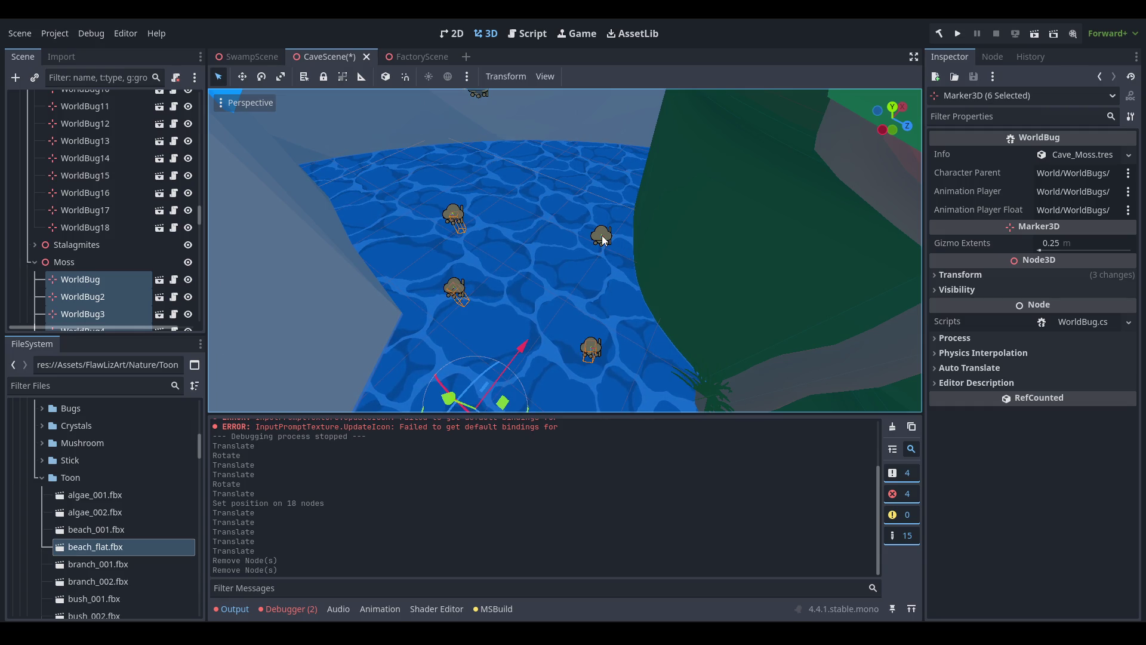
{"action": "left_click", "coordinate": [602, 235]}
Delete the selected markers, WorldBug through WorldBug7, from the Moss group.
{"action": "right_click", "coordinate": [72, 286]}
{"action": "left_click", "coordinate": [135, 547]}
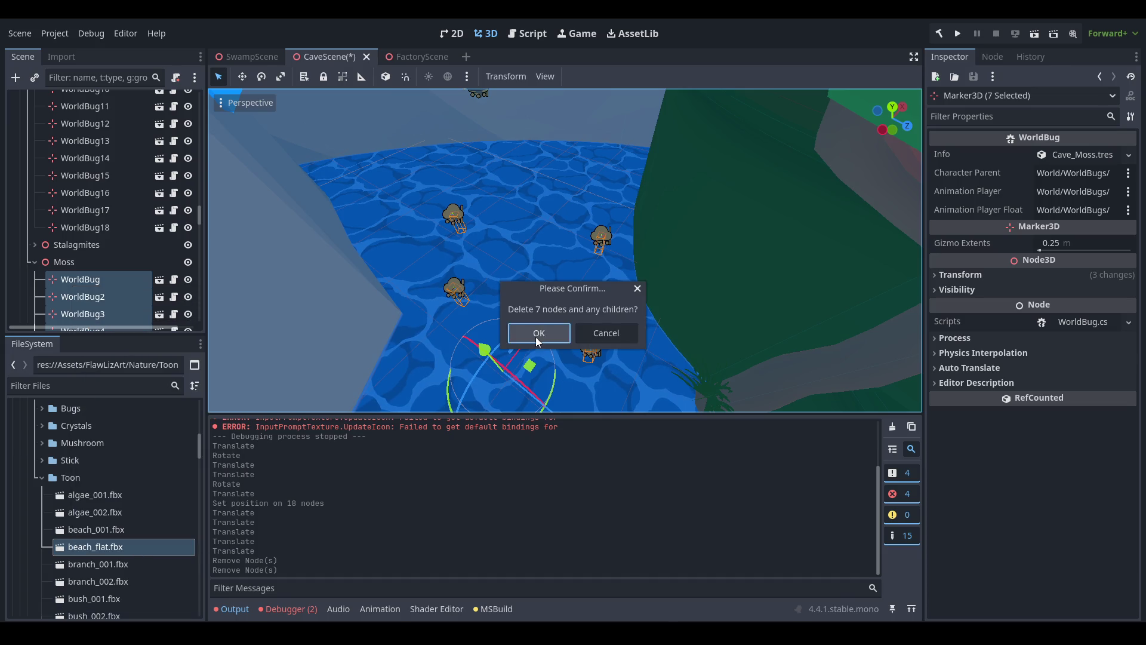
{"action": "key", "text": "Return"}
{"action": "left_click_drag", "start_coordinate": [566, 289], "coordinate": [563, 234]}
{"action": "scroll", "scroll_direction": "up", "scroll_amount": 3}
{"action": "left_click", "coordinate": [523, 235]}
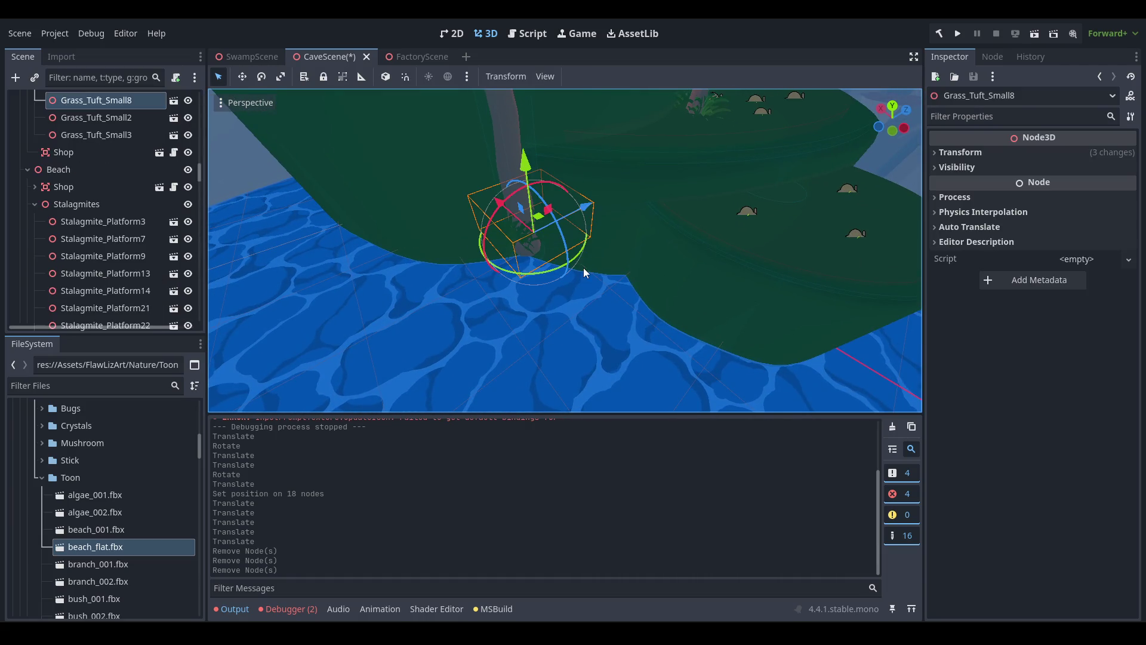
Move CommonTree_3 toward the island and set its scale to 6.
{"action": "scroll", "scroll_direction": "up", "scroll_amount": 3}
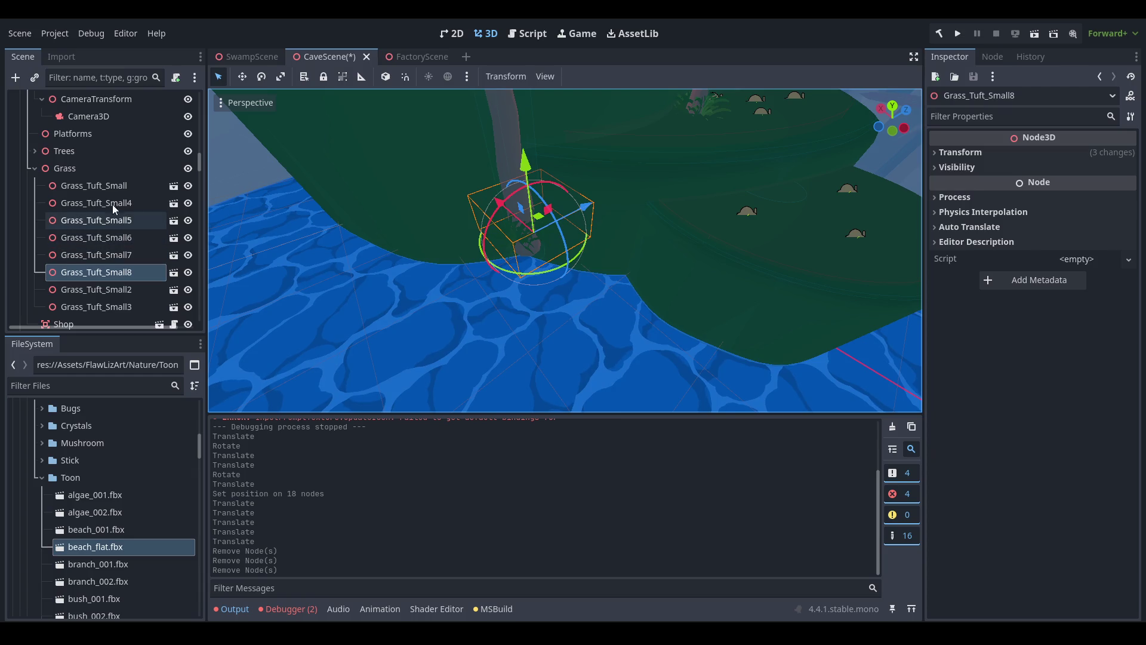
{"action": "left_click", "coordinate": [495, 111]}
{"action": "scroll", "scroll_direction": "up", "scroll_amount": 3}
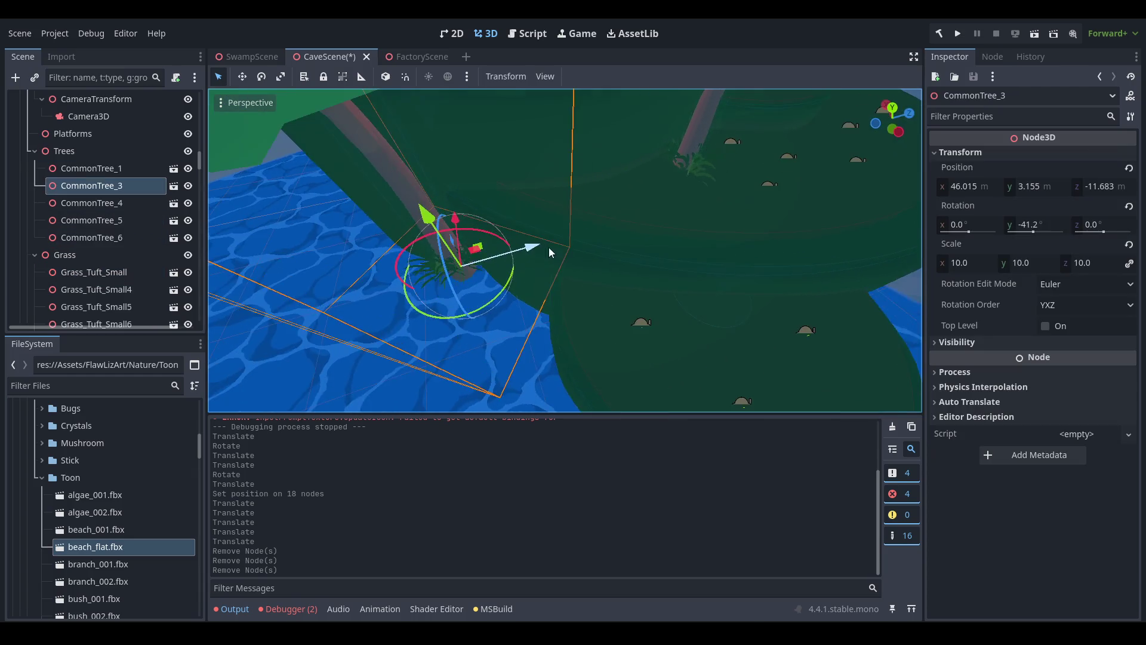
{"action": "left_click_drag", "start_coordinate": [477, 280], "coordinate": [600, 321]}
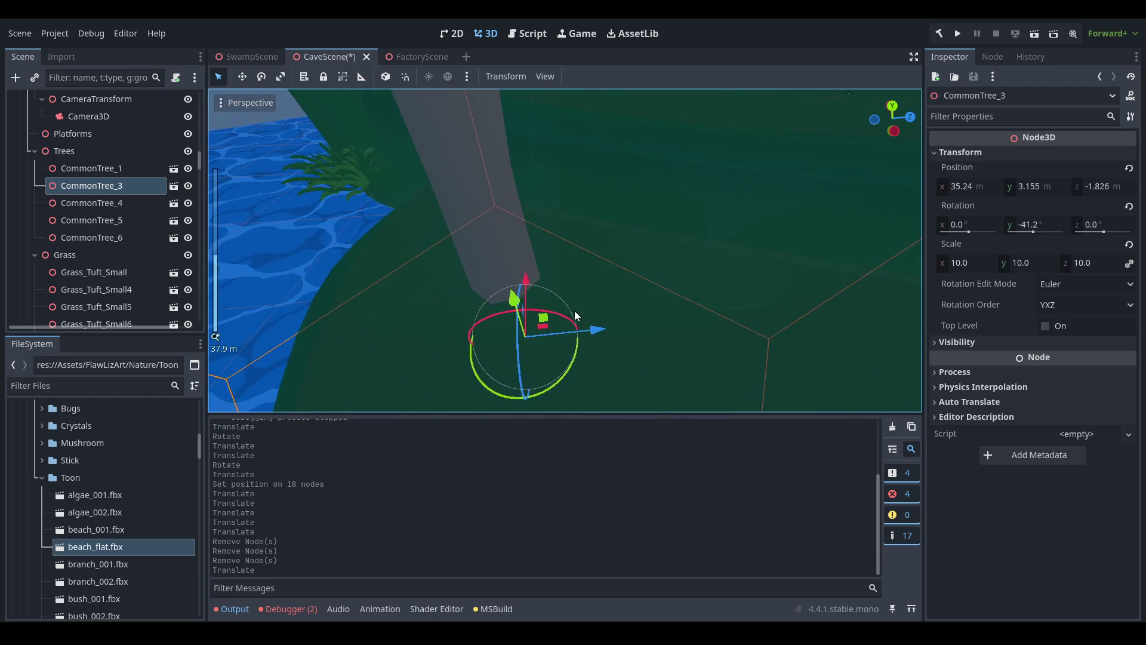
{"action": "scroll", "scroll_direction": "down", "scroll_amount": 3}
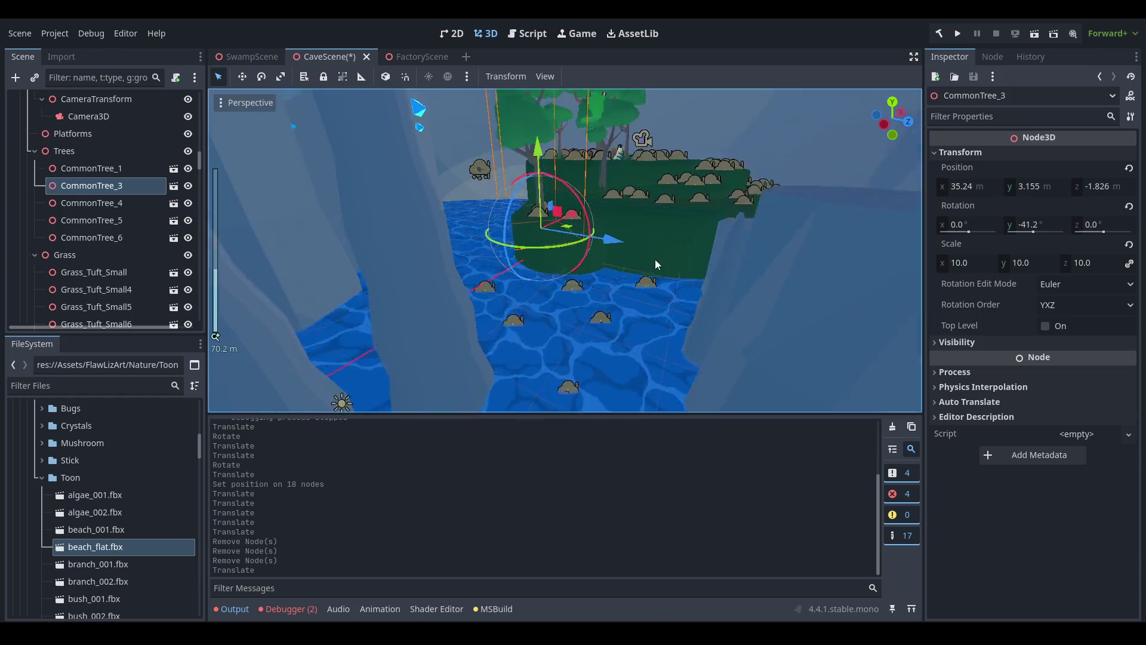
{"action": "scroll", "scroll_direction": "up", "scroll_amount": 3}
{"action": "left_click", "coordinate": [981, 267]}
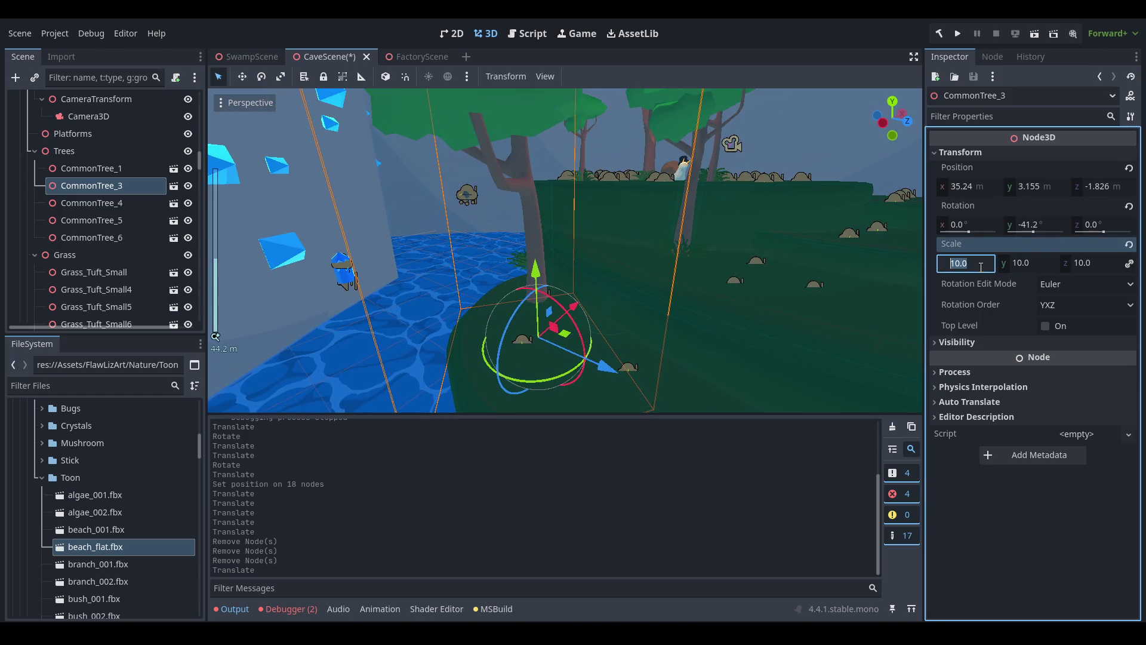
{"action": "type", "text": "6"}
{"action": "key", "text": "Return"}
Raise CommonTree_3 and slide it slightly across the ground.
{"action": "scroll", "scroll_direction": "up", "scroll_amount": 3}
{"action": "left_click_drag", "start_coordinate": [452, 276], "coordinate": [455, 225]}
{"action": "scroll", "scroll_direction": "down", "scroll_amount": 3}
{"action": "left_click_drag", "start_coordinate": [521, 296], "coordinate": [572, 266]}
{"action": "scroll", "scroll_direction": "up", "scroll_amount": 3}
{"action": "left_click_drag", "start_coordinate": [572, 267], "coordinate": [485, 277]}
Reposition Grass_Tuft_Small7 along the ground.
{"action": "left_click", "coordinate": [448, 322]}
{"action": "left_click_drag", "start_coordinate": [449, 321], "coordinate": [455, 76]}
{"action": "scroll", "scroll_direction": "up", "scroll_amount": 3}
{"action": "scroll", "scroll_direction": "up", "scroll_amount": 3}
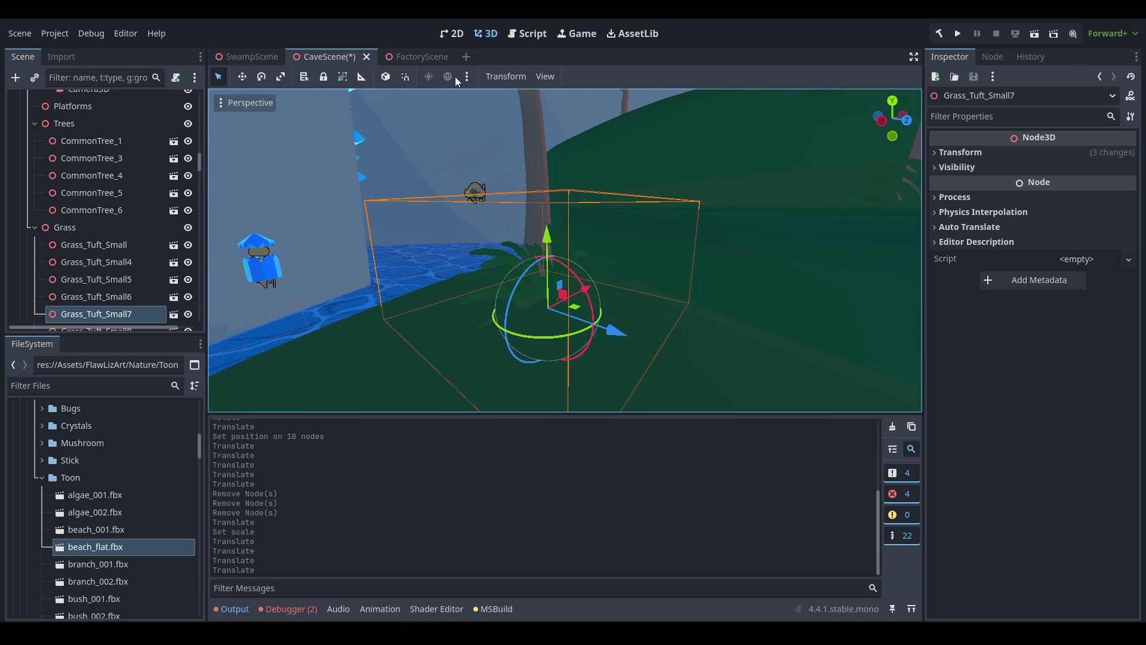
{"action": "left_click_drag", "start_coordinate": [541, 264], "coordinate": [550, 276]}
{"action": "left_click_drag", "start_coordinate": [551, 276], "coordinate": [469, 212]}
Place Grass_Tuft_Small8 at the base of the tree on the island.
{"action": "left_click", "coordinate": [366, 287]}
{"action": "left_click", "coordinate": [592, 267]}
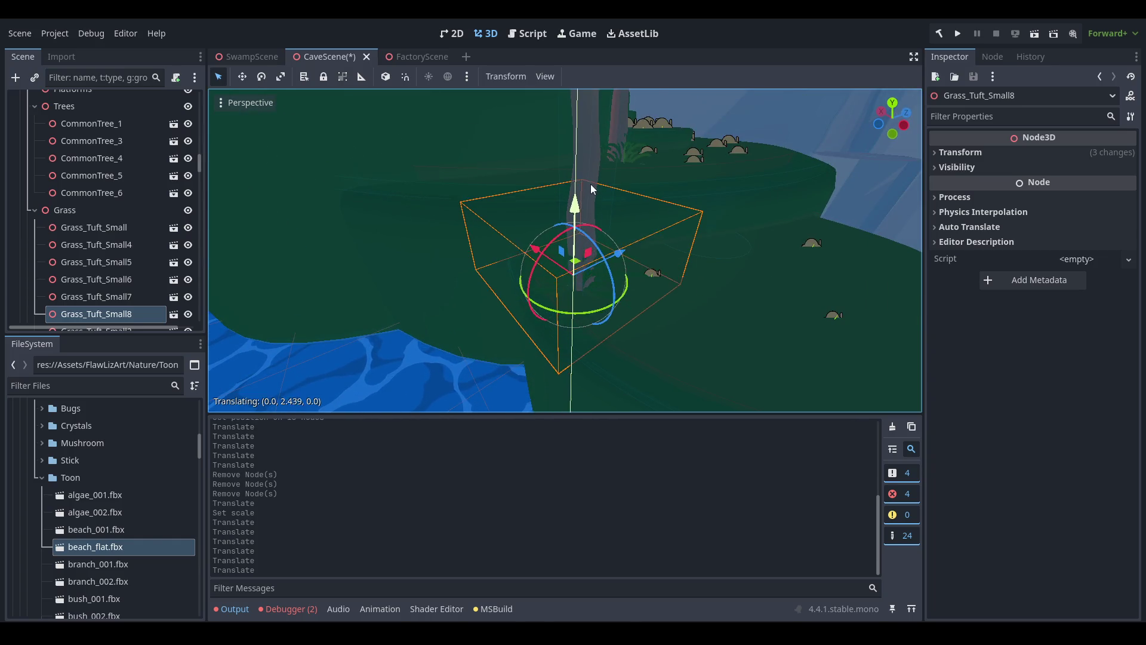
{"action": "left_click", "coordinate": [589, 184]}
{"action": "scroll", "scroll_direction": "up", "scroll_amount": 3}
{"action": "left_click_drag", "start_coordinate": [567, 210], "coordinate": [556, 210]}
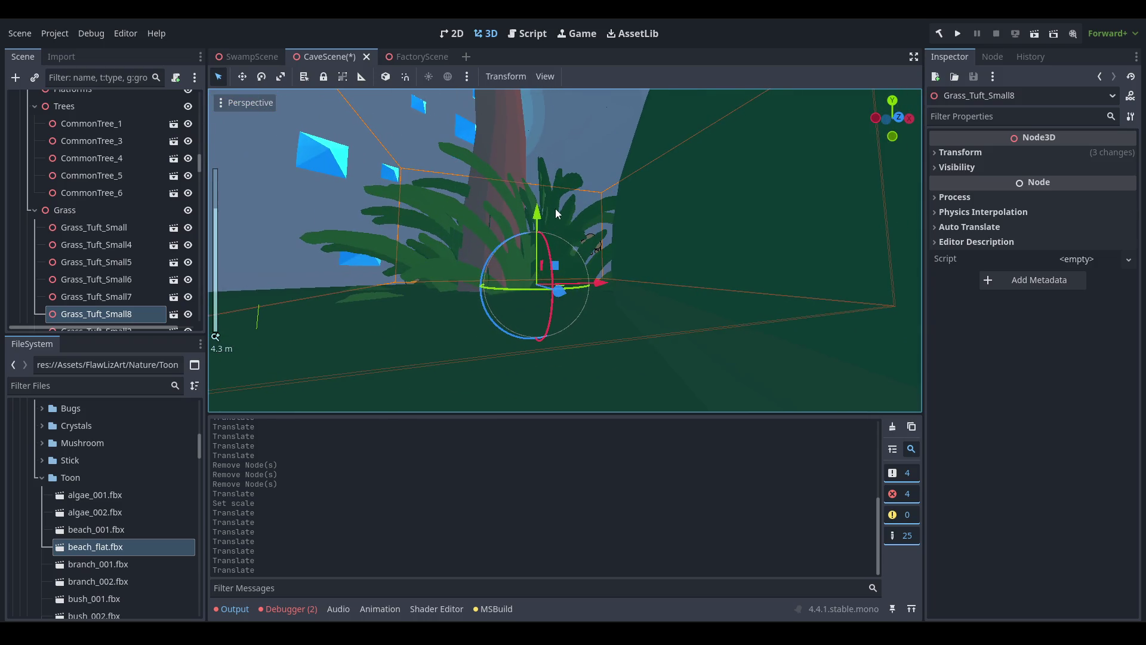
{"action": "left_click_drag", "start_coordinate": [545, 275], "coordinate": [565, 308]}
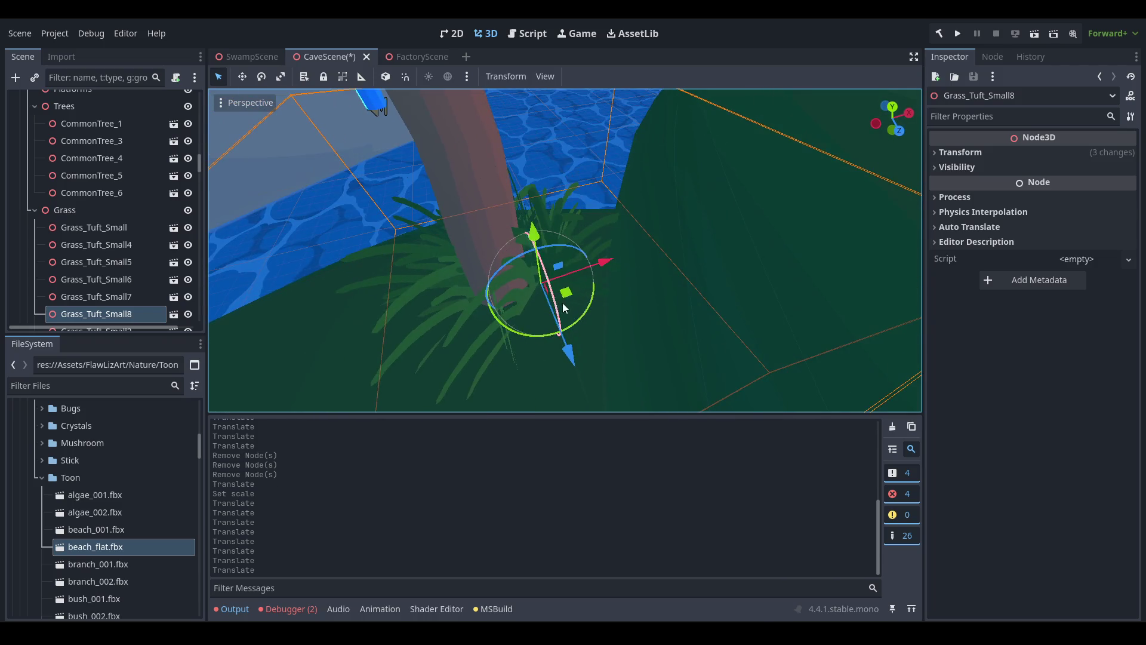
{"action": "left_click", "coordinate": [553, 315]}
{"action": "scroll", "scroll_direction": "down", "scroll_amount": 3}
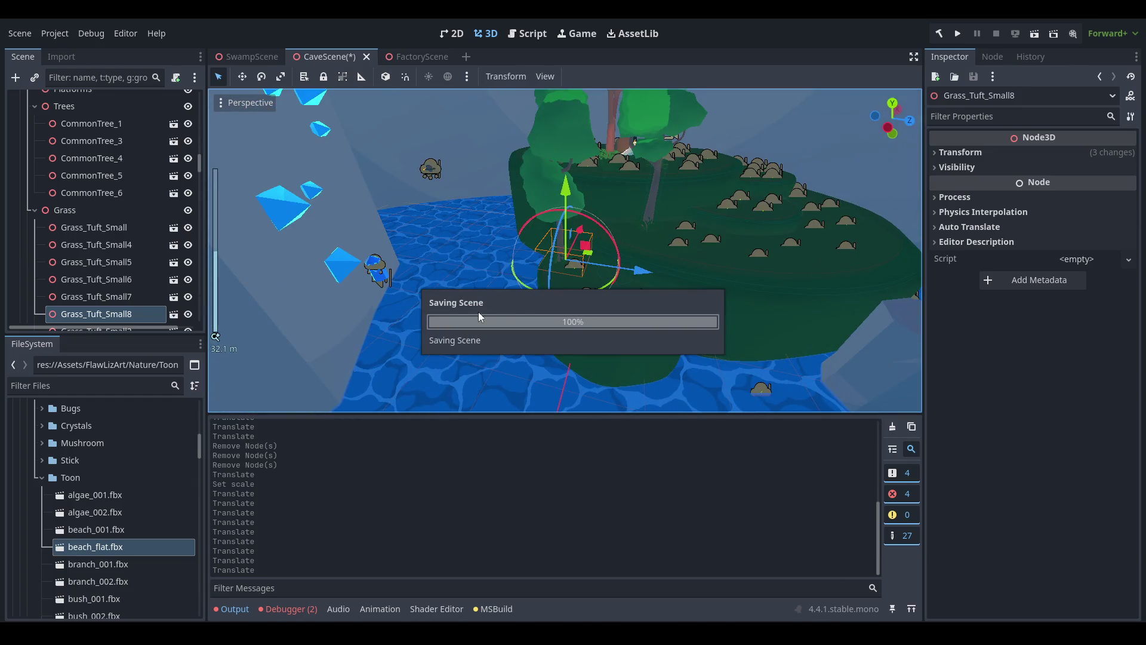
{"action": "left_click_drag", "start_coordinate": [426, 323], "coordinate": [744, 95]}
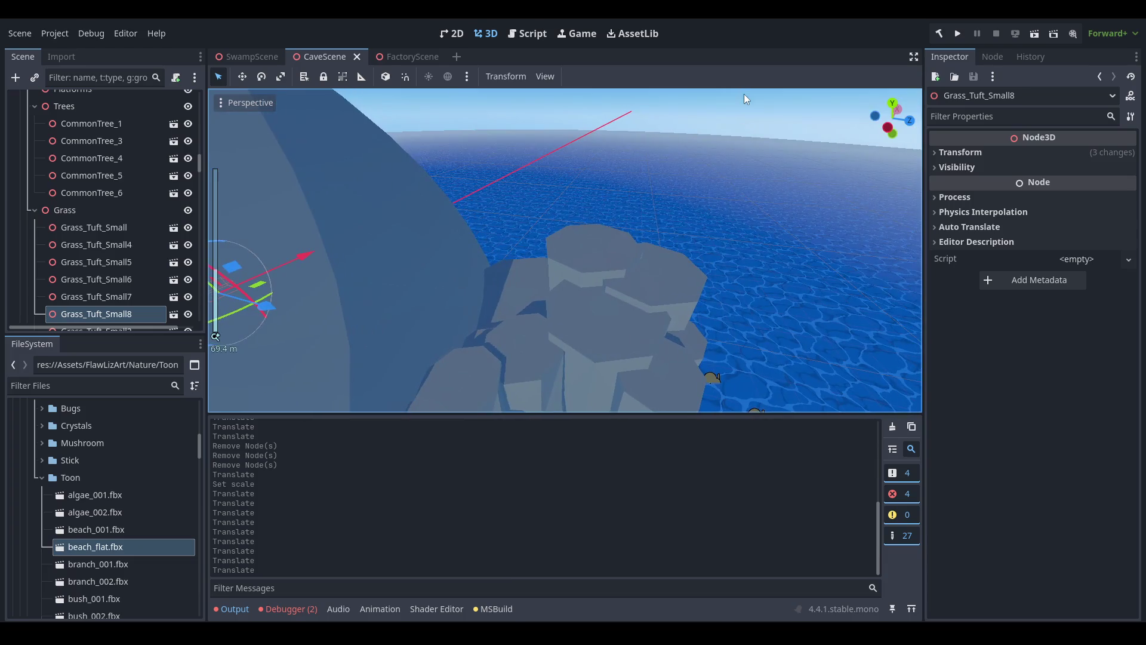
Select Stalagmite_Platform2 and reduce its scale from 60 to 40.
{"action": "left_click_drag", "start_coordinate": [453, 277], "coordinate": [653, 291]}
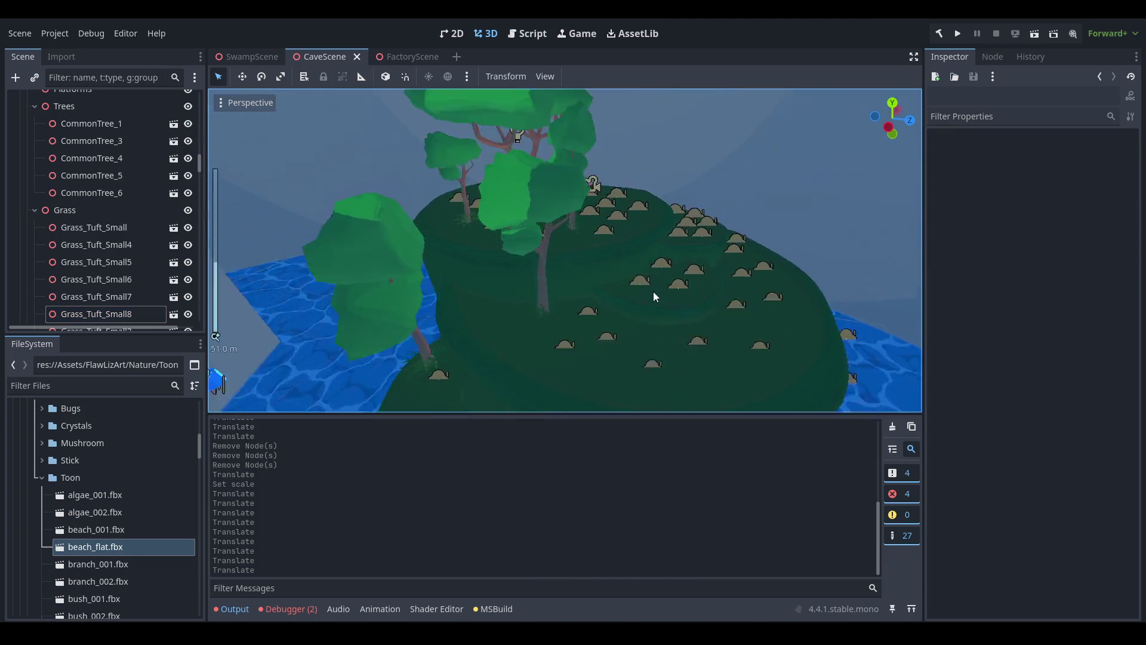
{"action": "scroll", "scroll_direction": "up", "scroll_amount": 3}
{"action": "scroll", "scroll_direction": "down", "scroll_amount": 3}
{"action": "left_click_drag", "start_coordinate": [763, 248], "coordinate": [600, 317]}
{"action": "scroll", "scroll_direction": "up", "scroll_amount": 3}
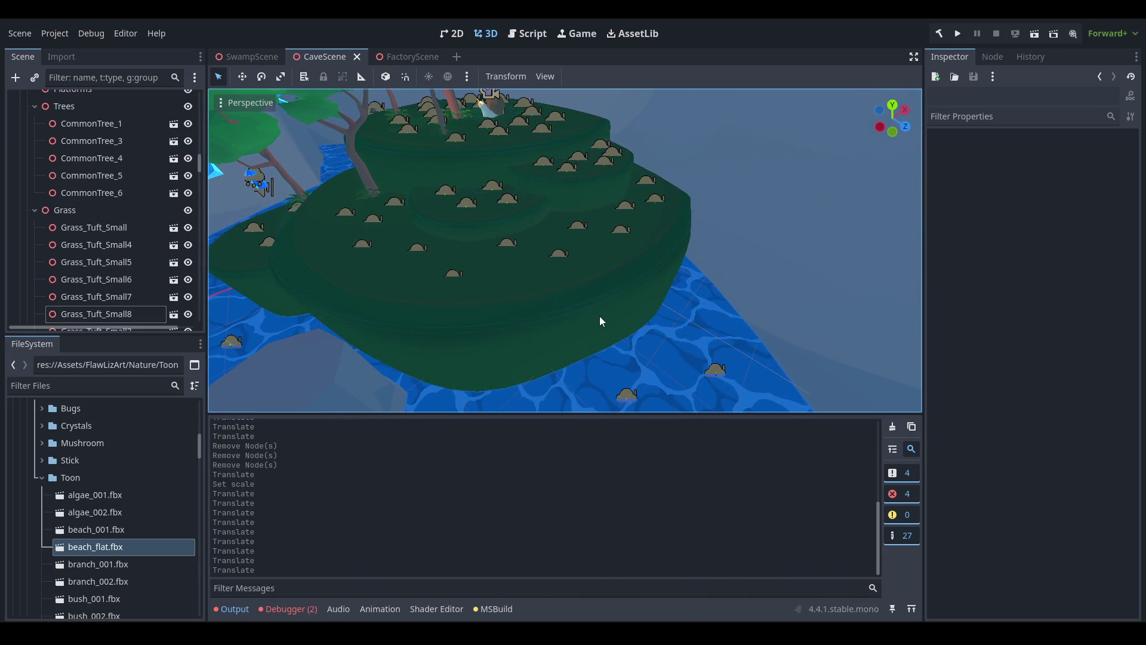
{"action": "left_click", "coordinate": [498, 323]}
{"action": "left_click_drag", "start_coordinate": [498, 325], "coordinate": [623, 341]}
{"action": "left_click", "coordinate": [1013, 153]}
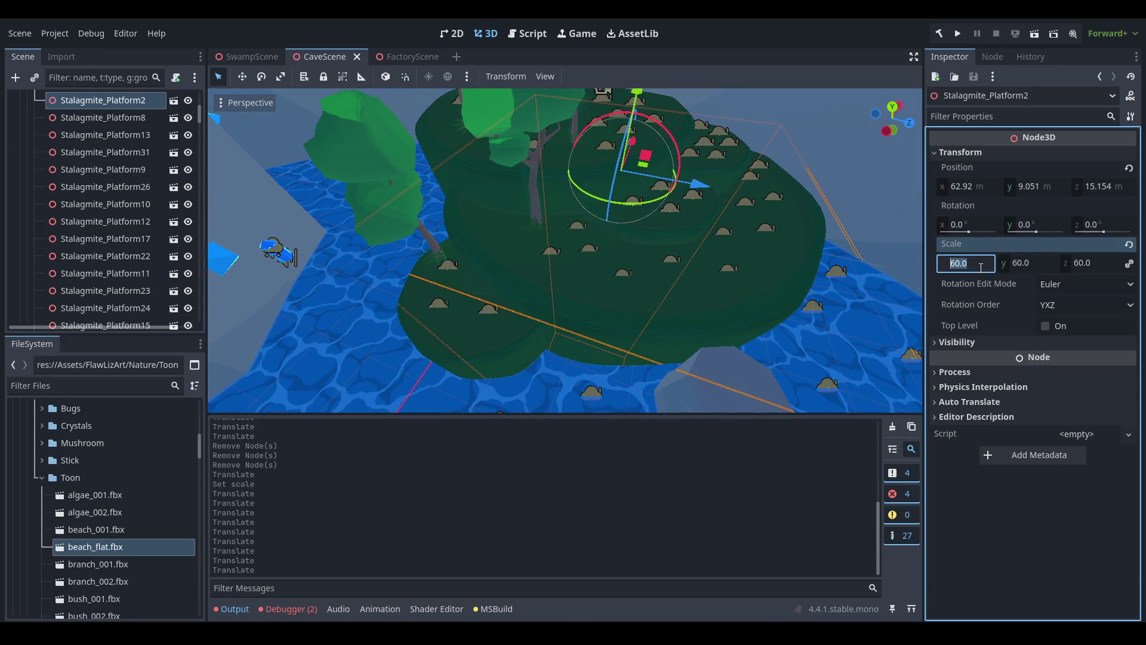
{"action": "type", "text": "40"}
{"action": "key", "text": "Return"}
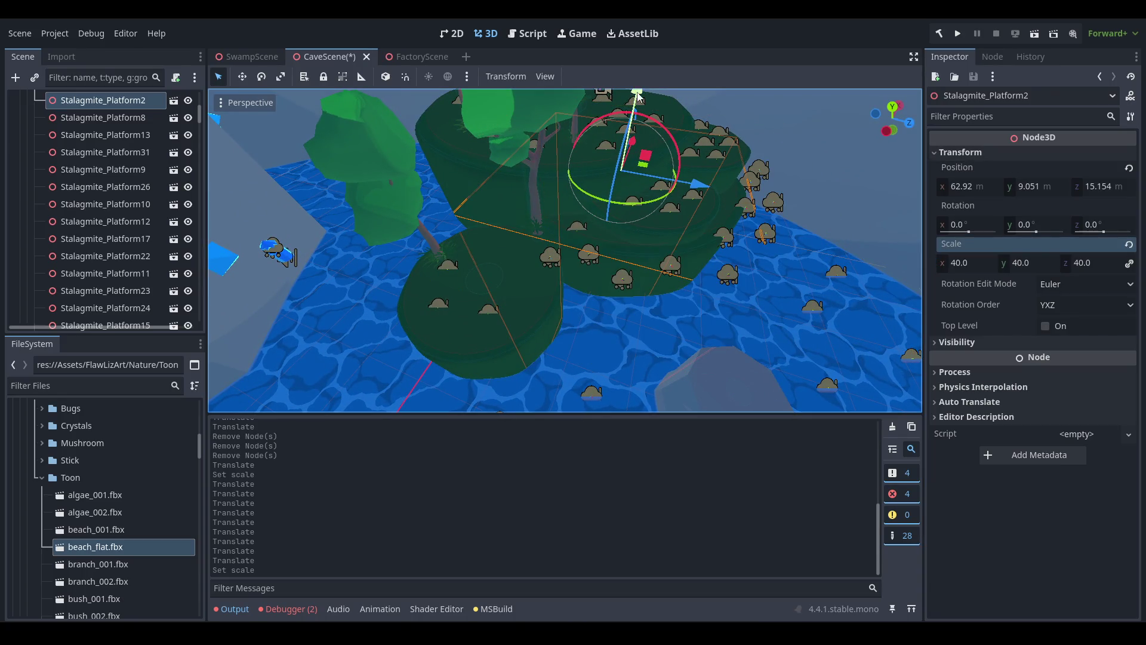
Move Stalagmite_Platform2 on the ground plane beneath the green island, near x 48.841, z 10.591.
{"action": "scroll", "scroll_direction": "up", "scroll_amount": 3}
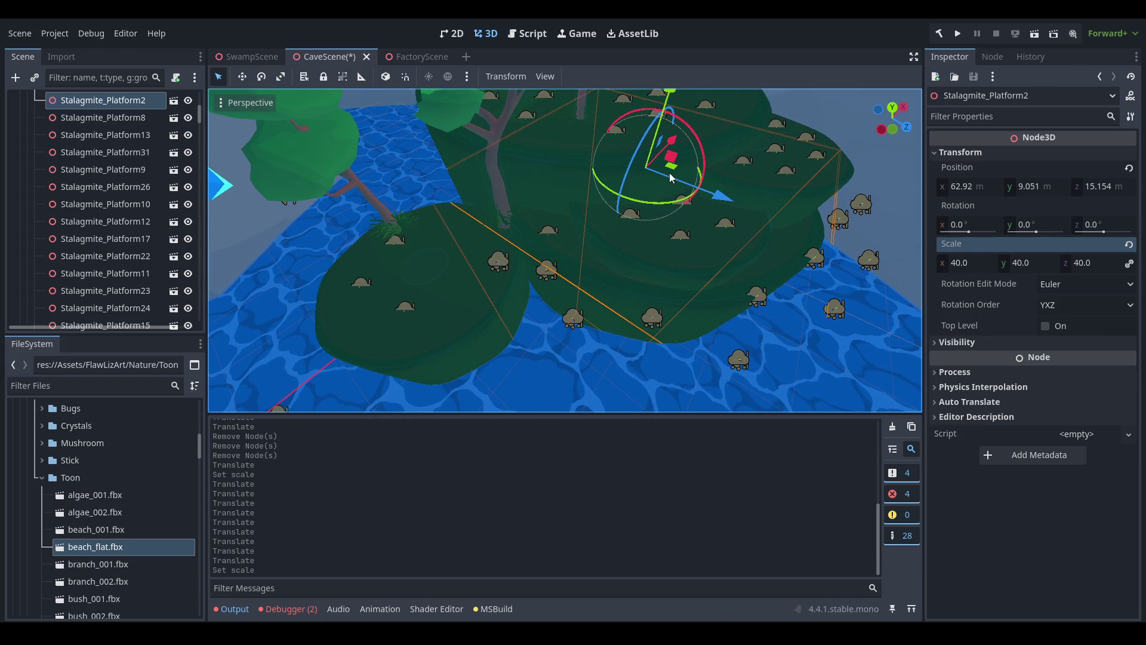
{"action": "left_click_drag", "start_coordinate": [618, 203], "coordinate": [622, 197]}
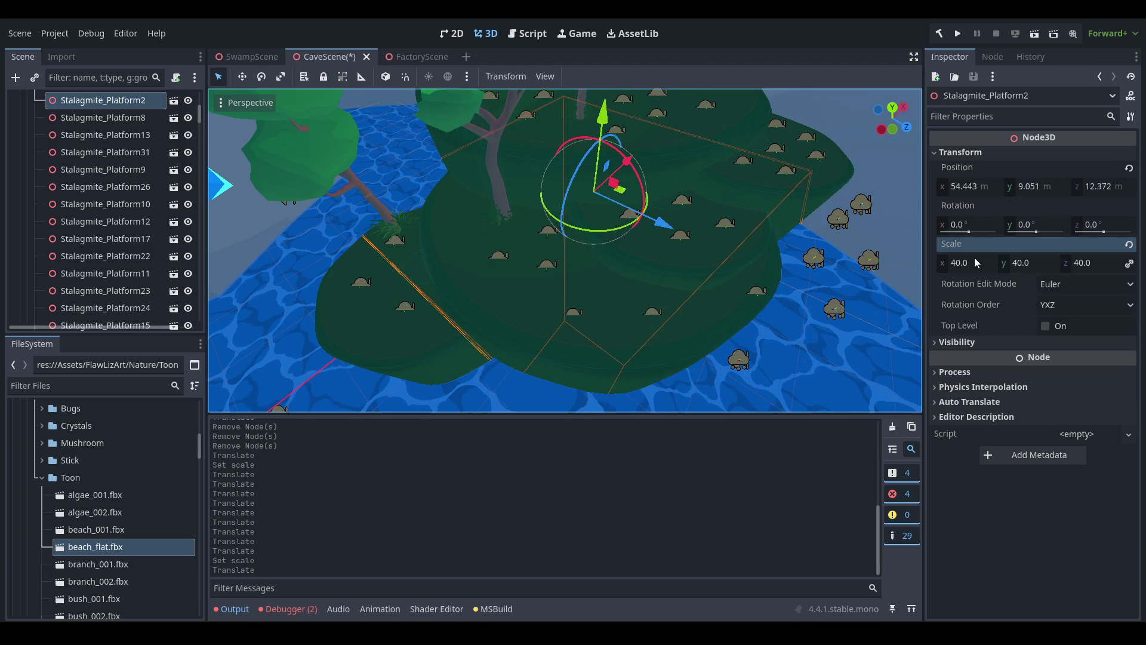
{"action": "left_click_drag", "start_coordinate": [771, 255], "coordinate": [602, 238]}
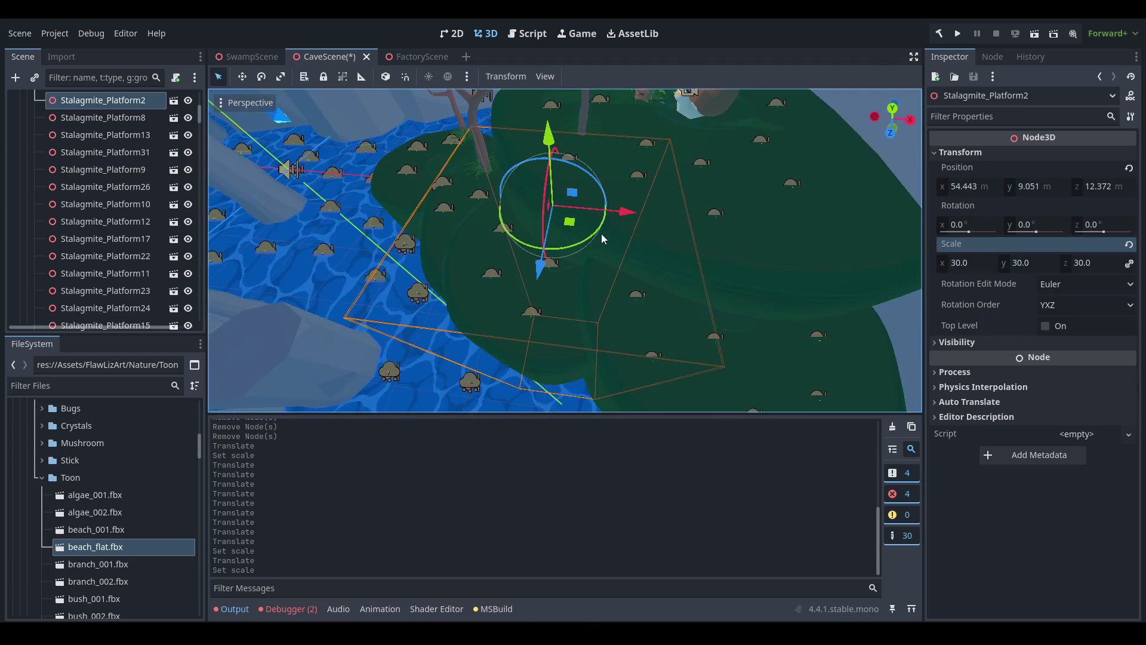
{"action": "left_click_drag", "start_coordinate": [530, 213], "coordinate": [522, 309]}
{"action": "scroll", "scroll_direction": "up", "scroll_amount": 3}
{"action": "scroll", "scroll_direction": "down", "scroll_amount": 3}
{"action": "scroll", "scroll_direction": "up", "scroll_amount": 3}
{"action": "scroll", "scroll_direction": "up", "scroll_amount": 3}
{"action": "scroll", "scroll_direction": "down", "scroll_amount": 3}
{"action": "scroll", "scroll_direction": "down", "scroll_amount": 3}
{"action": "scroll", "scroll_direction": "up", "scroll_amount": 3}
{"action": "scroll", "scroll_direction": "up", "scroll_amount": 3}
{"action": "scroll", "scroll_direction": "down", "scroll_amount": 3}
{"action": "scroll", "scroll_direction": "up", "scroll_amount": 3}
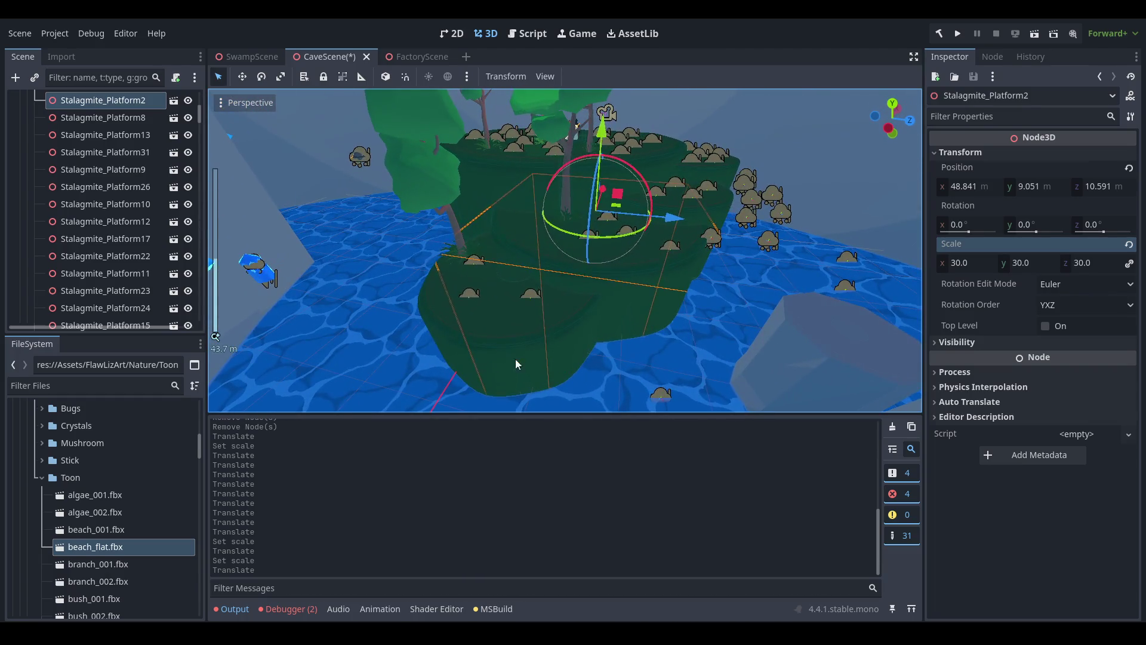
{"action": "left_click", "coordinate": [493, 312]}
Delete Stalagmite_Platform4 and CommonTree_3 from the scene.
{"action": "right_click", "coordinate": [115, 103]}
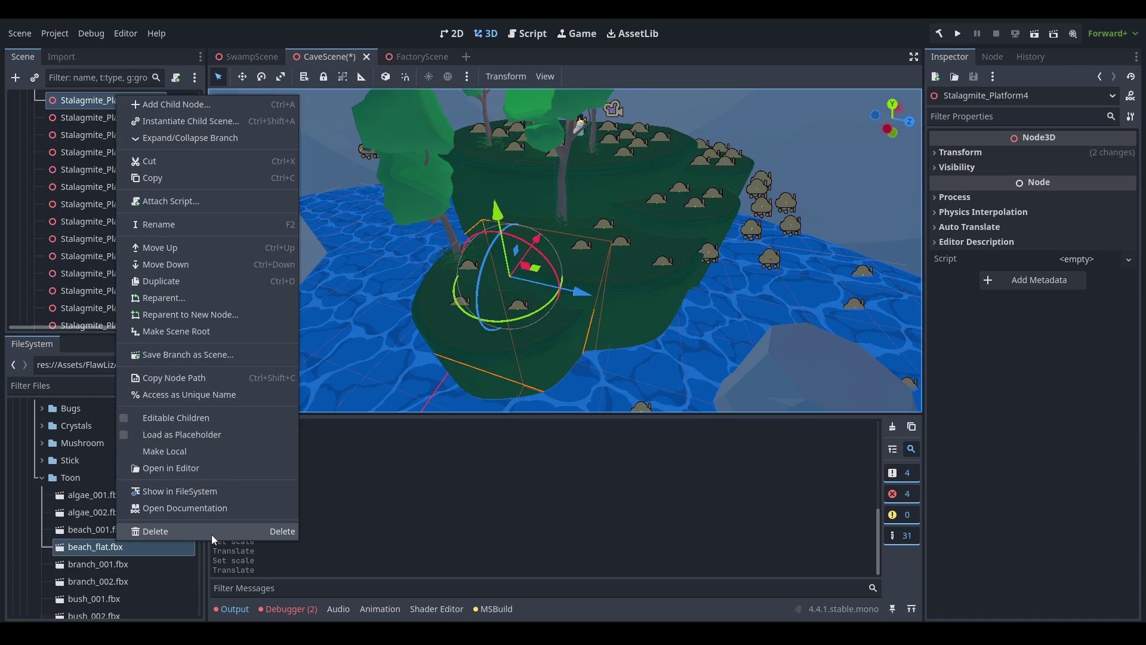
{"action": "left_click", "coordinate": [213, 531]}
{"action": "key", "text": "Return"}
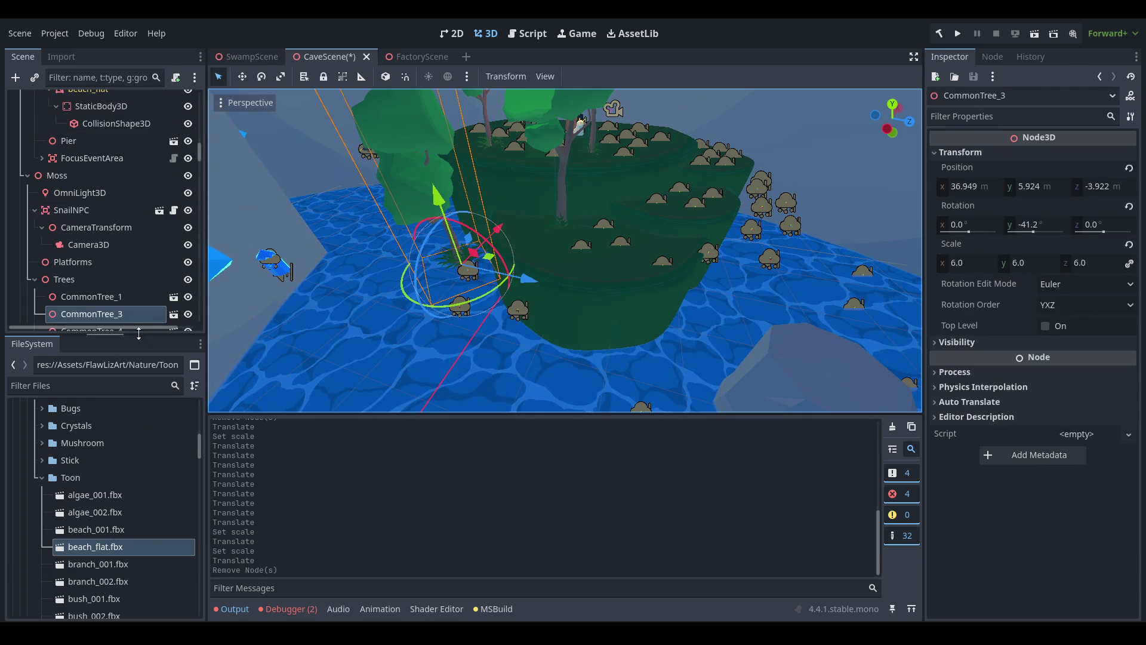
{"action": "right_click", "coordinate": [125, 320]}
{"action": "left_click", "coordinate": [243, 613]}
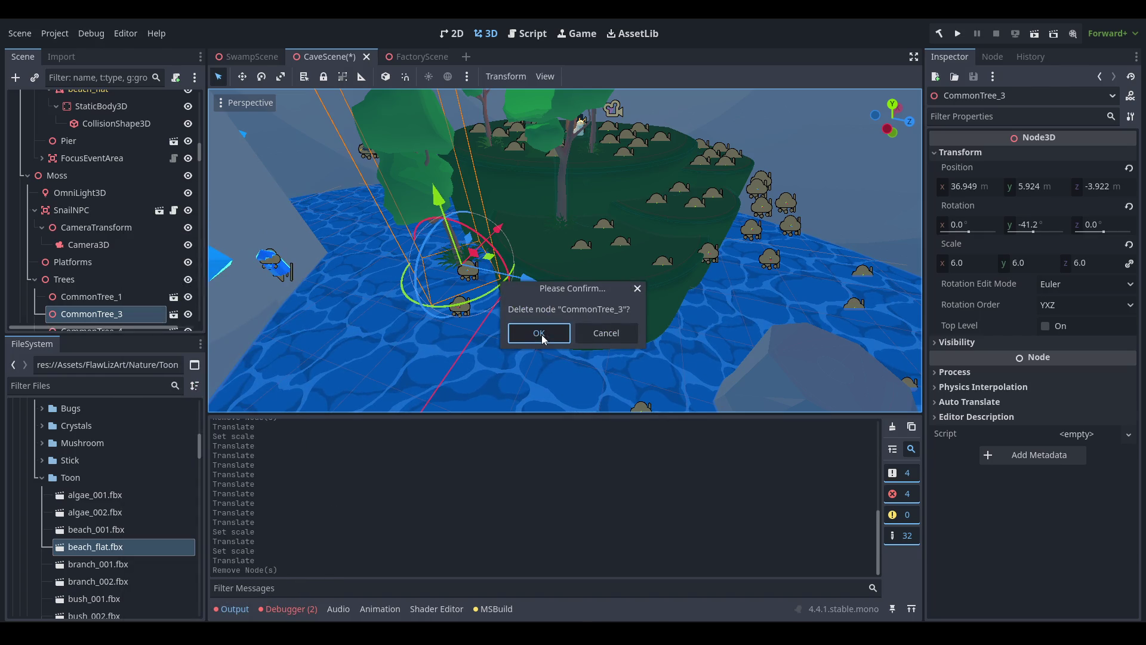
{"action": "left_click", "coordinate": [539, 333]}
Delete the grass tufts Grass_Tuft_Small7 and Grass_Tuft_Small8.
{"action": "scroll", "scroll_direction": "up", "scroll_amount": 3}
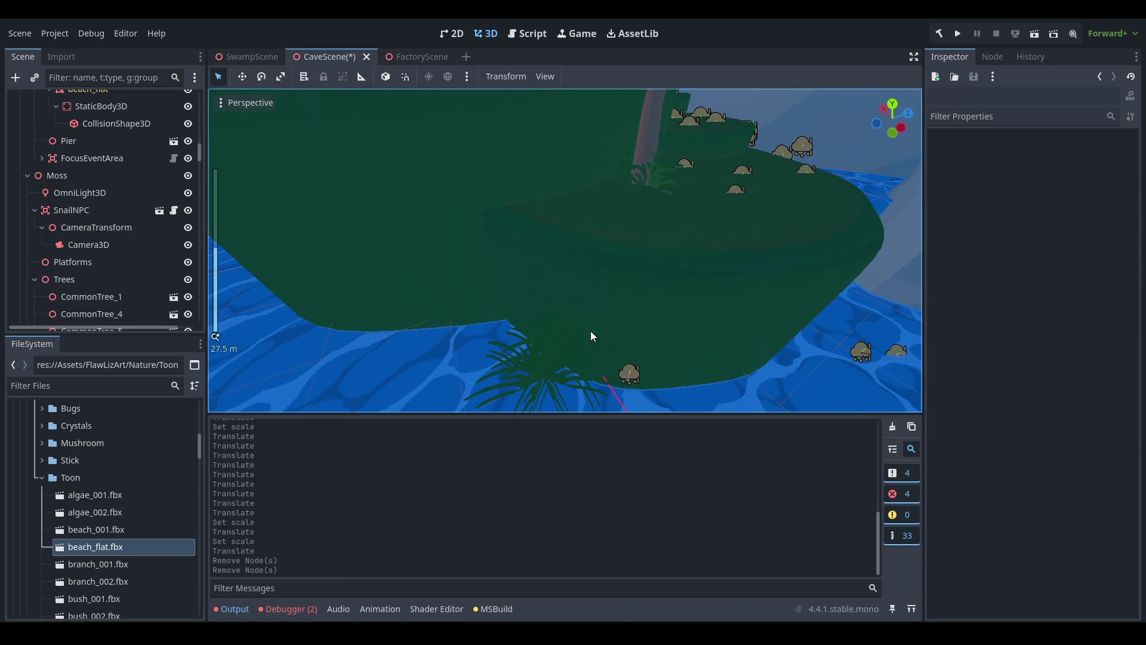
{"action": "left_click", "coordinate": [515, 394]}
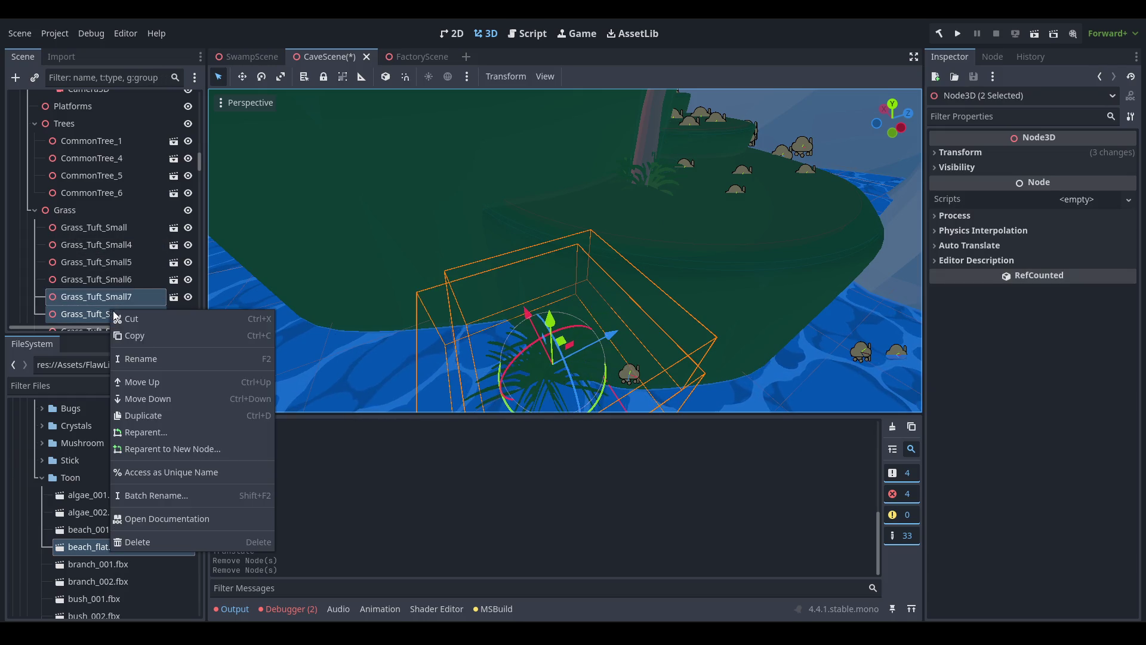
{"action": "left_click", "coordinate": [242, 543]}
{"action": "key", "text": "Return"}
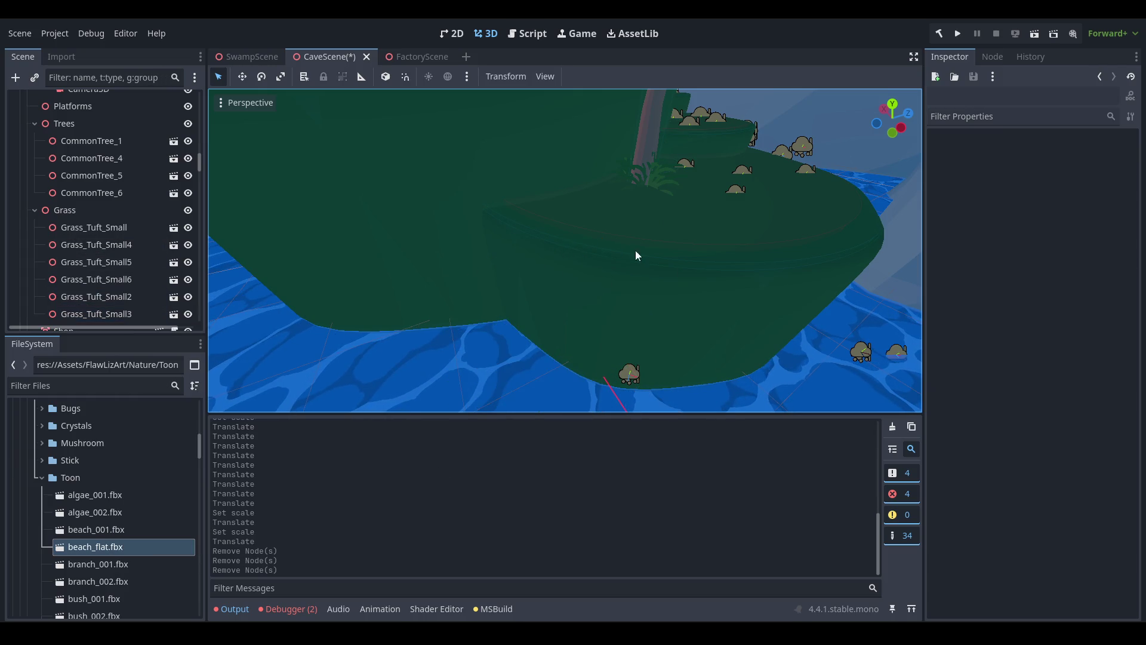
{"action": "scroll", "scroll_direction": "down", "scroll_amount": 3}
{"action": "left_click_drag", "start_coordinate": [723, 216], "coordinate": [582, 262]}
Inspect a stalagmite platform and WorldBug46 near the island, orbiting over the water.
{"action": "scroll", "scroll_direction": "up", "scroll_amount": 3}
{"action": "left_click", "coordinate": [583, 262]}
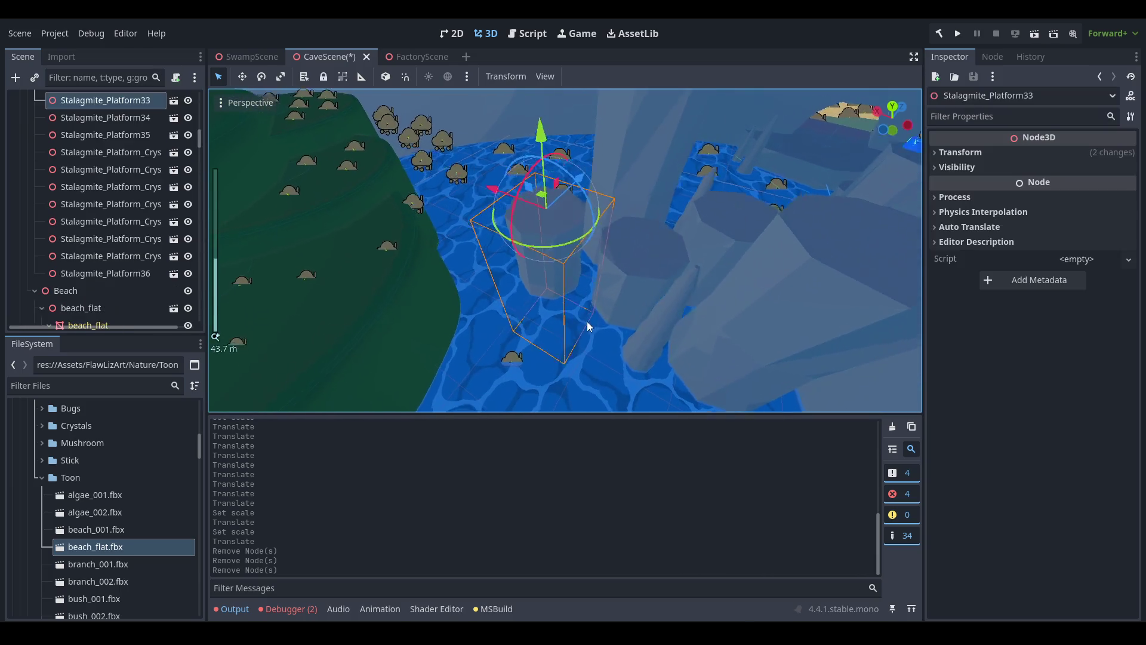
{"action": "scroll", "scroll_direction": "up", "scroll_amount": 3}
{"action": "left_click_drag", "start_coordinate": [586, 321], "coordinate": [593, 270]}
{"action": "left_click", "coordinate": [528, 305]}
{"action": "left_click", "coordinate": [528, 303]}
{"action": "scroll", "scroll_direction": "down", "scroll_amount": 3}
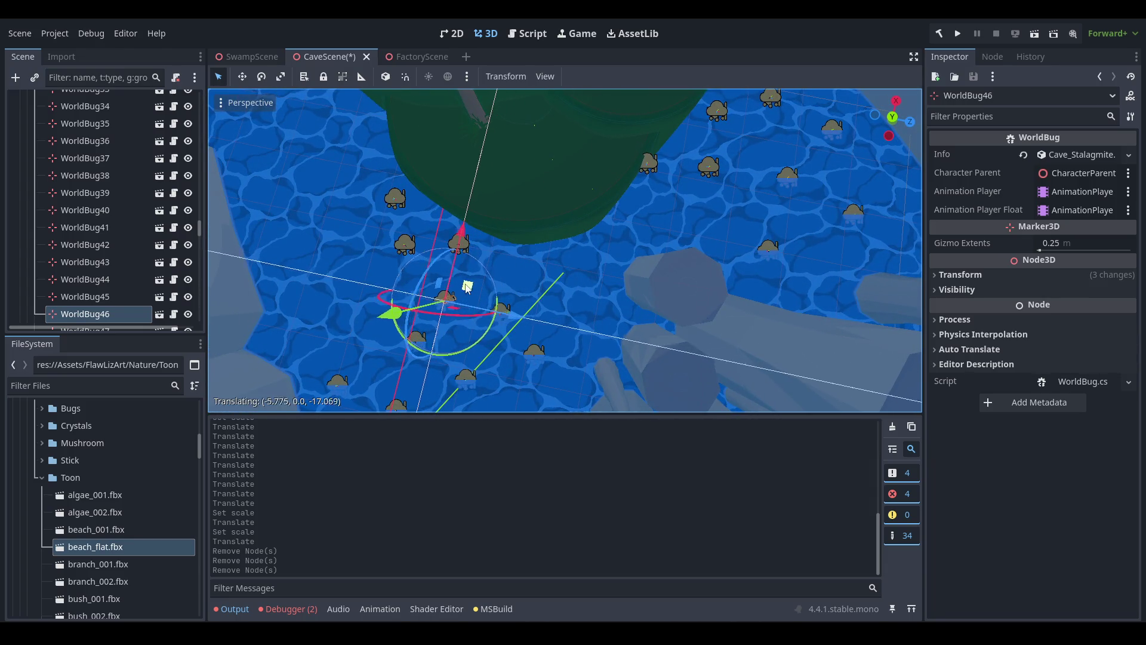
{"action": "left_click_drag", "start_coordinate": [465, 288], "coordinate": [575, 278]}
Select Stalagmite_Platform33 and view it from low over the water.
{"action": "left_click", "coordinate": [532, 299]}
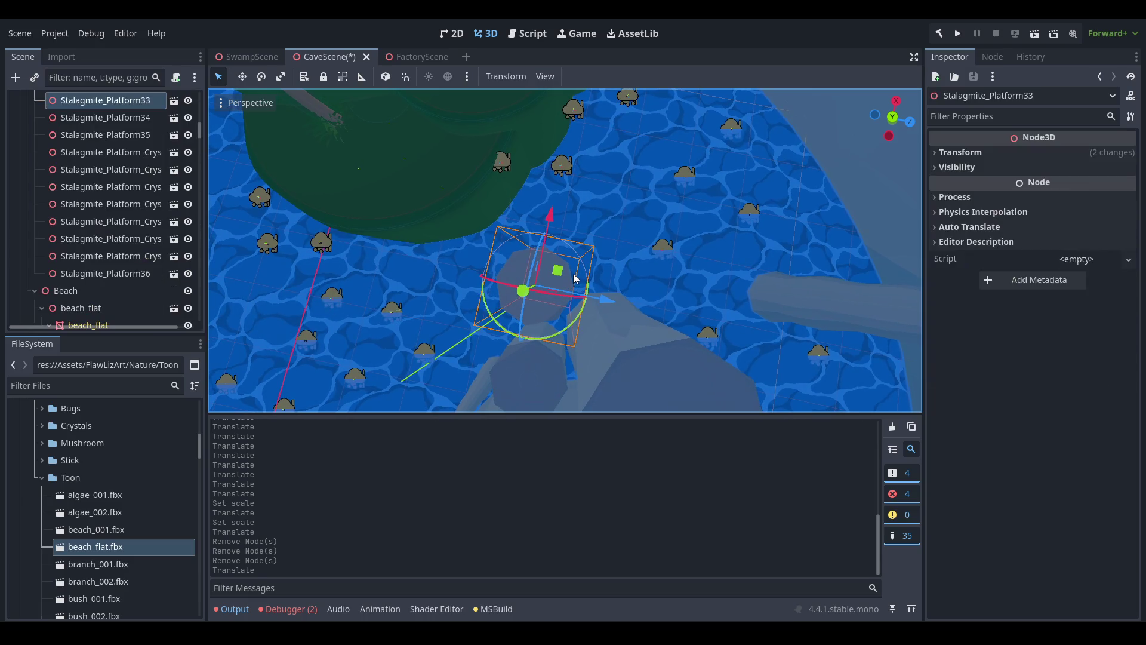
{"action": "left_click_drag", "start_coordinate": [466, 267], "coordinate": [561, 332]}
{"action": "scroll", "scroll_direction": "up", "scroll_amount": 3}
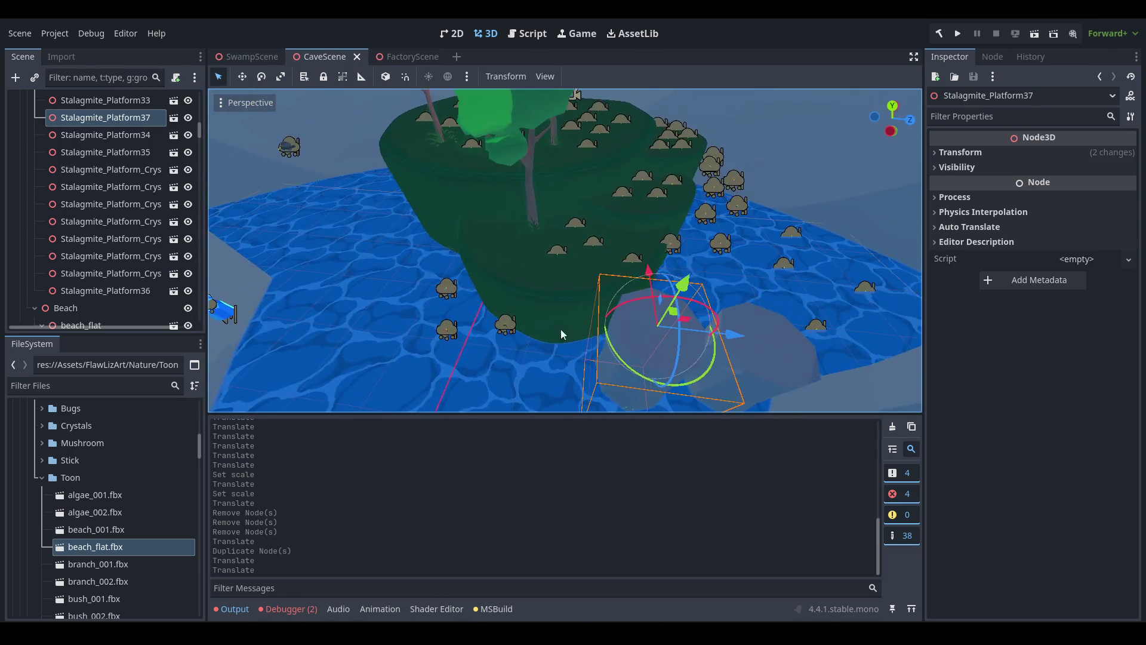
{"action": "scroll", "scroll_direction": "up", "scroll_amount": 3}
{"action": "left_click", "coordinate": [485, 218]}
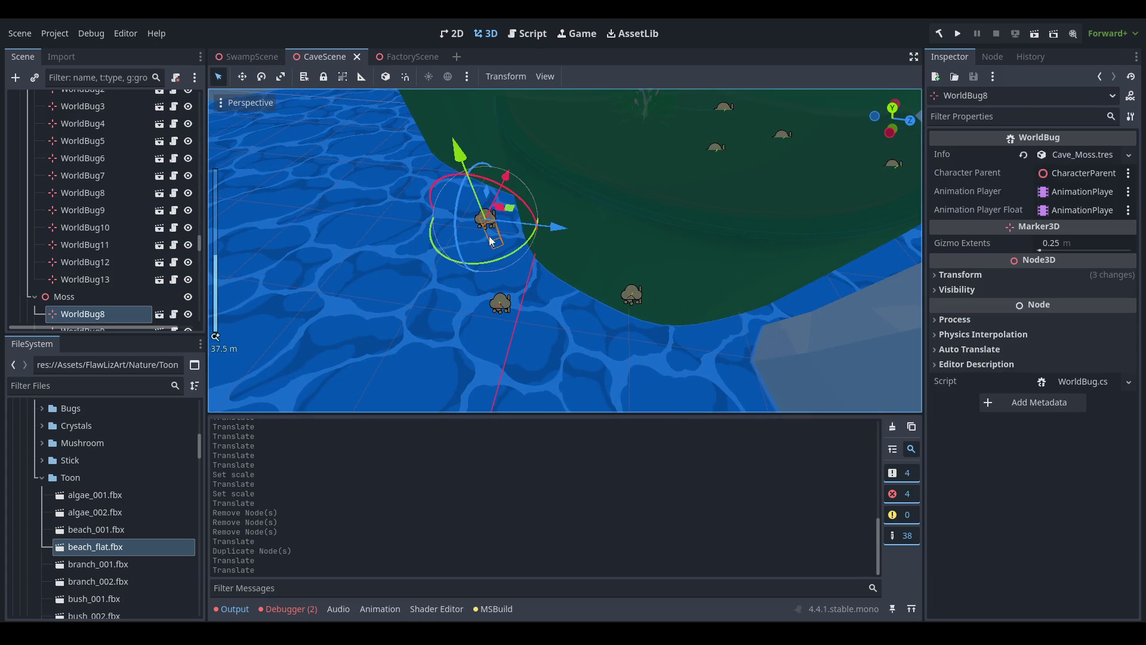
Delete the three selected moss bugs.
{"action": "left_click", "coordinate": [634, 298]}
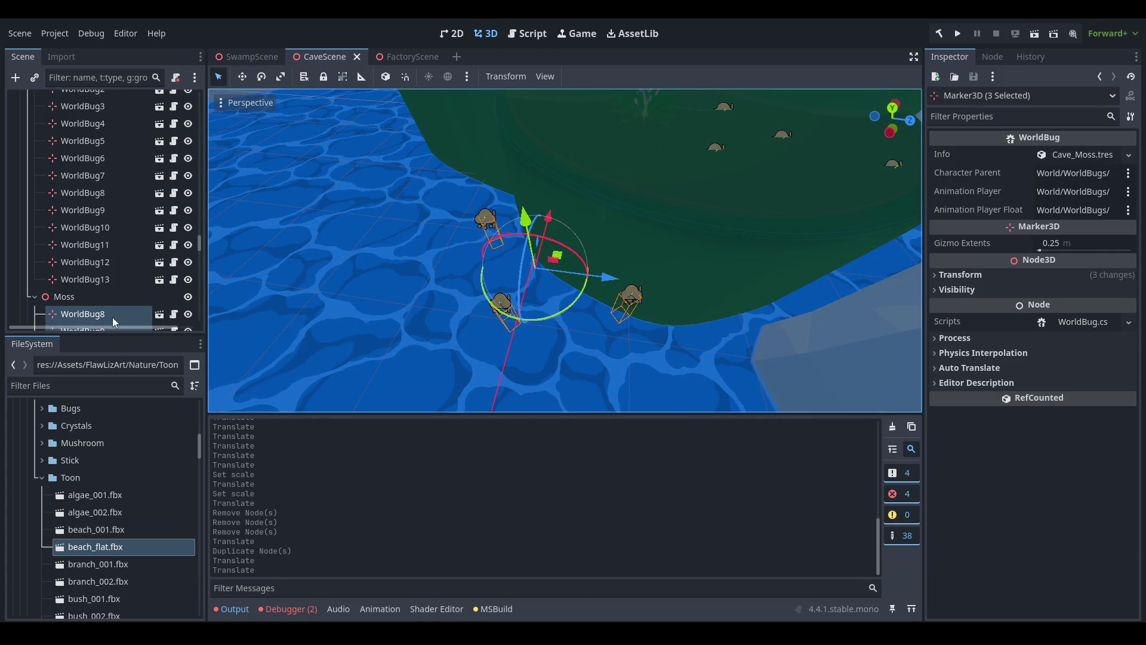
{"action": "right_click", "coordinate": [112, 317]}
{"action": "left_click", "coordinate": [203, 575]}
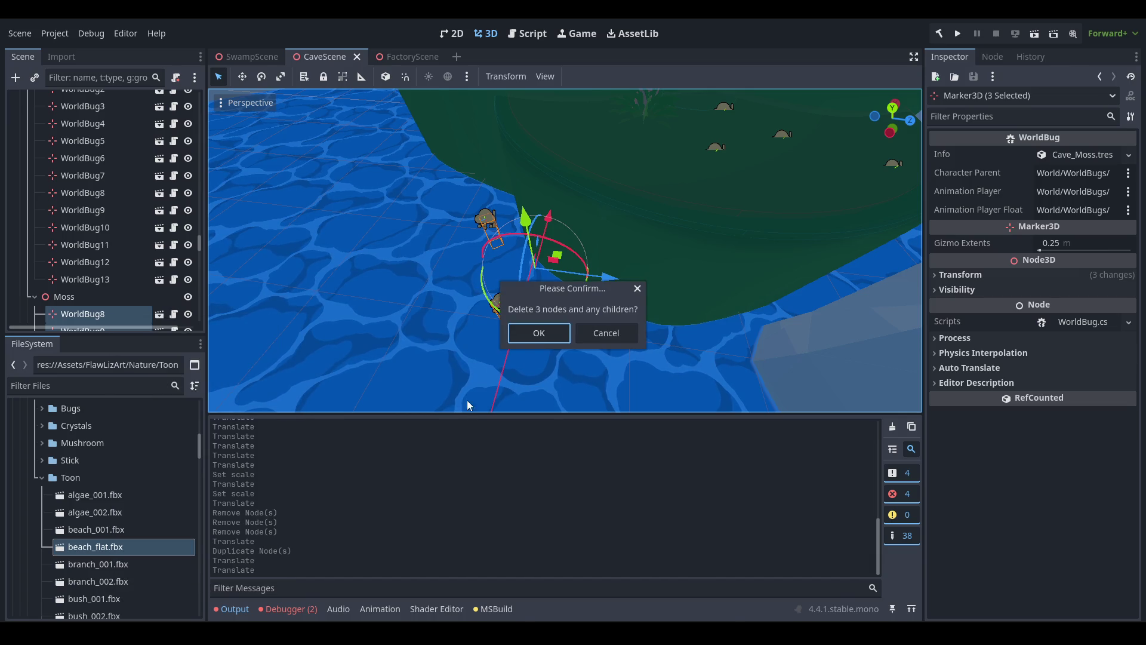
{"action": "left_click", "coordinate": [528, 332]}
Select moss bug WorldBug15 and one more bug, after stray picks of Cave, a platform and WaterBeach.
{"action": "scroll", "scroll_direction": "down", "scroll_amount": 3}
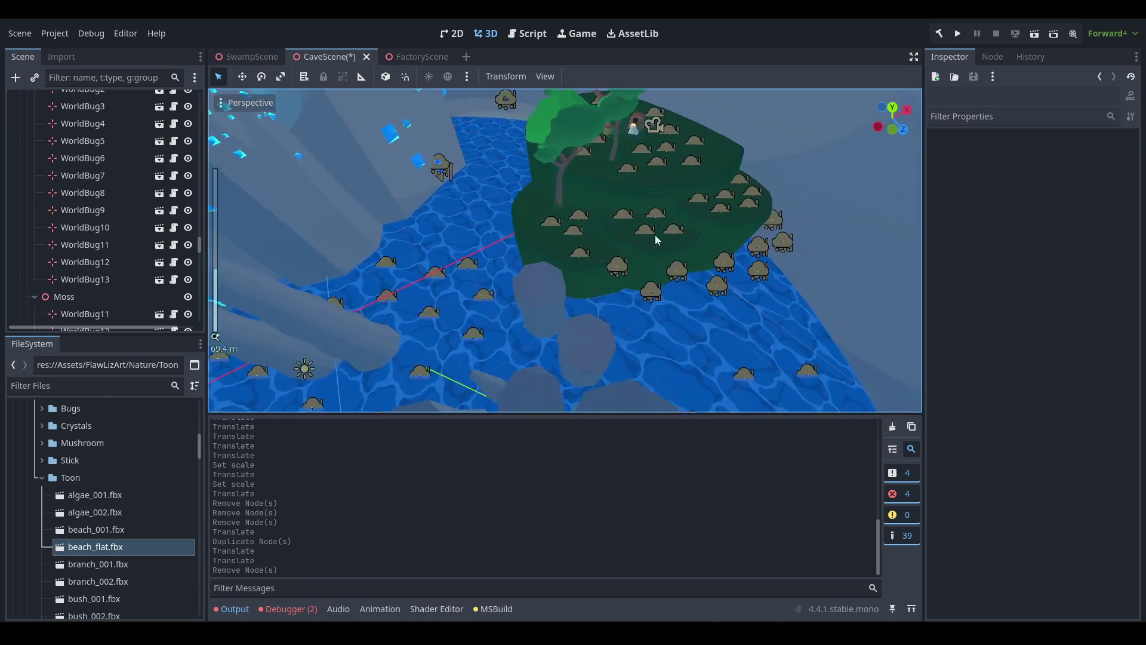
{"action": "scroll", "scroll_direction": "up", "scroll_amount": 3}
{"action": "left_click", "coordinate": [451, 289]}
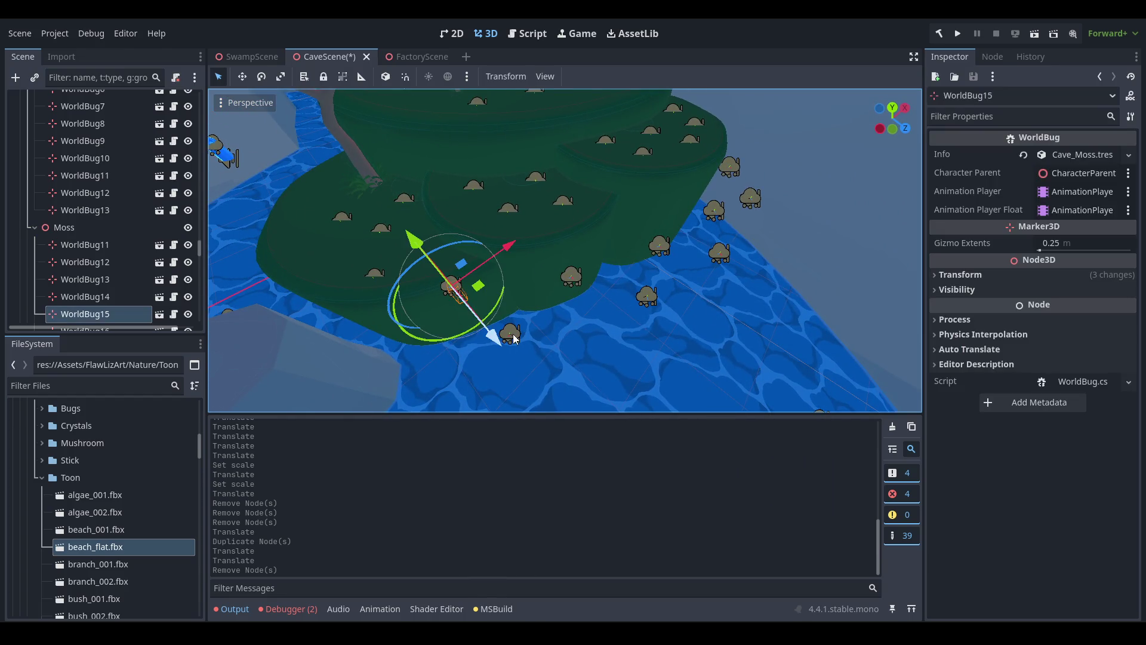
{"action": "scroll", "scroll_direction": "down", "scroll_amount": 3}
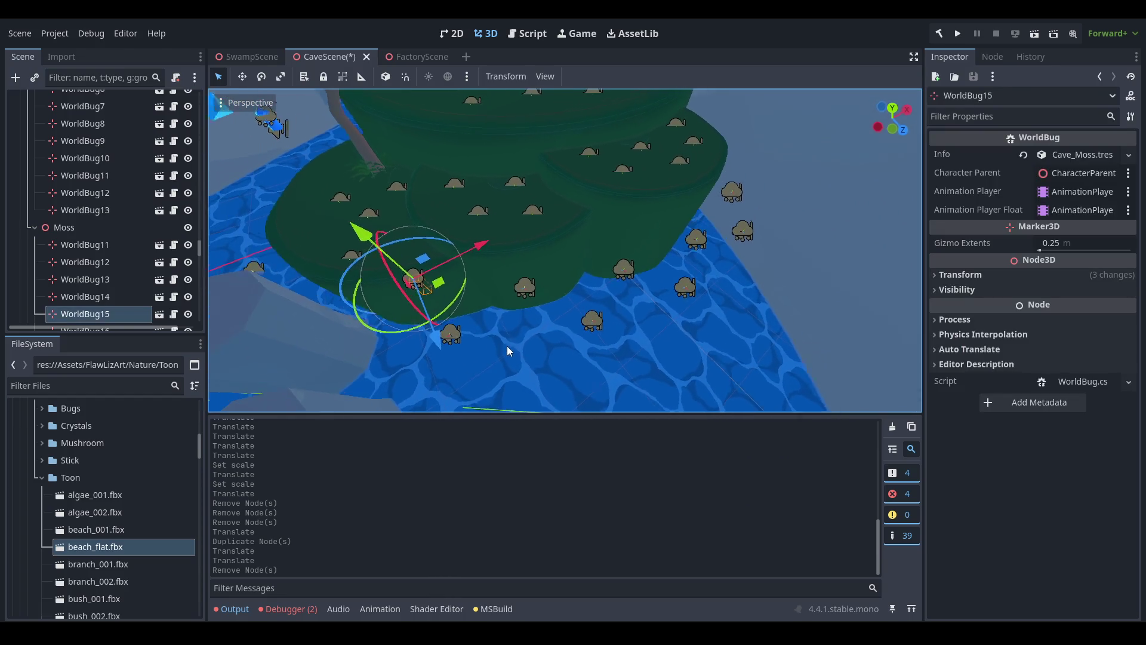
{"action": "left_click", "coordinate": [453, 334]}
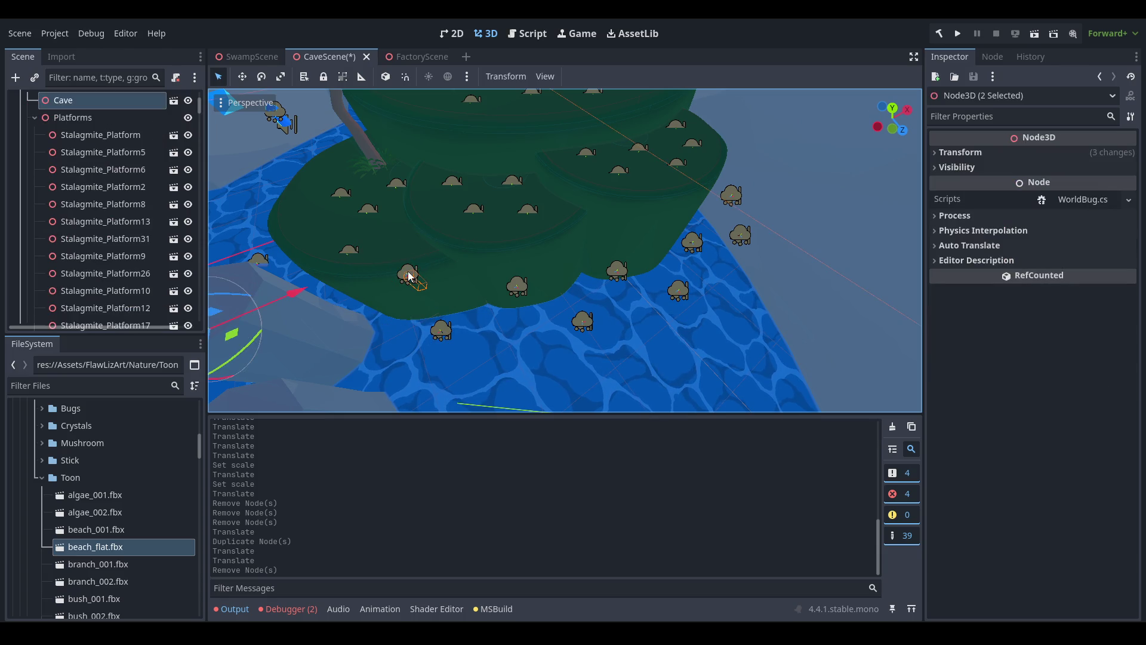
{"action": "left_click", "coordinate": [412, 278]}
{"action": "left_click", "coordinate": [584, 294]}
{"action": "left_click", "coordinate": [409, 277]}
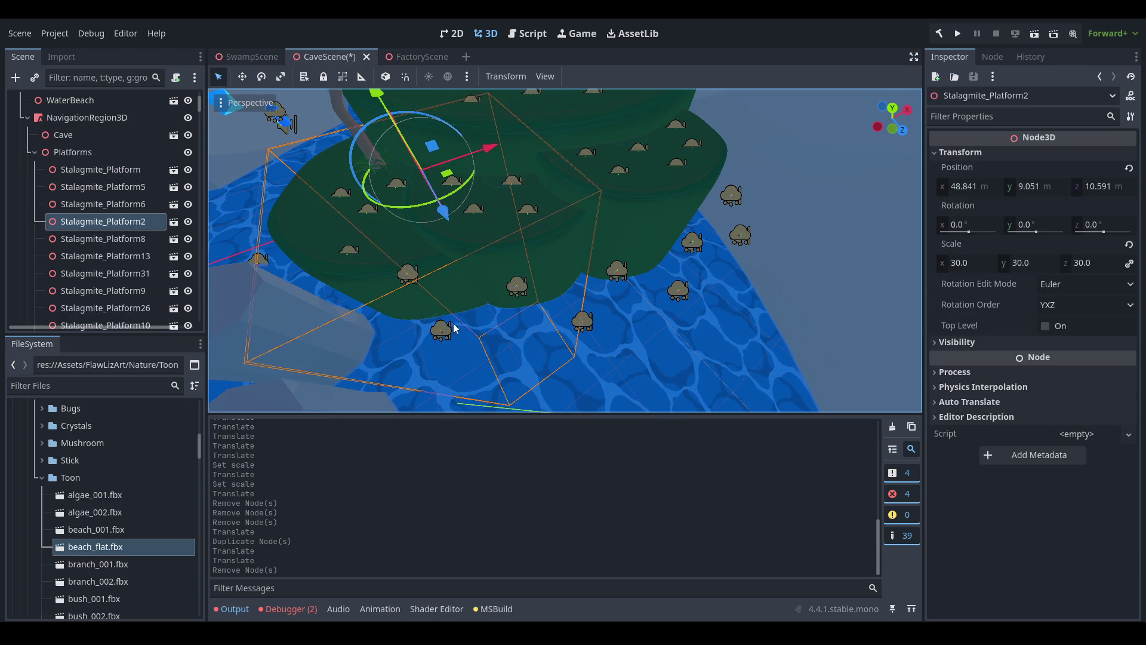
{"action": "scroll", "scroll_direction": "up", "scroll_amount": 3}
{"action": "left_click", "coordinate": [473, 233]}
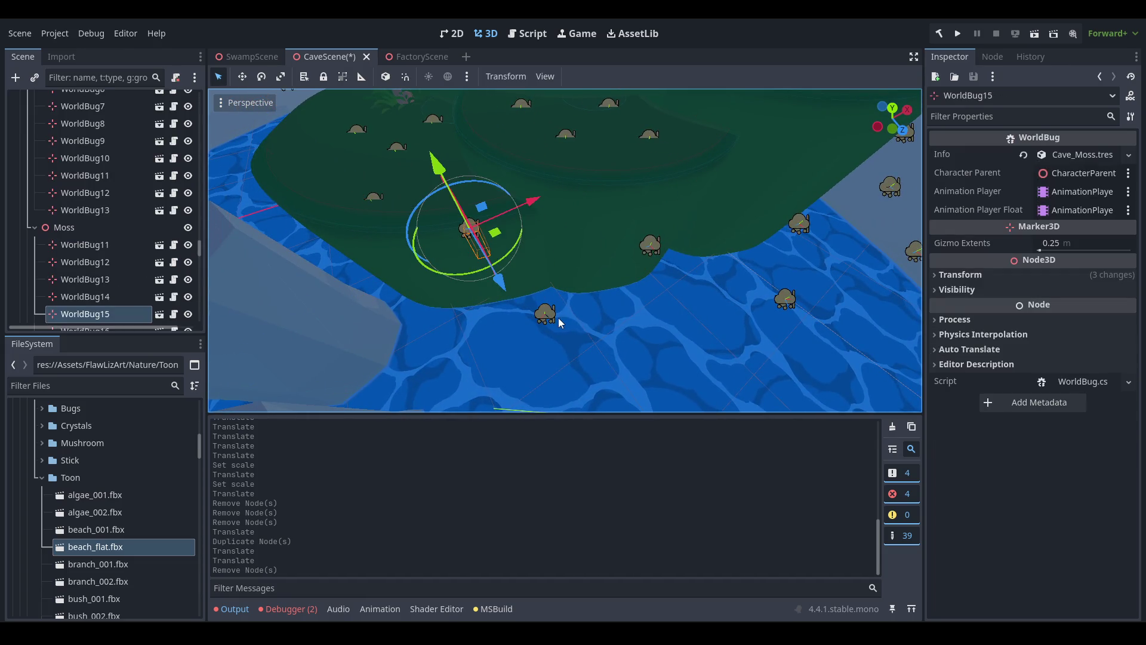
{"action": "left_click", "coordinate": [650, 246]}
Add more shoreline bugs to the selection, dropping Cave and NavigationRegion3D from it.
{"action": "left_click_drag", "start_coordinate": [834, 263], "coordinate": [464, 289]}
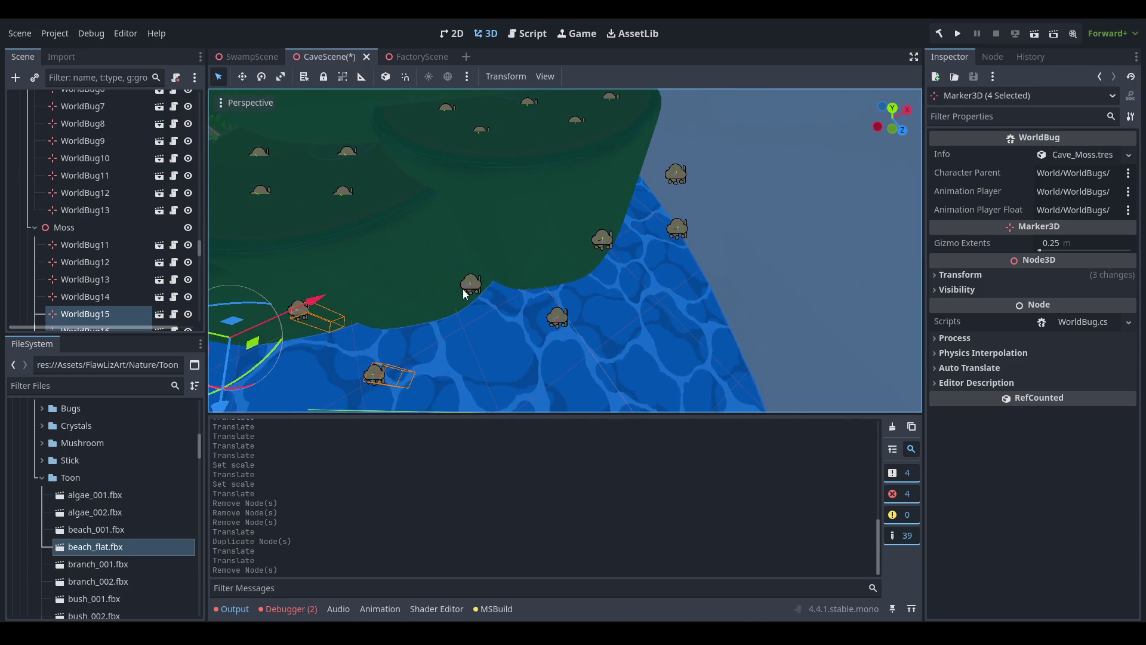
{"action": "left_click", "coordinate": [470, 282]}
{"action": "left_click", "coordinate": [558, 325]}
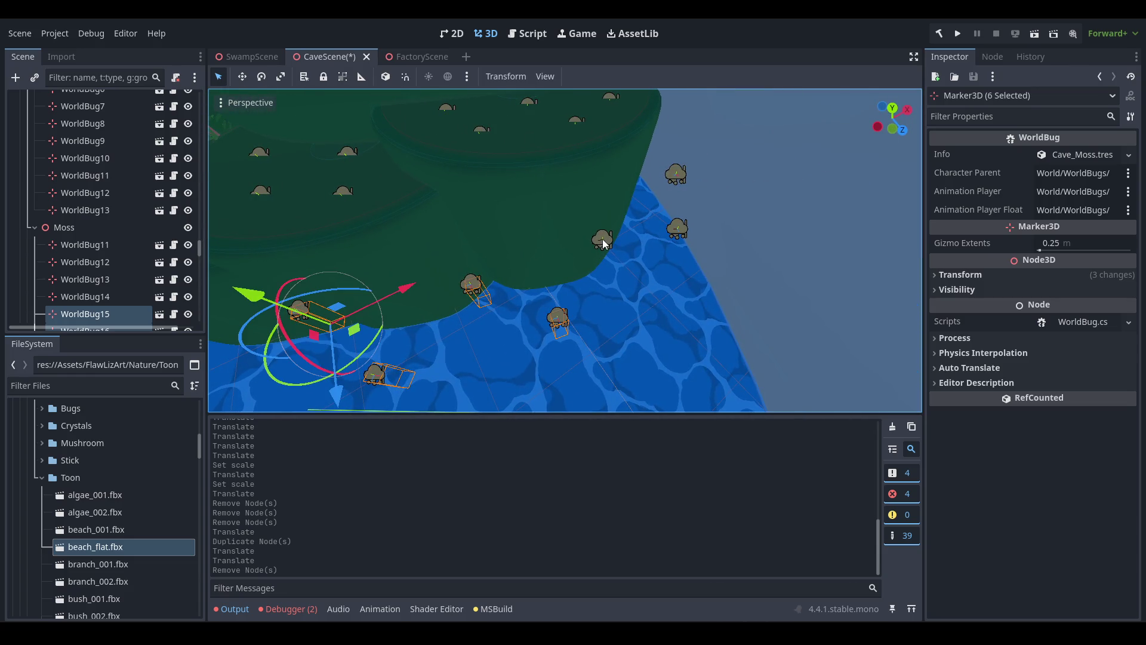
{"action": "left_click", "coordinate": [603, 238]}
{"action": "left_click", "coordinate": [683, 228]}
{"action": "left_click", "coordinate": [678, 176]}
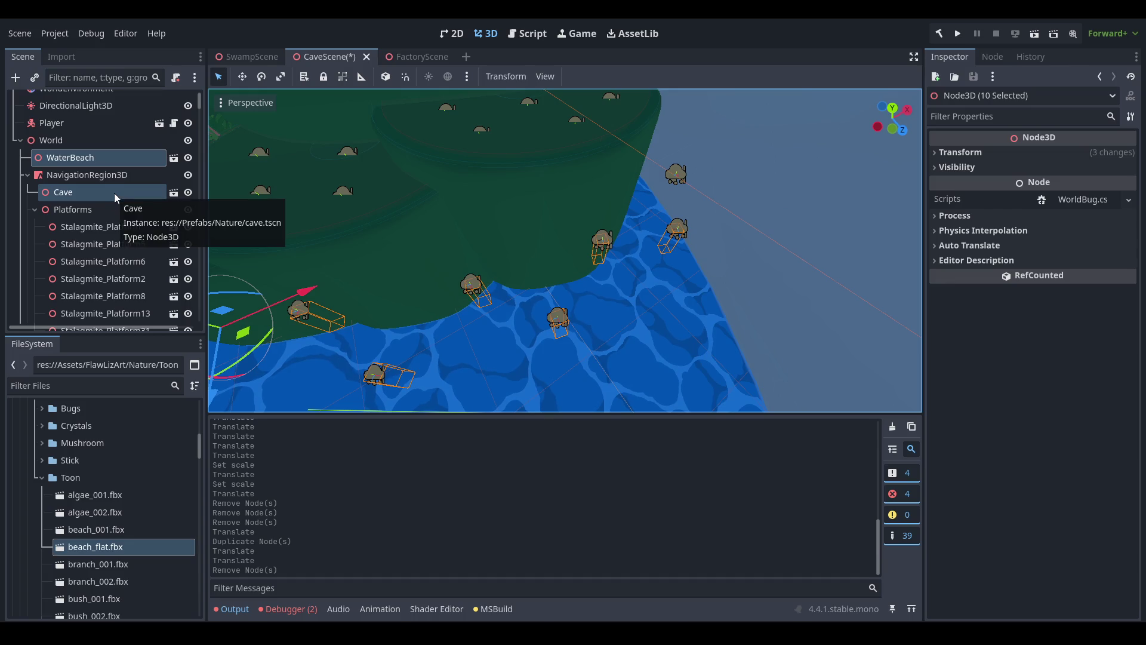
{"action": "left_click", "coordinate": [106, 196]}
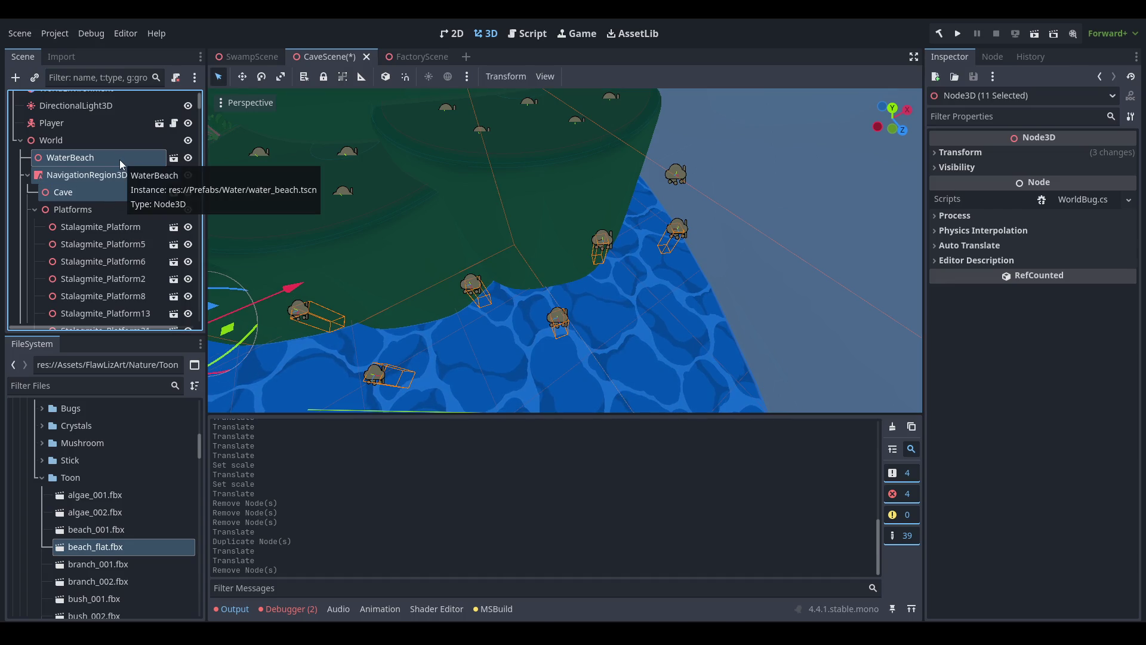
{"action": "left_click", "coordinate": [113, 193]}
{"action": "left_click", "coordinate": [99, 170]}
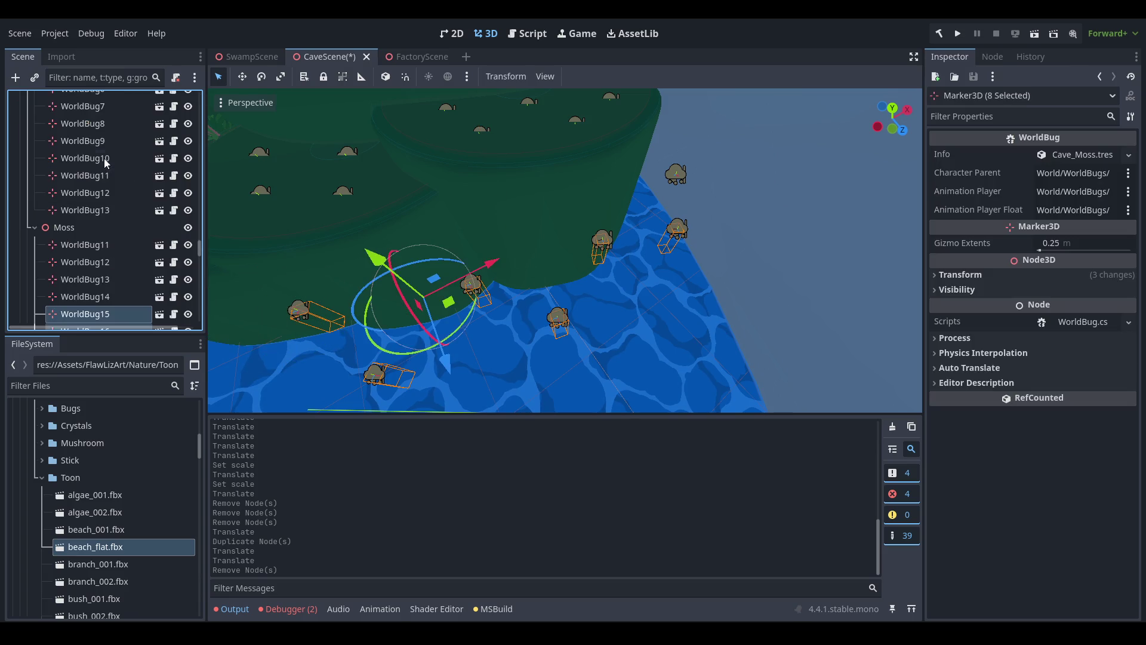
{"action": "left_click", "coordinate": [676, 173]}
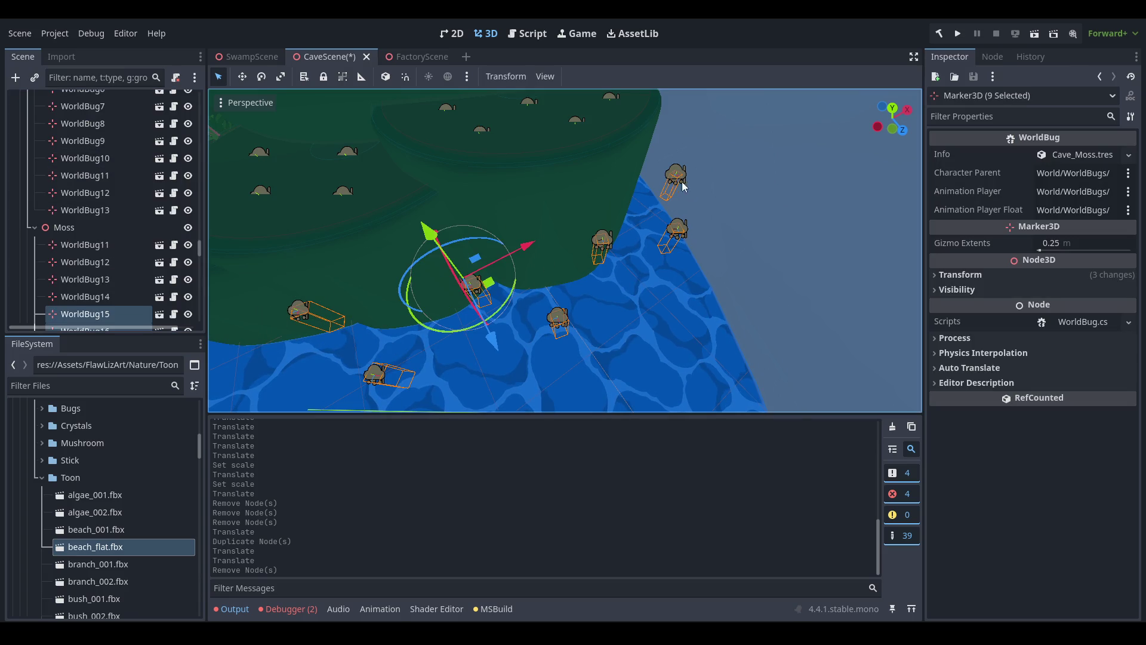
{"action": "left_click_drag", "start_coordinate": [524, 261], "coordinate": [495, 281]}
Delete the nine selected shoreline bugs.
{"action": "right_click", "coordinate": [80, 321]}
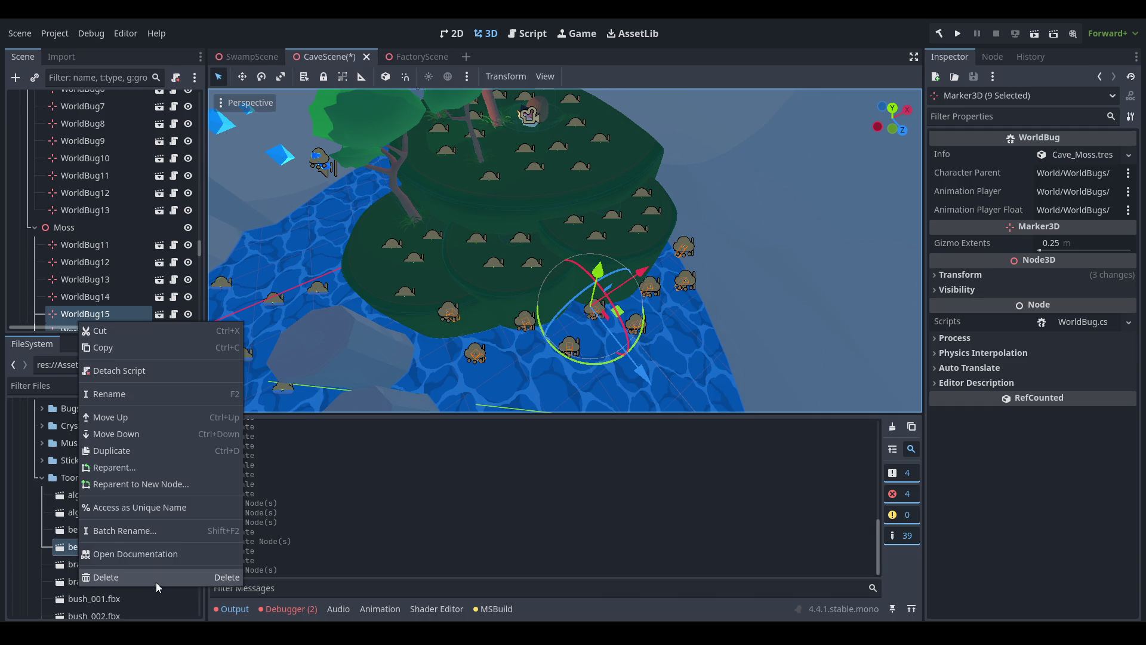
{"action": "left_click", "coordinate": [156, 583]}
{"action": "key", "text": "Return"}
{"action": "left_click_drag", "start_coordinate": [670, 356], "coordinate": [658, 287]}
{"action": "scroll", "scroll_direction": "up", "scroll_amount": 3}
{"action": "left_click", "coordinate": [640, 303]}
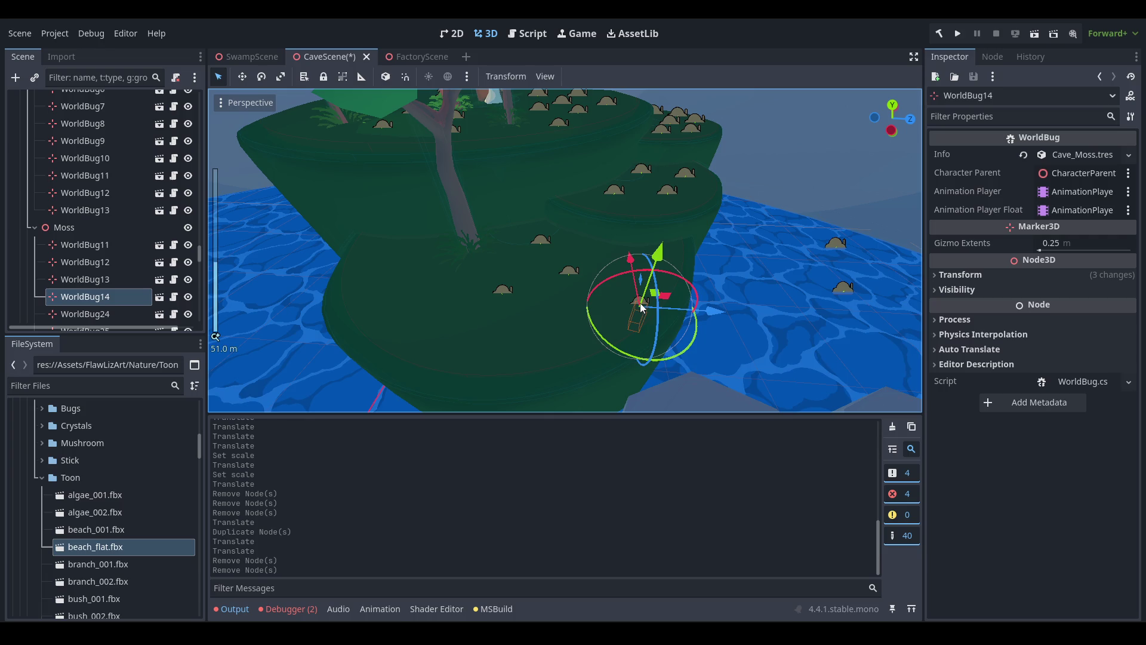
Move WorldBug14 to the left side of the hill, then select WorldBug13 and WorldBug11.
{"action": "left_click_drag", "start_coordinate": [650, 294], "coordinate": [530, 302]}
{"action": "left_click_drag", "start_coordinate": [483, 337], "coordinate": [510, 286]}
{"action": "left_click", "coordinate": [510, 287]}
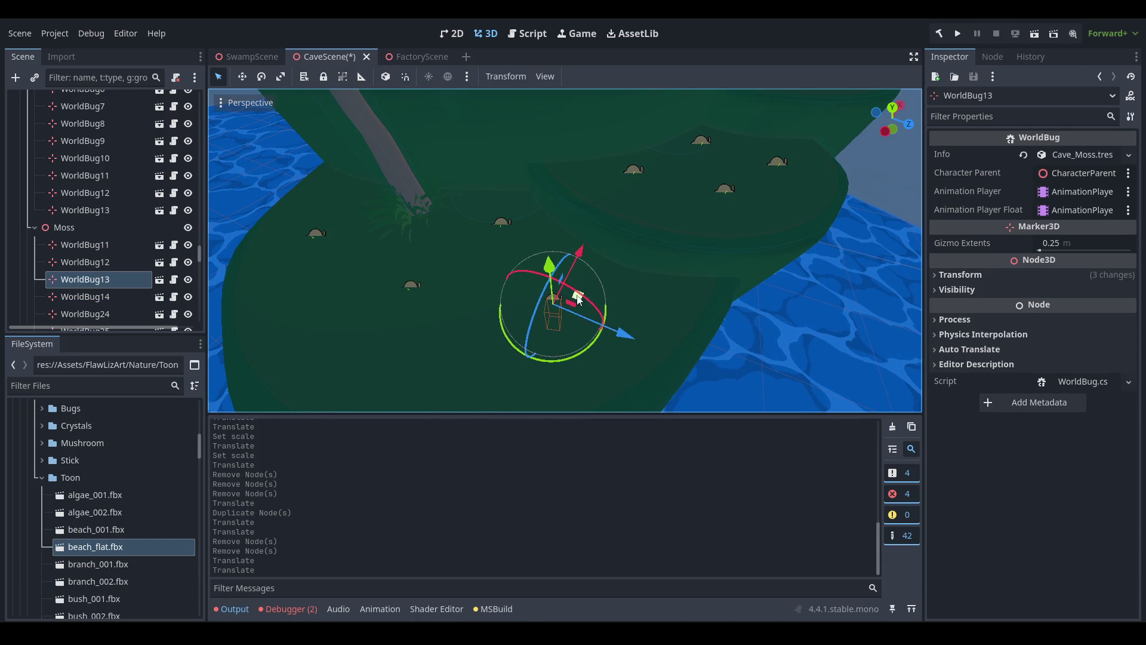
{"action": "left_click", "coordinate": [413, 288]}
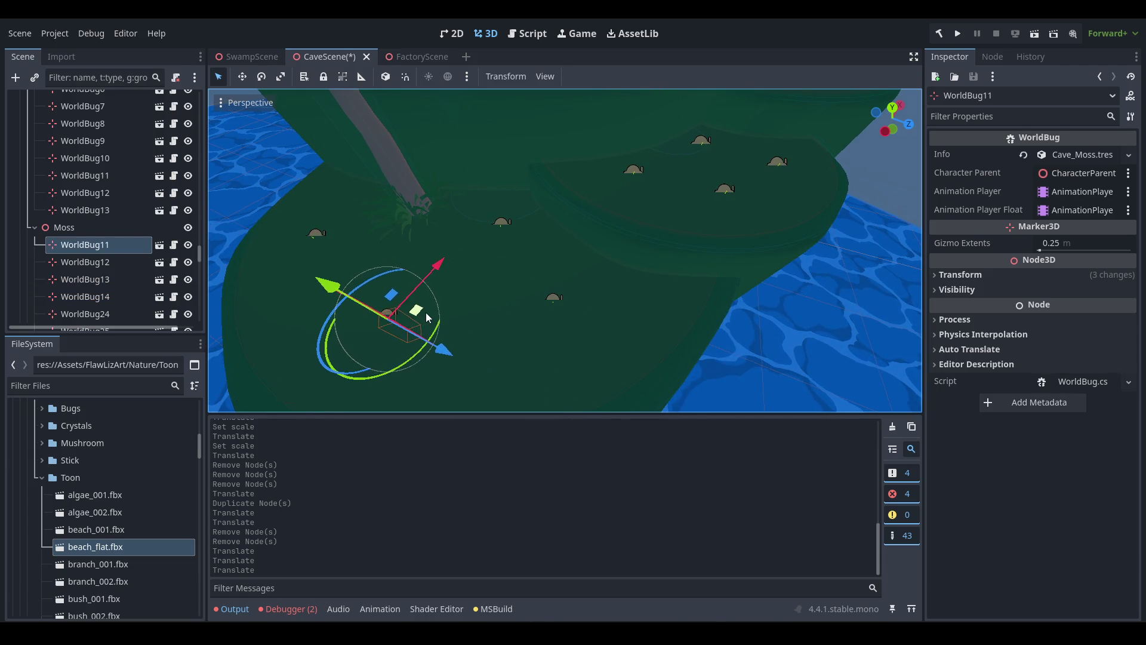
{"action": "scroll", "scroll_direction": "down", "scroll_amount": 3}
{"action": "left_click_drag", "start_coordinate": [428, 318], "coordinate": [662, 220]}
{"action": "scroll", "scroll_direction": "down", "scroll_amount": 3}
Save the cave scene and look over the cave floor at Stalagmite_Platform37.
{"action": "key", "text": "ctrl+s"}
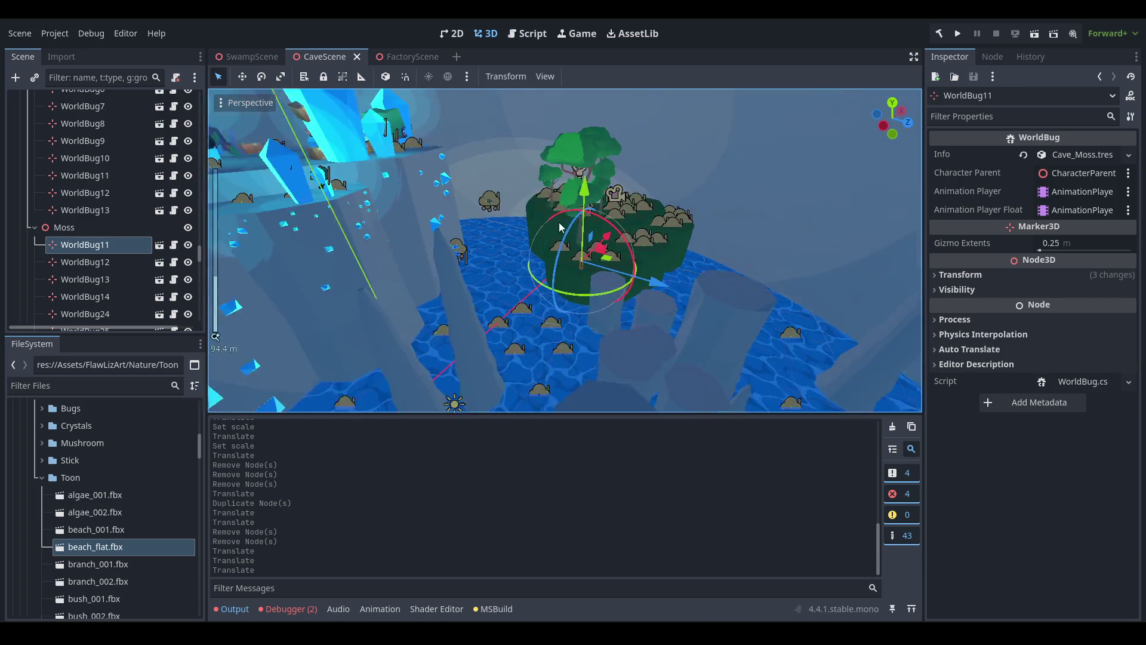
{"action": "scroll", "scroll_direction": "up", "scroll_amount": 3}
{"action": "left_click_drag", "start_coordinate": [561, 227], "coordinate": [474, 321]}
{"action": "scroll", "scroll_direction": "up", "scroll_amount": 3}
{"action": "scroll", "scroll_direction": "up", "scroll_amount": 3}
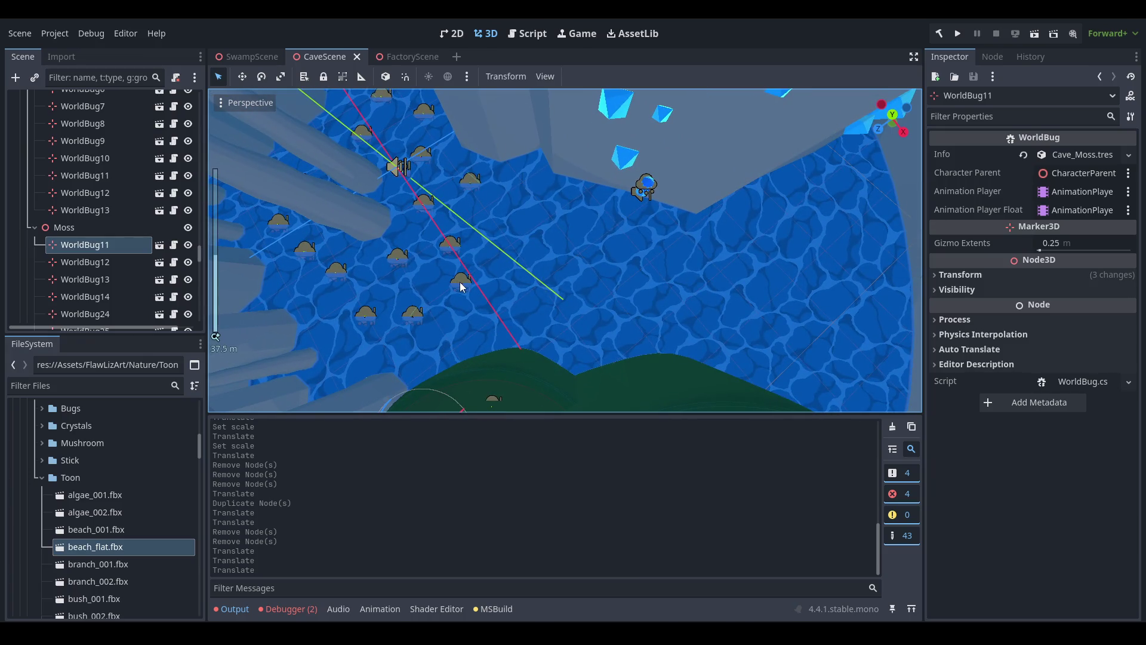
{"action": "scroll", "scroll_direction": "down", "scroll_amount": 3}
{"action": "left_click_drag", "start_coordinate": [461, 282], "coordinate": [701, 368]}
{"action": "scroll", "scroll_direction": "up", "scroll_amount": 3}
{"action": "scroll", "scroll_direction": "down", "scroll_amount": 3}
{"action": "left_click", "coordinate": [701, 368]}
Reposition Stalagmite_Platform37 and move CrystalPillarContainer2 into place.
{"action": "left_click_drag", "start_coordinate": [609, 335], "coordinate": [519, 387]}
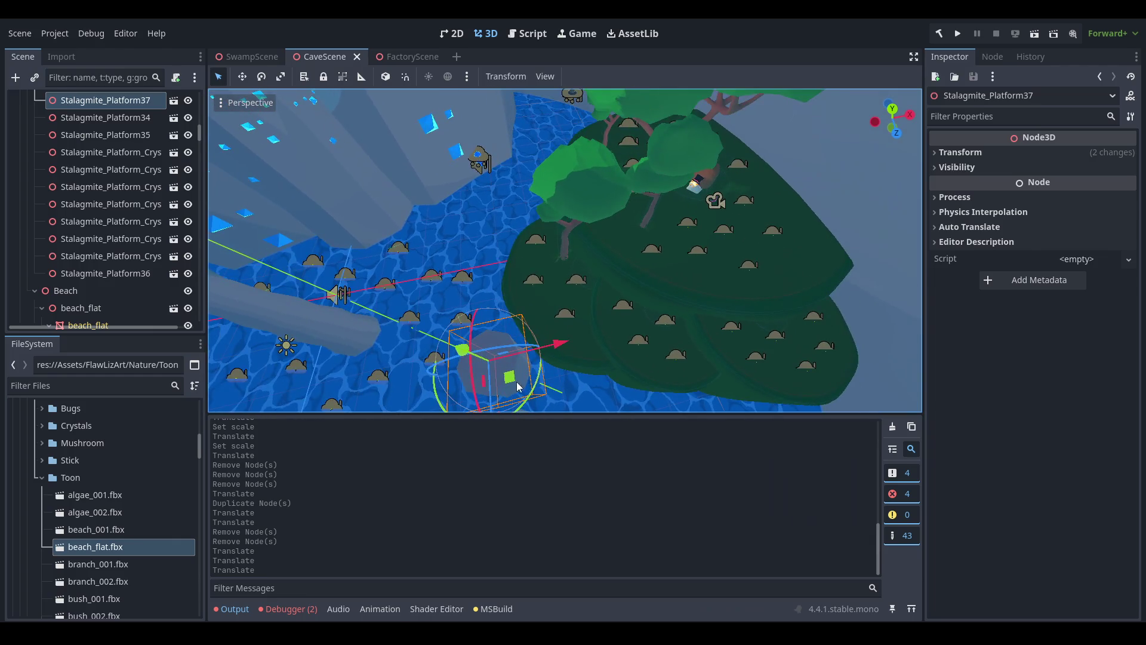
{"action": "left_click_drag", "start_coordinate": [493, 172], "coordinate": [623, 367]}
{"action": "scroll", "scroll_direction": "up", "scroll_amount": 3}
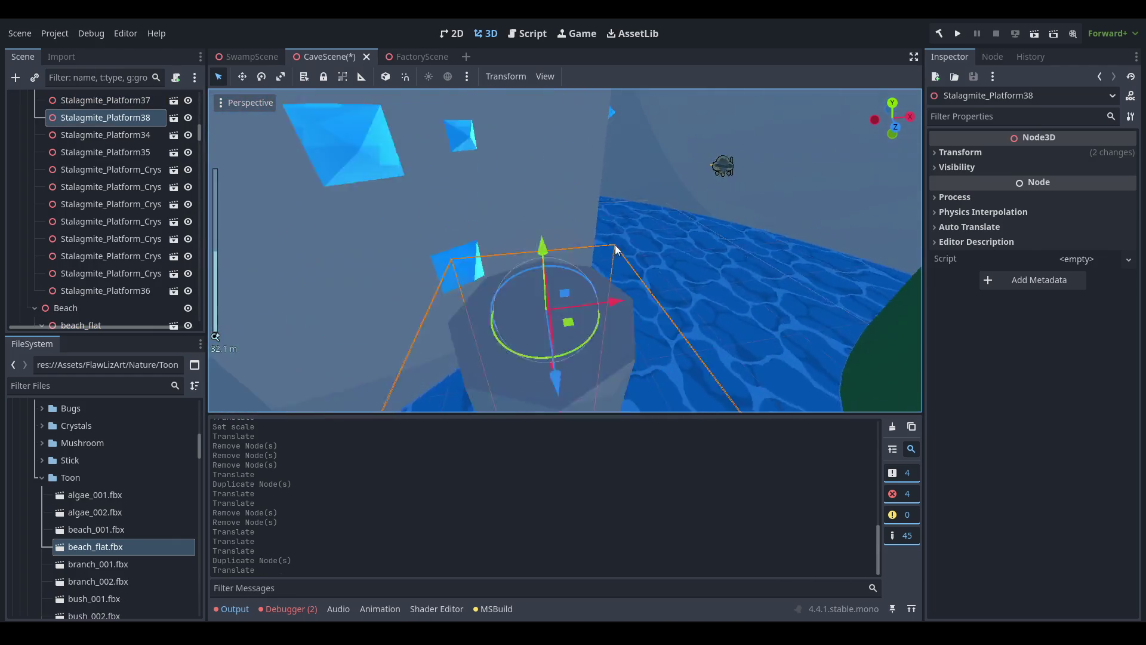
{"action": "left_click_drag", "start_coordinate": [546, 296], "coordinate": [554, 311]}
{"action": "scroll", "scroll_direction": "down", "scroll_amount": 3}
{"action": "left_click", "coordinate": [525, 311]}
{"action": "scroll", "scroll_direction": "up", "scroll_amount": 3}
{"action": "left_click_drag", "start_coordinate": [591, 227], "coordinate": [591, 212]}
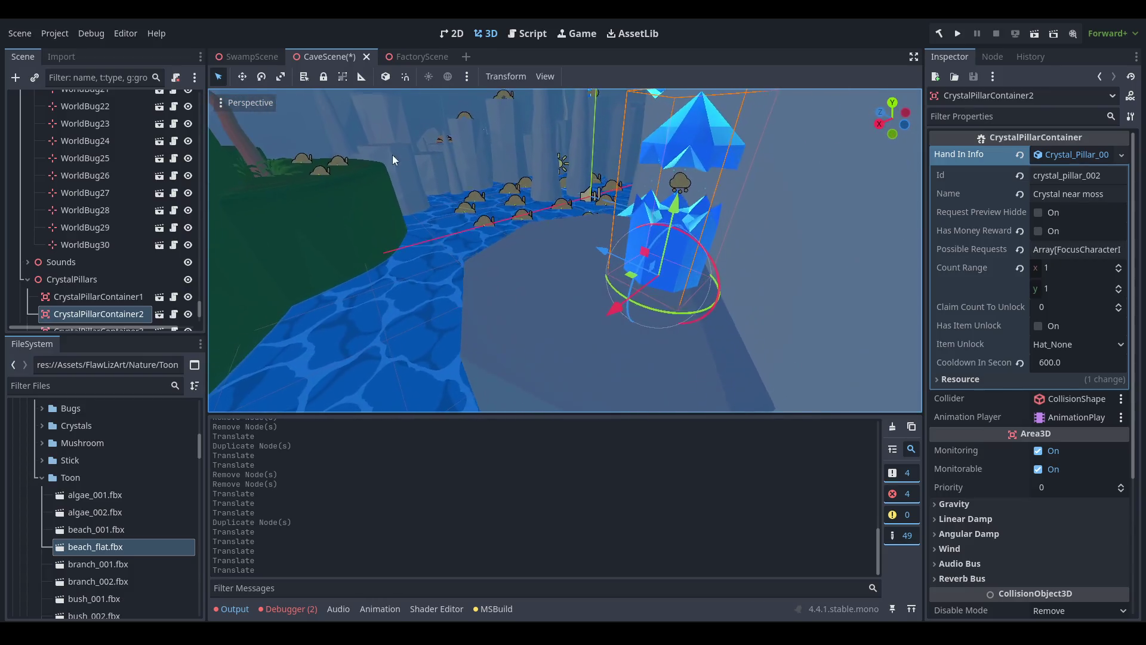
{"action": "scroll", "scroll_direction": "down", "scroll_amount": 3}
Move Stalagmite_Platform38 beside the crystal pillar and raise it vertically.
{"action": "left_click", "coordinate": [557, 342]}
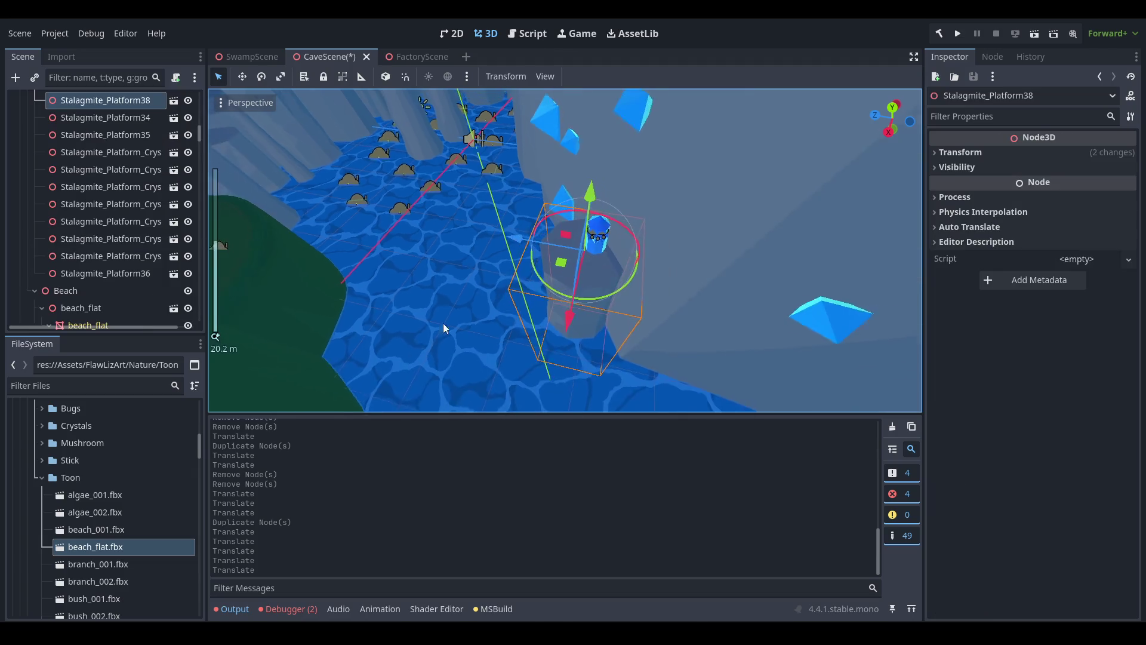
{"action": "left_click_drag", "start_coordinate": [612, 223], "coordinate": [547, 326]}
{"action": "scroll", "scroll_direction": "down", "scroll_amount": 3}
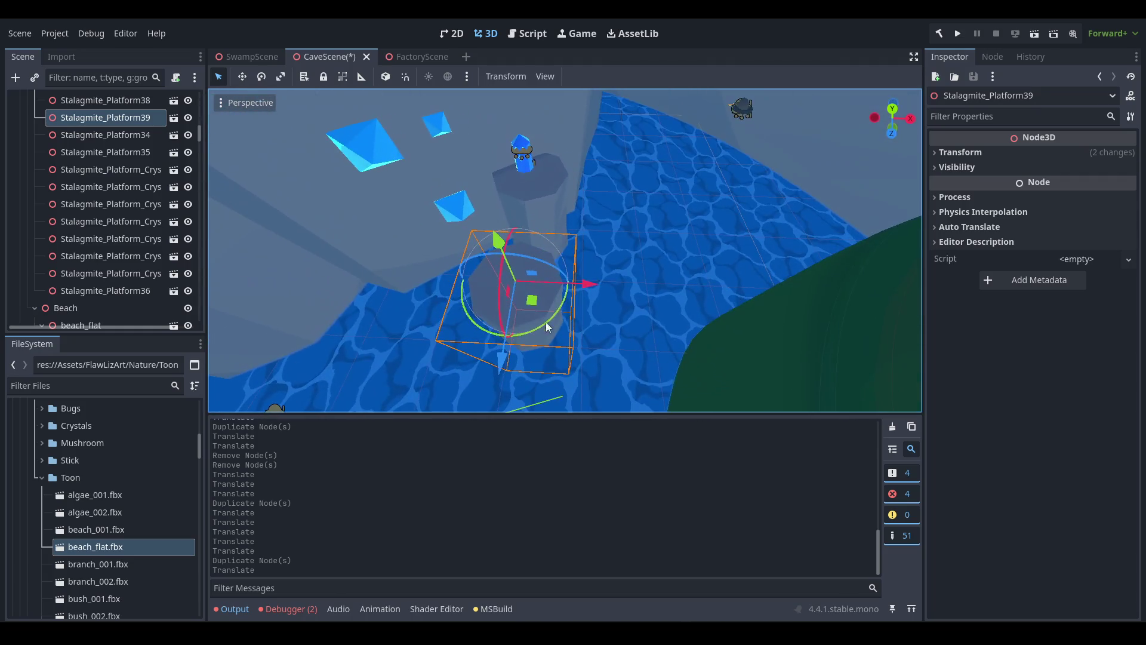
{"action": "left_click", "coordinate": [557, 273]}
{"action": "left_click_drag", "start_coordinate": [556, 273], "coordinate": [577, 203]}
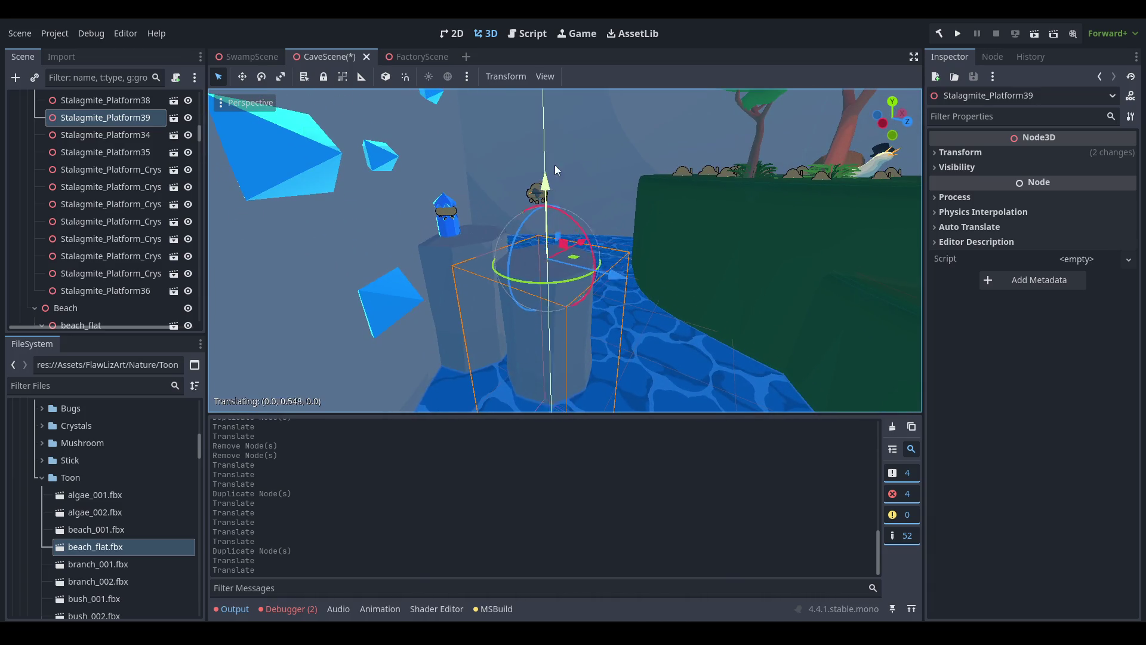
{"action": "left_click", "coordinate": [555, 139]}
{"action": "left_click_drag", "start_coordinate": [556, 139], "coordinate": [587, 197]}
{"action": "left_click", "coordinate": [594, 216]}
{"action": "left_click_drag", "start_coordinate": [625, 258], "coordinate": [595, 128]}
{"action": "left_click_drag", "start_coordinate": [583, 88], "coordinate": [642, 259]}
Select and check Stalagmite_Platform39 and Stalagmite_Platform40 in the water around the island.
{"action": "left_click", "coordinate": [626, 267]}
{"action": "scroll", "scroll_direction": "down", "scroll_amount": 3}
{"action": "scroll", "scroll_direction": "up", "scroll_amount": 3}
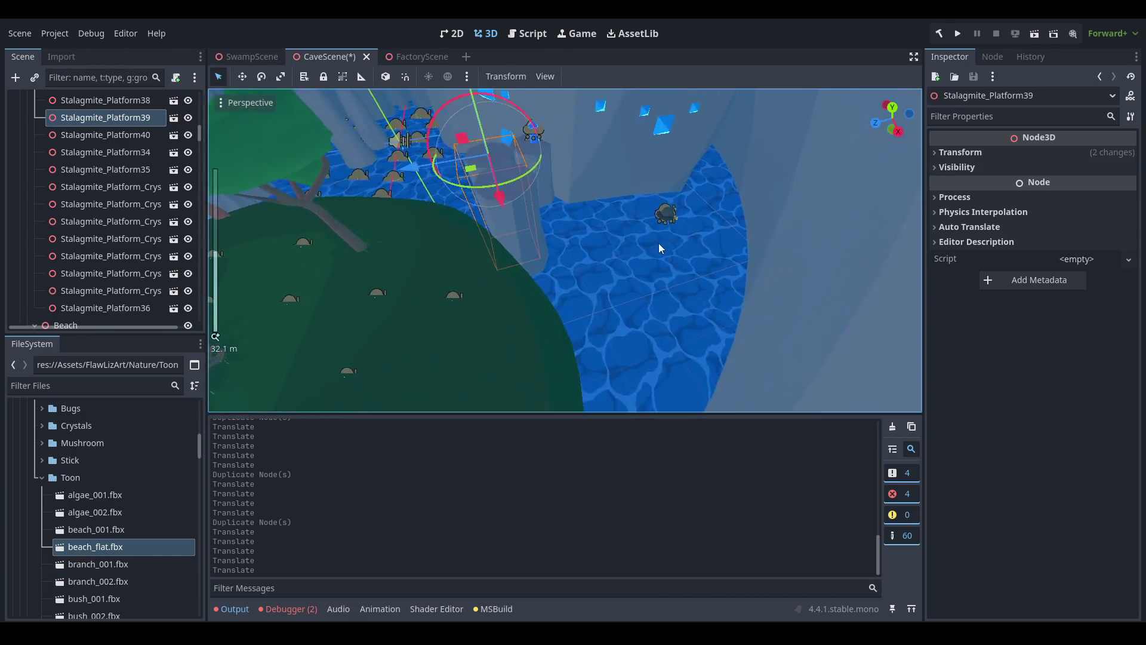
{"action": "left_click_drag", "start_coordinate": [601, 207], "coordinate": [755, 338]}
{"action": "left_click", "coordinate": [573, 246]}
{"action": "scroll", "scroll_direction": "down", "scroll_amount": 3}
{"action": "scroll", "scroll_direction": "down", "scroll_amount": 3}
{"action": "scroll", "scroll_direction": "up", "scroll_amount": 3}
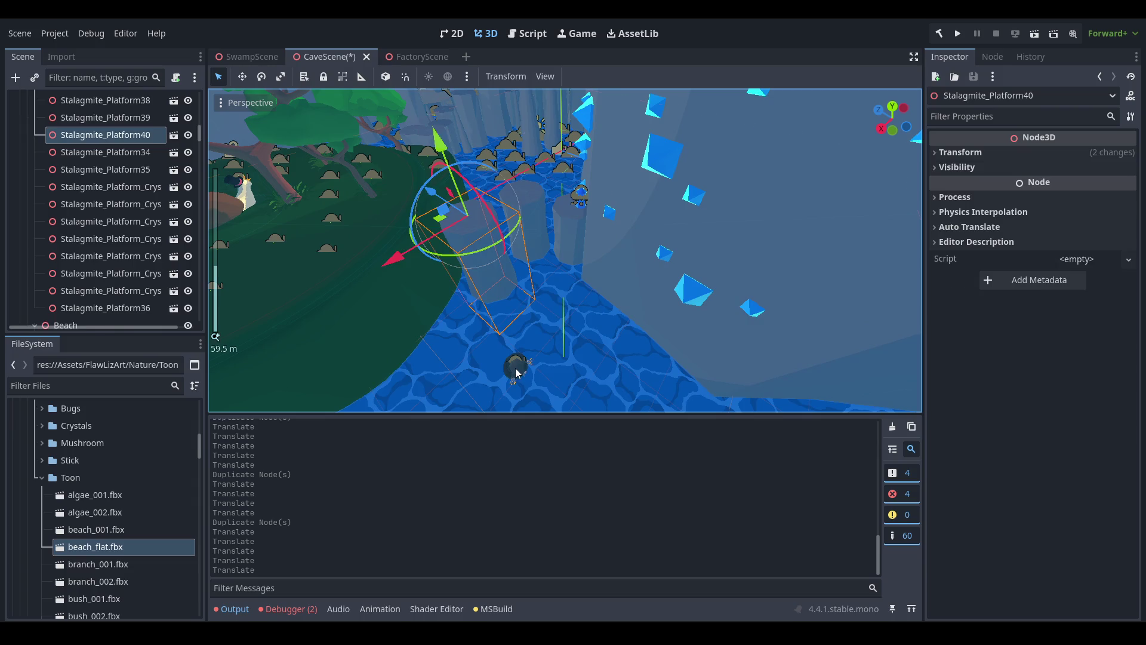
Collapse the Platforms, Trees and Grass groups in the Scene dock.
{"action": "left_click", "coordinate": [520, 370]}
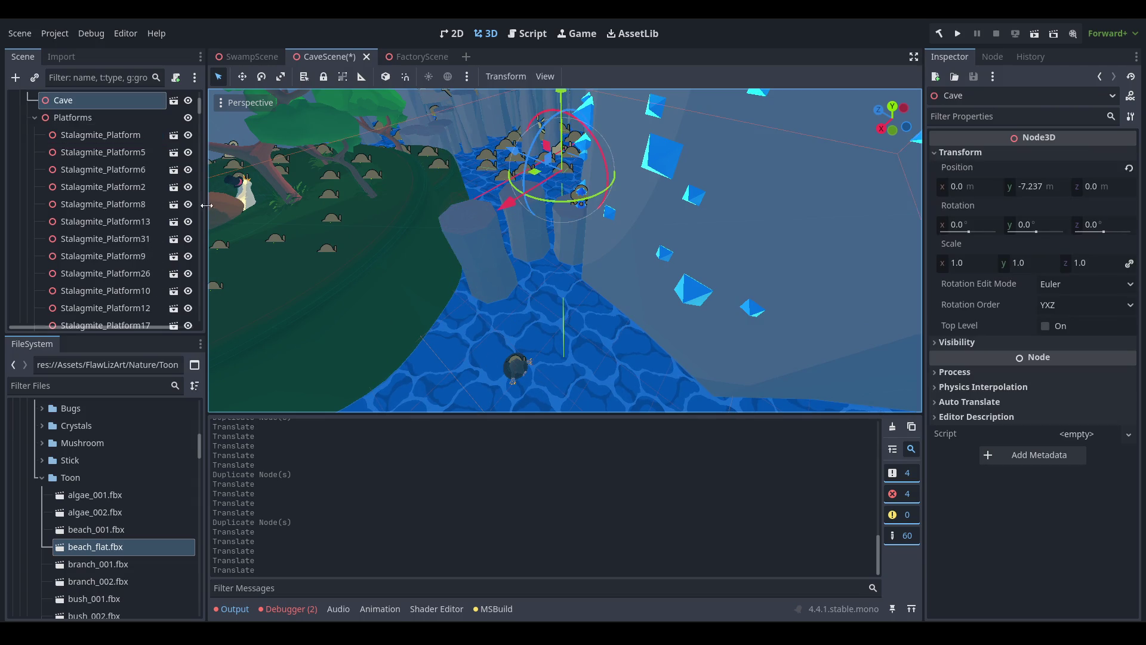
{"action": "scroll", "scroll_direction": "up", "scroll_amount": 3}
{"action": "left_click", "coordinate": [35, 146]}
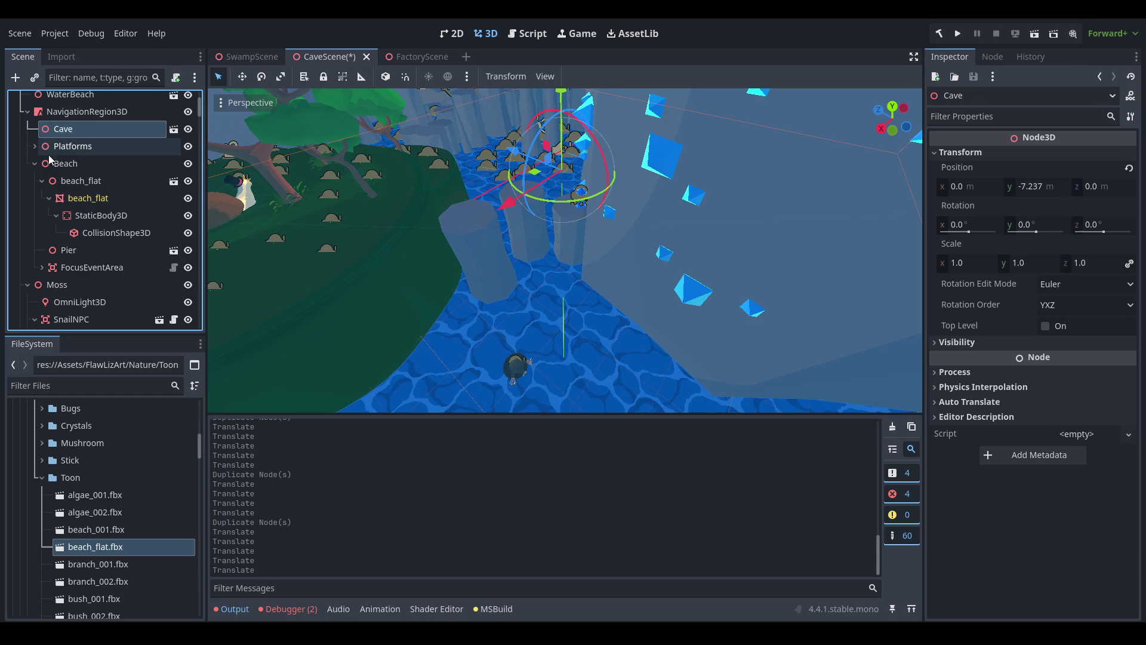
{"action": "scroll", "scroll_direction": "up", "scroll_amount": 3}
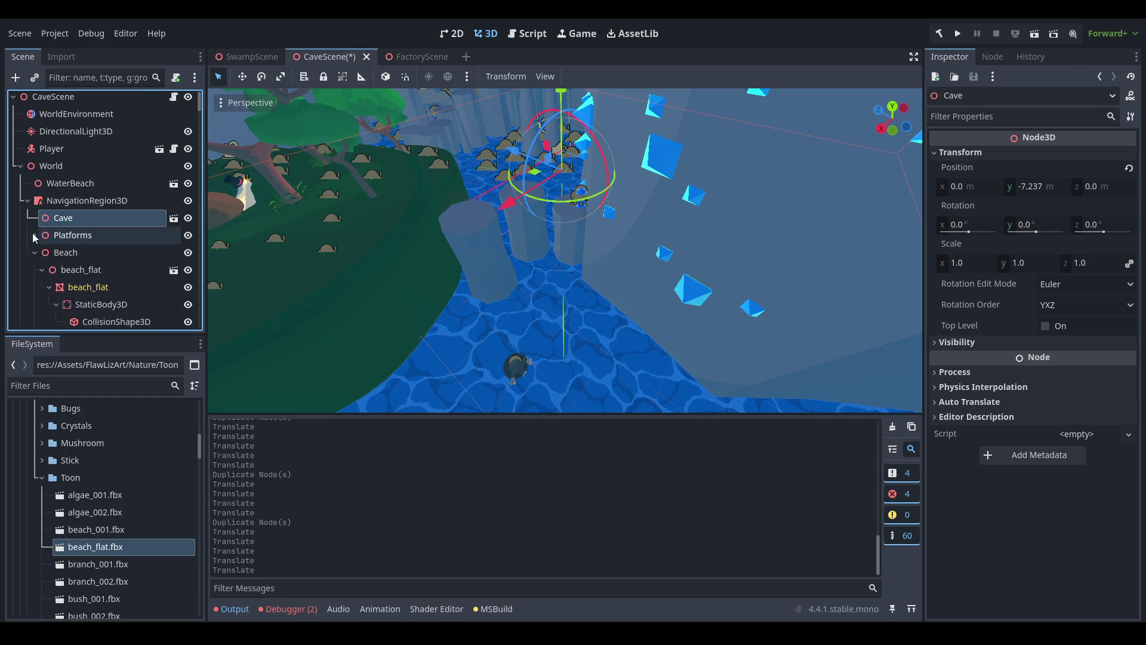
{"action": "scroll", "scroll_direction": "down", "scroll_amount": 3}
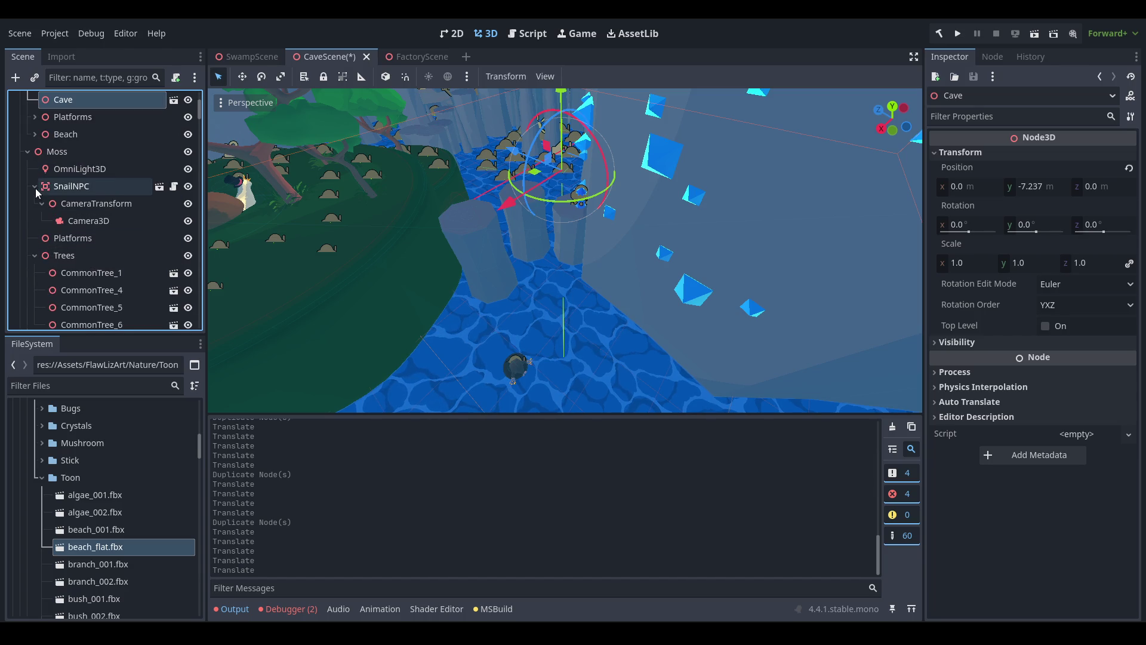
{"action": "left_click", "coordinate": [35, 255]}
{"action": "scroll", "scroll_direction": "down", "scroll_amount": 3}
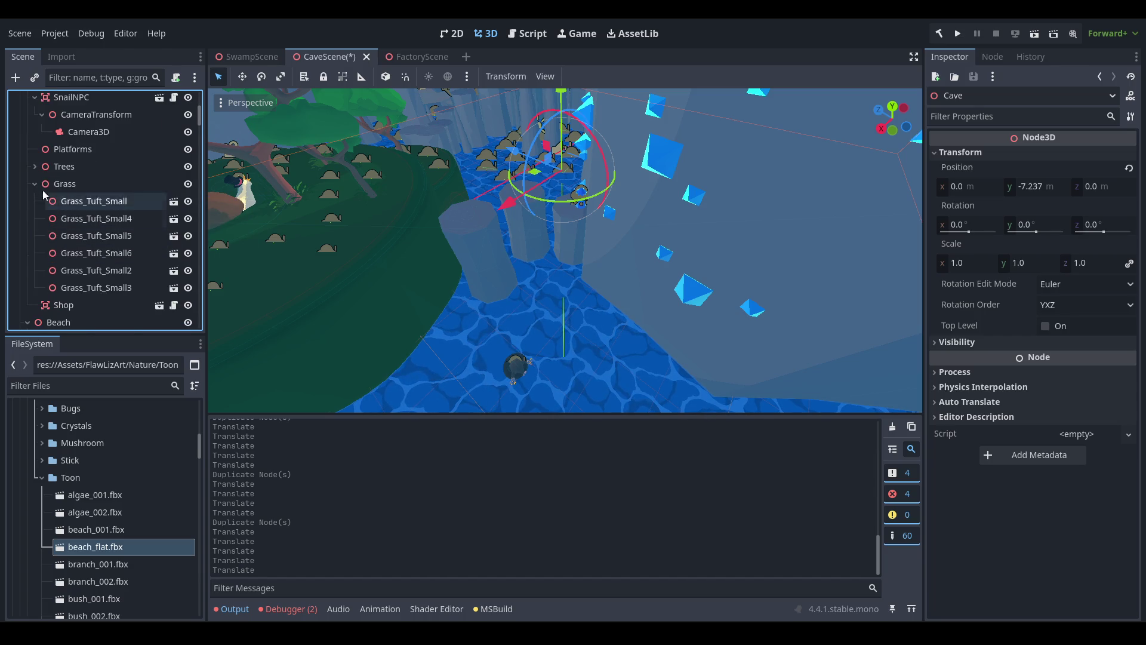
{"action": "left_click", "coordinate": [33, 183]}
Delete the duplicate Shop node from CaveScene.
{"action": "left_click", "coordinate": [71, 205]}
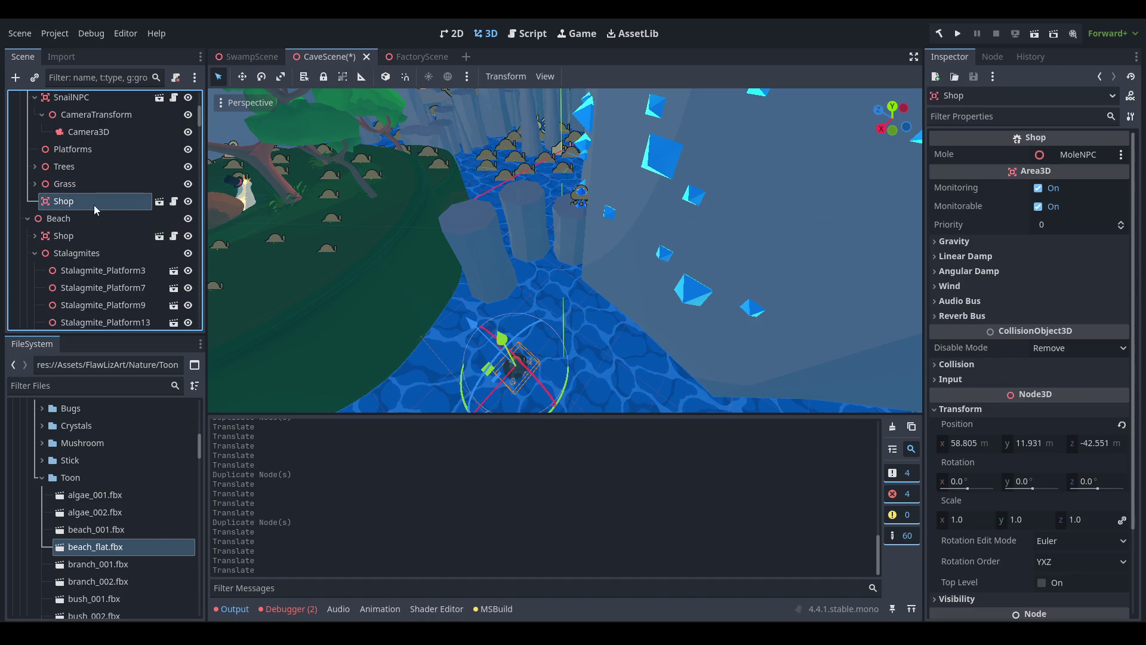
{"action": "right_click", "coordinate": [94, 206]}
{"action": "left_click", "coordinate": [192, 617]}
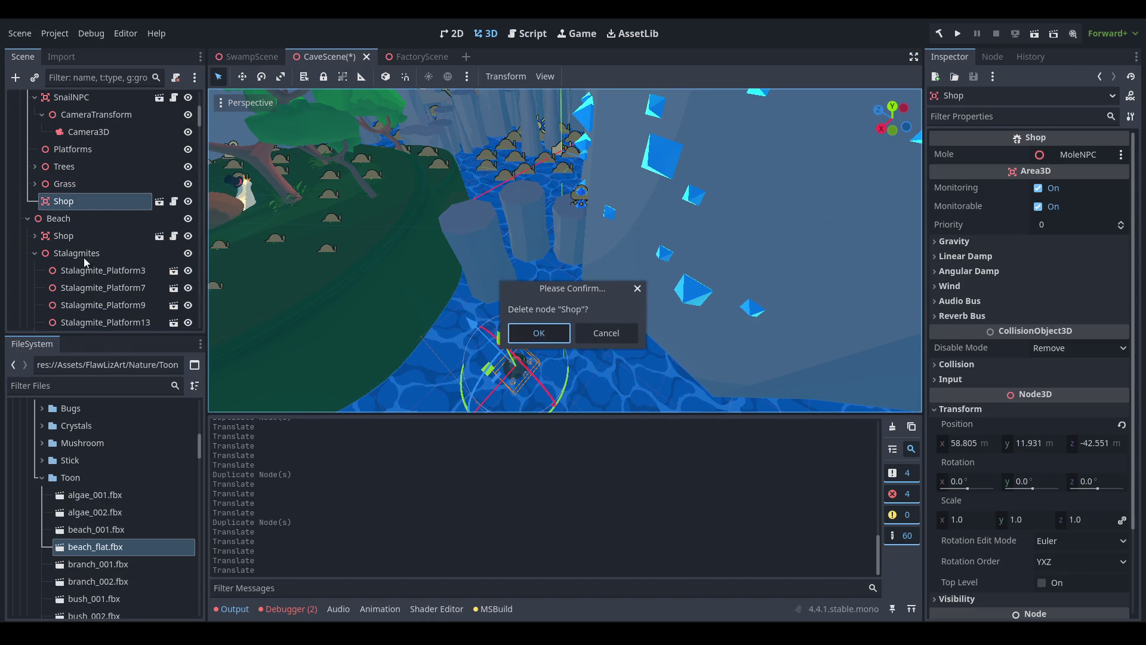
{"action": "key", "text": "Return"}
Collapse the Beach and CrystalPillars groups in the Scene dock.
{"action": "scroll", "scroll_direction": "up", "scroll_amount": 3}
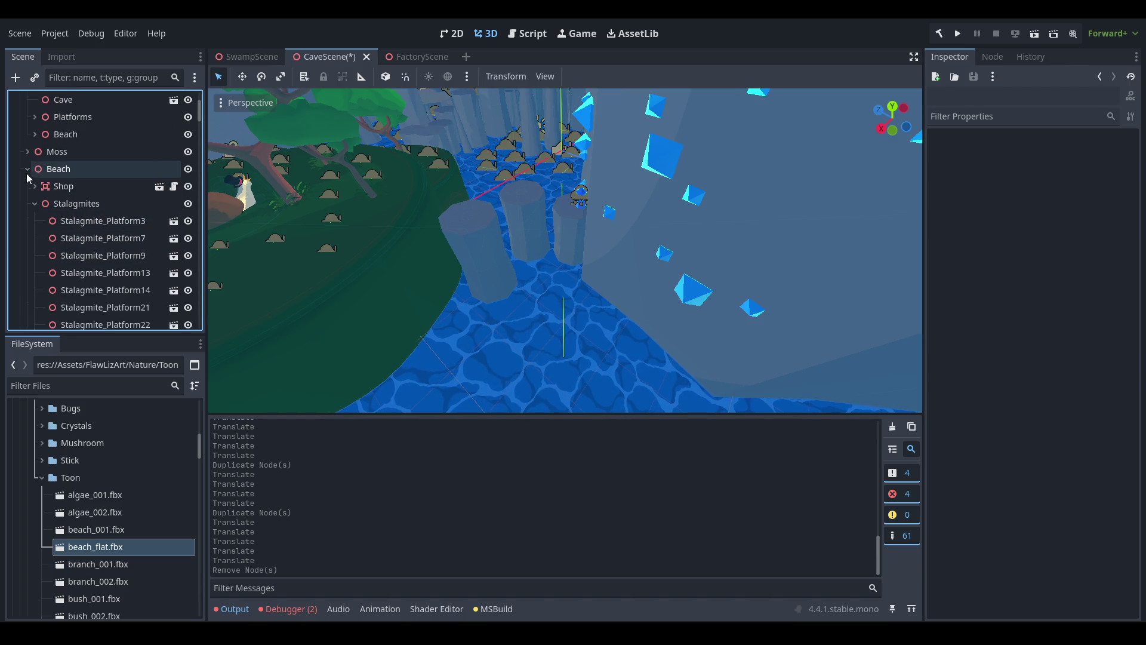
{"action": "left_click", "coordinate": [27, 170]}
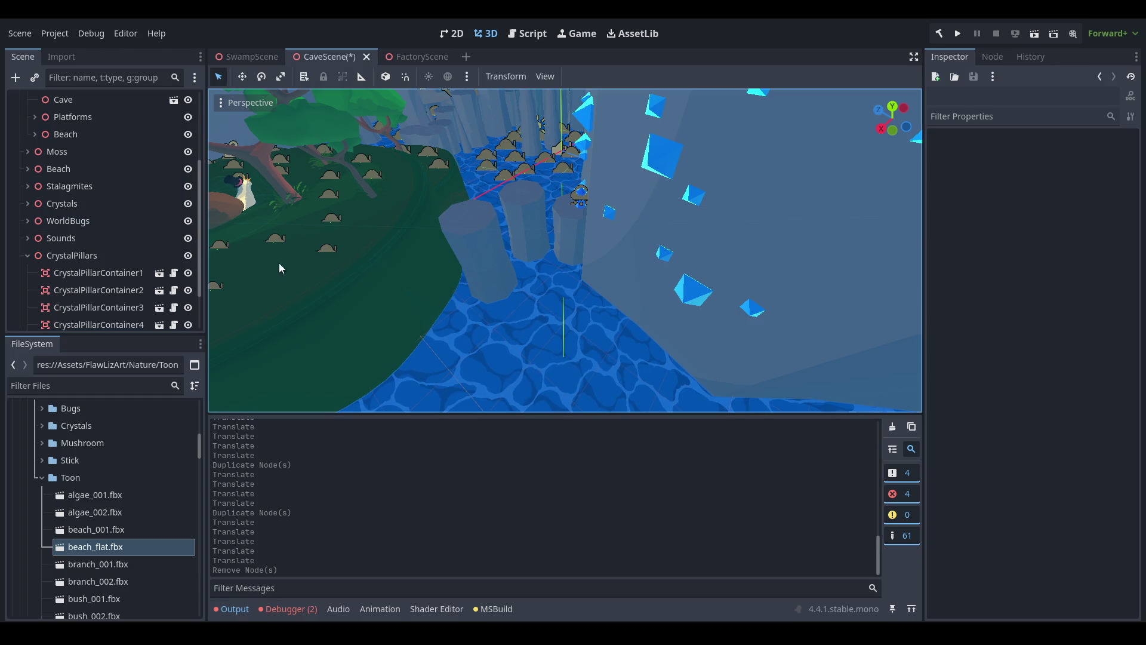
{"action": "left_click", "coordinate": [27, 255]}
{"action": "left_click_drag", "start_coordinate": [551, 224], "coordinate": [377, 275]}
{"action": "scroll", "scroll_direction": "up", "scroll_amount": 3}
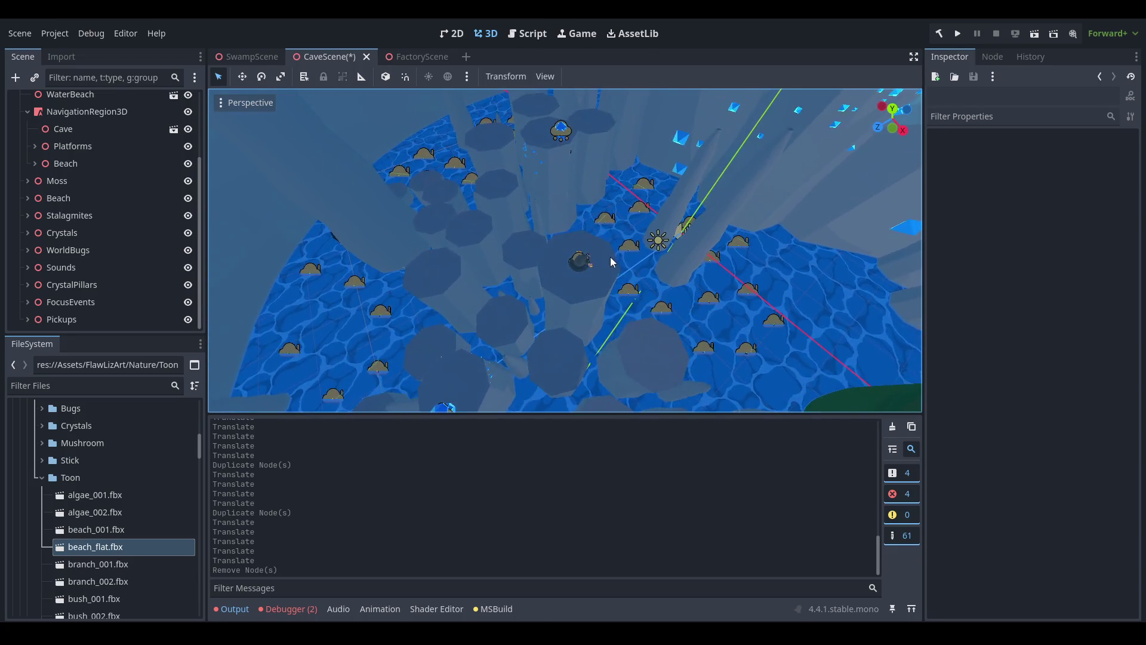
Pick Shop2 and Stalagmite_Platform22, then open the stalagmite_platform scene for editing.
{"action": "left_click", "coordinate": [596, 281]}
{"action": "scroll", "scroll_direction": "down", "scroll_amount": 3}
{"action": "left_click_drag", "start_coordinate": [603, 292], "coordinate": [642, 279]}
{"action": "scroll", "scroll_direction": "up", "scroll_amount": 3}
{"action": "left_click", "coordinate": [637, 272]}
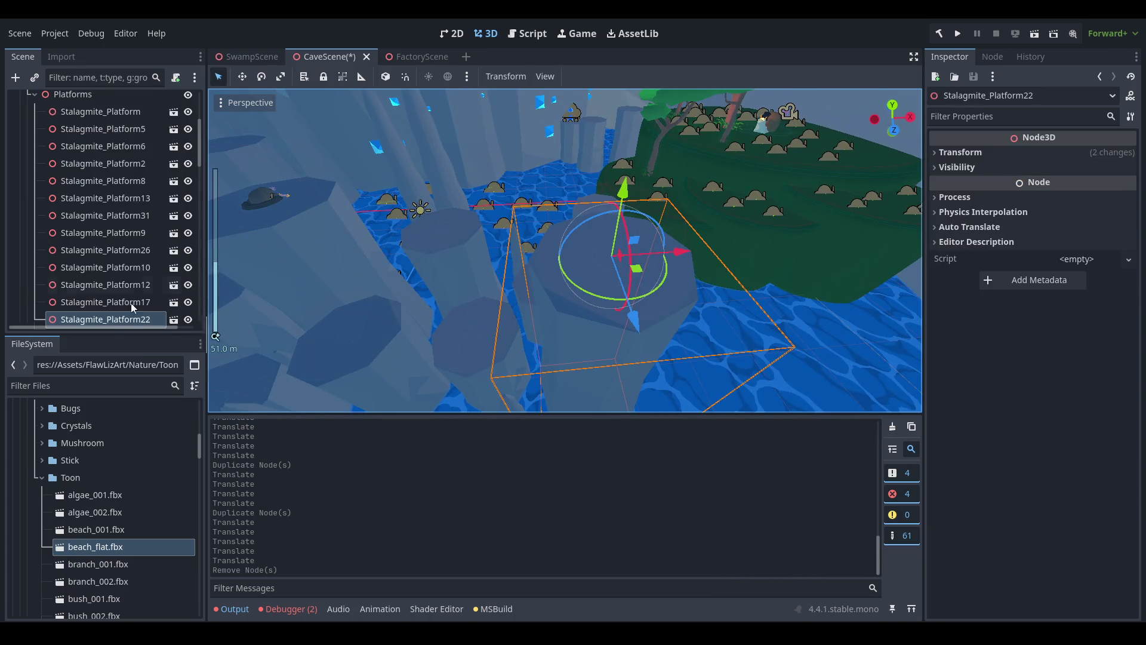
{"action": "left_click", "coordinate": [174, 319]}
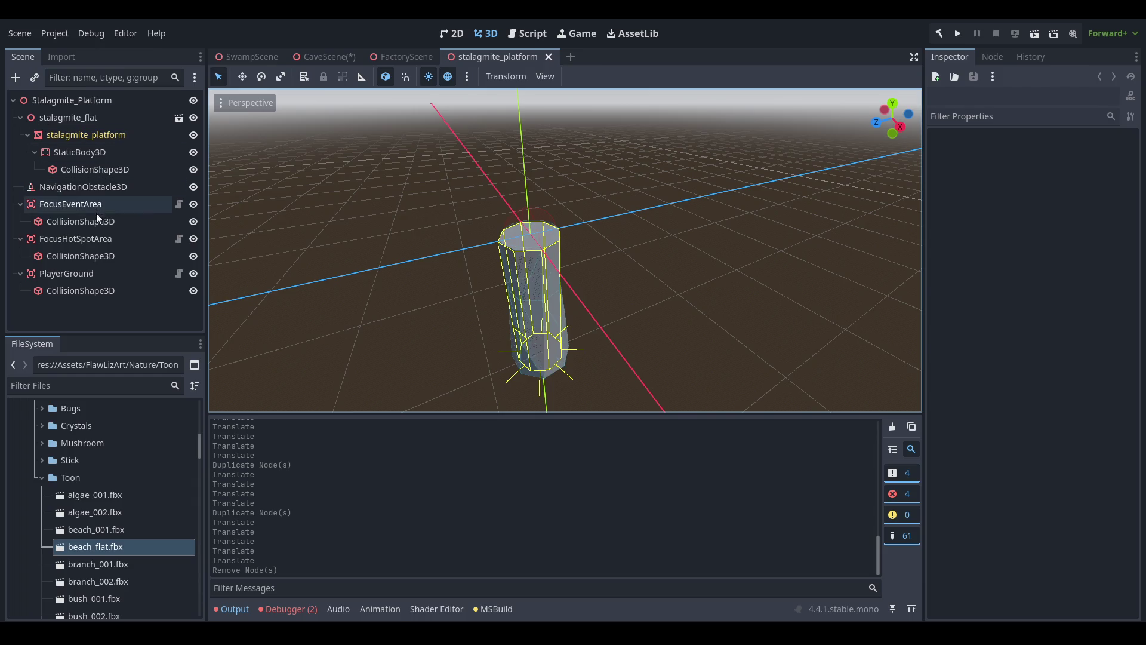
Replace FocusEventArea's sphere with a CylinderShape3D fitted to the platform top, then save and close.
{"action": "left_click", "coordinate": [96, 215]}
{"action": "scroll", "scroll_direction": "up", "scroll_amount": 3}
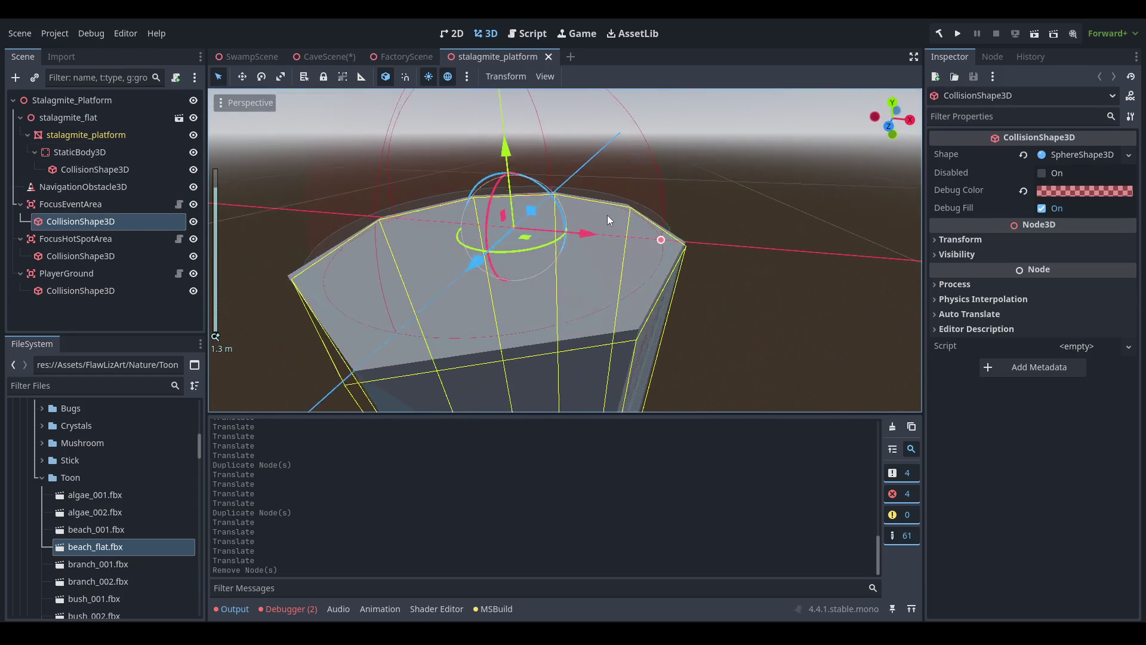
{"action": "left_click", "coordinate": [1080, 159]}
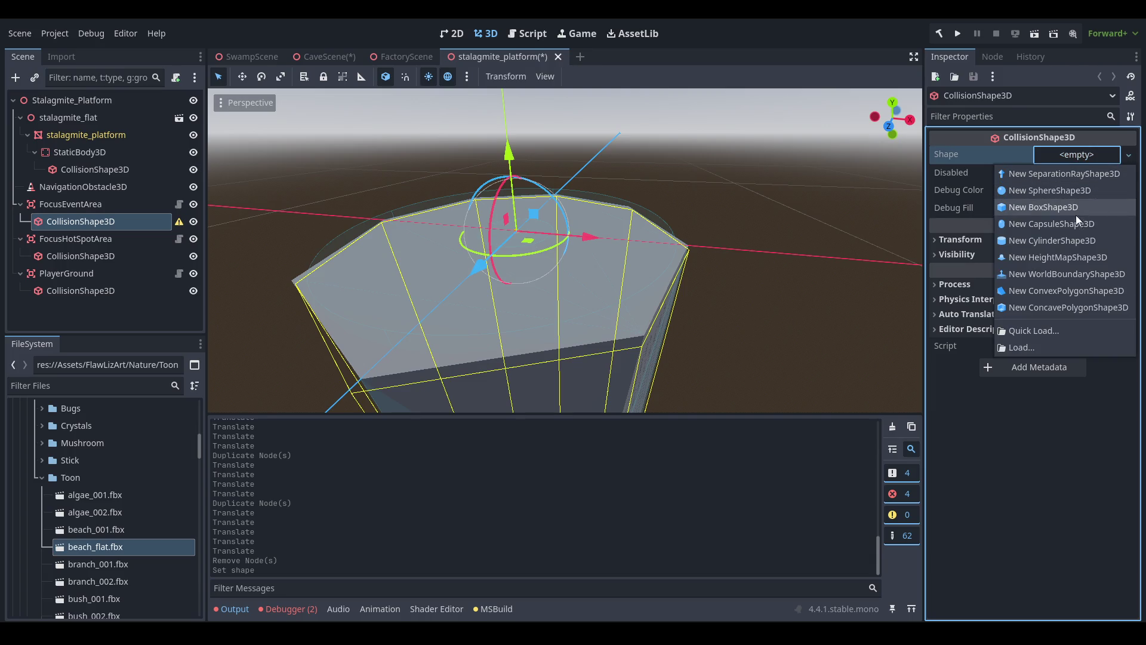
{"action": "left_click", "coordinate": [1056, 240]}
{"action": "key", "text": "f"}
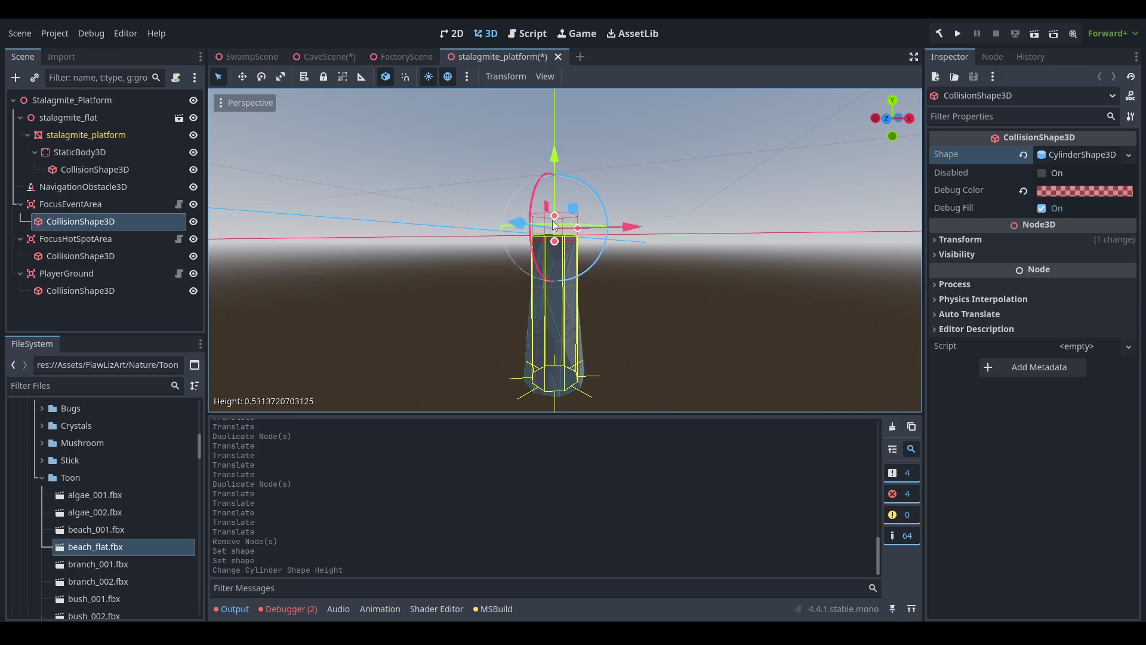
{"action": "left_click_drag", "start_coordinate": [551, 234], "coordinate": [552, 228]}
{"action": "scroll", "scroll_direction": "up", "scroll_amount": 3}
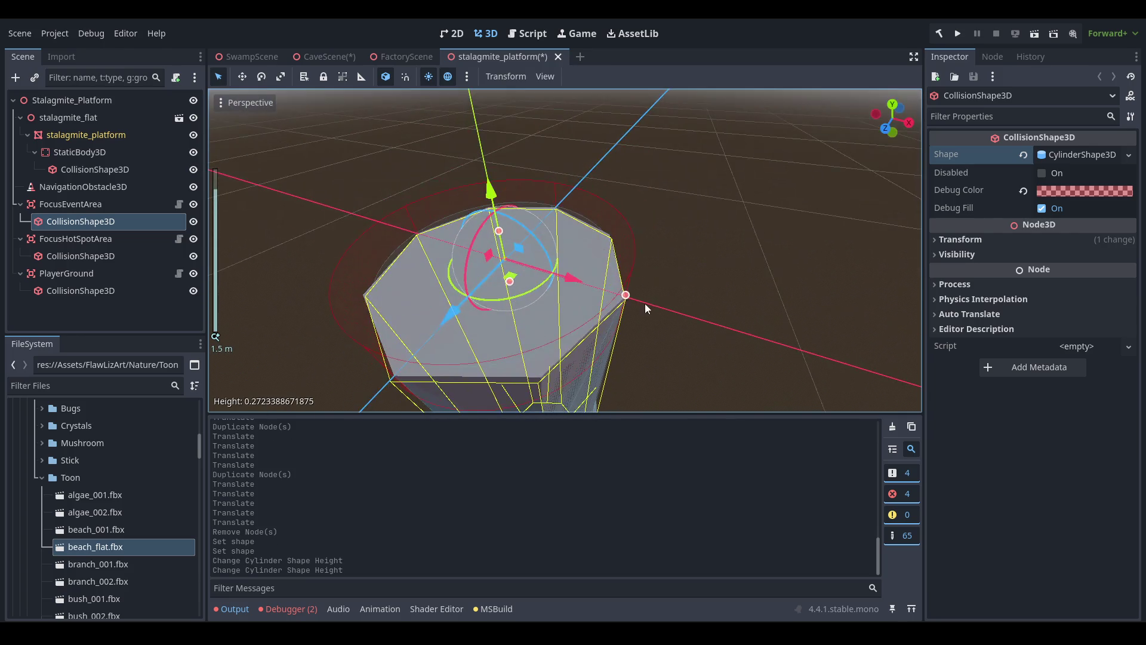
{"action": "left_click_drag", "start_coordinate": [610, 296], "coordinate": [611, 296]}
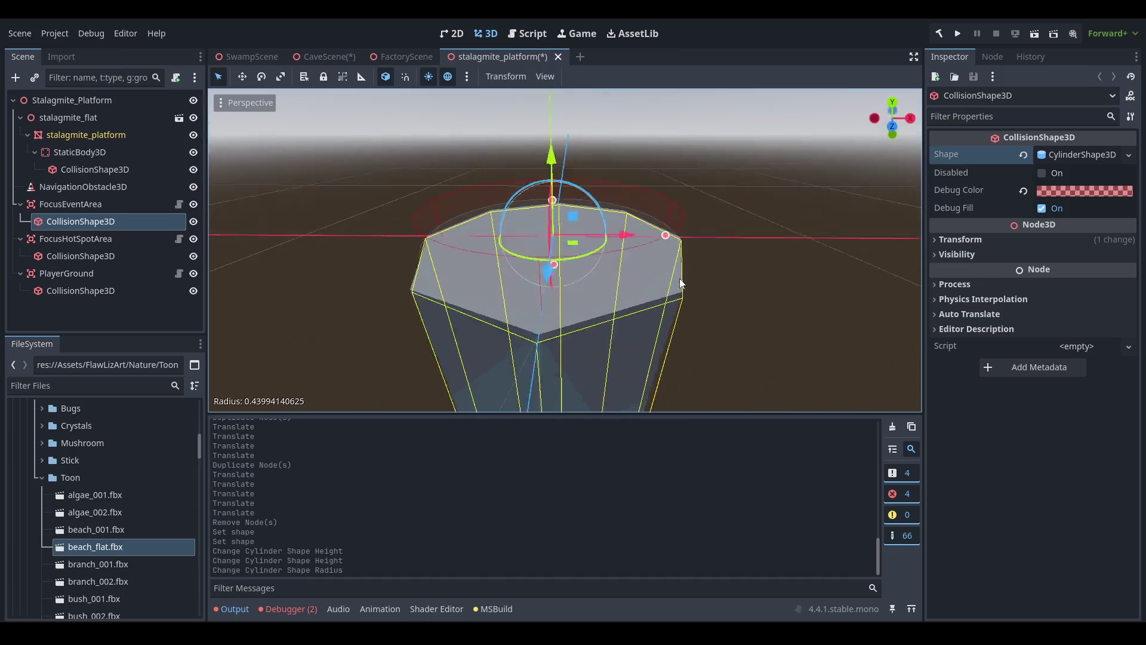
{"action": "key", "text": "ctrl+s"}
{"action": "middle_click", "coordinate": [513, 56]}
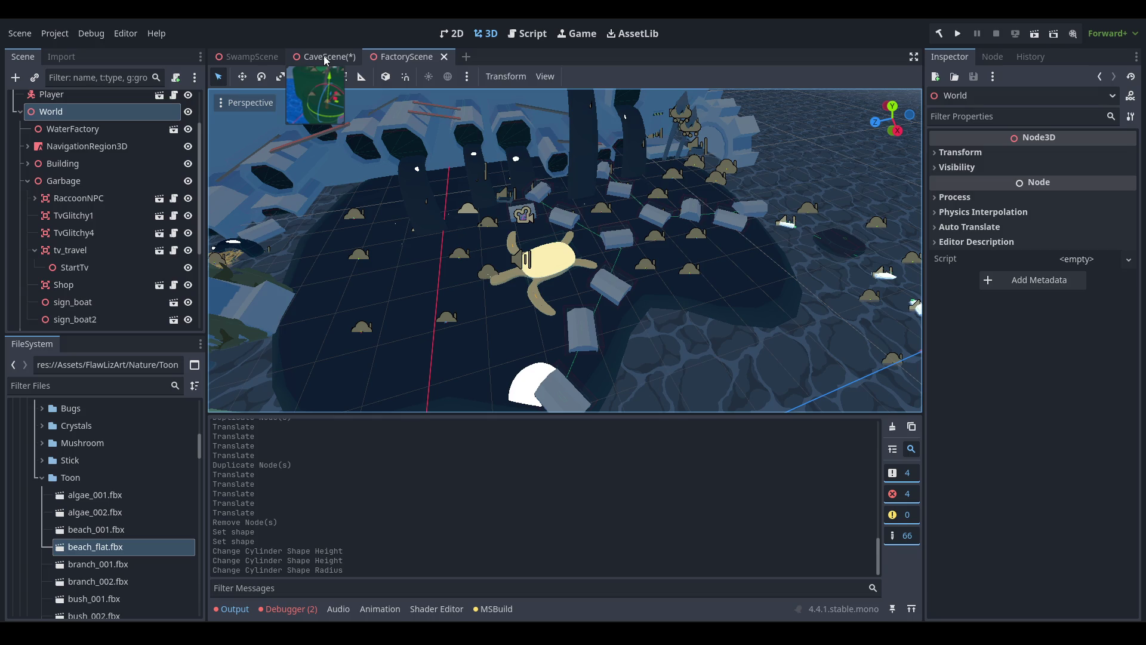
Return to CaveScene and drag Stalagmite_Platform22 down along its Y axis twice.
{"action": "key", "text": "ctrl+shift+Tab"}
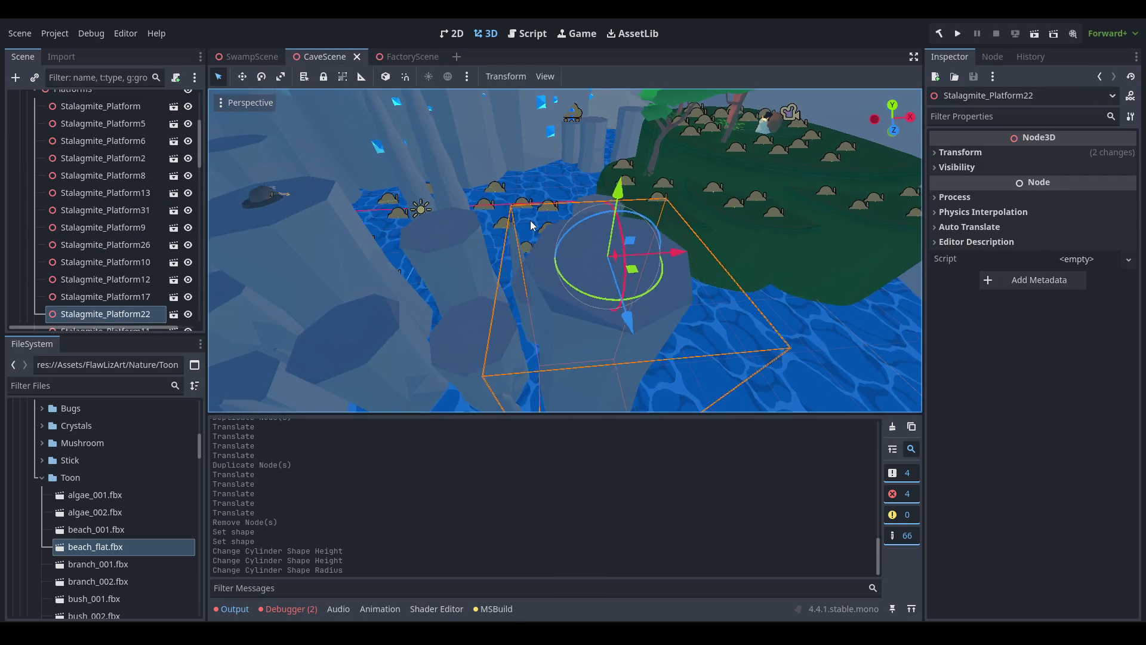
{"action": "scroll", "scroll_direction": "down", "scroll_amount": 3}
{"action": "scroll", "scroll_direction": "up", "scroll_amount": 3}
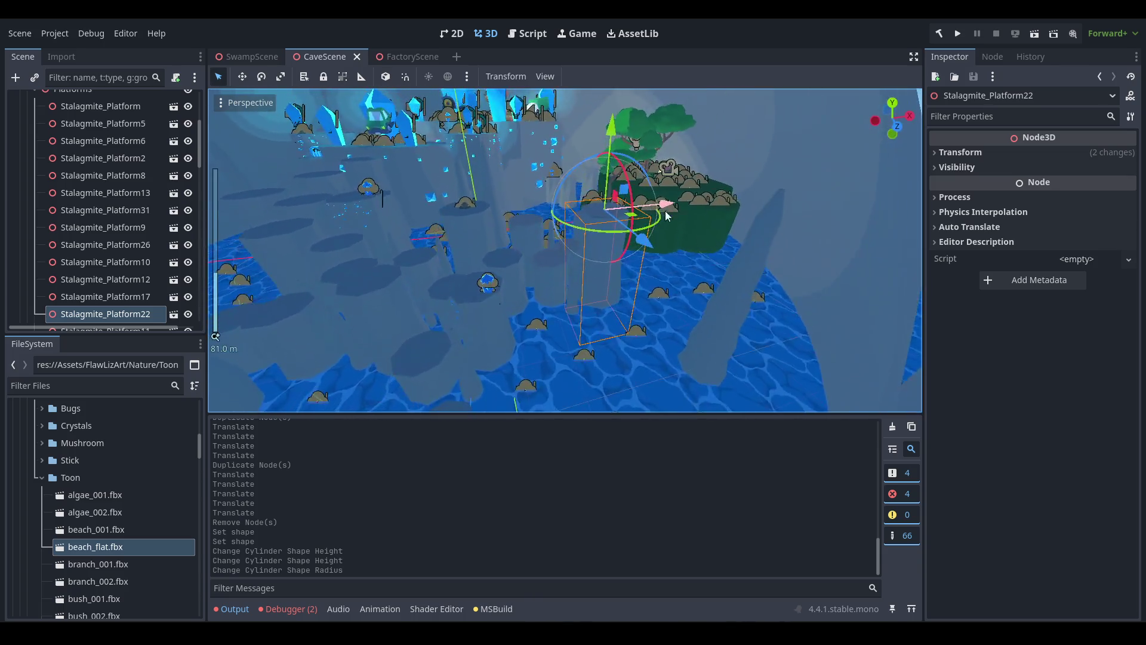
{"action": "scroll", "scroll_direction": "down", "scroll_amount": 3}
{"action": "left_click_drag", "start_coordinate": [608, 124], "coordinate": [598, 169]}
{"action": "scroll", "scroll_direction": "up", "scroll_amount": 3}
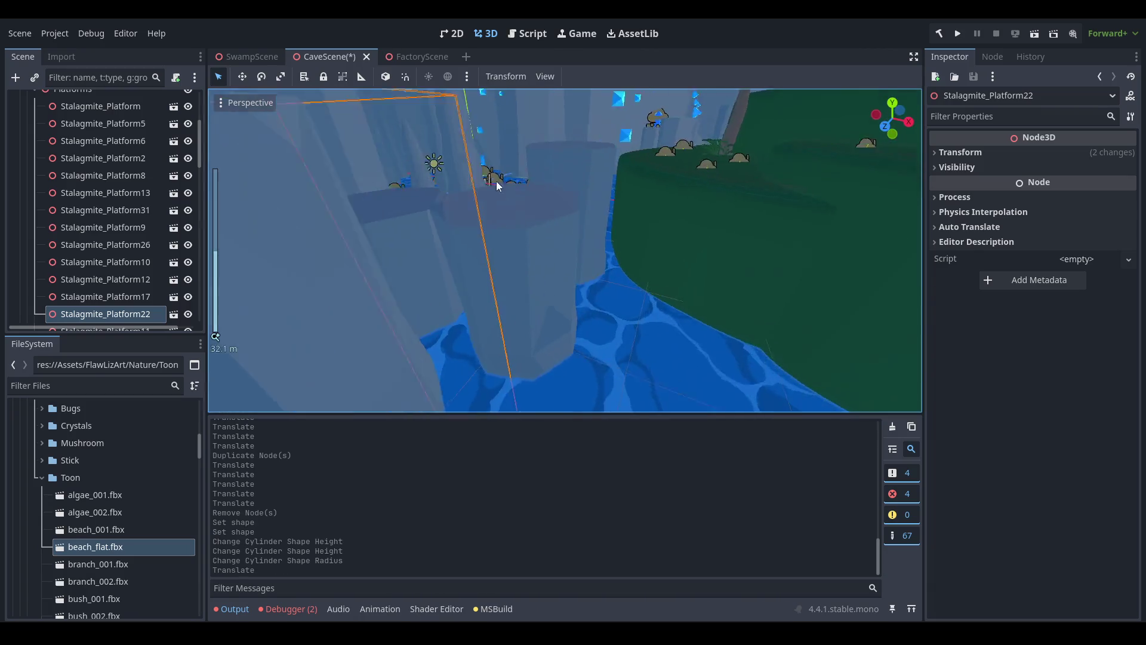
{"action": "left_click_drag", "start_coordinate": [319, 117], "coordinate": [351, 221]}
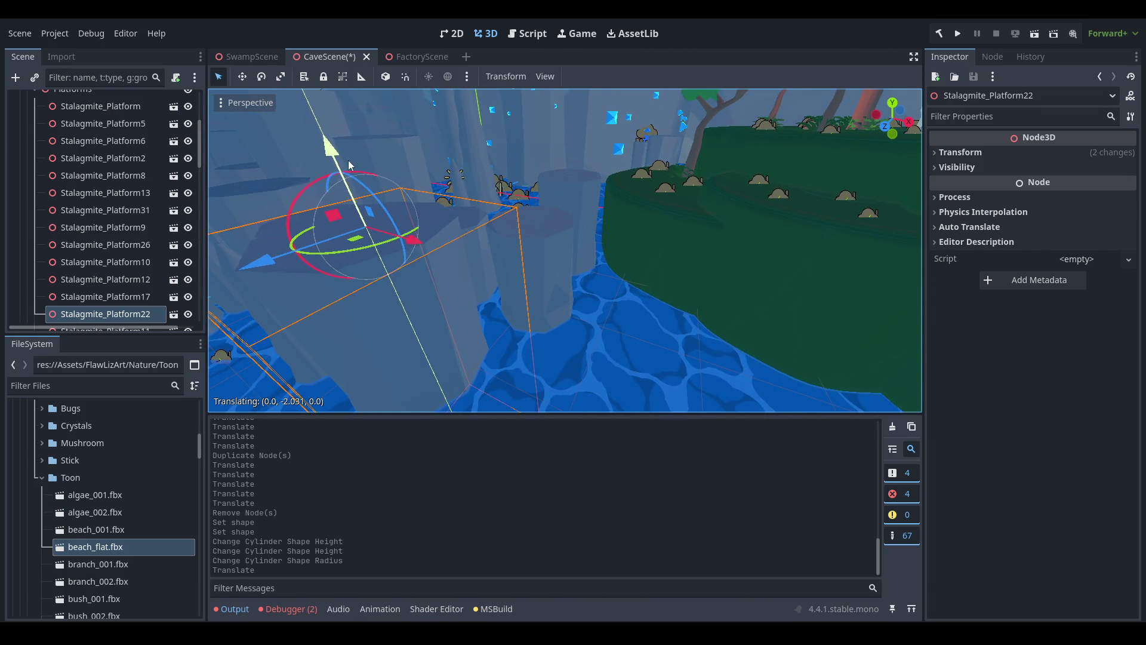
{"action": "left_click_drag", "start_coordinate": [349, 160], "coordinate": [358, 161]}
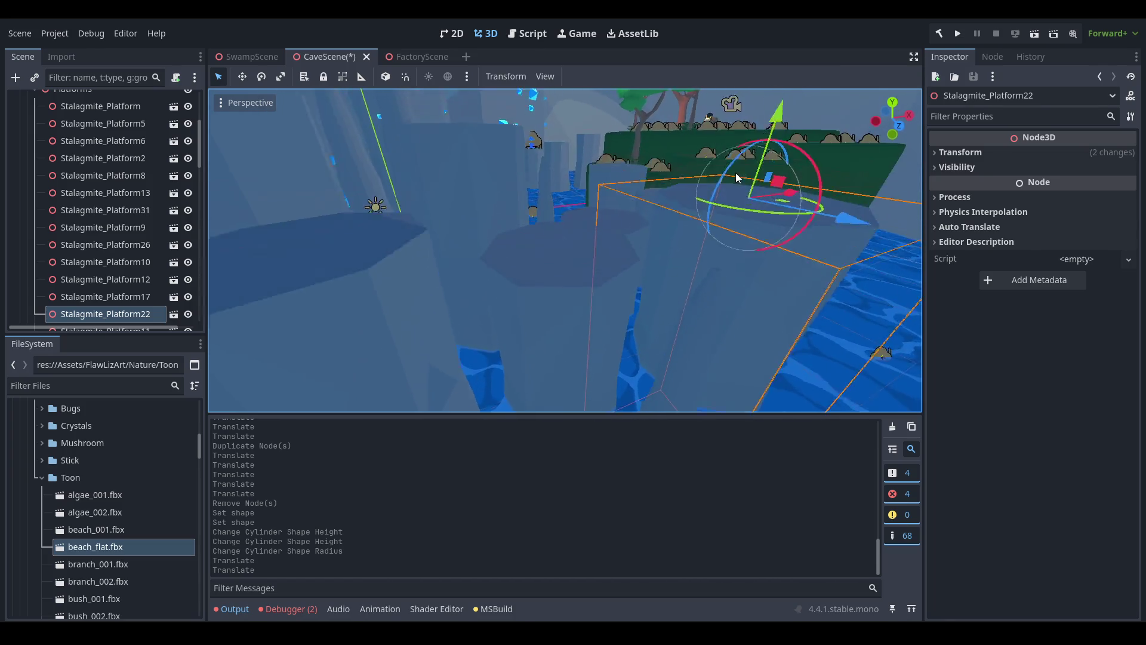
{"action": "left_click", "coordinate": [398, 227]}
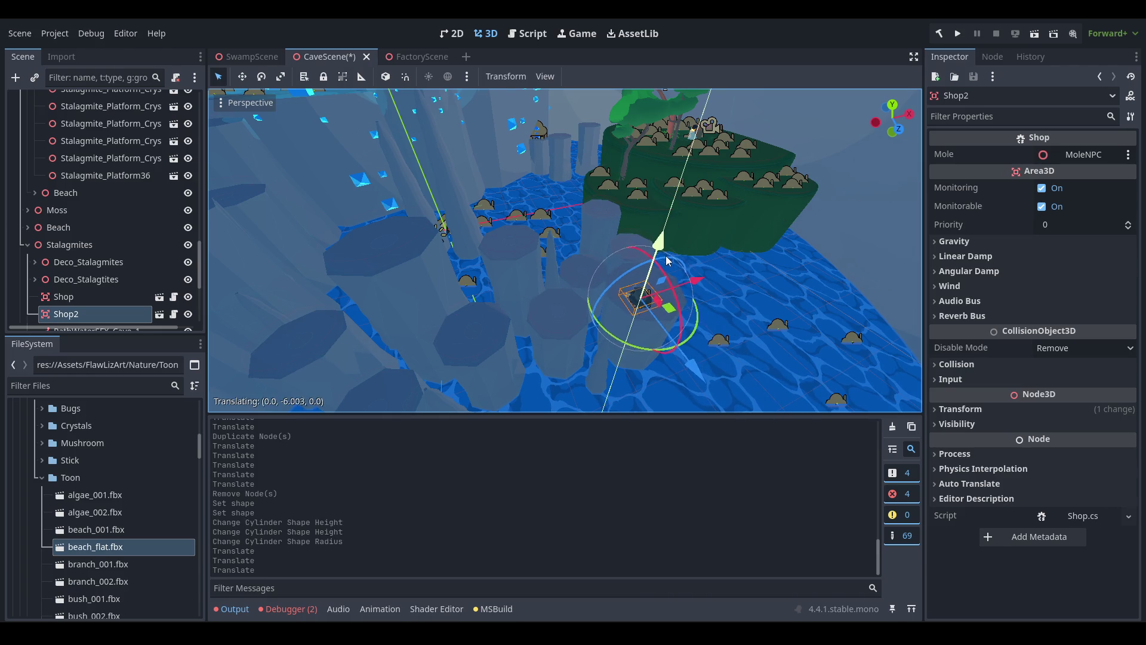
Slide Shop2 across and lower it onto the top of the lowered platform.
{"action": "left_click_drag", "start_coordinate": [576, 248], "coordinate": [629, 227]}
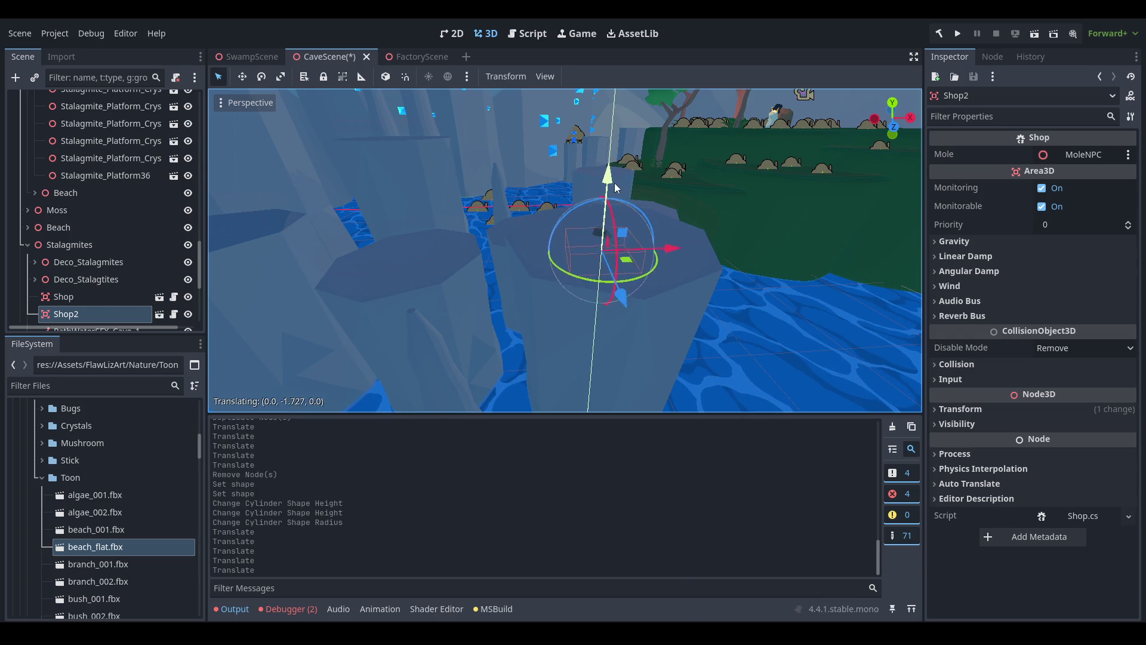
{"action": "left_click_drag", "start_coordinate": [617, 176], "coordinate": [558, 173]}
{"action": "scroll", "scroll_direction": "up", "scroll_amount": 3}
{"action": "scroll", "scroll_direction": "down", "scroll_amount": 3}
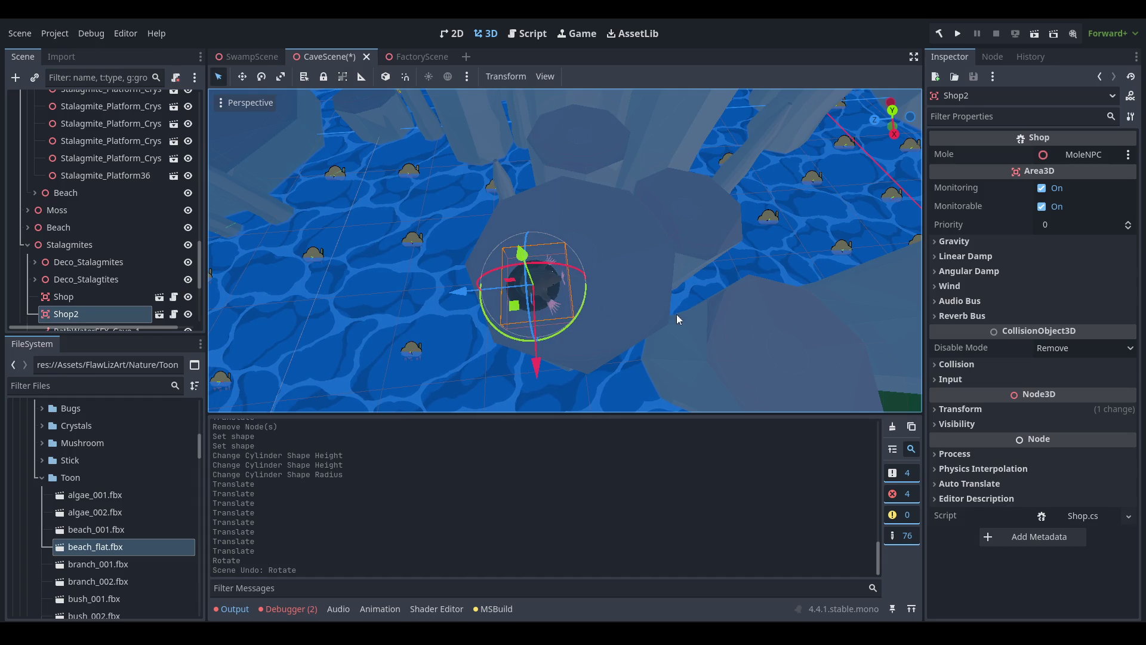
{"action": "scroll", "scroll_direction": "down", "scroll_amount": 3}
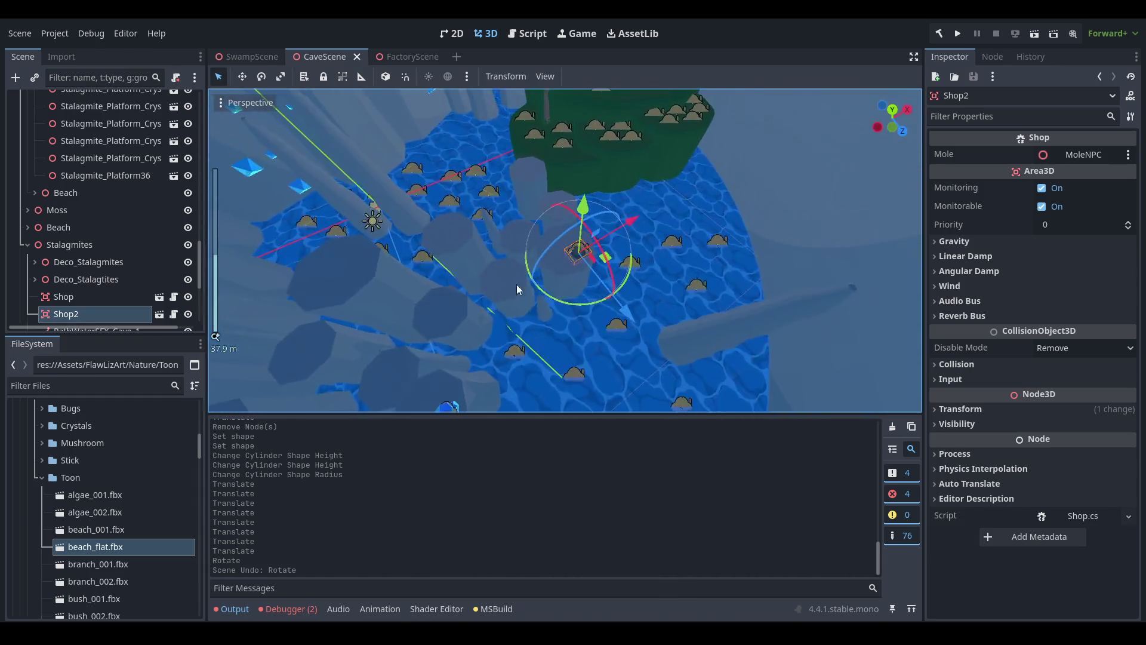
{"action": "left_click_drag", "start_coordinate": [550, 314], "coordinate": [537, 266]}
{"action": "scroll", "scroll_direction": "down", "scroll_amount": 3}
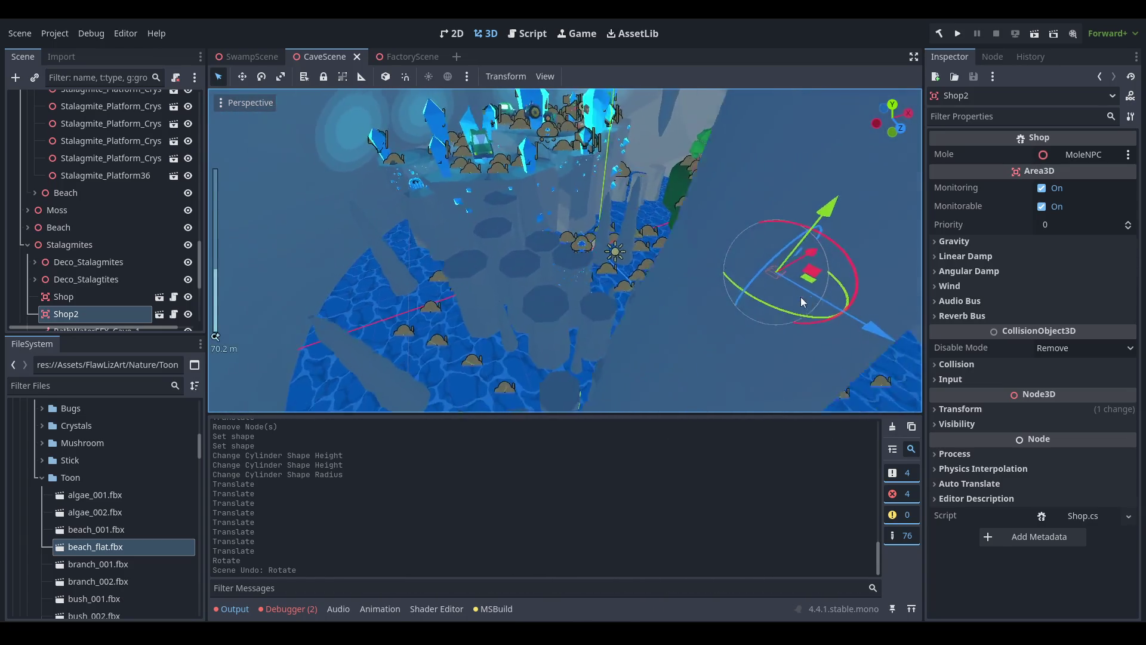
Frame the Shop node, check the cave floor, and duplicate Shop2 into Shop3.
{"action": "double_click", "coordinate": [115, 297]}
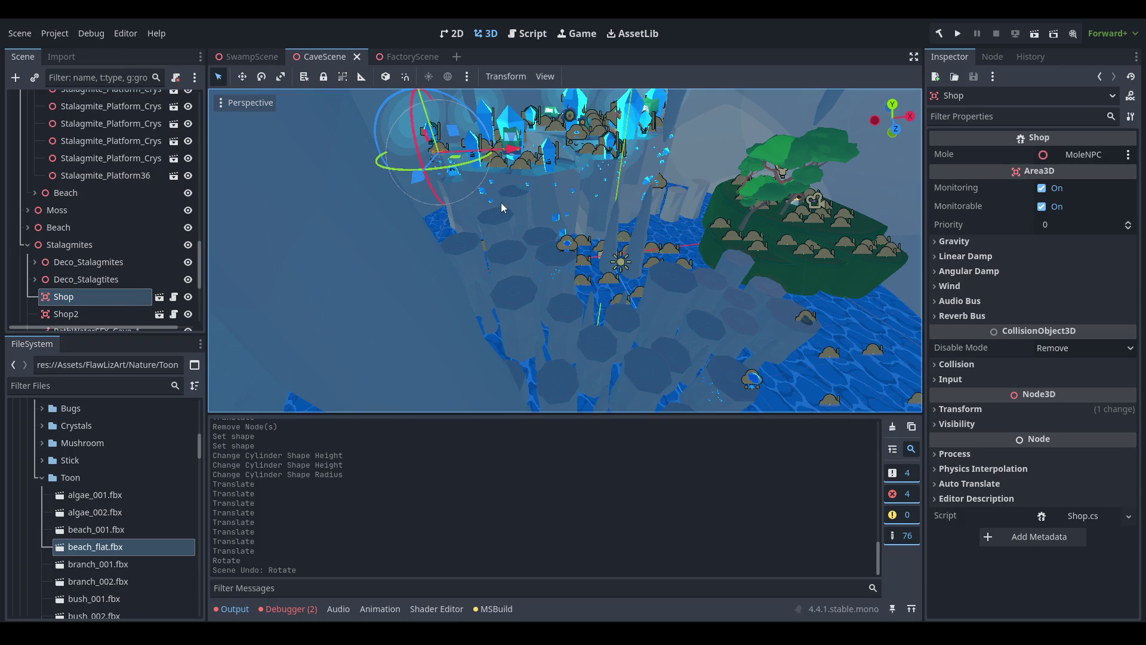
{"action": "left_click_drag", "start_coordinate": [429, 286], "coordinate": [750, 232]}
{"action": "scroll", "scroll_direction": "down", "scroll_amount": 3}
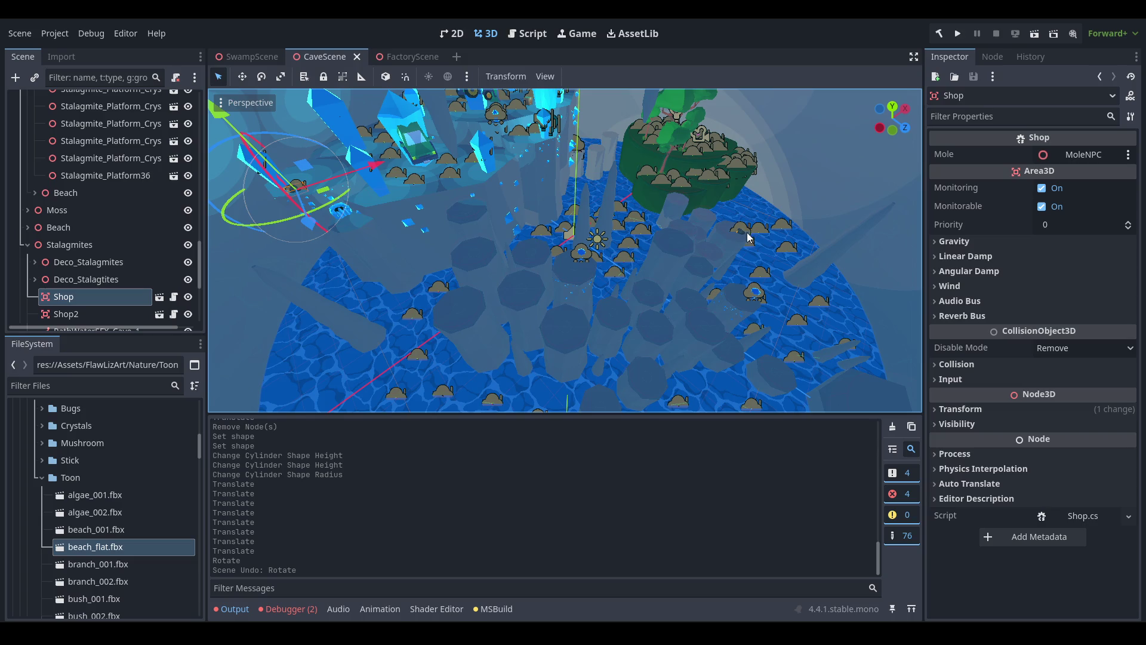
{"action": "left_click_drag", "start_coordinate": [303, 186], "coordinate": [677, 324]}
{"action": "scroll", "scroll_direction": "up", "scroll_amount": 3}
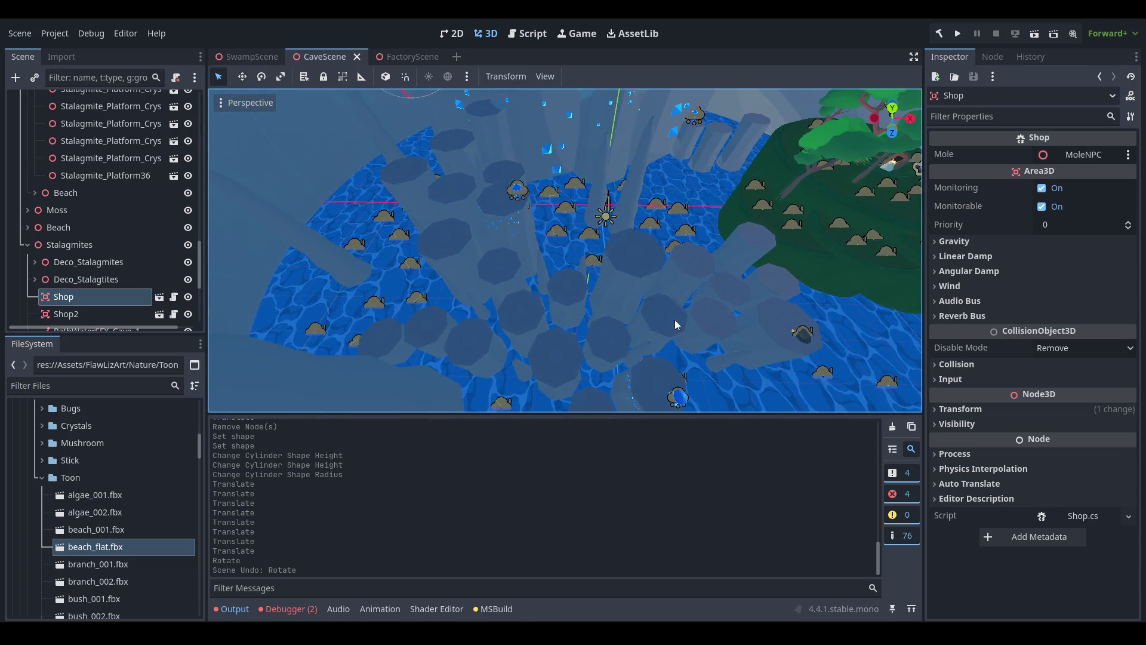
{"action": "left_click", "coordinate": [90, 314]}
{"action": "key", "text": "ctrl+d"}
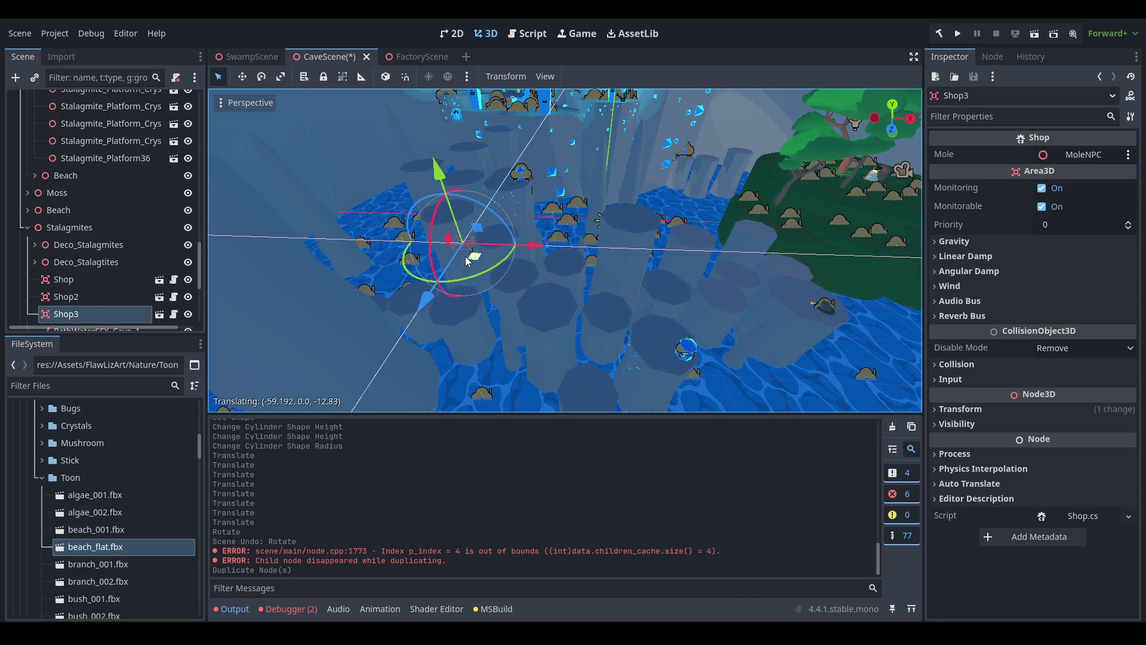
Lower Shop3 and slide it across onto a stalagmite platform out on the water.
{"action": "left_click_drag", "start_coordinate": [421, 113], "coordinate": [424, 120]}
{"action": "key", "text": "f"}
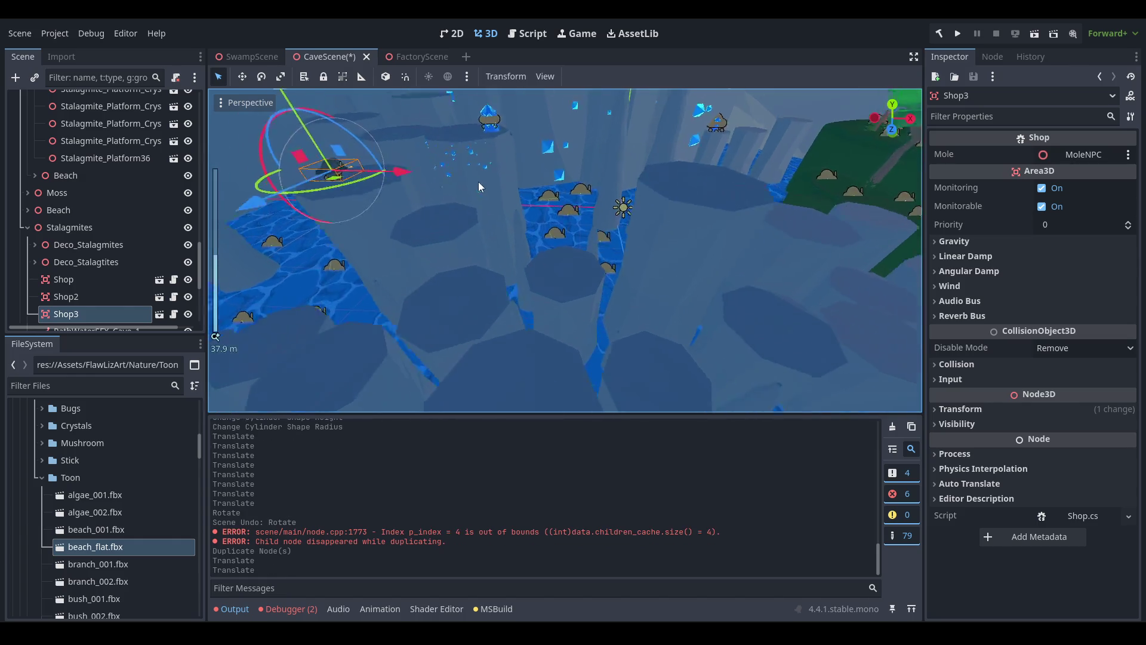
{"action": "scroll", "scroll_direction": "up", "scroll_amount": 3}
{"action": "left_click_drag", "start_coordinate": [575, 266], "coordinate": [608, 257]}
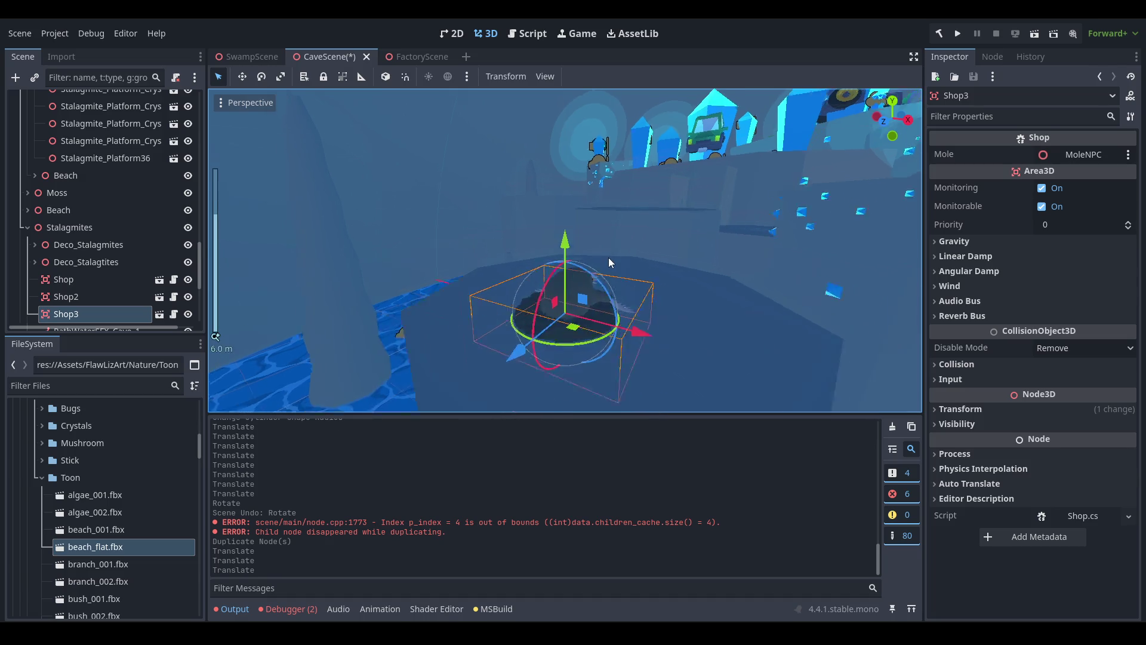
{"action": "scroll", "scroll_direction": "down", "scroll_amount": 3}
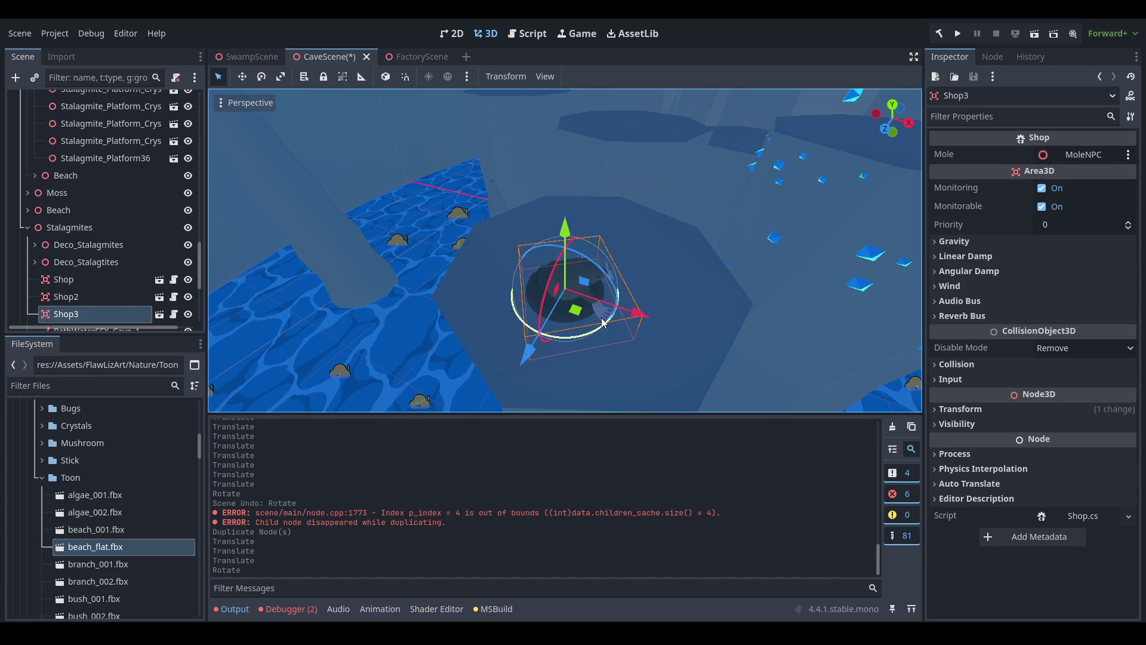
{"action": "left_click_drag", "start_coordinate": [486, 314], "coordinate": [497, 307]}
{"action": "left_click_drag", "start_coordinate": [517, 307], "coordinate": [614, 253]}
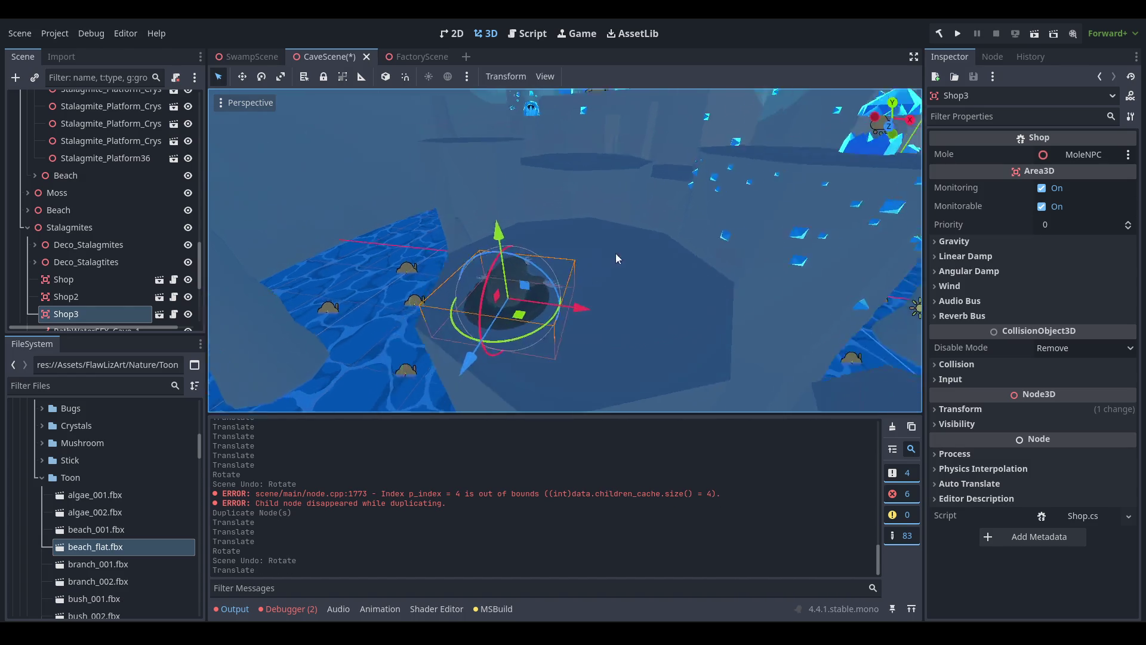
{"action": "scroll", "scroll_direction": "up", "scroll_amount": 3}
{"action": "left_click_drag", "start_coordinate": [525, 286], "coordinate": [564, 210]}
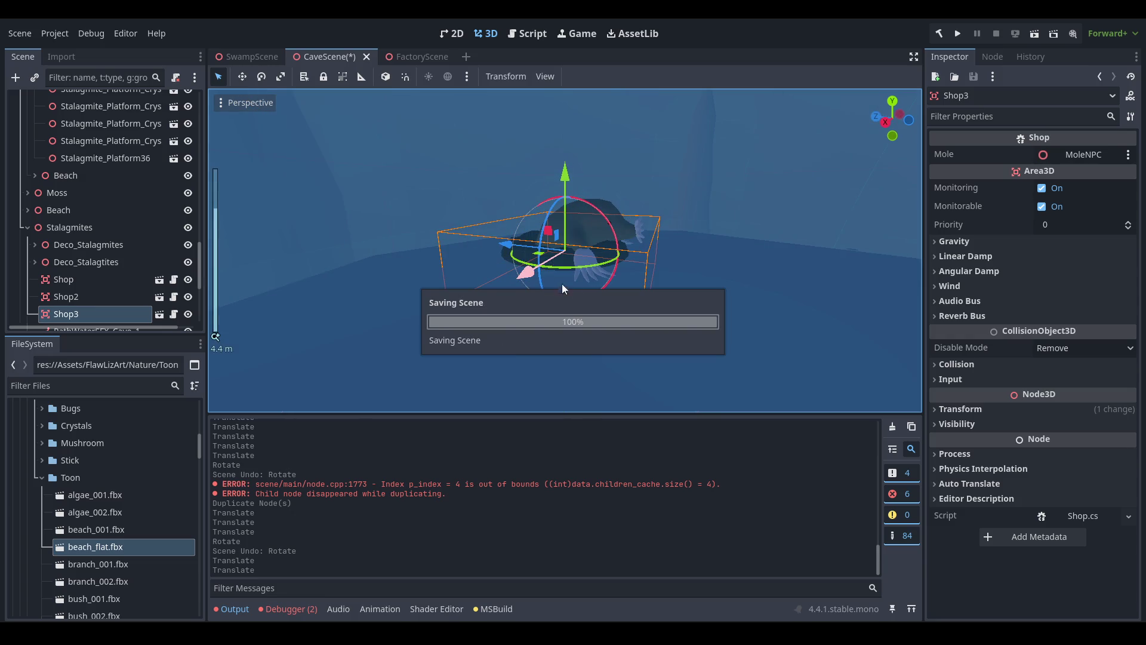
{"action": "scroll", "scroll_direction": "down", "scroll_amount": 3}
{"action": "left_click_drag", "start_coordinate": [477, 263], "coordinate": [773, 351]}
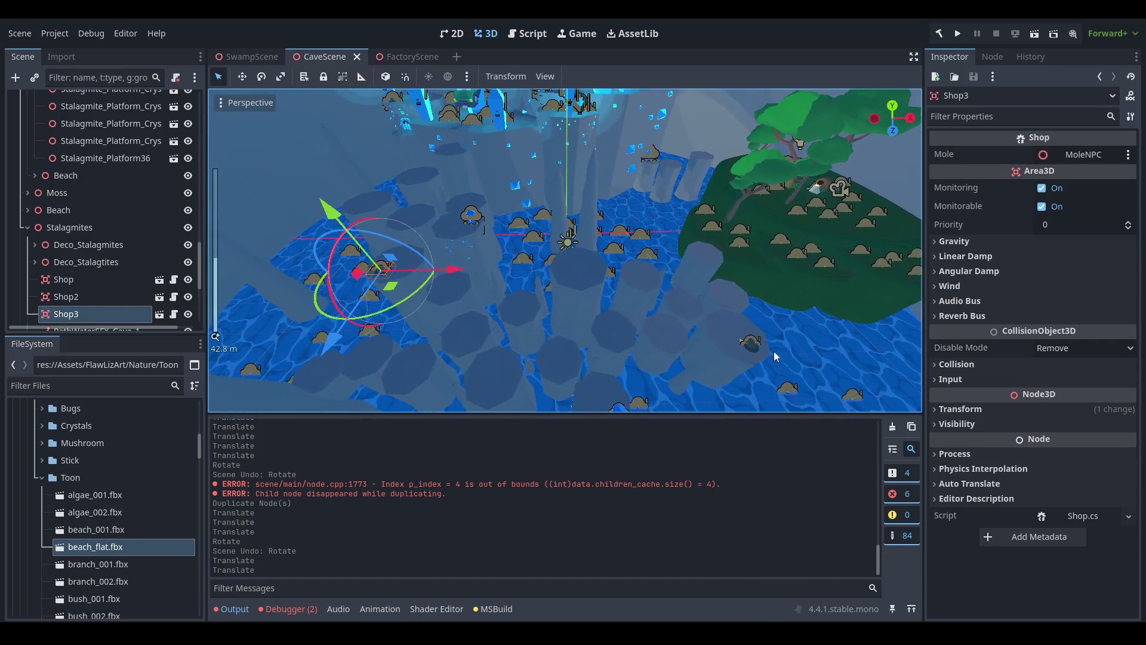
{"action": "left_click_drag", "start_coordinate": [751, 265], "coordinate": [704, 238]}
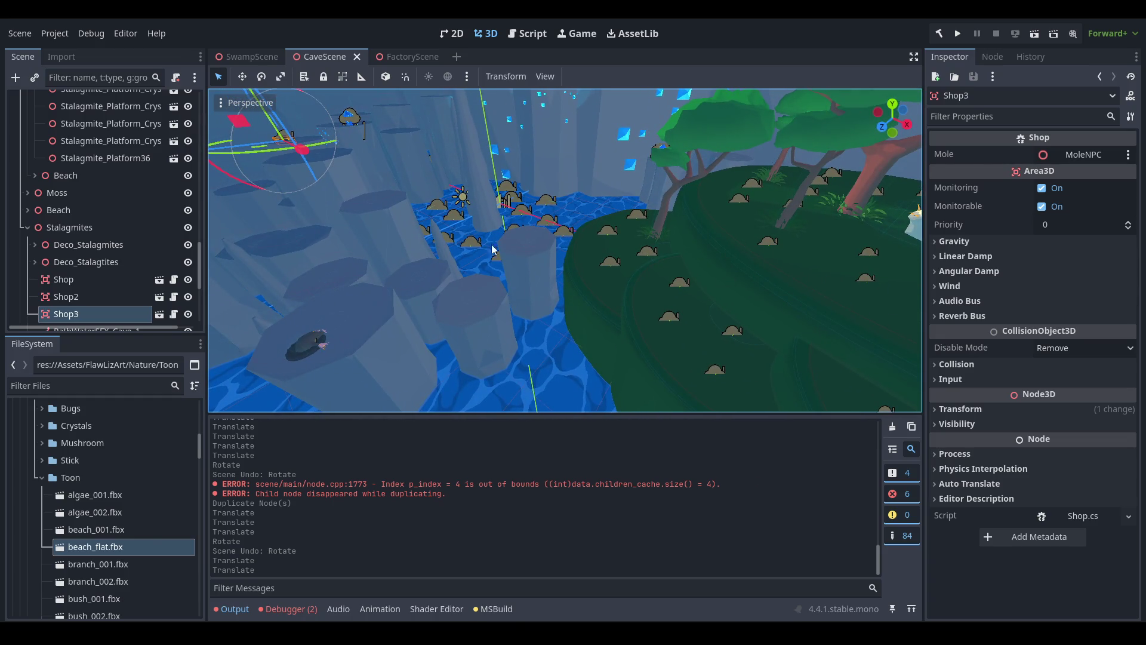
{"action": "left_click_drag", "start_coordinate": [754, 261], "coordinate": [500, 267]}
{"action": "scroll", "scroll_direction": "down", "scroll_amount": 3}
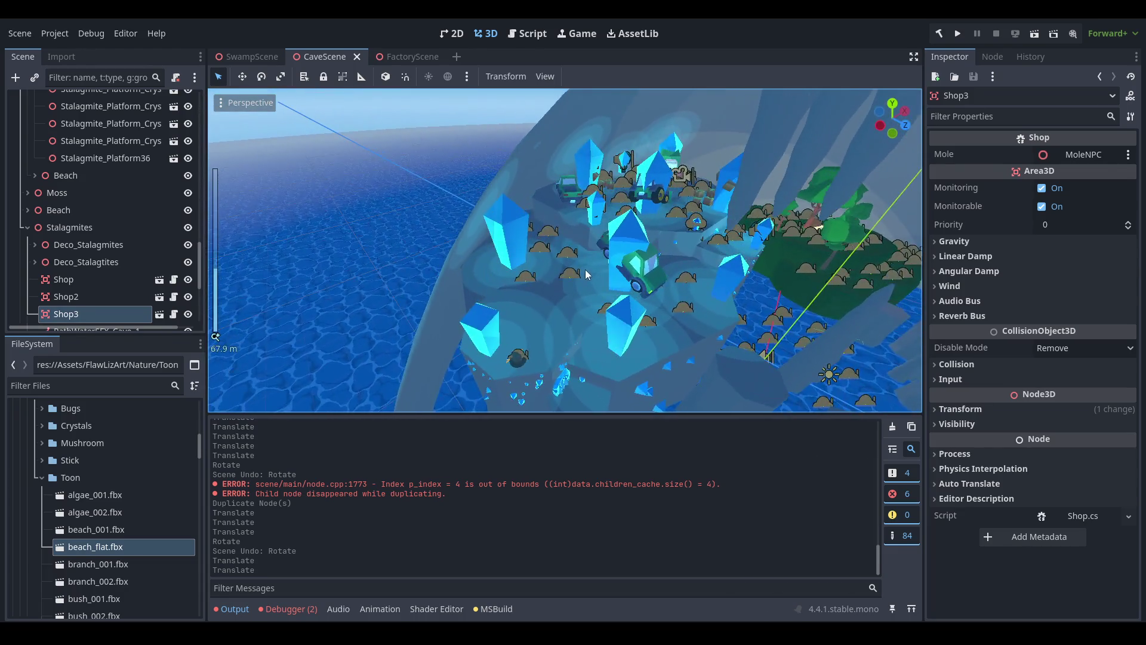
{"action": "scroll", "scroll_direction": "up", "scroll_amount": 3}
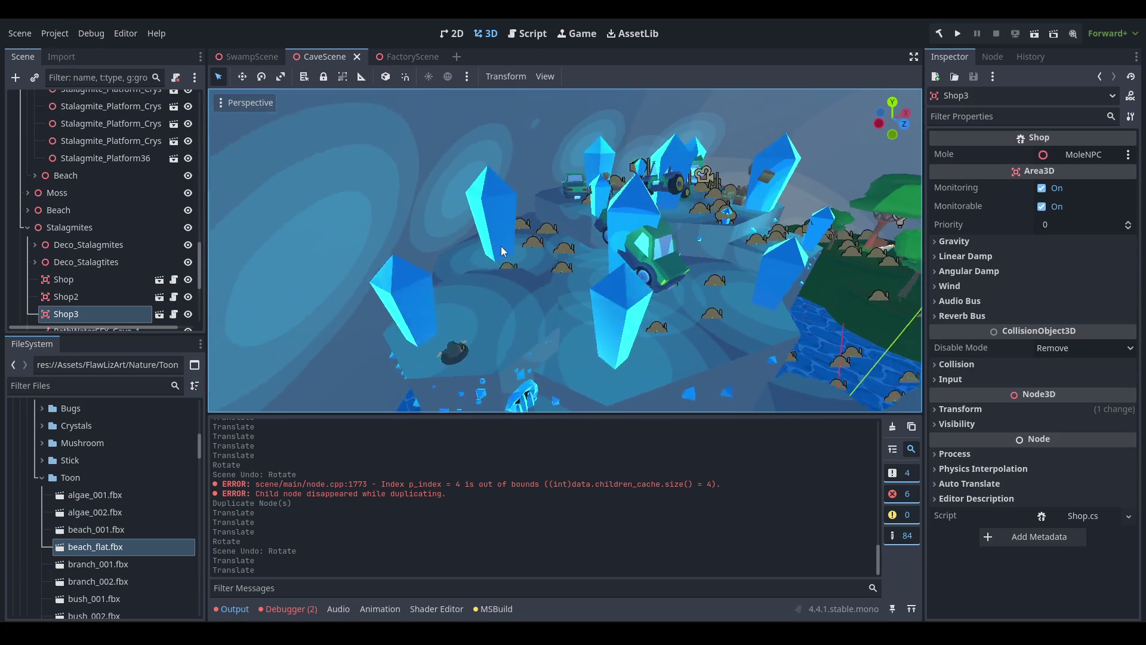
{"action": "left_click", "coordinate": [489, 228]}
{"action": "left_click_drag", "start_coordinate": [549, 295], "coordinate": [555, 314]}
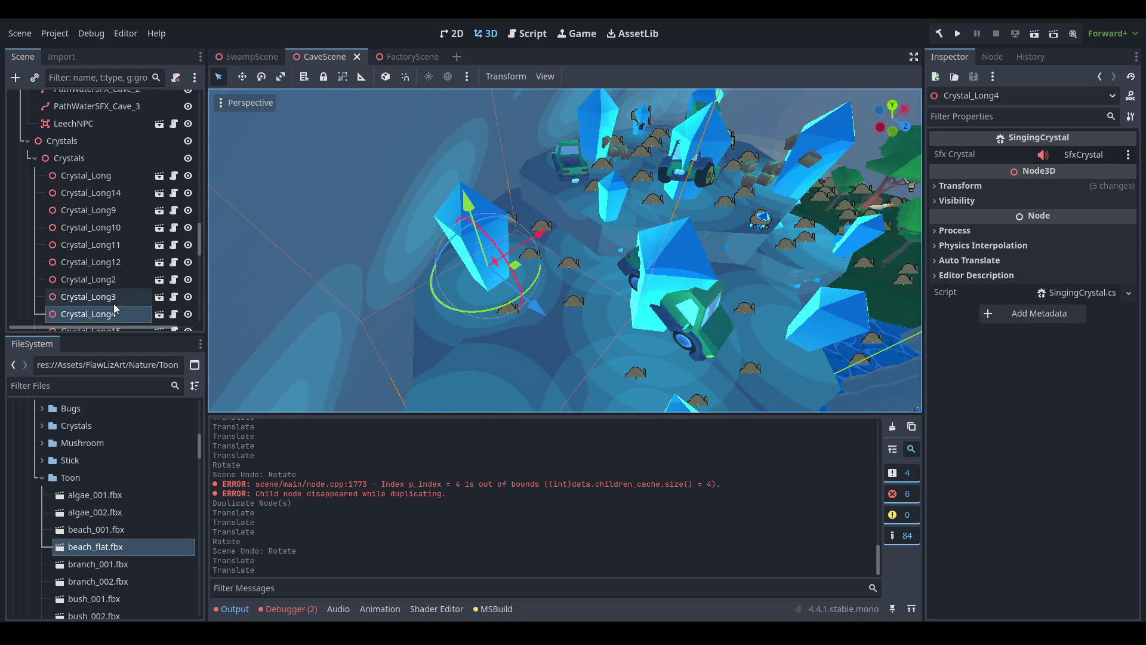
Delete the Crystal_Long4 crystal node.
{"action": "scroll", "scroll_direction": "down", "scroll_amount": 3}
{"action": "right_click", "coordinate": [112, 285]}
{"action": "left_click", "coordinate": [226, 614]}
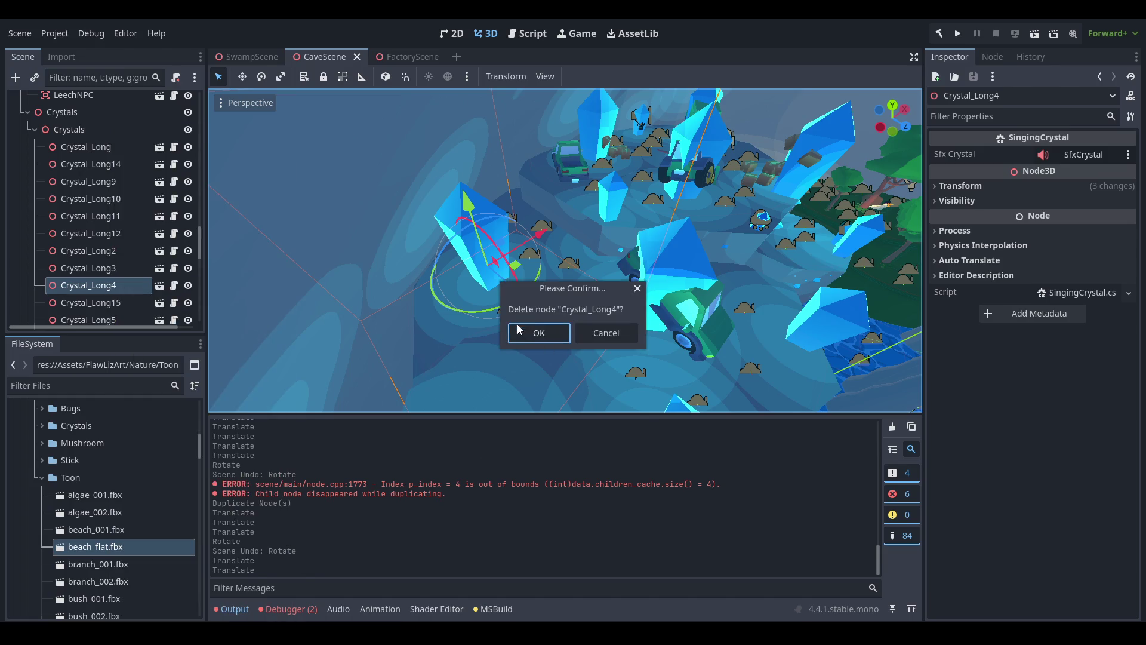
{"action": "key", "text": "Return"}
{"action": "scroll", "scroll_direction": "down", "scroll_amount": 3}
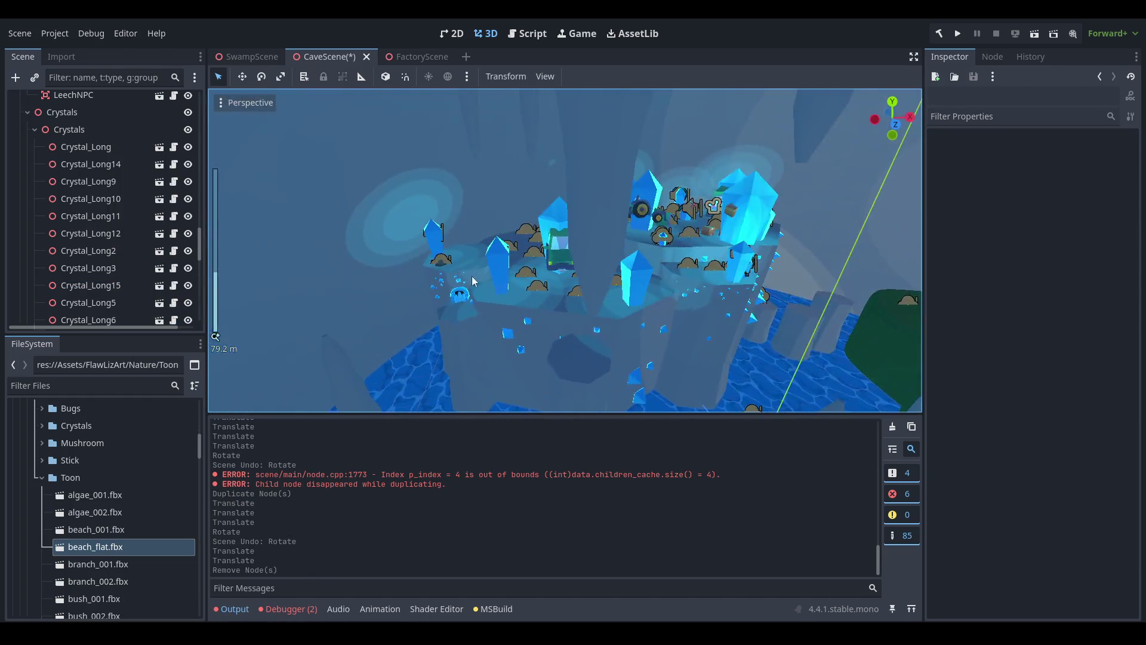
{"action": "scroll", "scroll_direction": "up", "scroll_amount": 3}
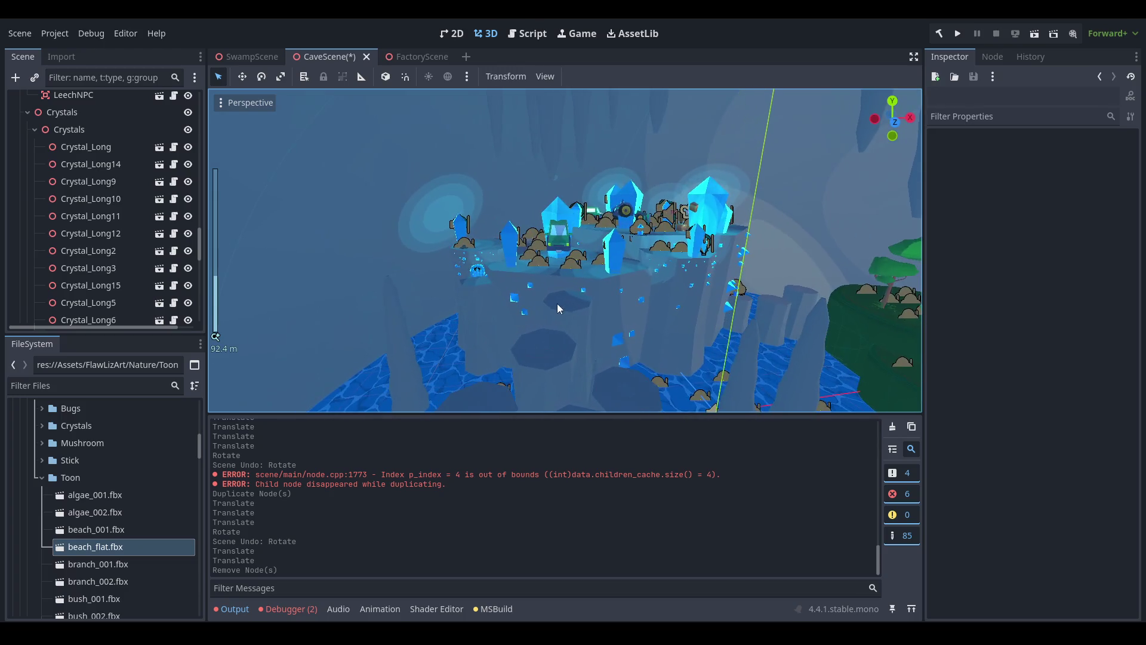
Lift the duplicated crystal stalagmite platform high above the cave floor.
{"action": "left_click", "coordinate": [578, 324]}
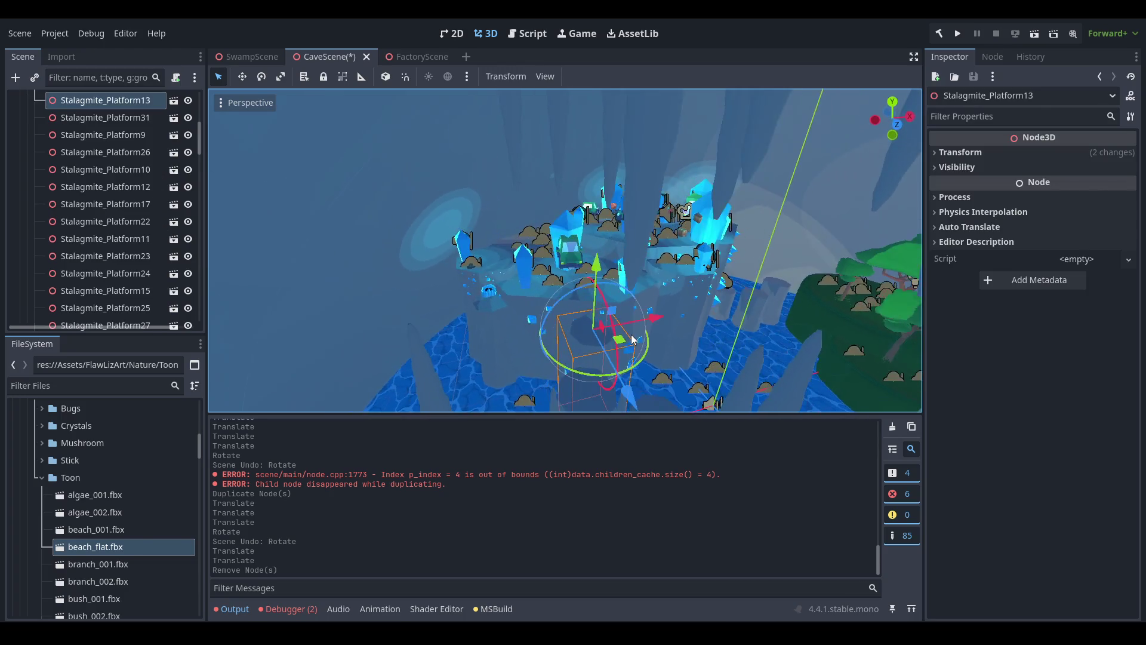
{"action": "scroll", "scroll_direction": "up", "scroll_amount": 3}
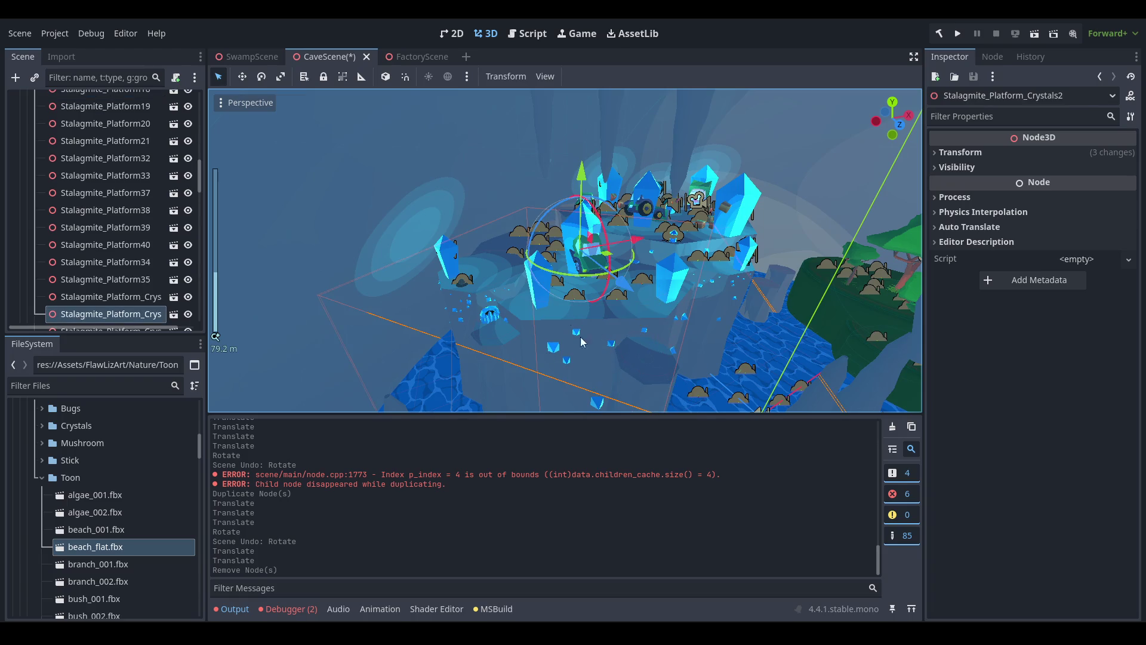
{"action": "scroll", "scroll_direction": "up", "scroll_amount": 3}
{"action": "scroll", "scroll_direction": "up", "scroll_amount": 3}
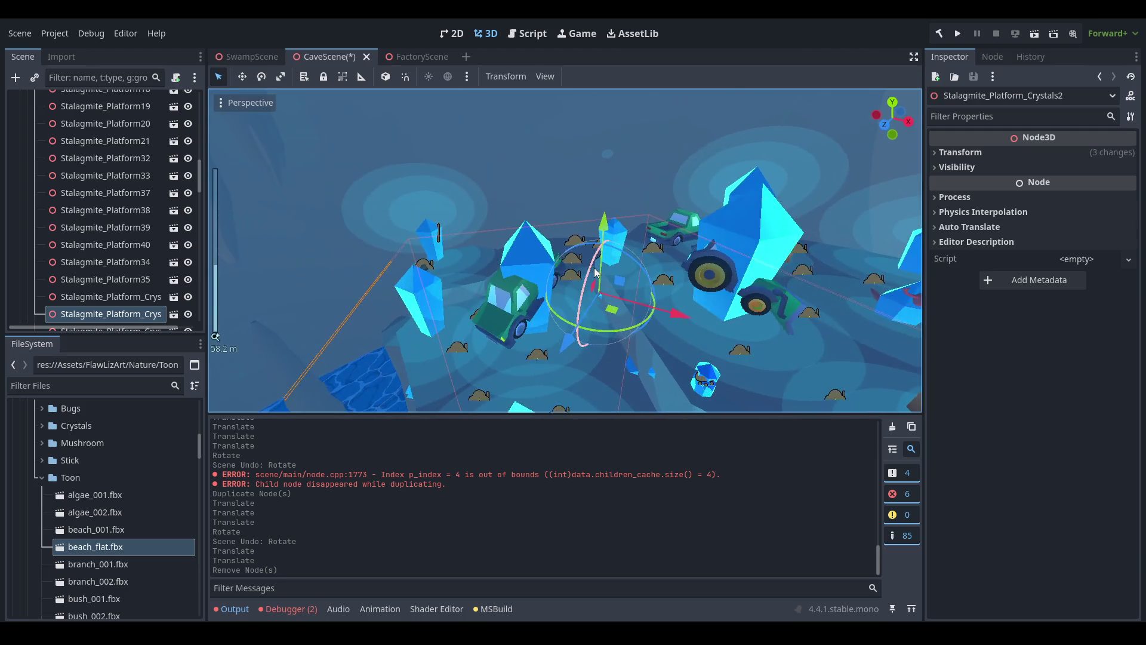
{"action": "left_click_drag", "start_coordinate": [599, 283], "coordinate": [629, 330]}
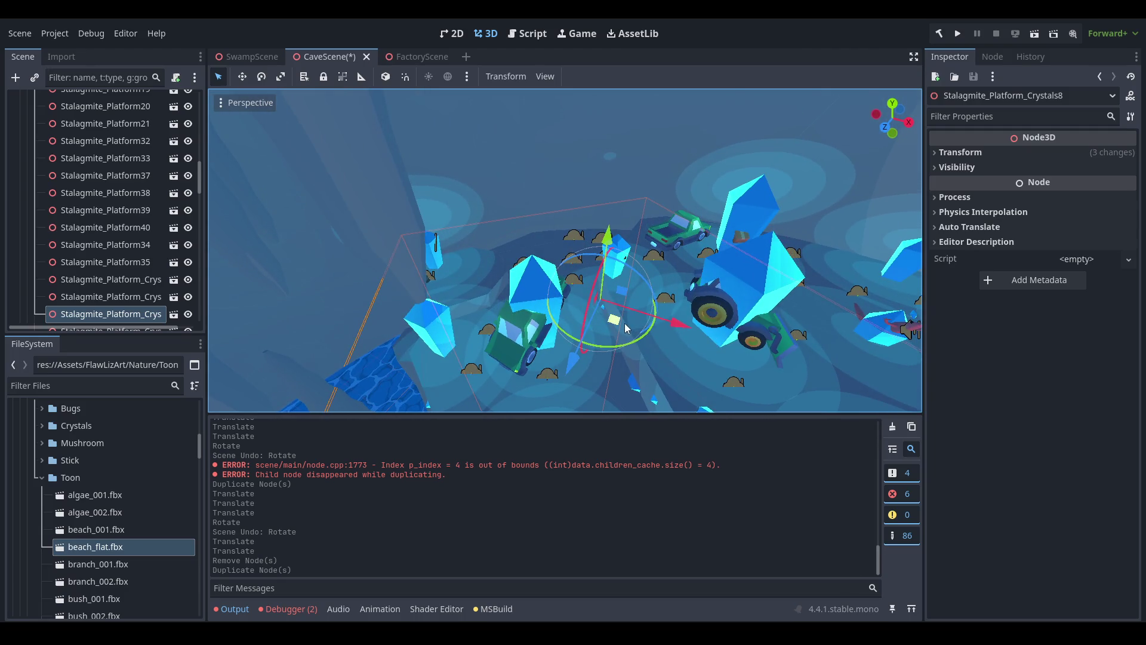
{"action": "left_click_drag", "start_coordinate": [604, 166], "coordinate": [603, 92]}
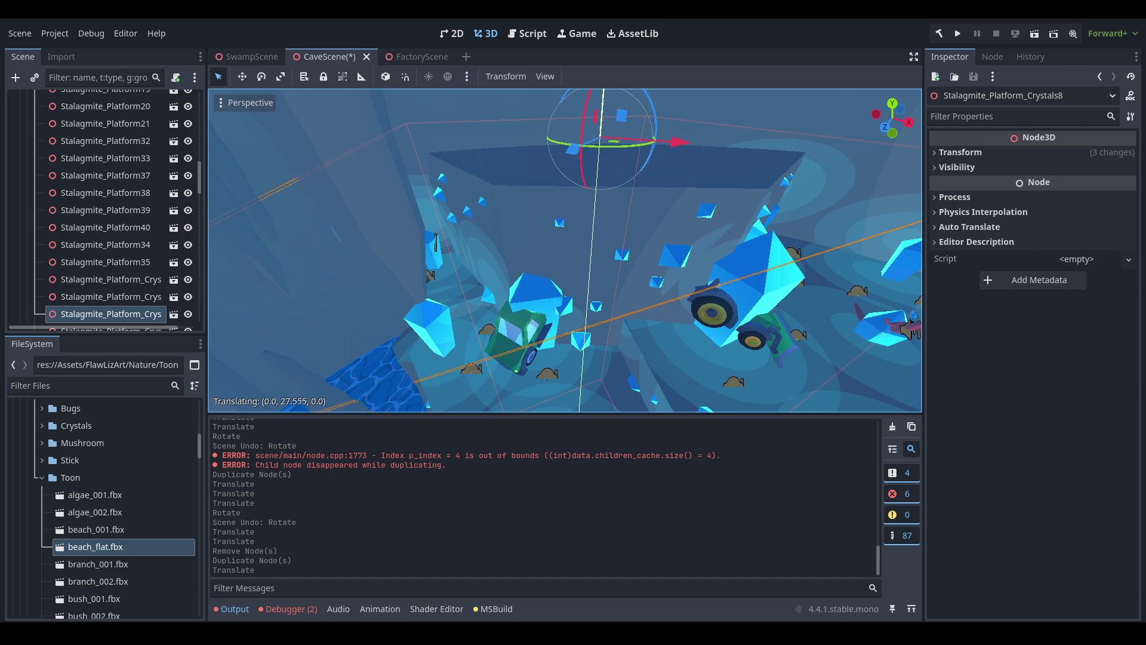
{"action": "scroll", "scroll_direction": "down", "scroll_amount": 3}
{"action": "left_click", "coordinate": [993, 153]}
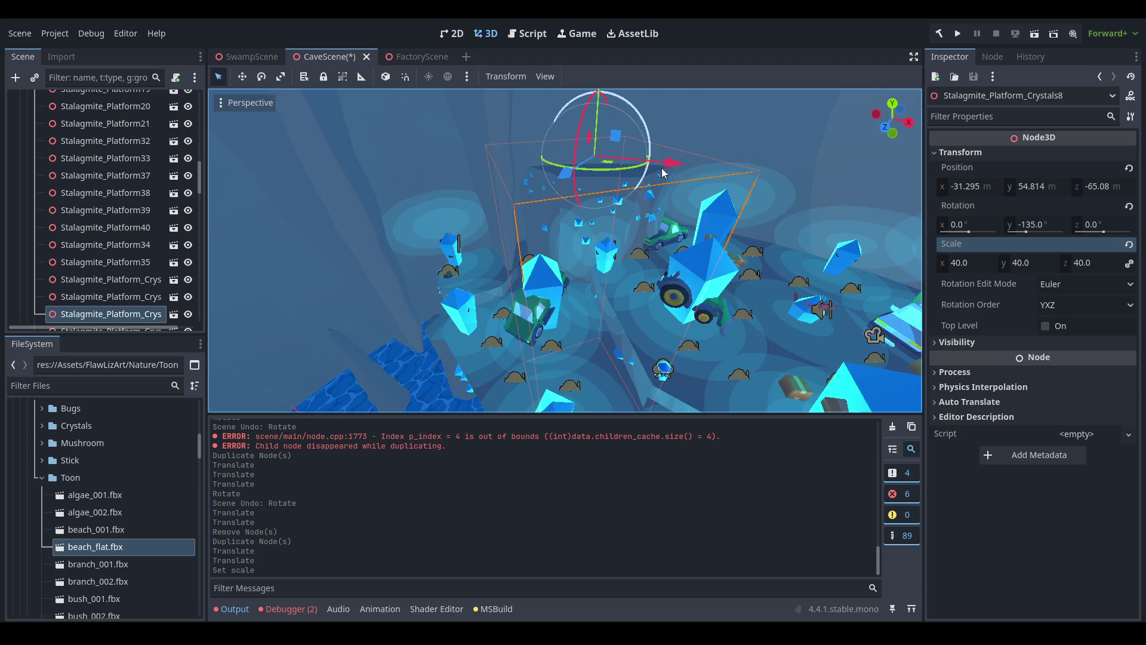
Shift the raised crystal platform sideways into place and inspect it up close.
{"action": "left_click_drag", "start_coordinate": [663, 173], "coordinate": [614, 190]}
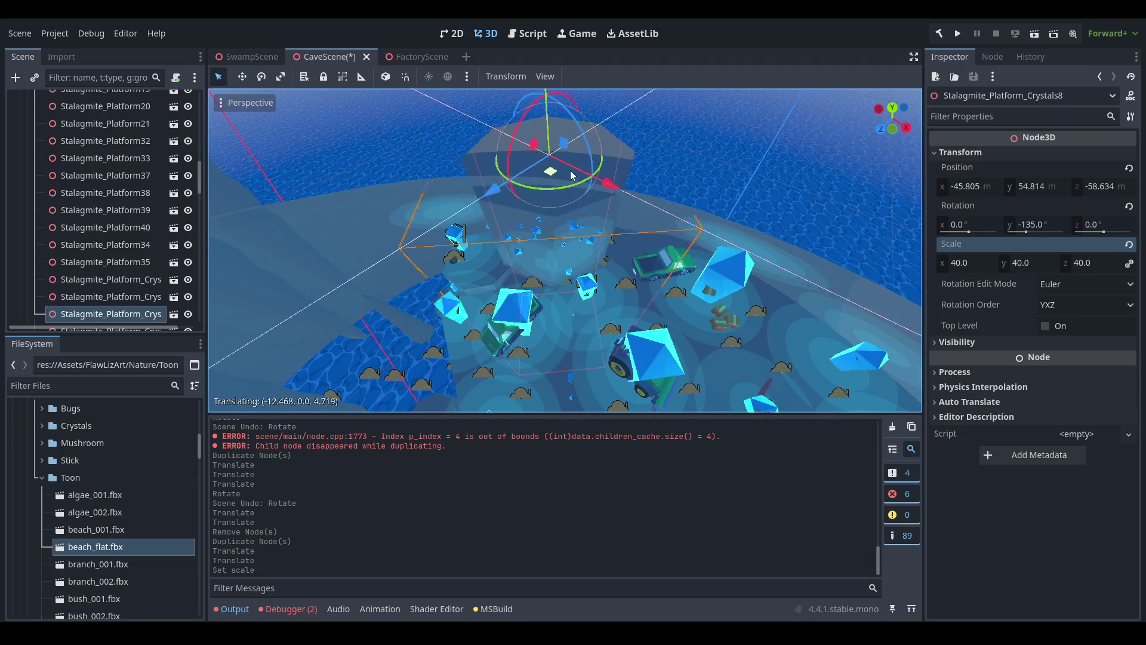
{"action": "left_click_drag", "start_coordinate": [634, 166], "coordinate": [633, 167]}
{"action": "scroll", "scroll_direction": "up", "scroll_amount": 3}
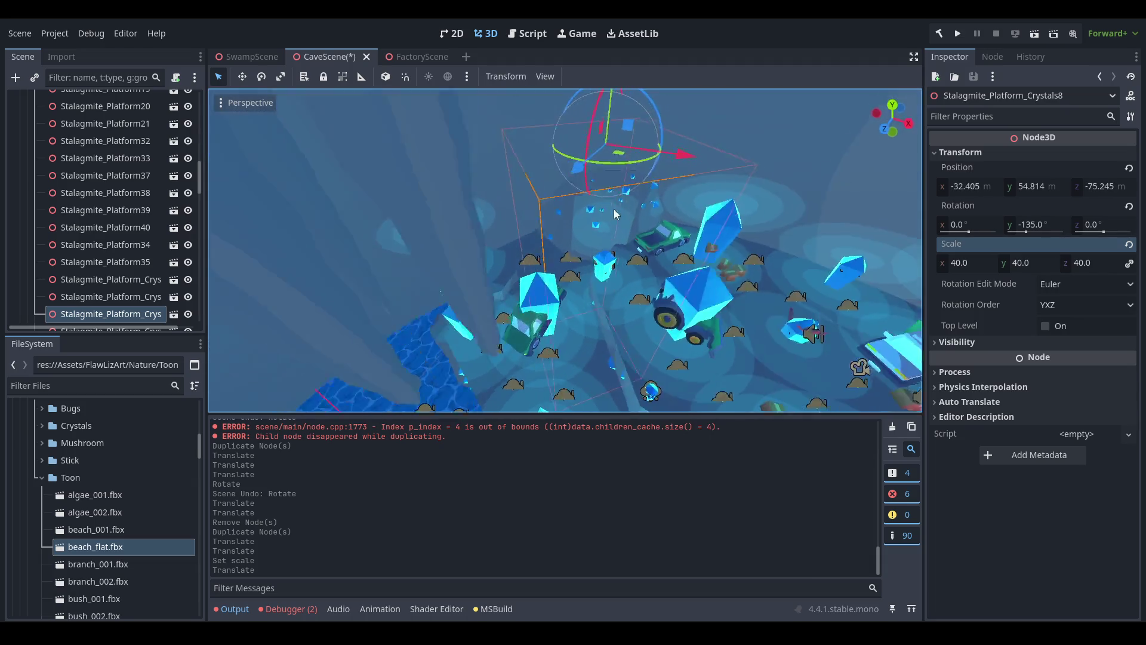
{"action": "left_click_drag", "start_coordinate": [580, 237], "coordinate": [622, 198]}
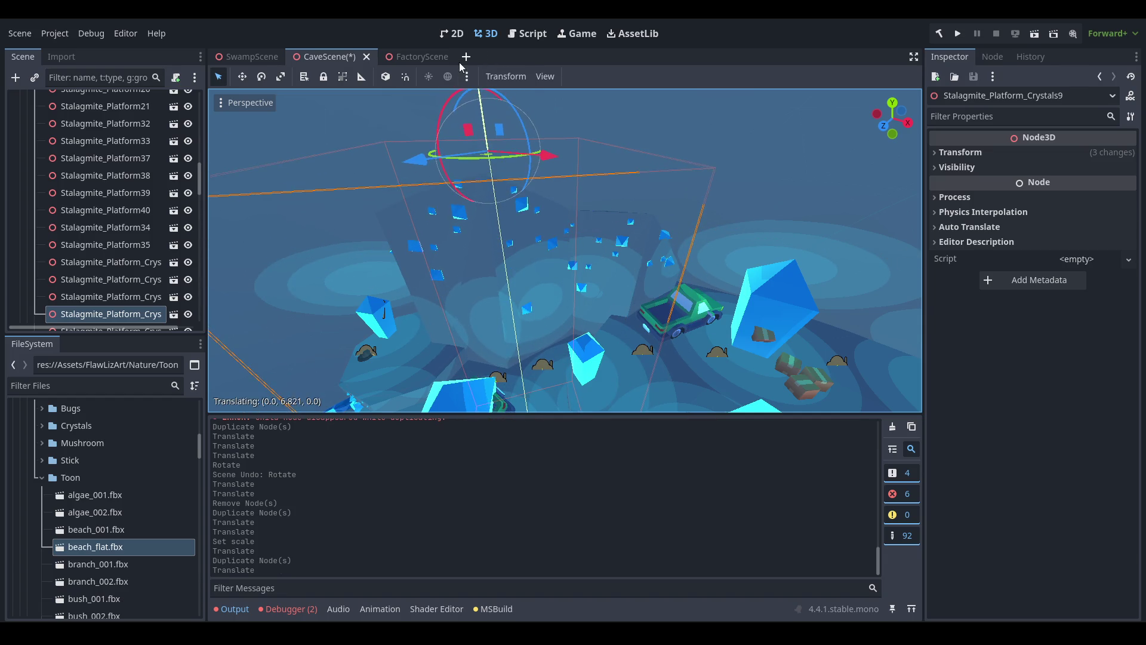
{"action": "left_click_drag", "start_coordinate": [484, 119], "coordinate": [622, 164]}
Select the WorldBug6 and WorldBug8 markers, dropping stray platform picks from the selection.
{"action": "left_click", "coordinate": [511, 241]}
{"action": "left_click", "coordinate": [497, 269]}
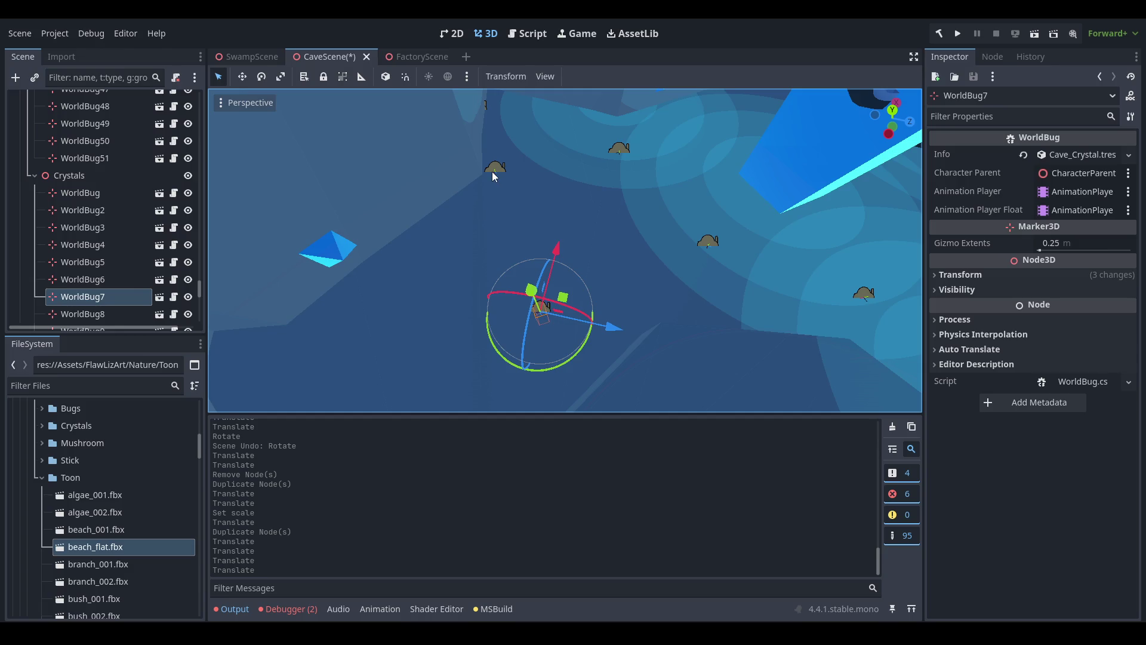
{"action": "left_click_drag", "start_coordinate": [509, 213], "coordinate": [494, 239]}
{"action": "left_click", "coordinate": [380, 354]}
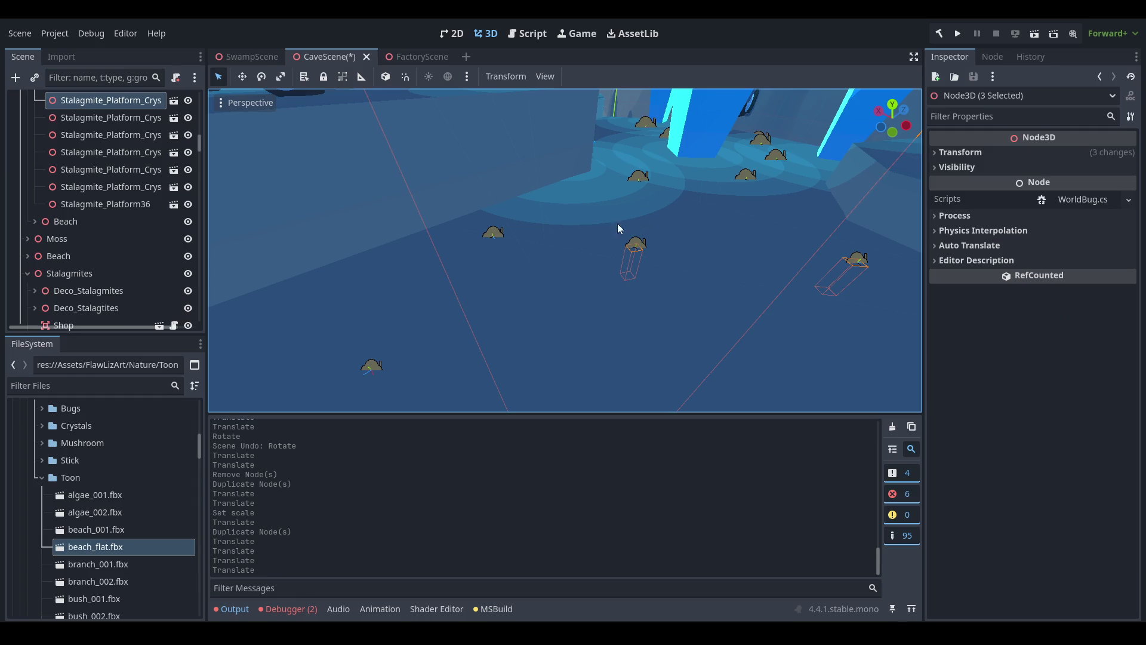
{"action": "left_click_drag", "start_coordinate": [617, 223], "coordinate": [549, 230]}
{"action": "left_click", "coordinate": [219, 156]}
{"action": "left_click_drag", "start_coordinate": [219, 157], "coordinate": [539, 252]}
{"action": "left_click", "coordinate": [525, 284]}
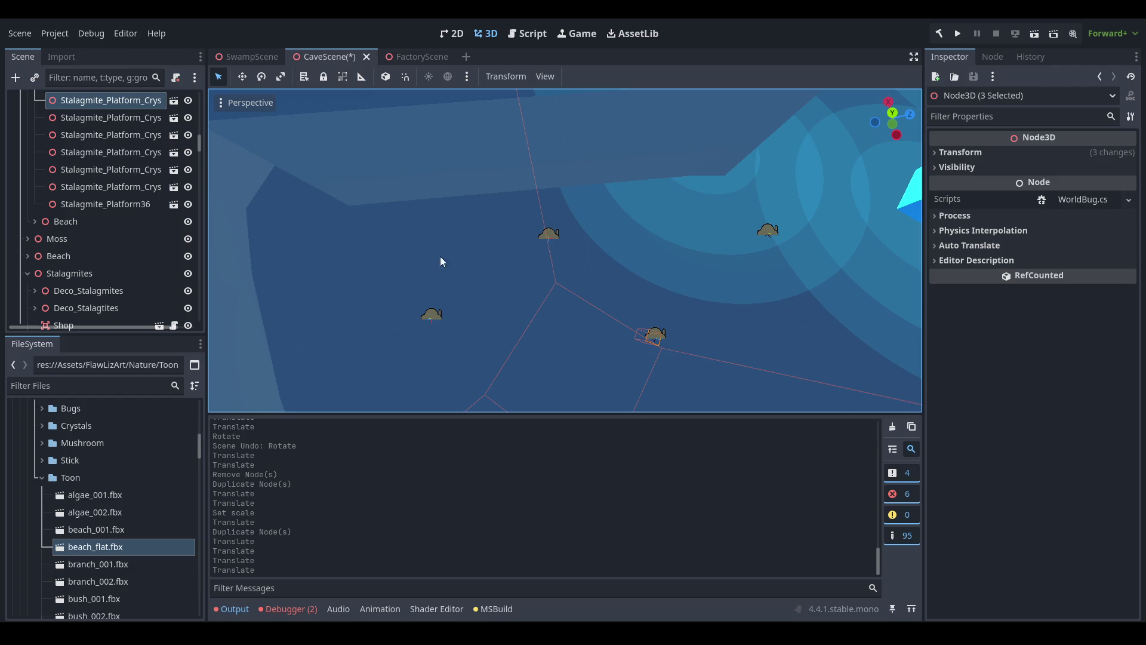
{"action": "scroll", "scroll_direction": "up", "scroll_amount": 3}
{"action": "left_click", "coordinate": [538, 231]}
Add two more WorldBug markers to the selection, making four.
{"action": "left_click_drag", "start_coordinate": [500, 238], "coordinate": [592, 321]}
{"action": "scroll", "scroll_direction": "up", "scroll_amount": 3}
{"action": "scroll", "scroll_direction": "down", "scroll_amount": 3}
{"action": "left_click", "coordinate": [478, 180]}
{"action": "left_click", "coordinate": [634, 362]}
{"action": "scroll", "scroll_direction": "down", "scroll_amount": 3}
{"action": "left_click_drag", "start_coordinate": [634, 362], "coordinate": [582, 276]}
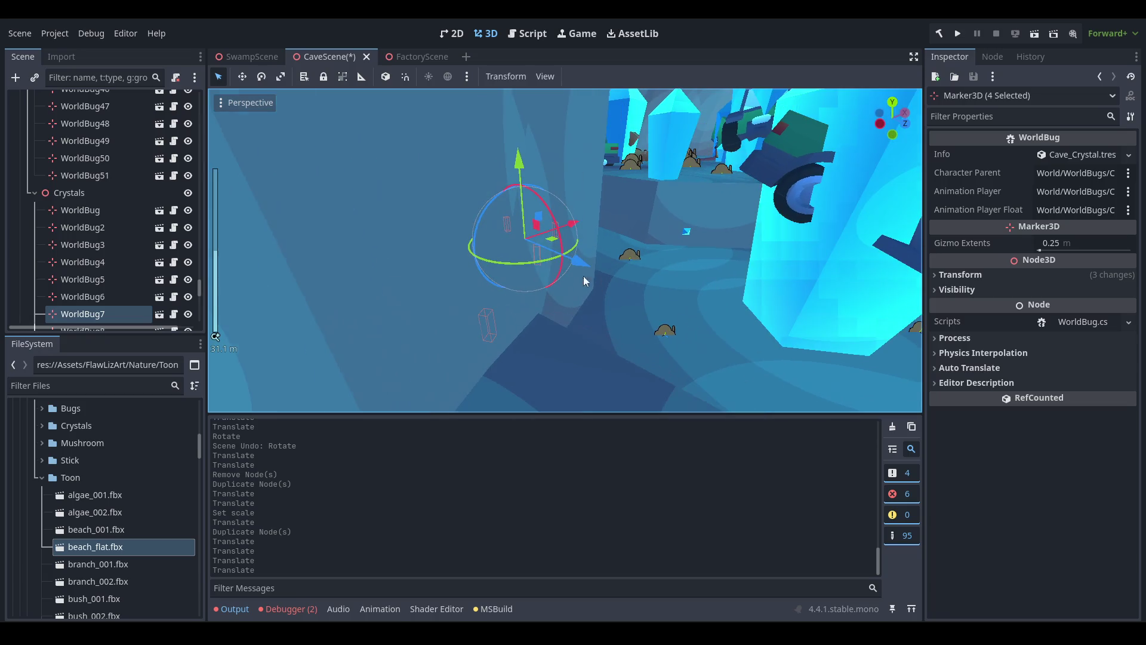
Delete the four selected WorldBug markers from the Crystals group.
{"action": "right_click", "coordinate": [92, 316]}
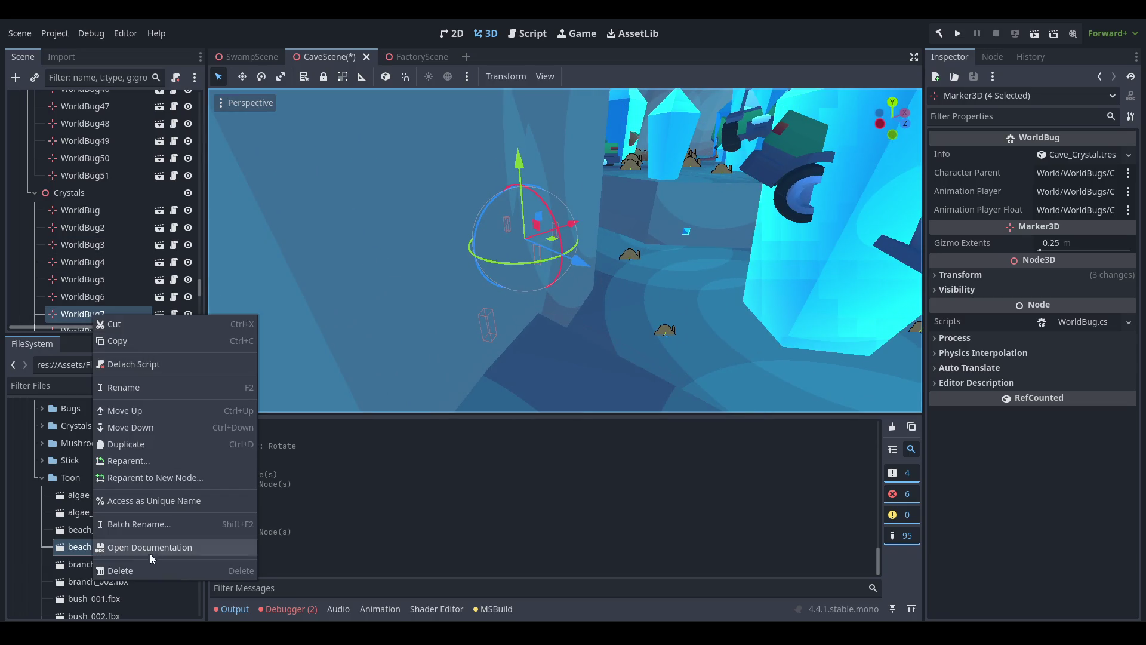
{"action": "left_click", "coordinate": [153, 570]}
{"action": "left_click", "coordinate": [535, 333]}
{"action": "scroll", "scroll_direction": "down", "scroll_amount": 3}
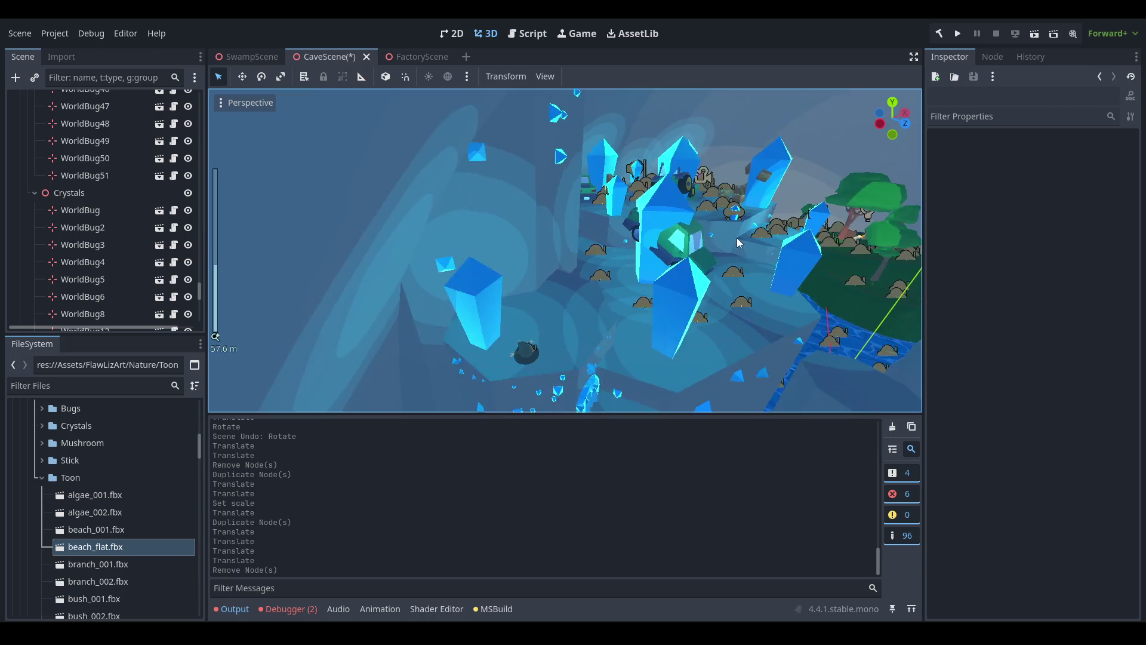
{"action": "left_click_drag", "start_coordinate": [623, 311], "coordinate": [614, 222]}
{"action": "left_click", "coordinate": [597, 263]}
{"action": "left_click_drag", "start_coordinate": [597, 262], "coordinate": [496, 249]}
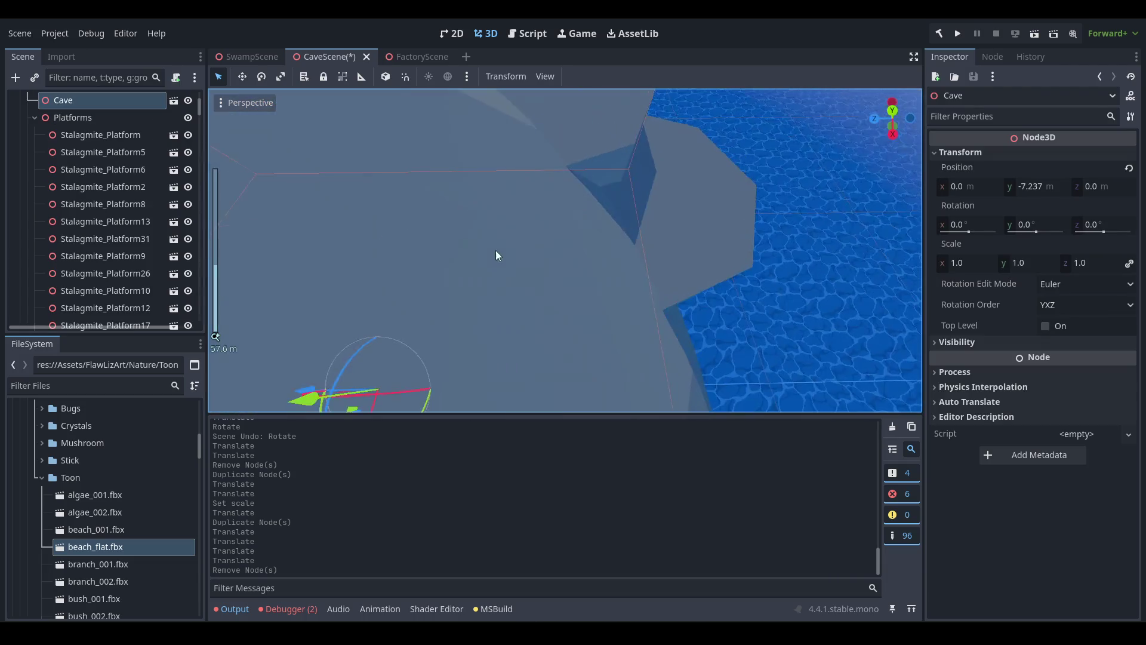
{"action": "left_click_drag", "start_coordinate": [693, 303], "coordinate": [618, 168]}
Set the crystal platform copy's Scale to 20 in the Inspector.
{"action": "scroll", "scroll_direction": "up", "scroll_amount": 3}
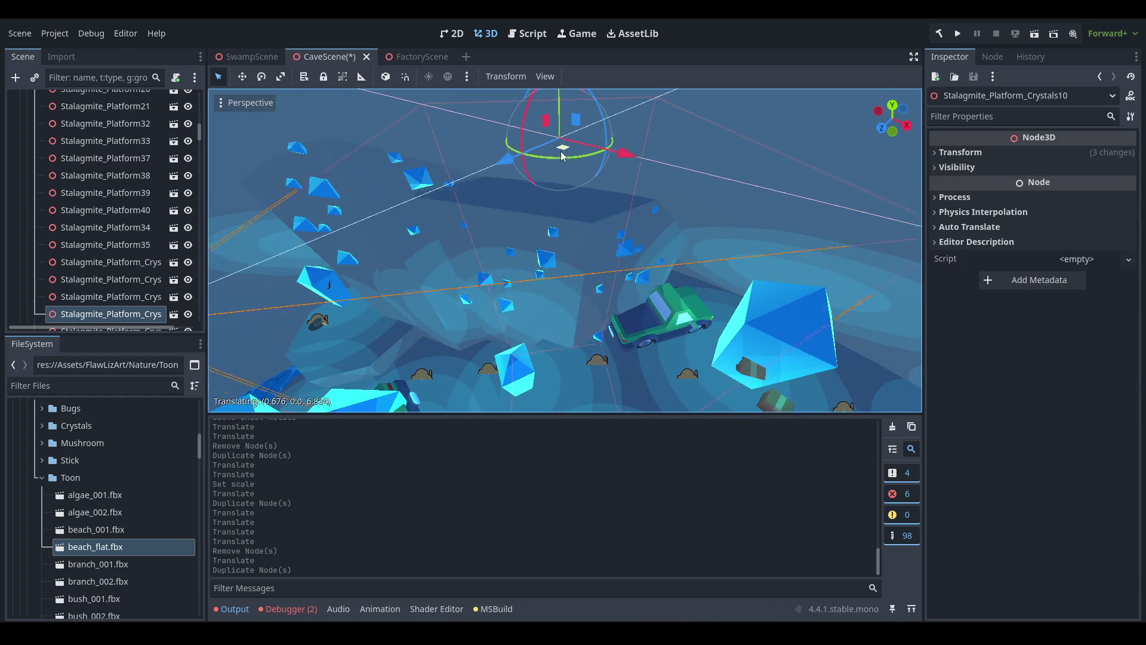
{"action": "left_click", "coordinate": [984, 154]}
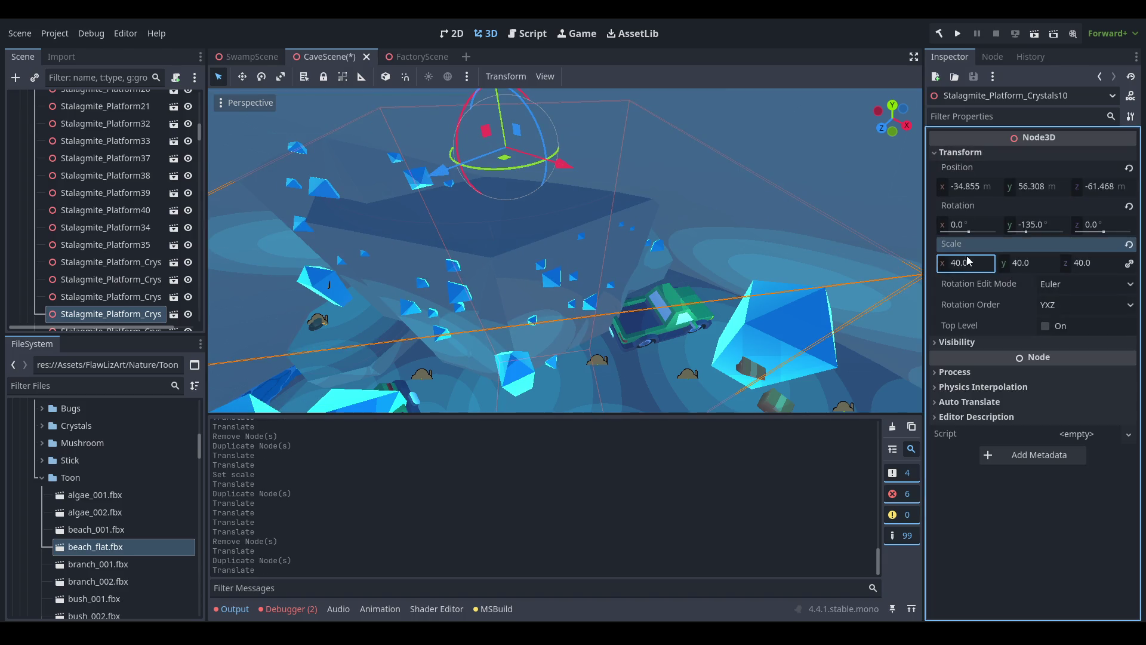
{"action": "type", "text": "20"}
{"action": "key", "text": "Return"}
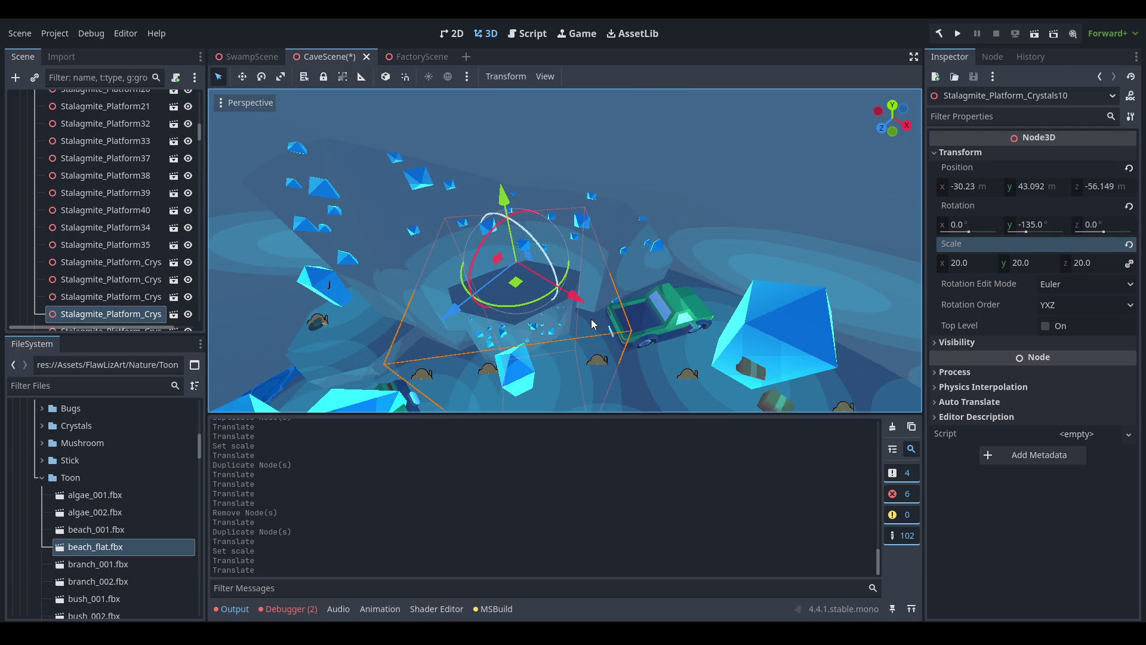
Look over the shrunken platform from around WorldBug8, then select Stalagmite_Platform_Crystals11.
{"action": "scroll", "scroll_direction": "up", "scroll_amount": 3}
{"action": "left_click_drag", "start_coordinate": [640, 245], "coordinate": [540, 205]}
{"action": "scroll", "scroll_direction": "up", "scroll_amount": 3}
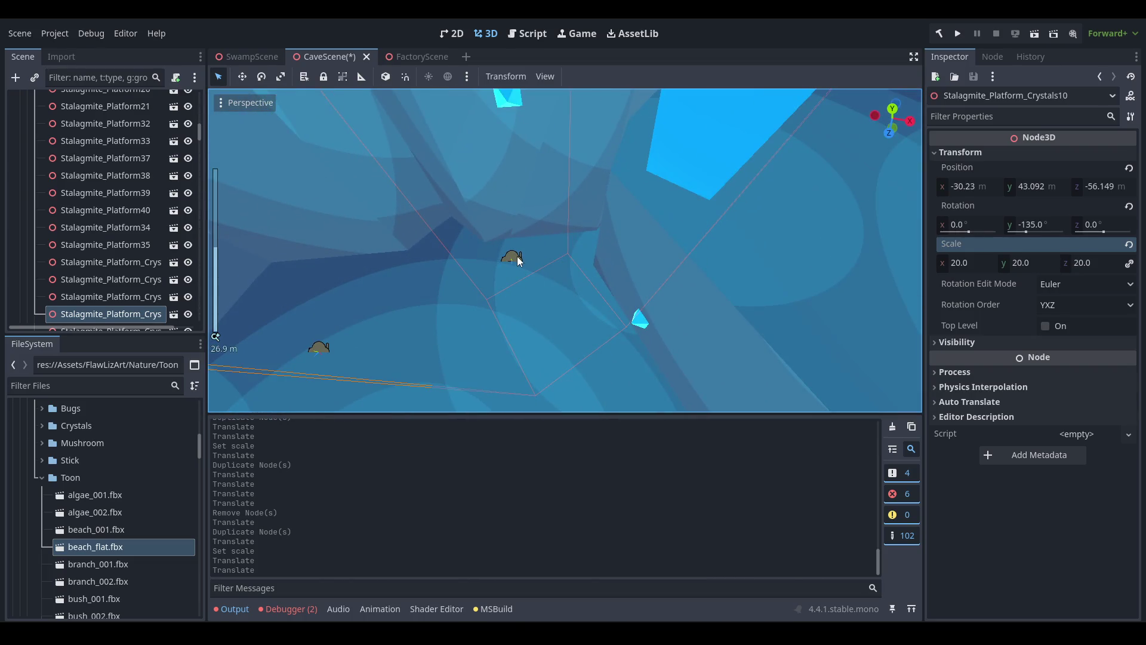
{"action": "left_click", "coordinate": [517, 259]}
{"action": "scroll", "scroll_direction": "down", "scroll_amount": 3}
{"action": "scroll", "scroll_direction": "down", "scroll_amount": 3}
{"action": "left_click_drag", "start_coordinate": [547, 343], "coordinate": [689, 189]}
{"action": "scroll", "scroll_direction": "down", "scroll_amount": 3}
{"action": "left_click", "coordinate": [632, 210]}
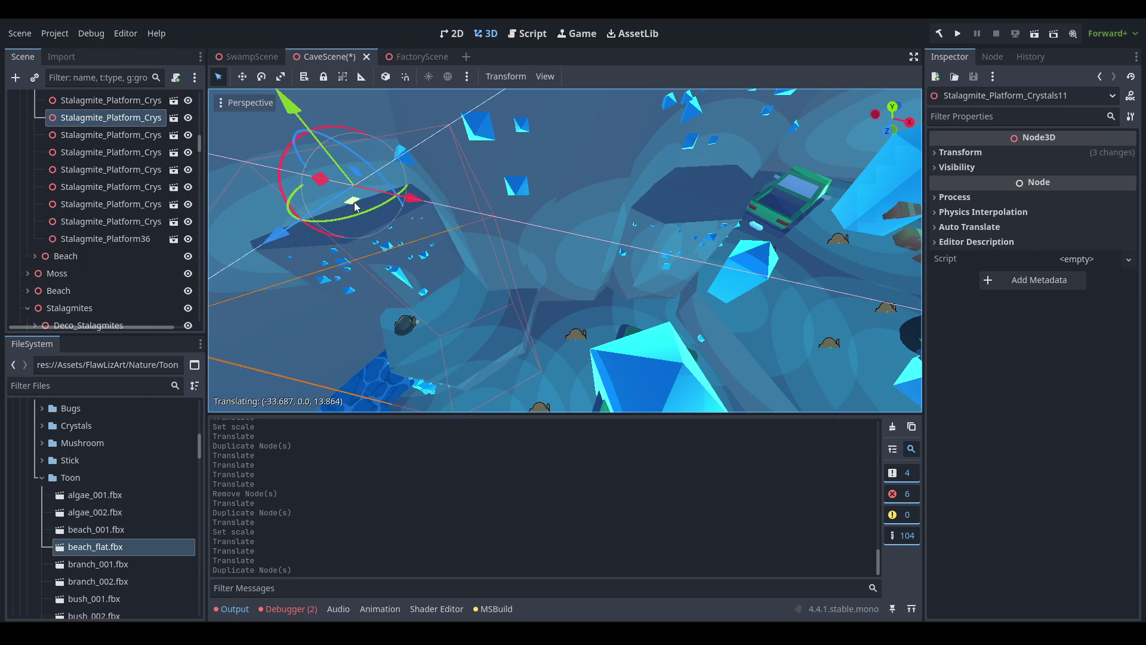
Slide the long crystal Crystal_Long12 slightly across the cave floor.
{"action": "left_click", "coordinate": [401, 282]}
{"action": "scroll", "scroll_direction": "up", "scroll_amount": 3}
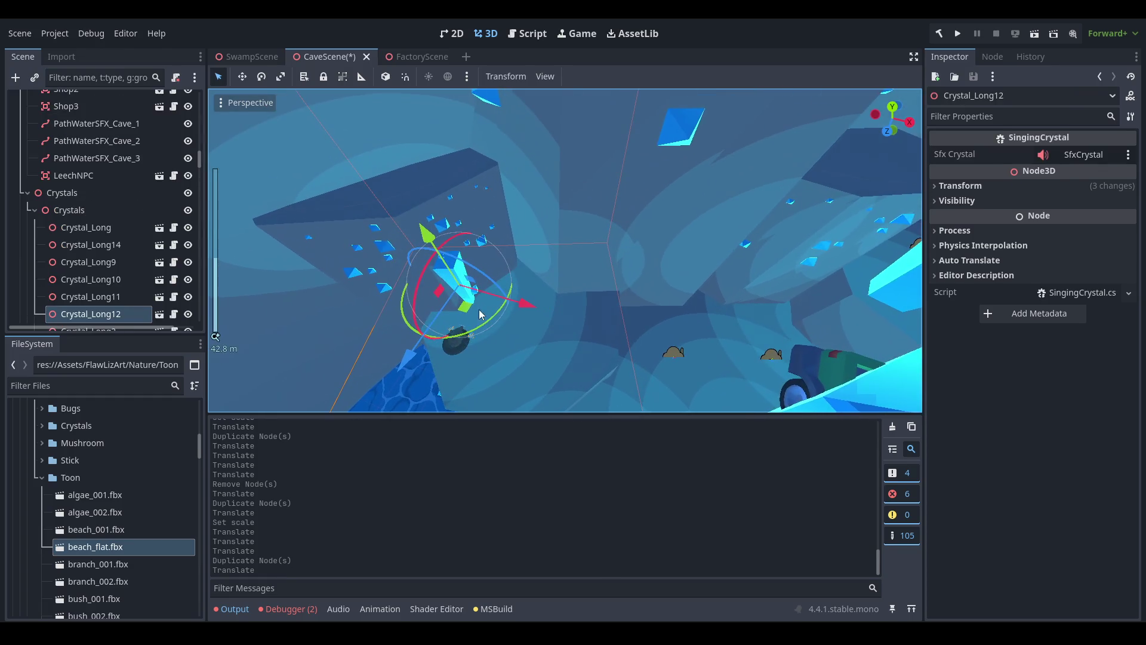
{"action": "left_click_drag", "start_coordinate": [538, 323], "coordinate": [540, 316]}
{"action": "left_click", "coordinate": [542, 270]}
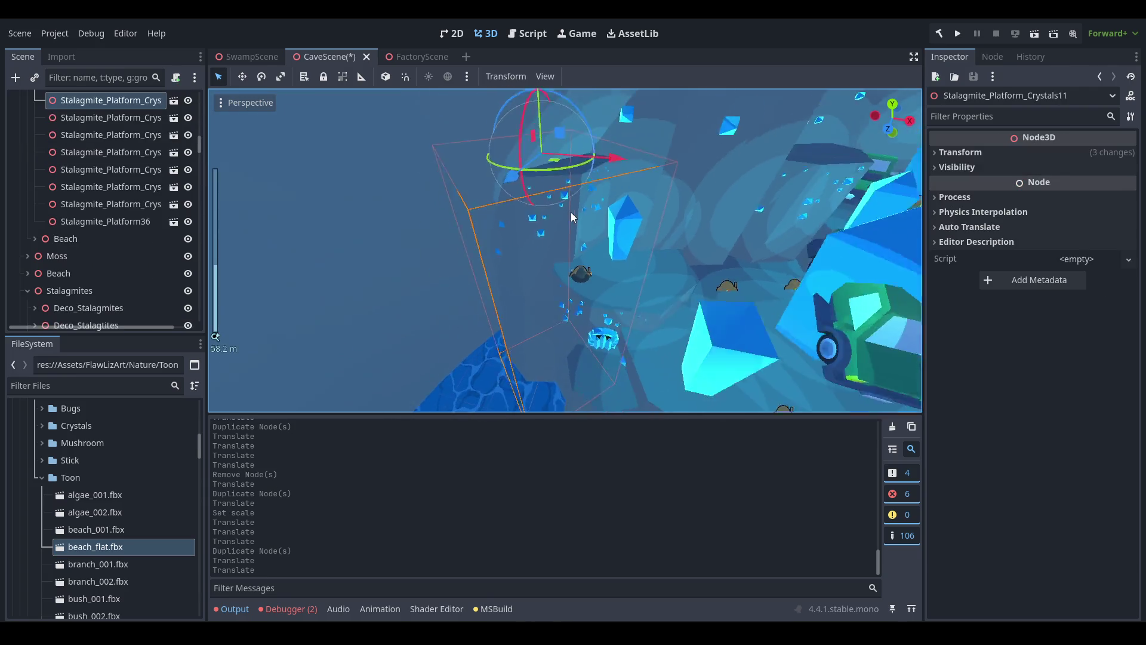
{"action": "scroll", "scroll_direction": "down", "scroll_amount": 3}
{"action": "scroll", "scroll_direction": "up", "scroll_amount": 3}
{"action": "scroll", "scroll_direction": "up", "scroll_amount": 3}
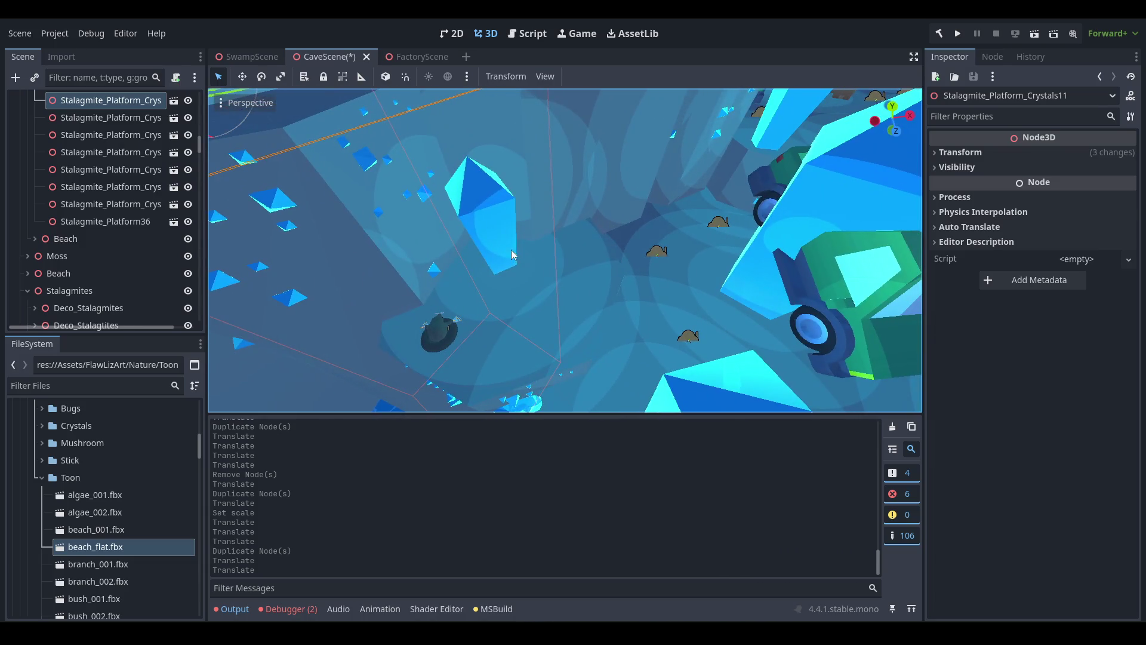
{"action": "left_click", "coordinate": [512, 251]}
{"action": "scroll", "scroll_direction": "up", "scroll_amount": 3}
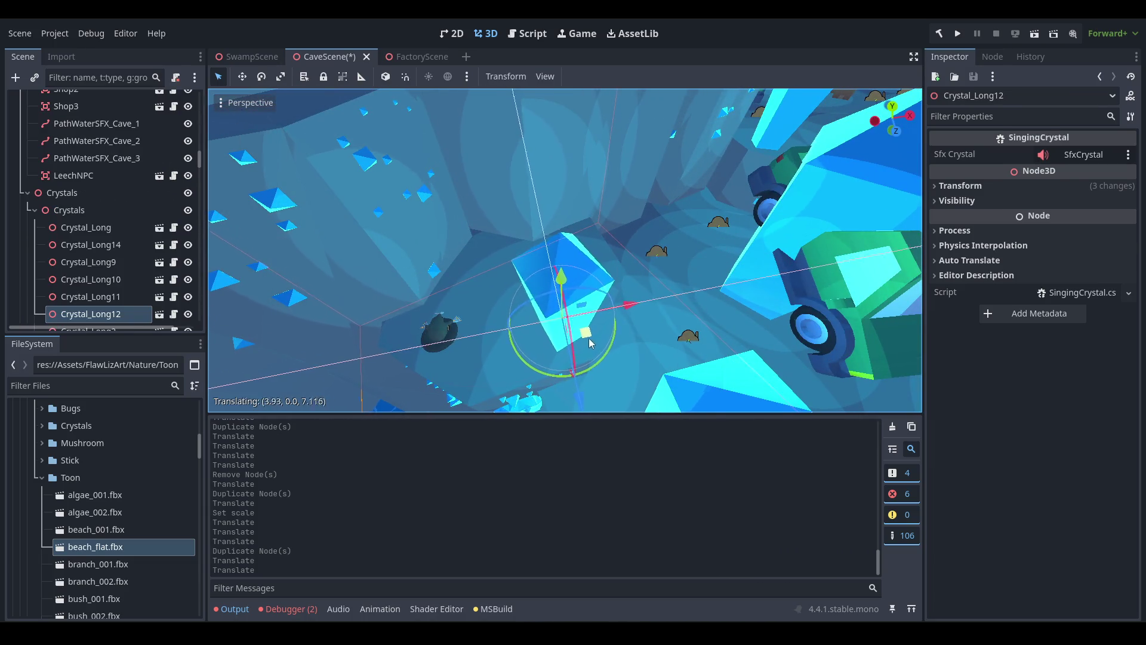
{"action": "scroll", "scroll_direction": "up", "scroll_amount": 3}
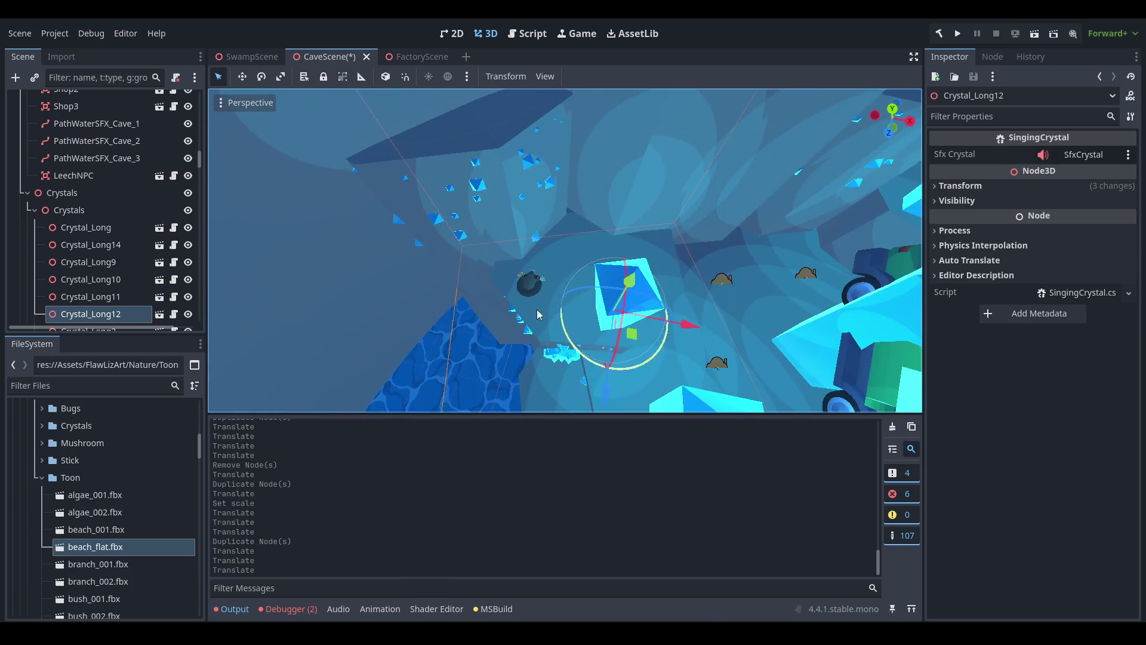
{"action": "scroll", "scroll_direction": "down", "scroll_amount": 3}
Rotate Stalagmite_Platform_Crystals11 about 6 degrees to a new angle.
{"action": "left_click", "coordinate": [493, 172]}
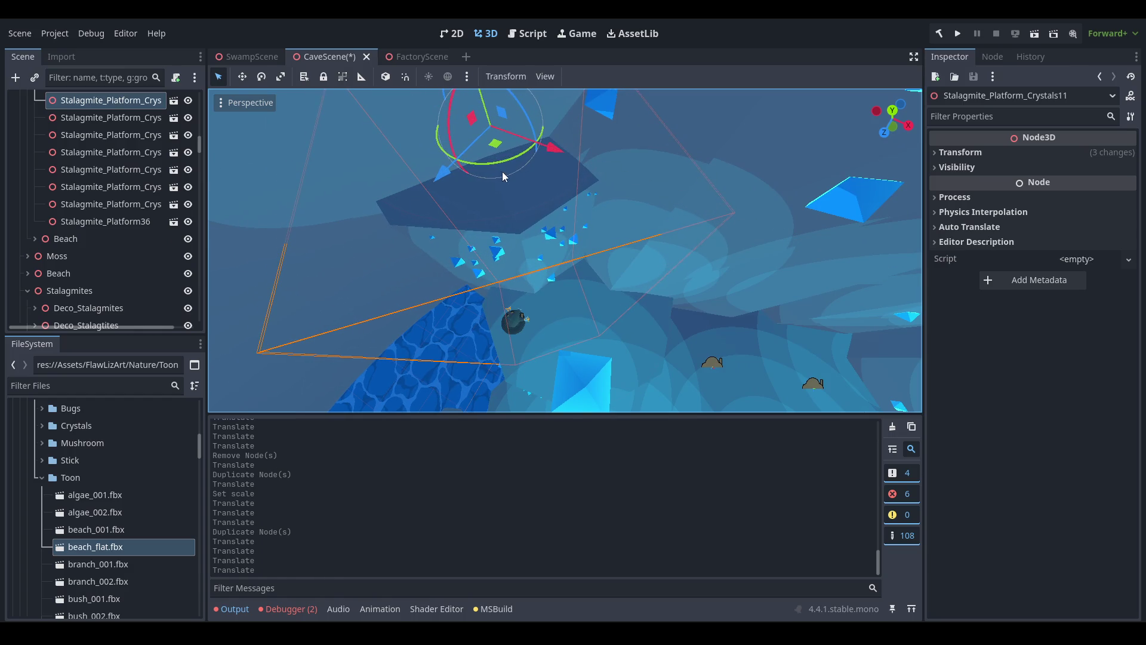
{"action": "left_click_drag", "start_coordinate": [483, 171], "coordinate": [512, 170]}
{"action": "scroll", "scroll_direction": "down", "scroll_amount": 3}
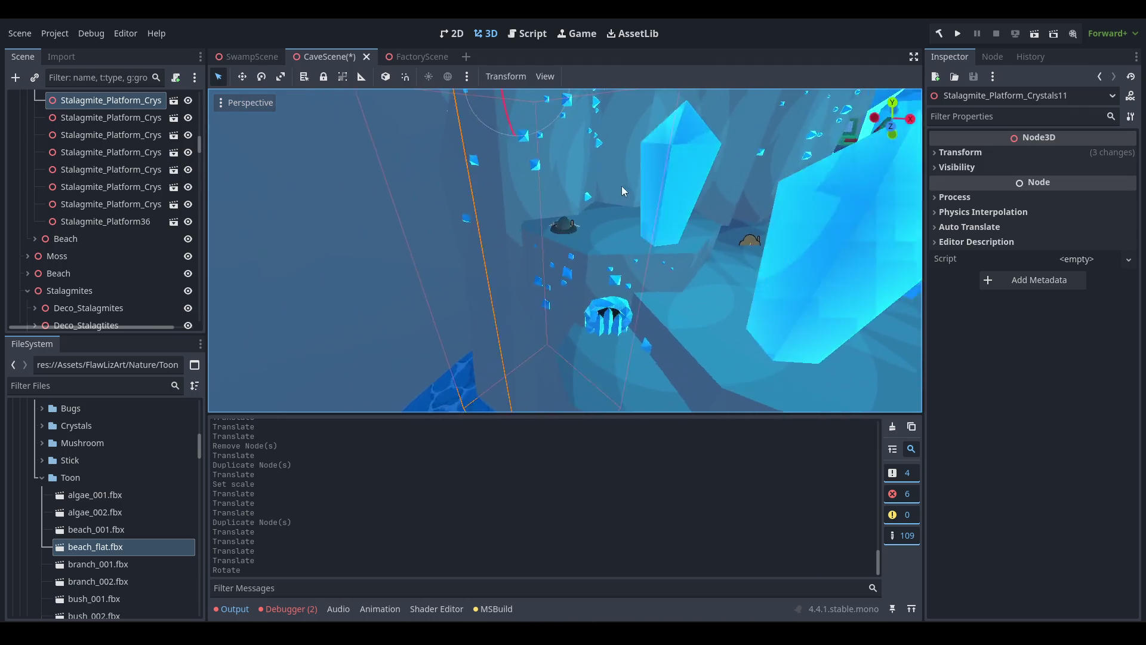
{"action": "scroll", "scroll_direction": "up", "scroll_amount": 3}
{"action": "left_click", "coordinate": [524, 352]}
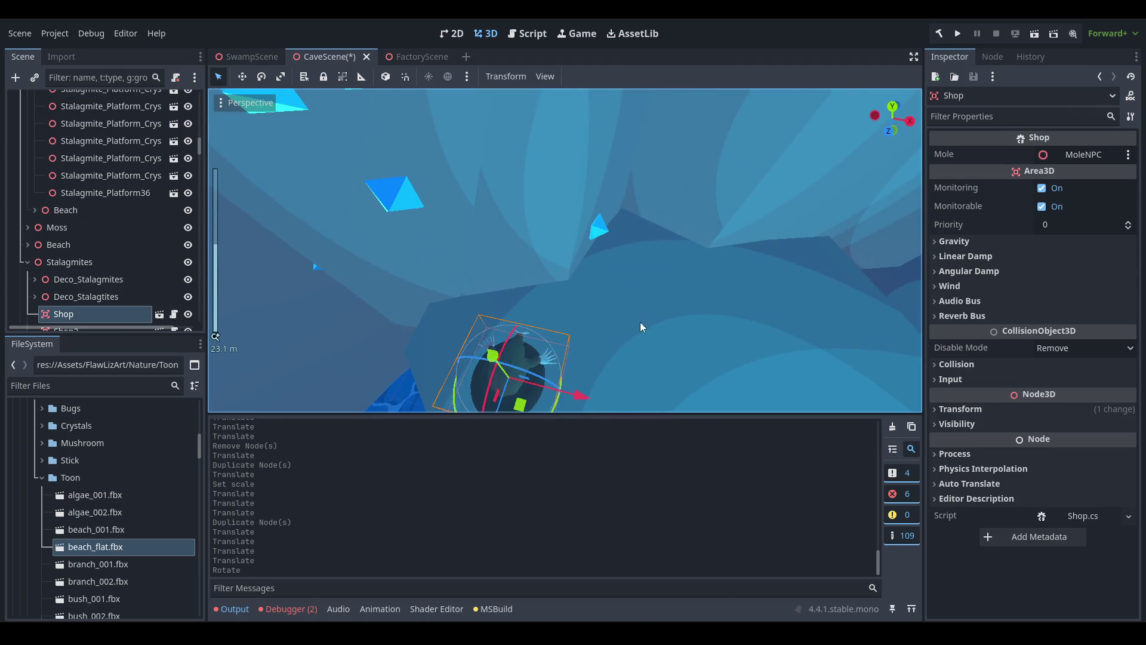
Lower the copied crystal platform, Stalagmite_Platform_Crystals12, about 9.3 units straight down.
{"action": "scroll", "scroll_direction": "down", "scroll_amount": 3}
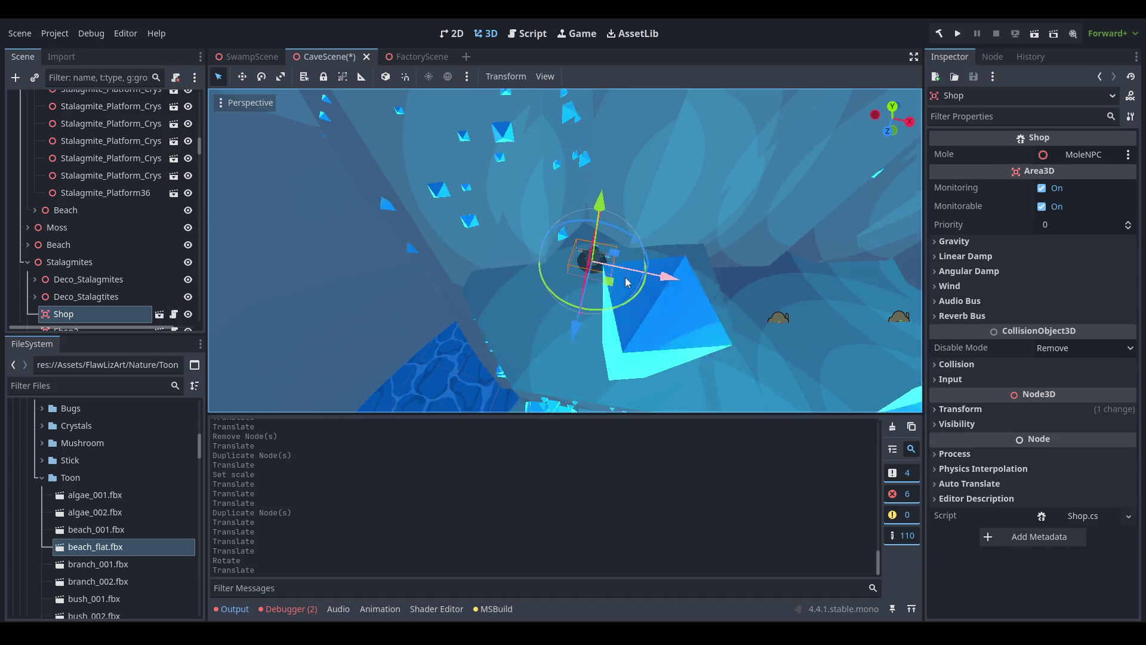
{"action": "scroll", "scroll_direction": "up", "scroll_amount": 3}
{"action": "scroll", "scroll_direction": "down", "scroll_amount": 3}
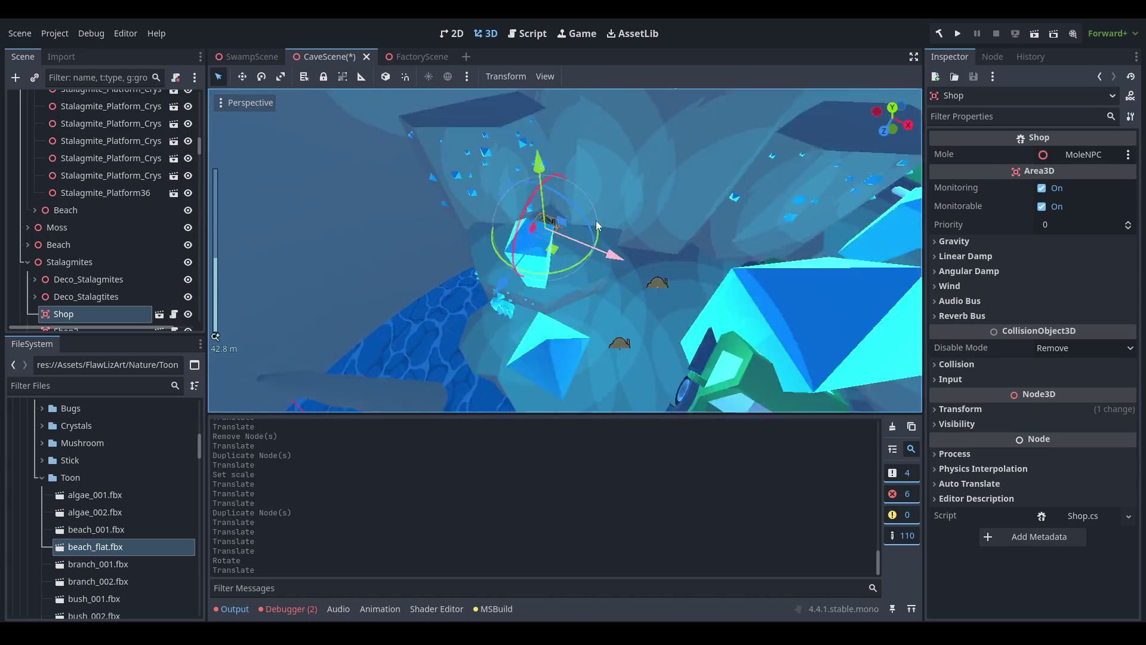
{"action": "left_click_drag", "start_coordinate": [621, 276], "coordinate": [612, 276]}
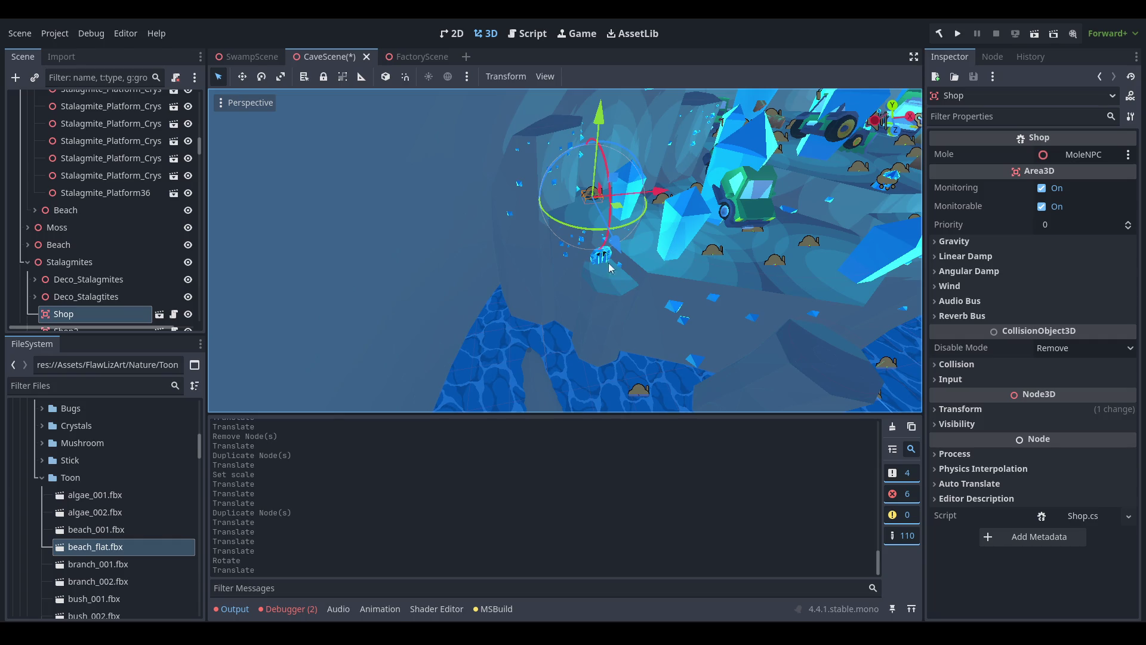
{"action": "scroll", "scroll_direction": "up", "scroll_amount": 3}
{"action": "scroll", "scroll_direction": "up", "scroll_amount": 3}
{"action": "left_click_drag", "start_coordinate": [586, 170], "coordinate": [601, 243]}
{"action": "left_click", "coordinate": [493, 157]}
{"action": "scroll", "scroll_direction": "down", "scroll_amount": 3}
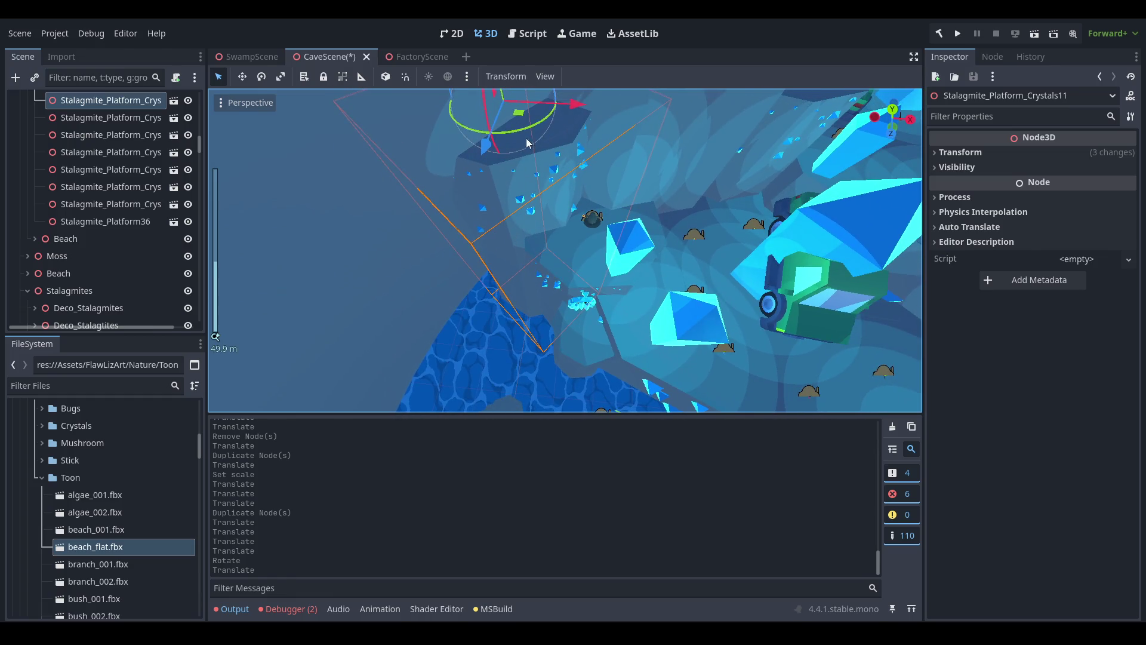
{"action": "left_click_drag", "start_coordinate": [519, 131], "coordinate": [475, 279]}
Set the copied crystal platform's Scale to 10.
{"action": "scroll", "scroll_direction": "up", "scroll_amount": 3}
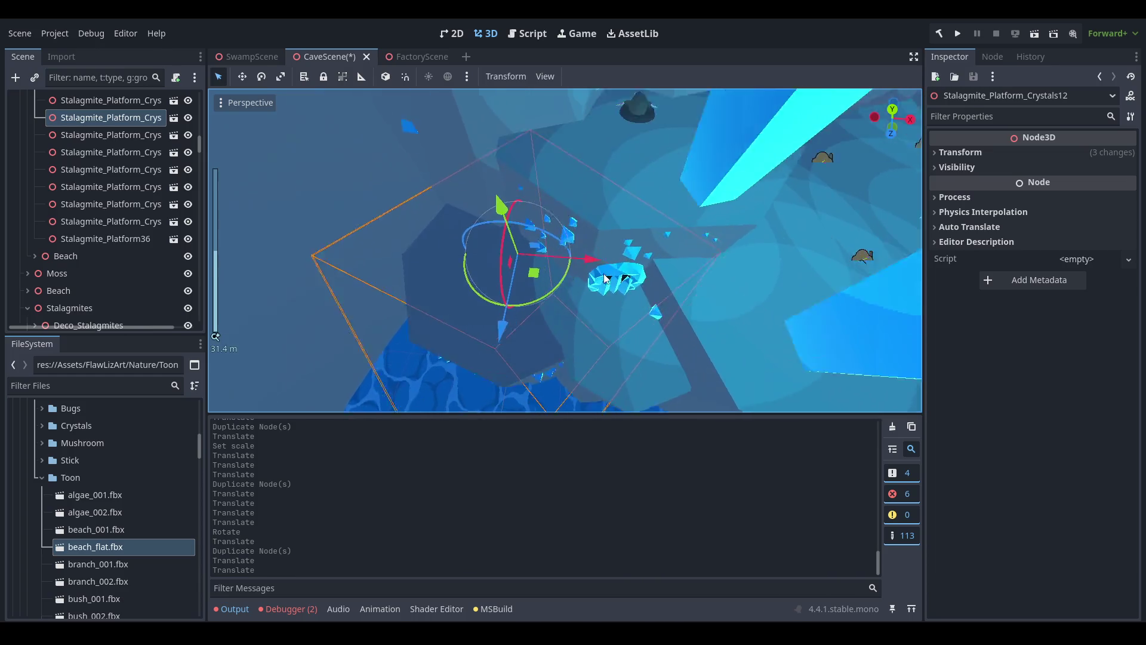
{"action": "left_click", "coordinate": [1027, 153]}
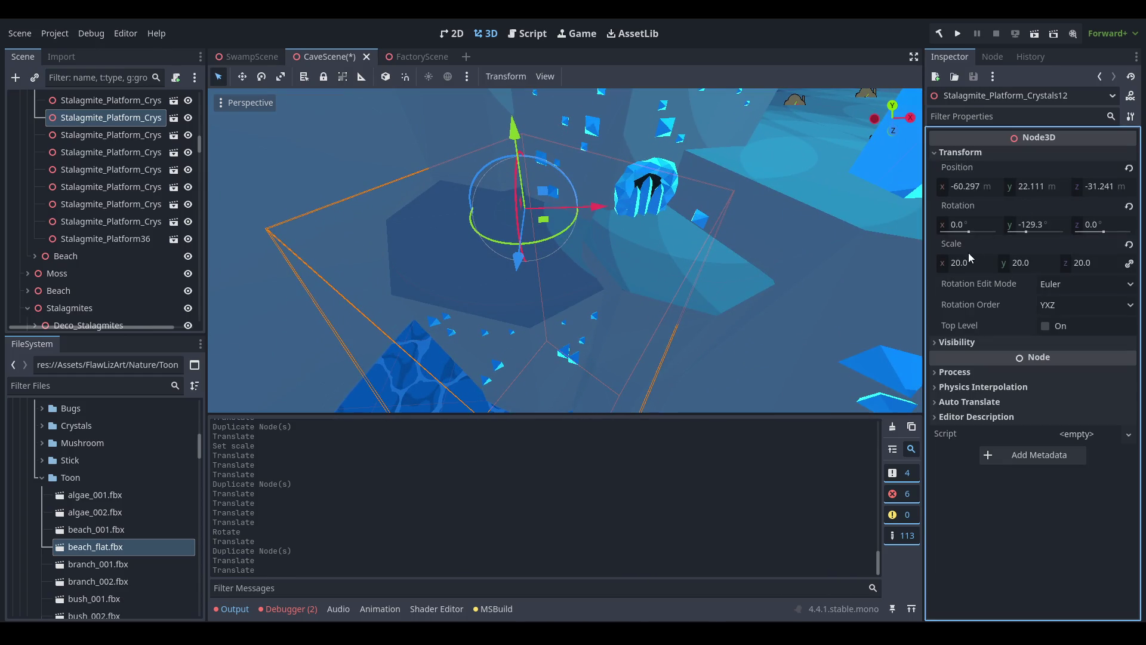
{"action": "type", "text": "10"}
{"action": "key", "text": "Return"}
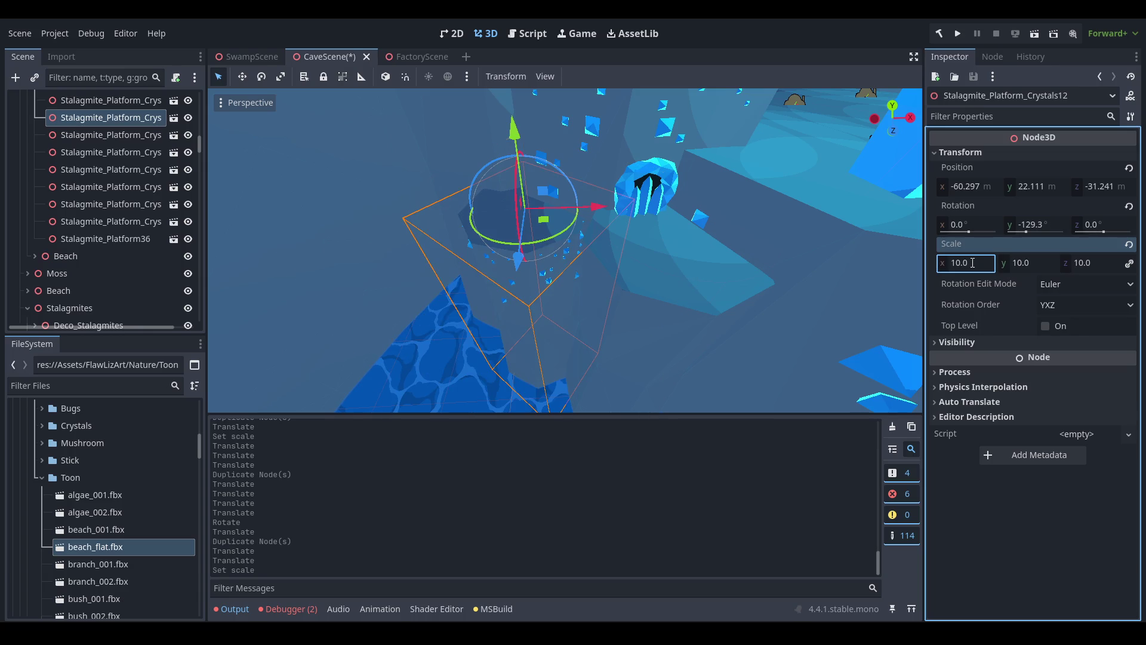
Shift the platform sideways, raise it, and turn it slightly.
{"action": "scroll", "scroll_direction": "up", "scroll_amount": 3}
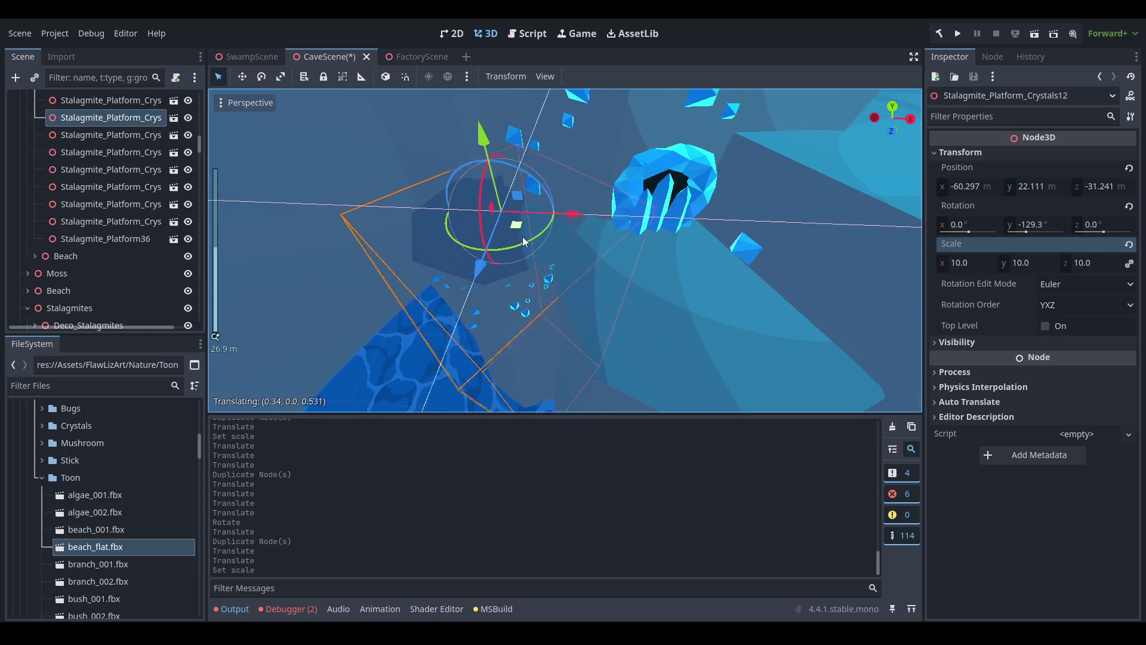
{"action": "left_click_drag", "start_coordinate": [523, 242], "coordinate": [535, 266]}
{"action": "left_click_drag", "start_coordinate": [509, 185], "coordinate": [492, 39]}
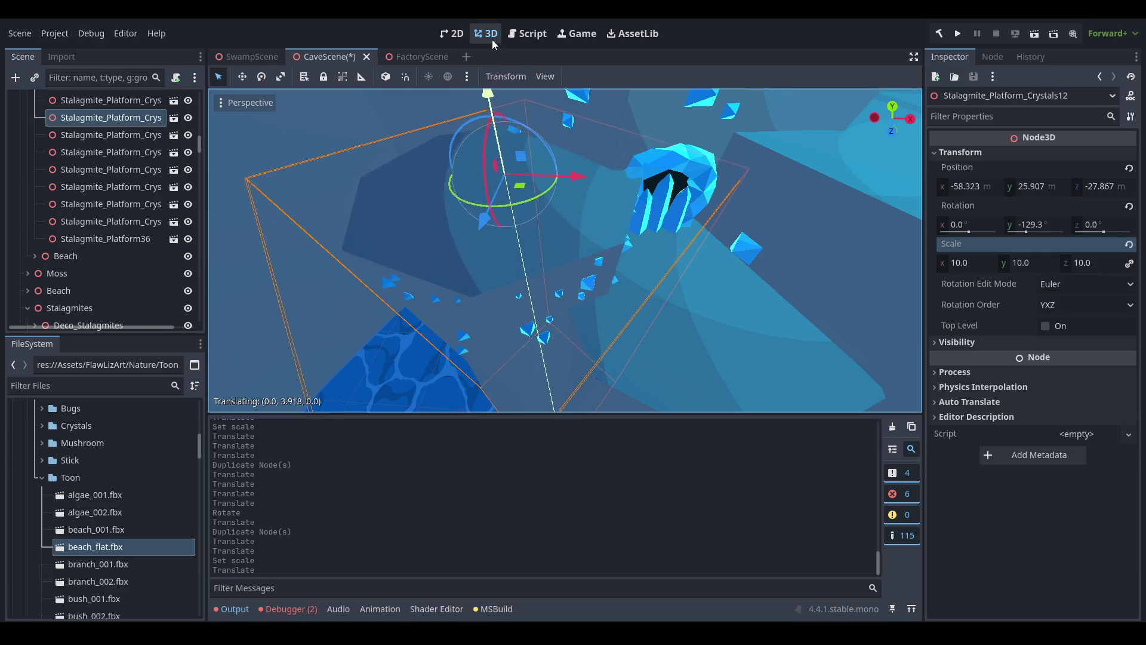
{"action": "left_click_drag", "start_coordinate": [537, 214], "coordinate": [491, 175]}
{"action": "scroll", "scroll_direction": "down", "scroll_amount": 3}
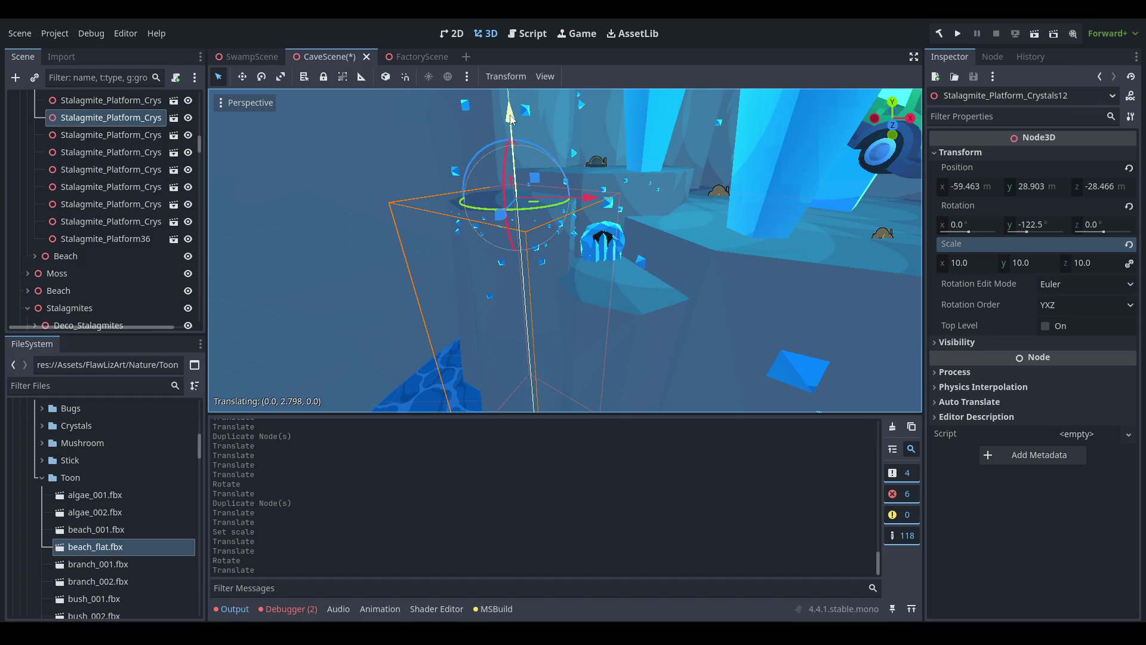
{"action": "left_click_drag", "start_coordinate": [706, 263], "coordinate": [537, 263]}
{"action": "scroll", "scroll_direction": "up", "scroll_amount": 3}
{"action": "left_click_drag", "start_coordinate": [489, 229], "coordinate": [415, 281]}
Duplicate the platform as Stalagmite_Platform_Crystals13 and lower the copy slightly.
{"action": "key", "text": "ctrl+d"}
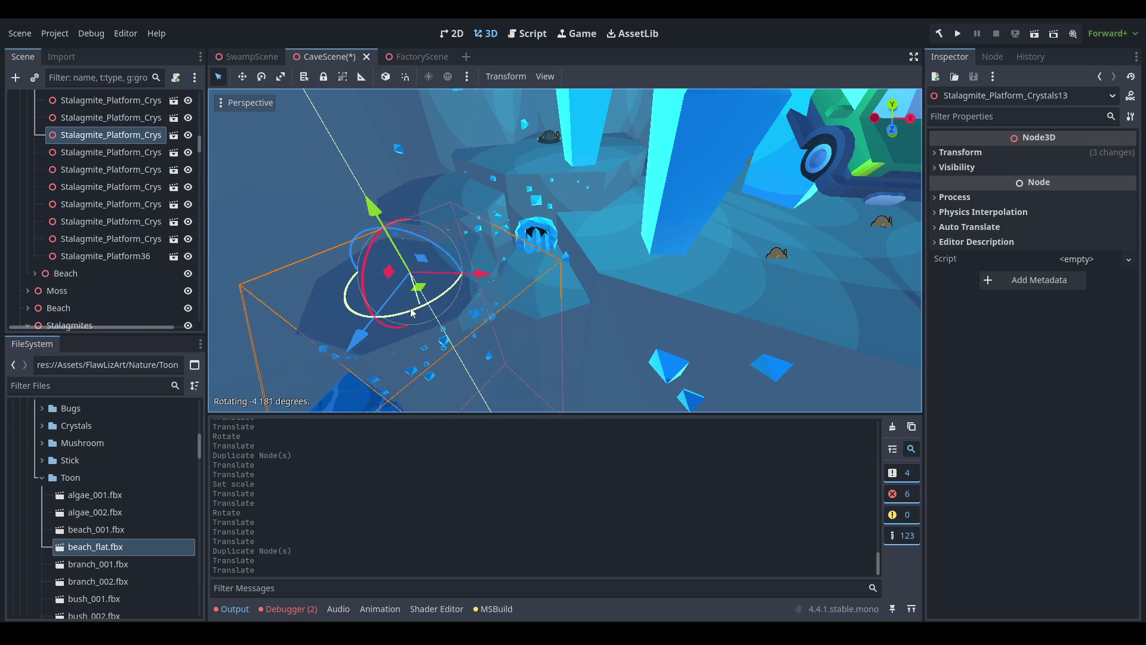
{"action": "left_click_drag", "start_coordinate": [596, 306], "coordinate": [554, 259]}
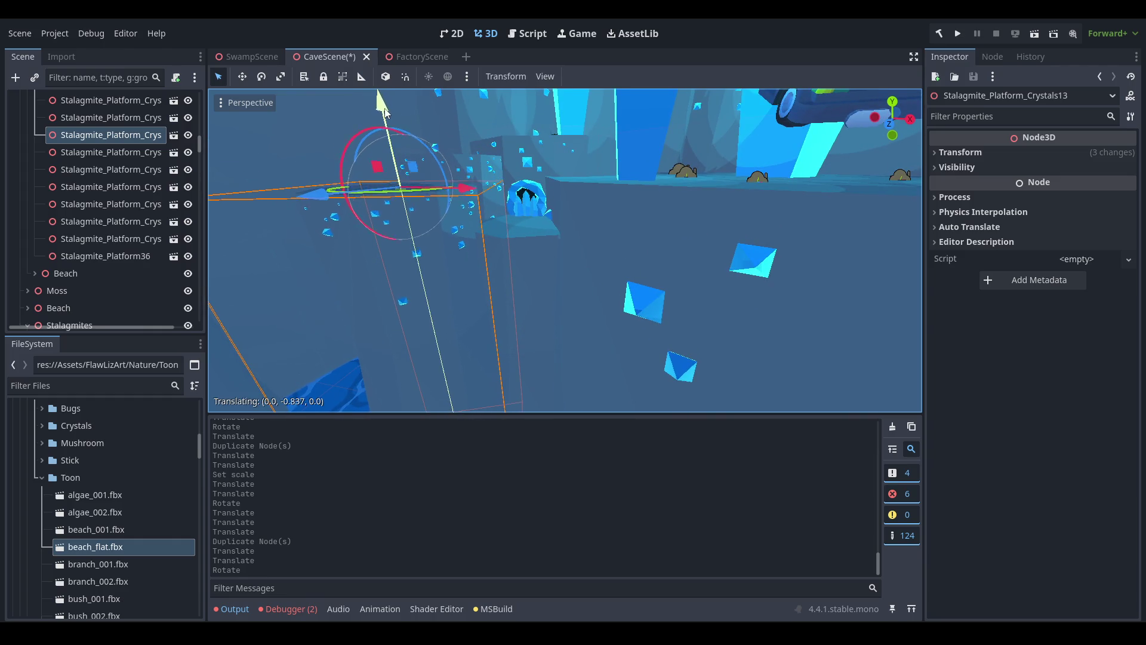
{"action": "left_click_drag", "start_coordinate": [384, 115], "coordinate": [378, 120]}
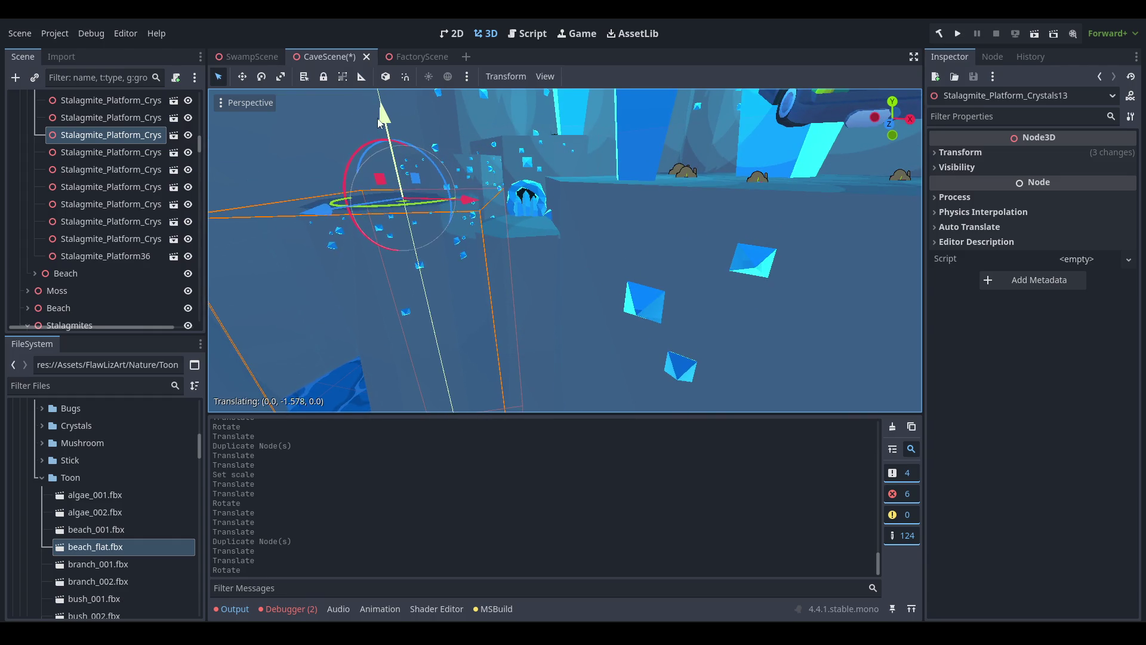
{"action": "left_click_drag", "start_coordinate": [553, 188], "coordinate": [596, 272]}
{"action": "scroll", "scroll_direction": "down", "scroll_amount": 3}
{"action": "scroll", "scroll_direction": "up", "scroll_amount": 3}
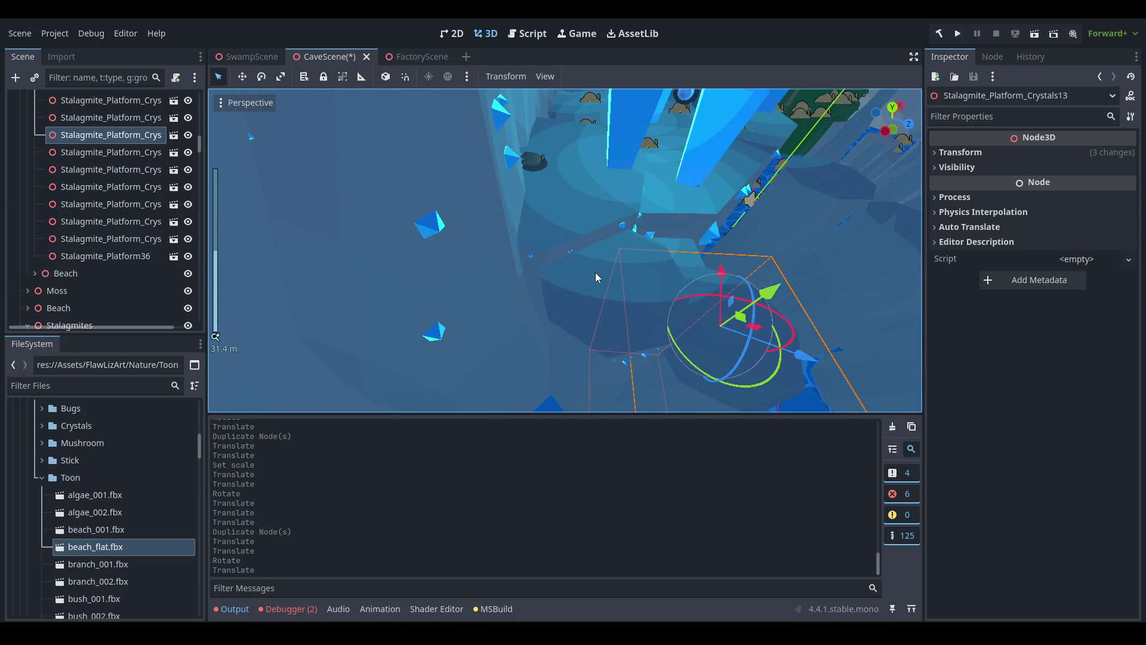
Delete the two extra crystal platforms.
{"action": "left_click", "coordinate": [78, 117]}
{"action": "right_click", "coordinate": [73, 126]}
{"action": "left_click", "coordinate": [205, 358]}
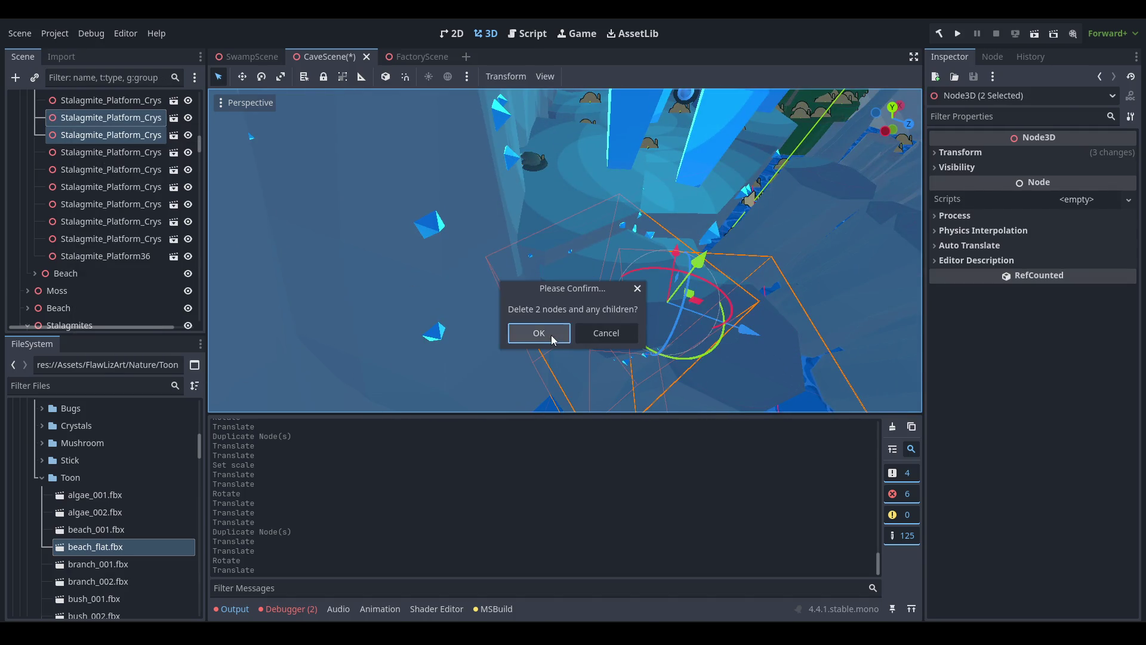
{"action": "key", "text": "Return"}
{"action": "left_click_drag", "start_coordinate": [583, 353], "coordinate": [484, 268]}
Duplicate Stalagmite_Platform41, move the copy into place, and save CaveScene.
{"action": "left_click", "coordinate": [589, 334]}
{"action": "scroll", "scroll_direction": "up", "scroll_amount": 3}
{"action": "key", "text": "ctrl+d"}
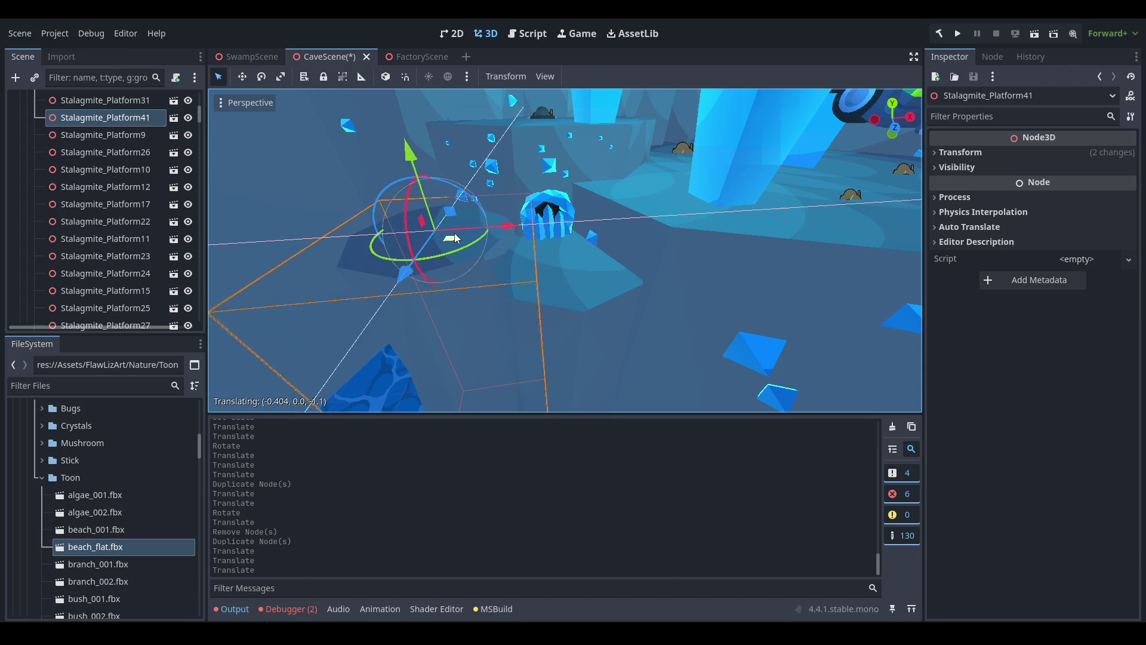
{"action": "left_click_drag", "start_coordinate": [462, 238], "coordinate": [461, 238]}
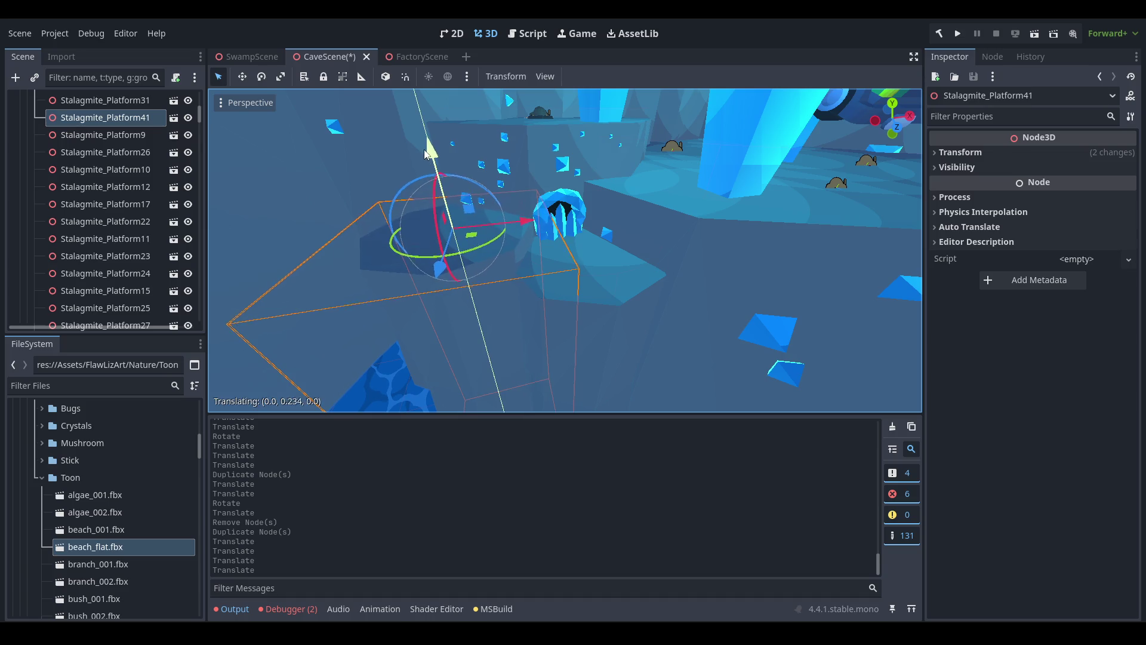
{"action": "left_click_drag", "start_coordinate": [495, 187], "coordinate": [495, 187]}
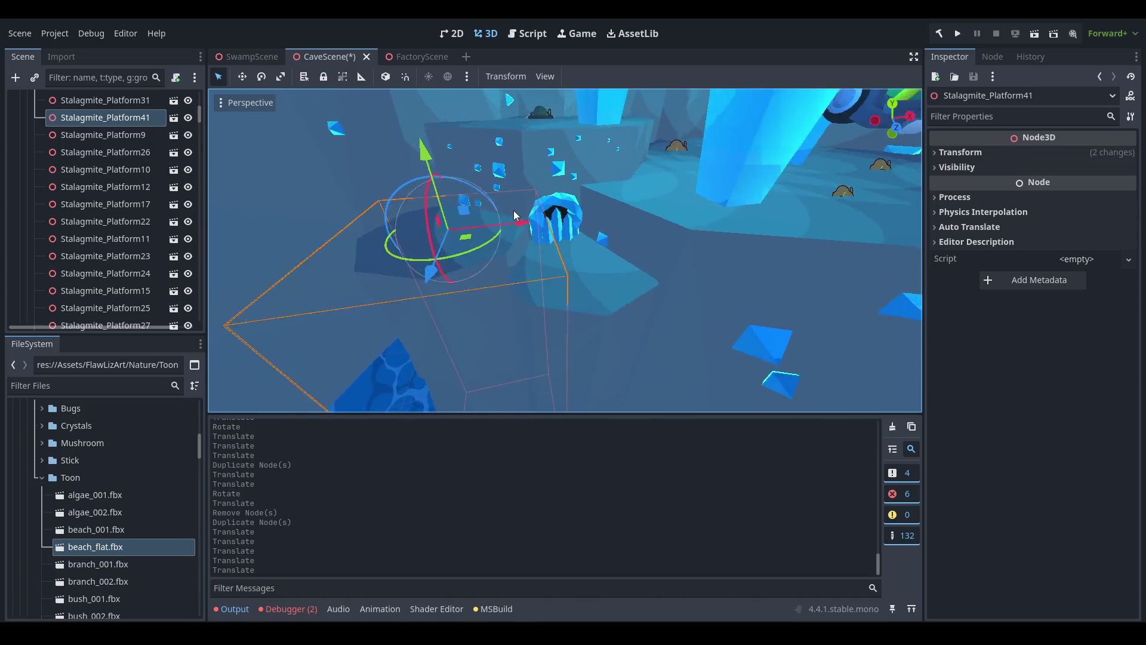
{"action": "key", "text": "ctrl+s"}
{"action": "scroll", "scroll_direction": "down", "scroll_amount": 3}
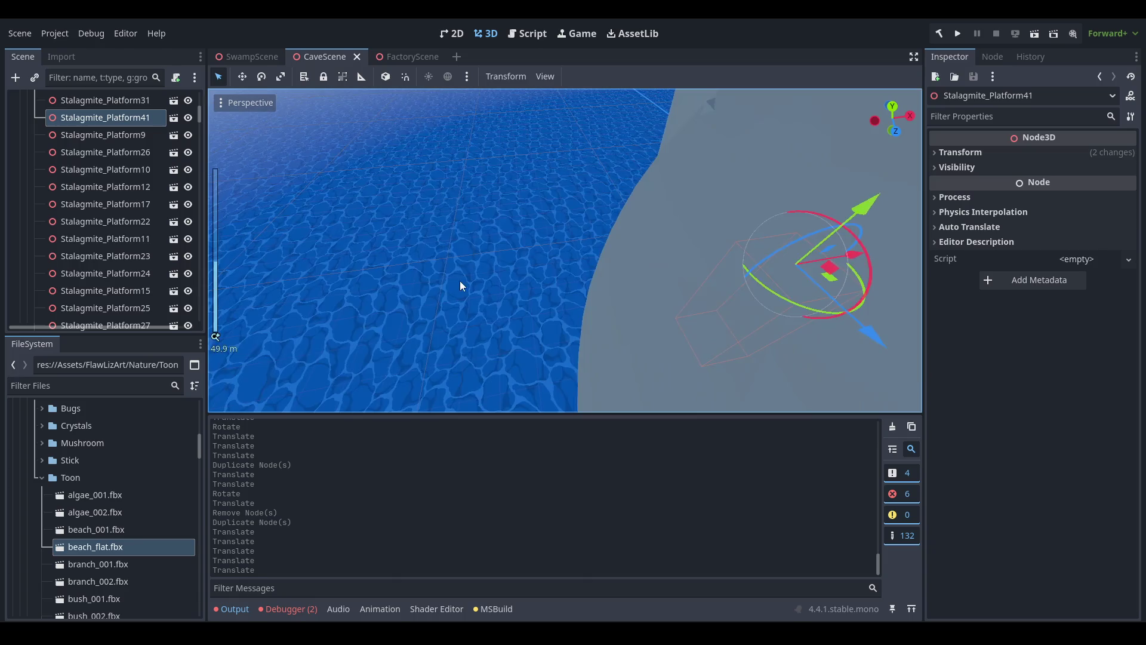
{"action": "left_click", "coordinate": [673, 228]}
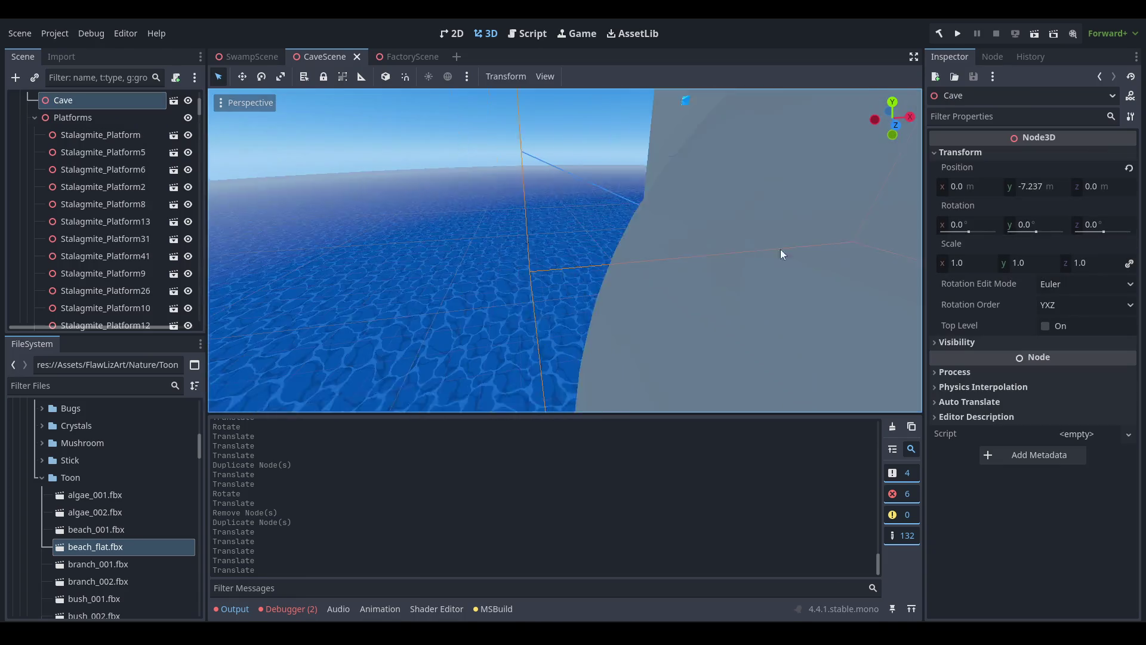
{"action": "key", "text": "f"}
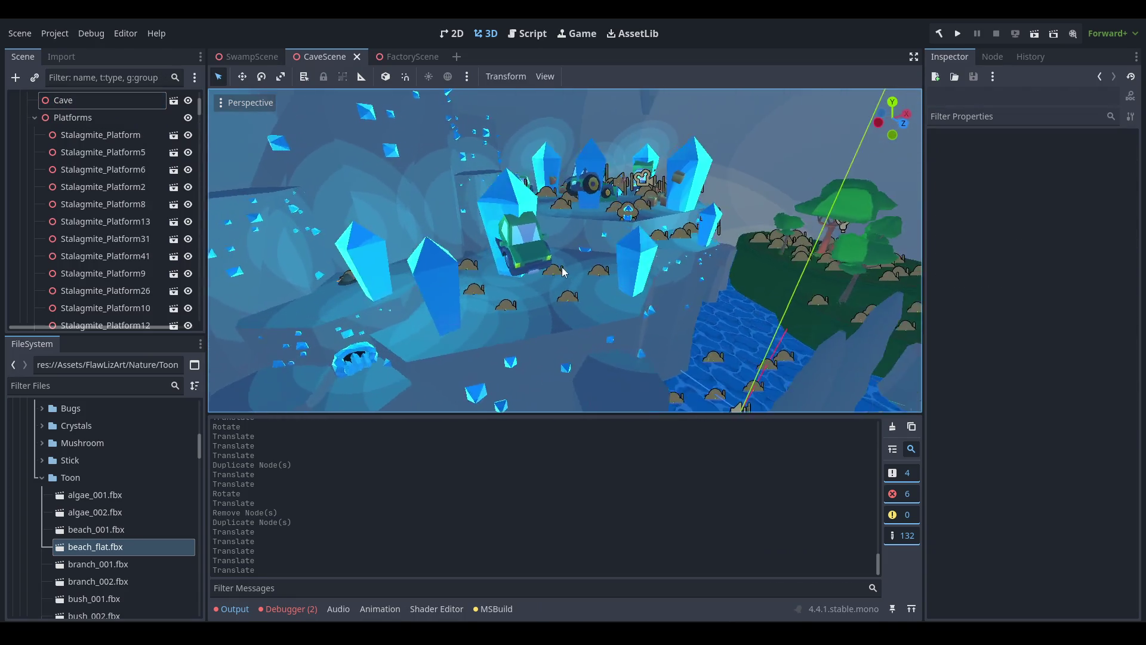
{"action": "scroll", "scroll_direction": "up", "scroll_amount": 3}
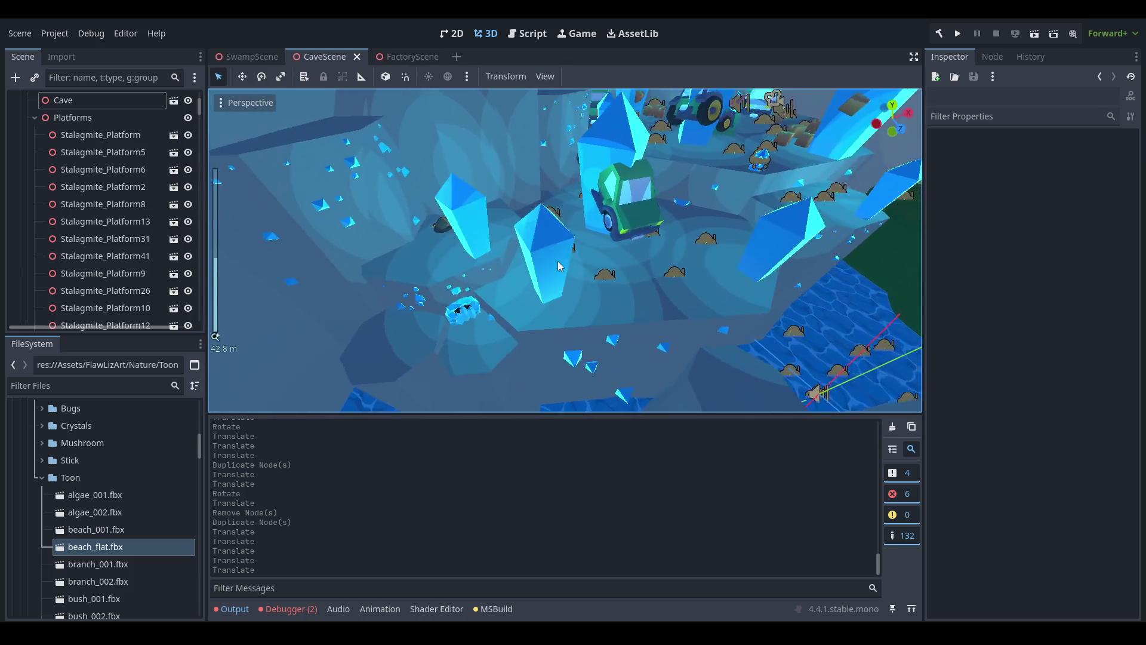
{"action": "scroll", "scroll_direction": "down", "scroll_amount": 3}
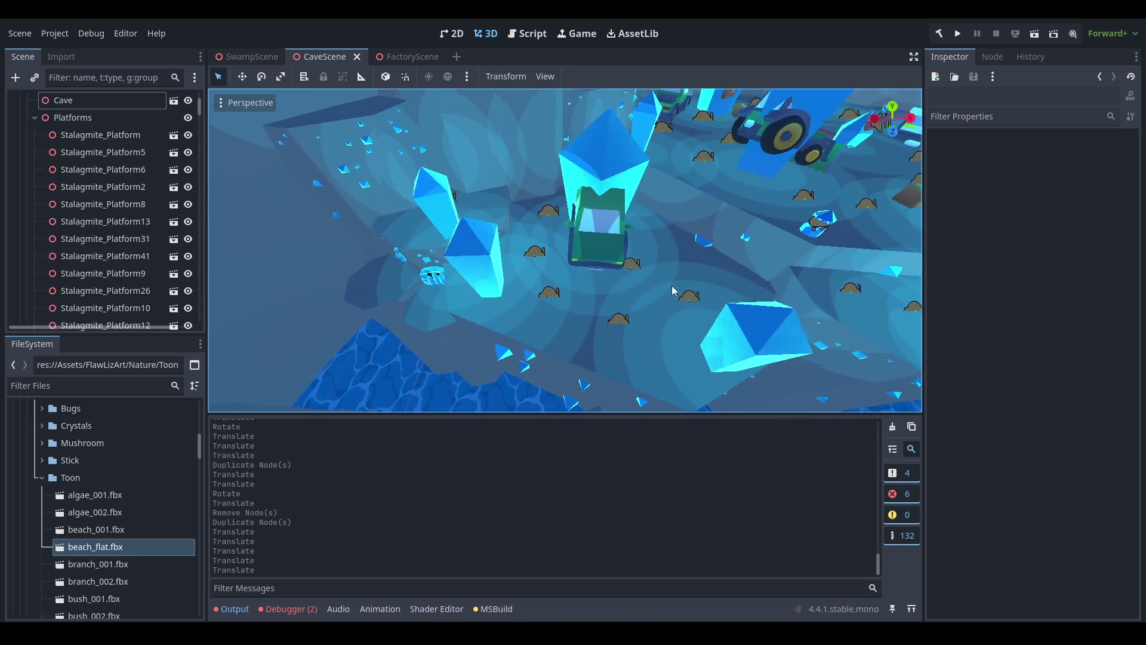
{"action": "scroll", "scroll_direction": "up", "scroll_amount": 3}
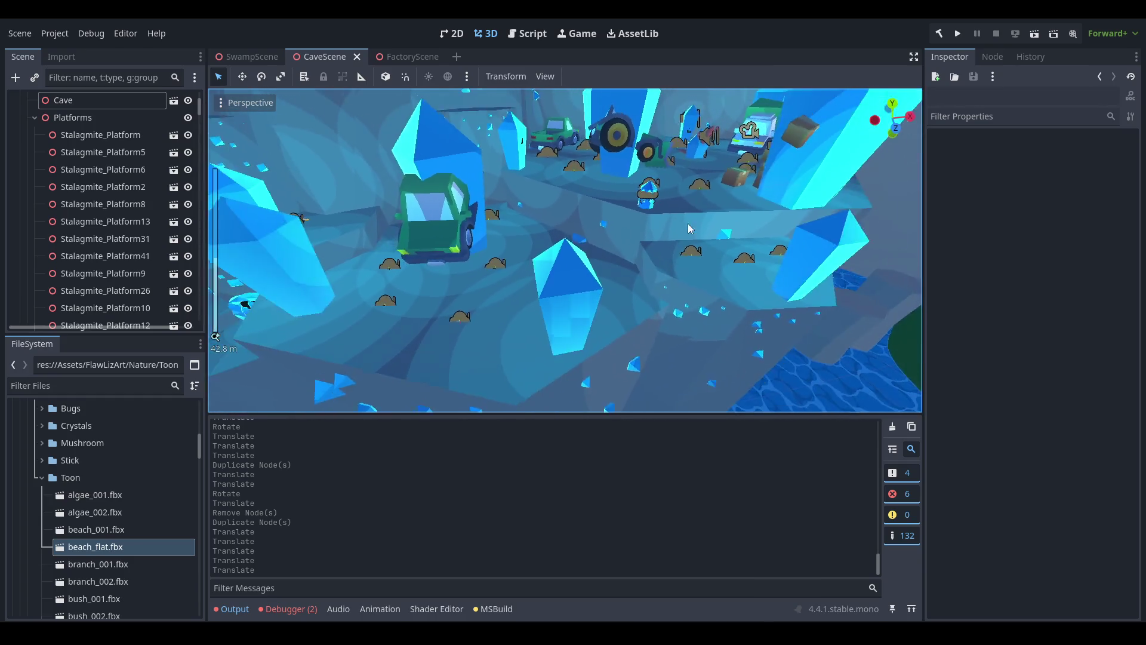
{"action": "left_click_drag", "start_coordinate": [622, 284], "coordinate": [778, 263]}
{"action": "left_click", "coordinate": [35, 118]}
Move Box15 next to the crystal doorway and rotate it to a new angle.
{"action": "left_click", "coordinate": [818, 213]}
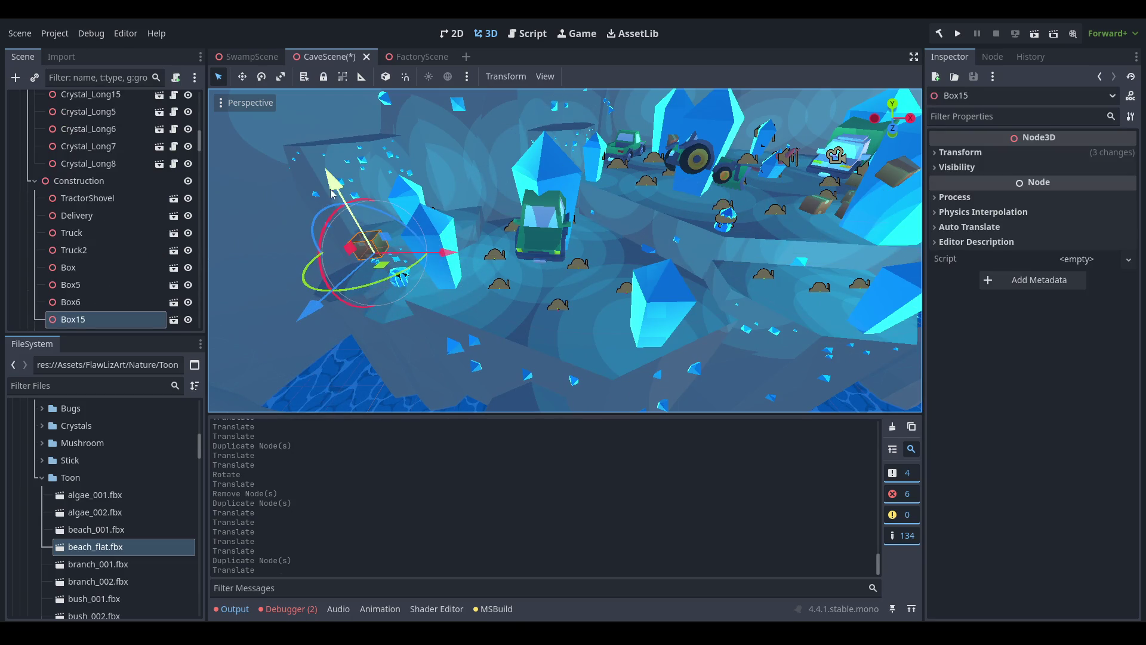
{"action": "key", "text": "f"}
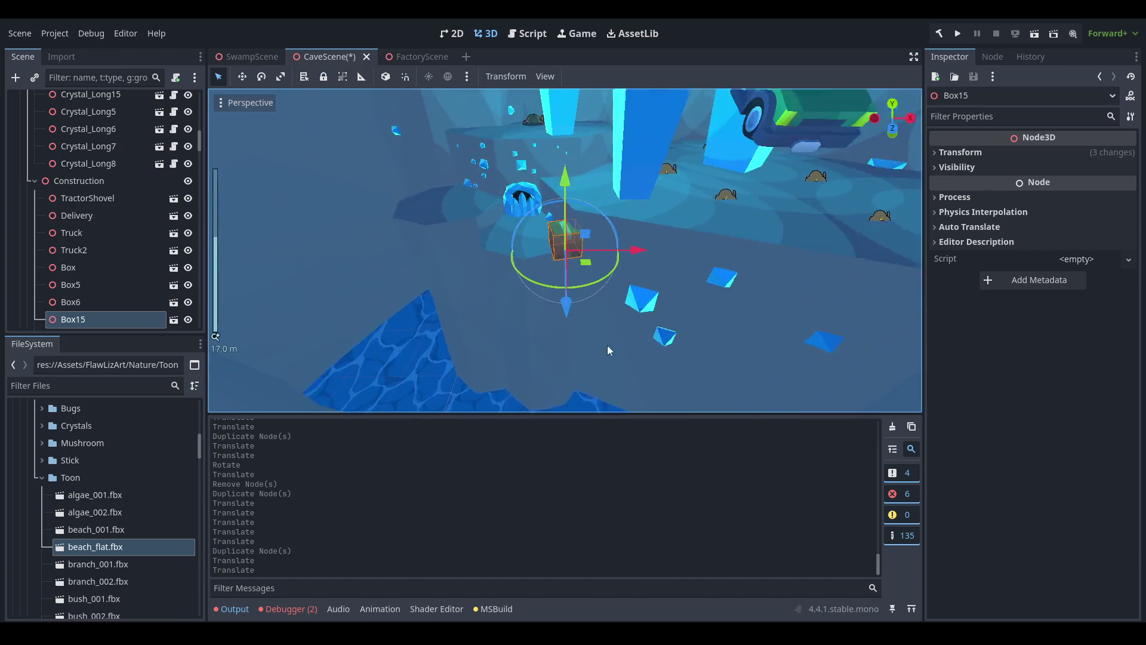
{"action": "scroll", "scroll_direction": "up", "scroll_amount": 3}
{"action": "left_click_drag", "start_coordinate": [594, 256], "coordinate": [477, 259]}
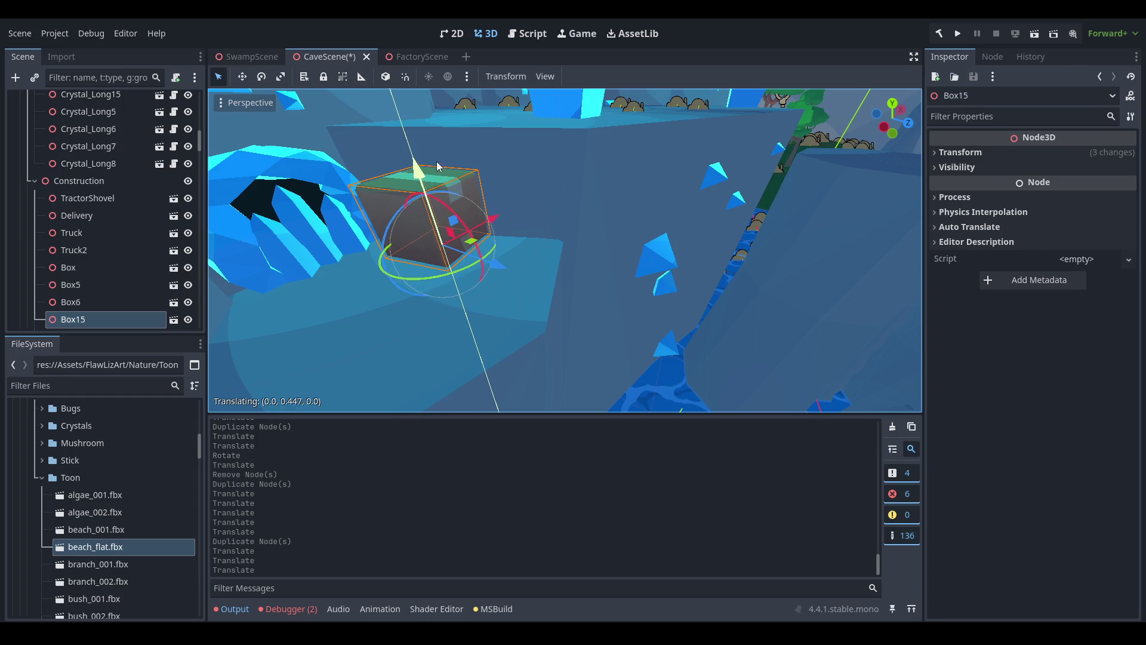
{"action": "left_click_drag", "start_coordinate": [474, 195], "coordinate": [678, 284]}
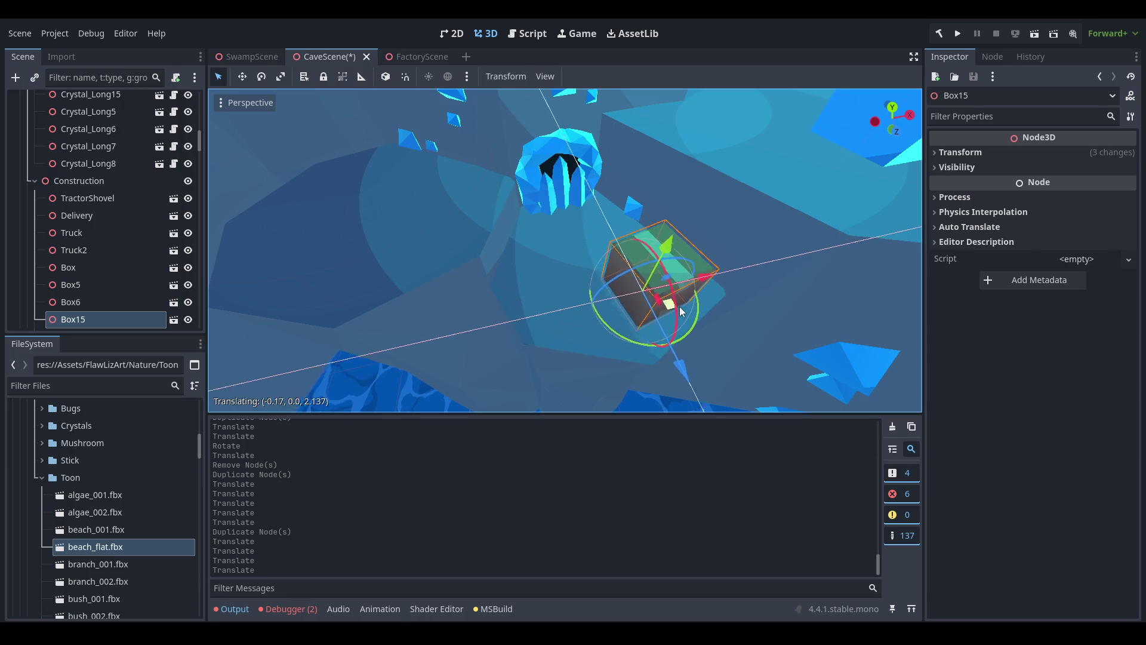
{"action": "left_click_drag", "start_coordinate": [687, 314], "coordinate": [618, 388]}
{"action": "left_click_drag", "start_coordinate": [736, 298], "coordinate": [554, 256]}
Place Box16 on the platform beside the doorway.
{"action": "scroll", "scroll_direction": "down", "scroll_amount": 3}
{"action": "scroll", "scroll_direction": "up", "scroll_amount": 3}
{"action": "left_click_drag", "start_coordinate": [662, 329], "coordinate": [688, 365]}
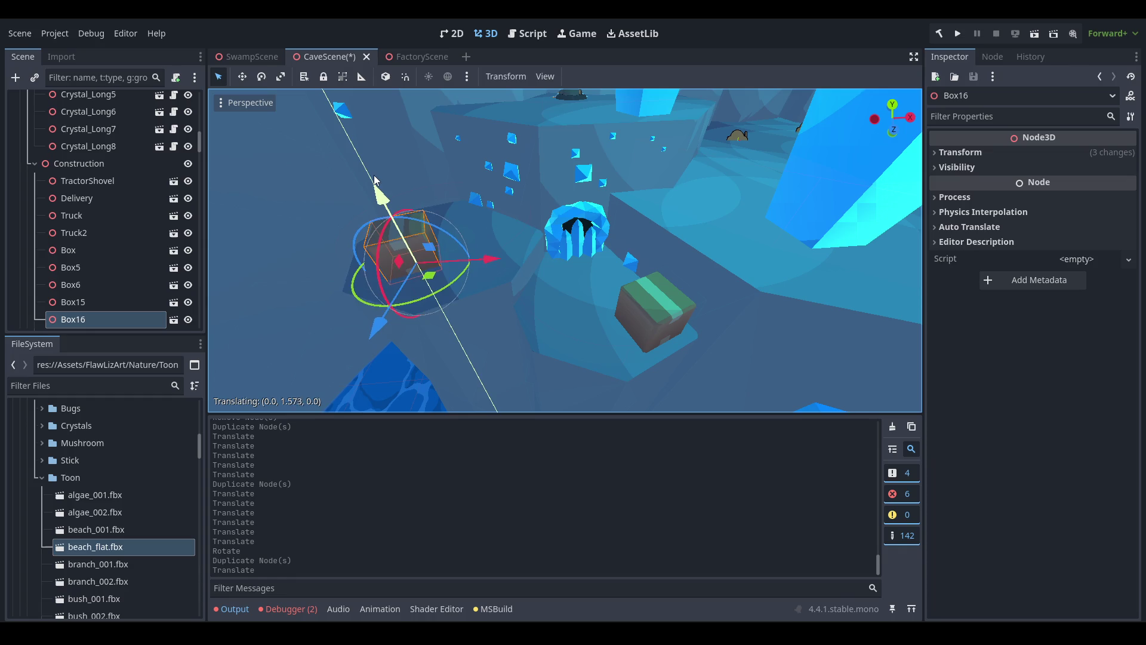
{"action": "left_click_drag", "start_coordinate": [416, 218], "coordinate": [543, 305]}
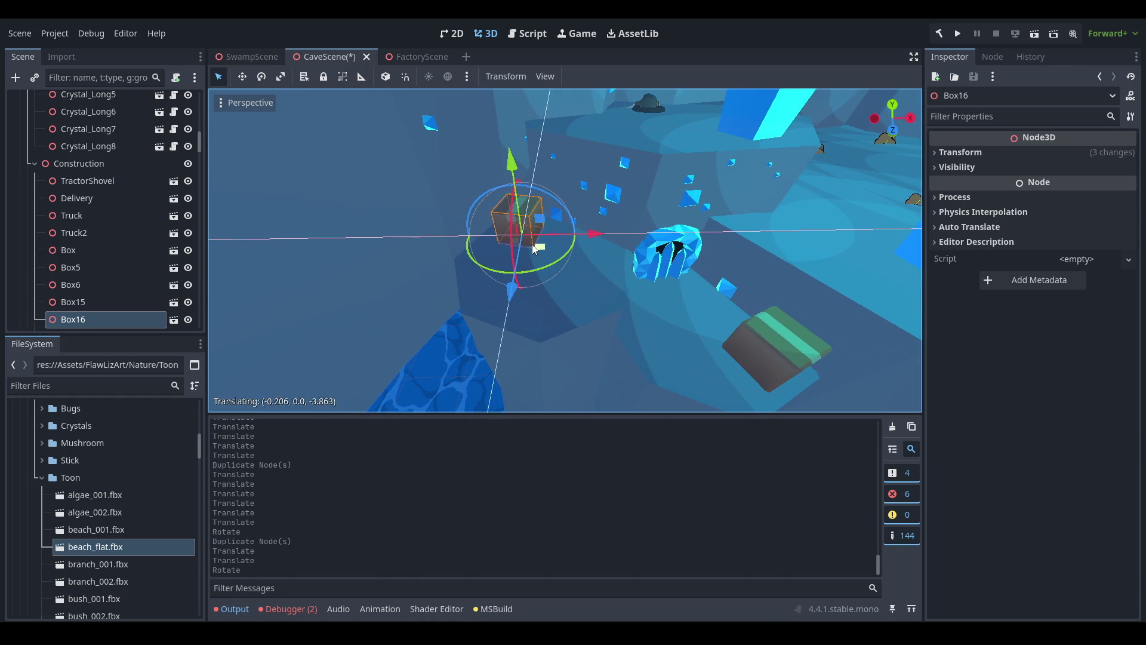
{"action": "left_click_drag", "start_coordinate": [574, 269], "coordinate": [577, 315]}
Scale the CrystalDoorway to 2 on all linked axes.
{"action": "left_click", "coordinate": [650, 302]}
{"action": "key", "text": "f"}
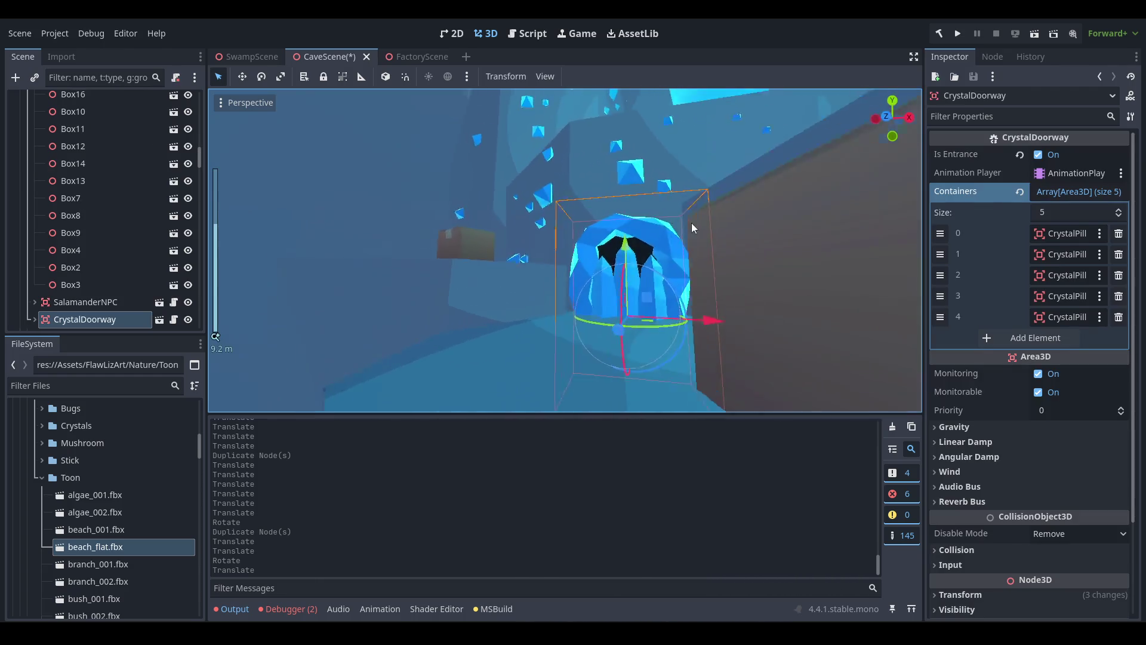
{"action": "left_click_drag", "start_coordinate": [763, 320], "coordinate": [608, 317]}
{"action": "scroll", "scroll_direction": "down", "scroll_amount": 3}
{"action": "left_click_drag", "start_coordinate": [510, 313], "coordinate": [502, 302]}
{"action": "scroll", "scroll_direction": "up", "scroll_amount": 3}
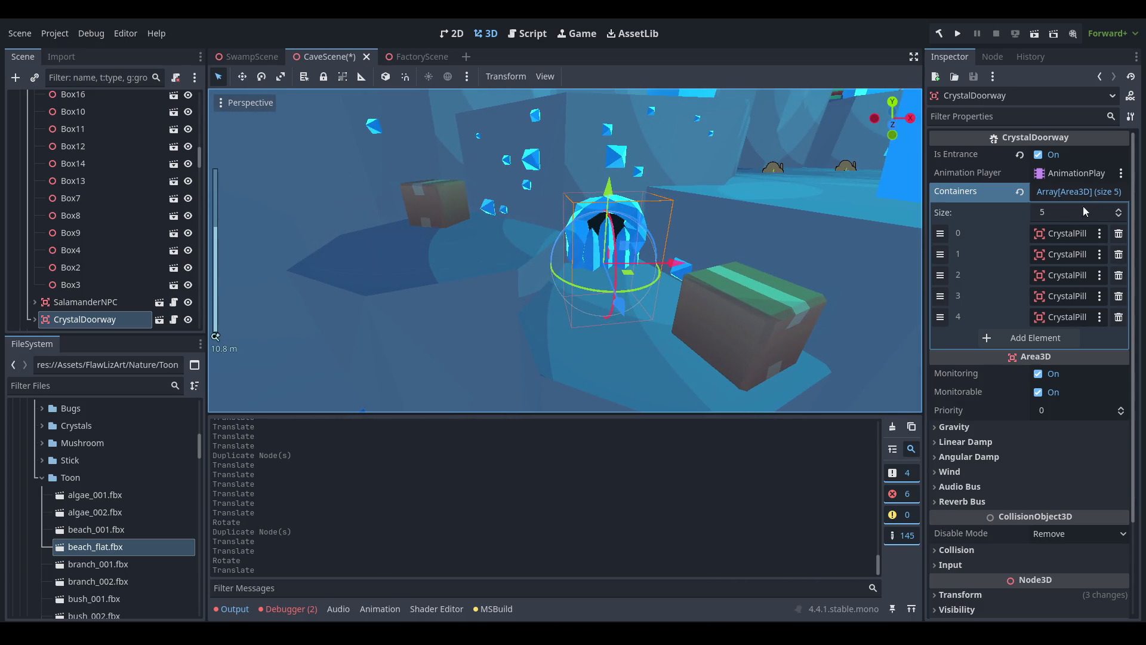
{"action": "scroll", "scroll_direction": "down", "scroll_amount": 3}
{"action": "left_click", "coordinate": [997, 479]}
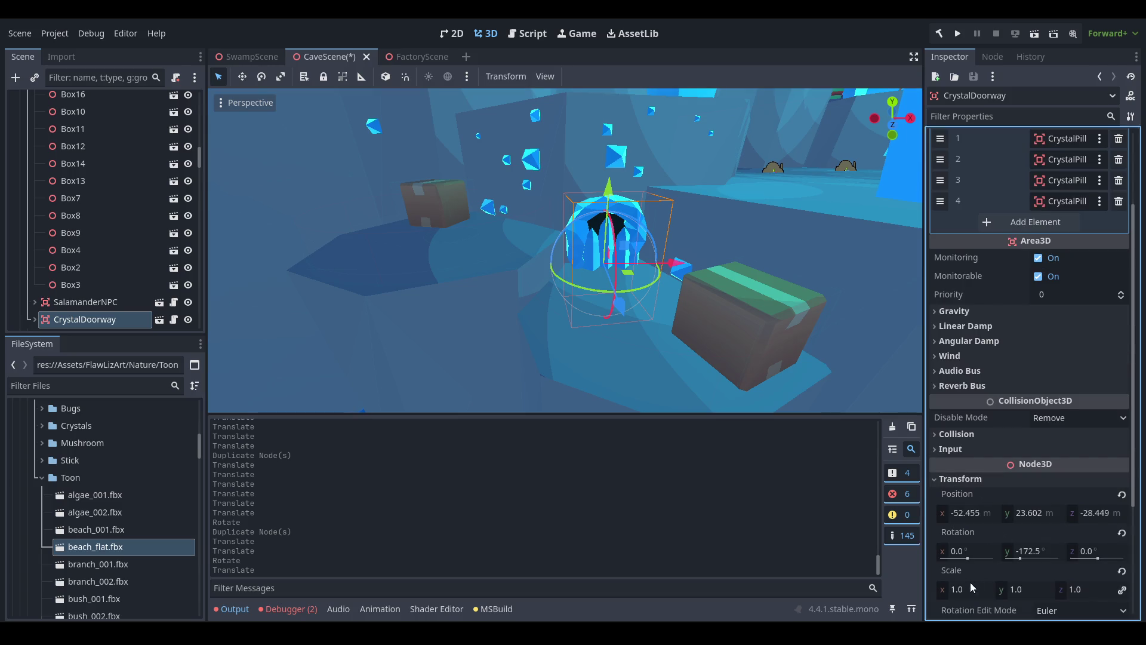
{"action": "type", "text": "2"}
{"action": "key", "text": "Return"}
Review the enlarged doorway, then select Box16 and bring up its actions menu.
{"action": "left_click_drag", "start_coordinate": [691, 395], "coordinate": [718, 282]}
{"action": "scroll", "scroll_direction": "down", "scroll_amount": 3}
{"action": "left_click_drag", "start_coordinate": [630, 305], "coordinate": [622, 307]}
{"action": "scroll", "scroll_direction": "down", "scroll_amount": 3}
{"action": "scroll", "scroll_direction": "up", "scroll_amount": 3}
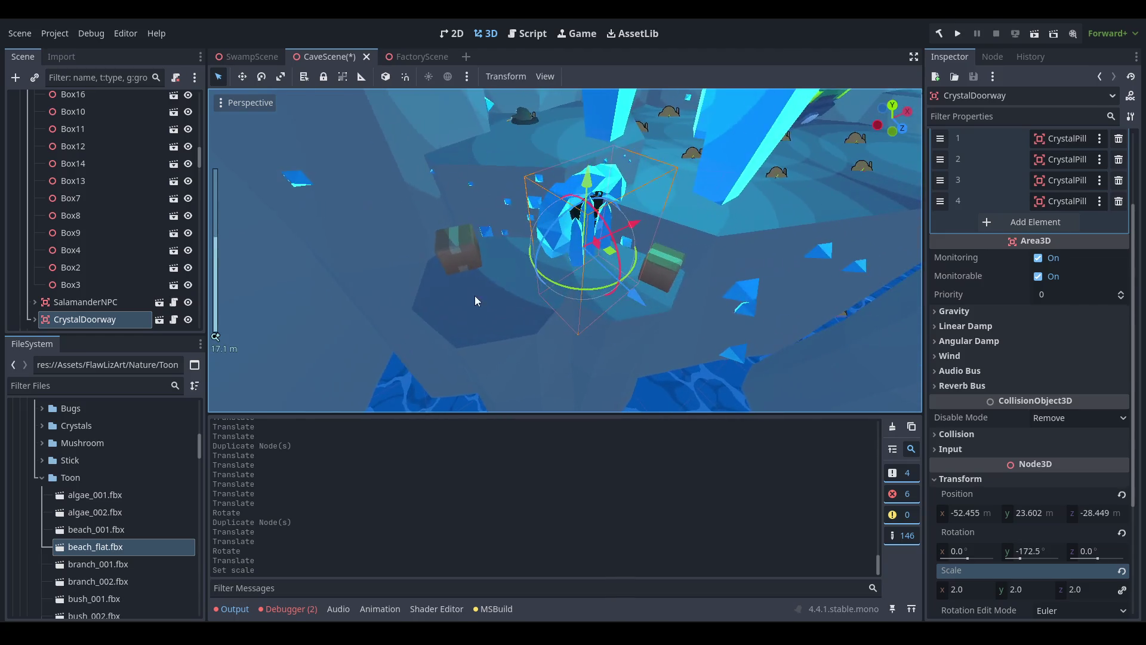
{"action": "left_click", "coordinate": [468, 289]}
{"action": "key", "text": "Menu"}
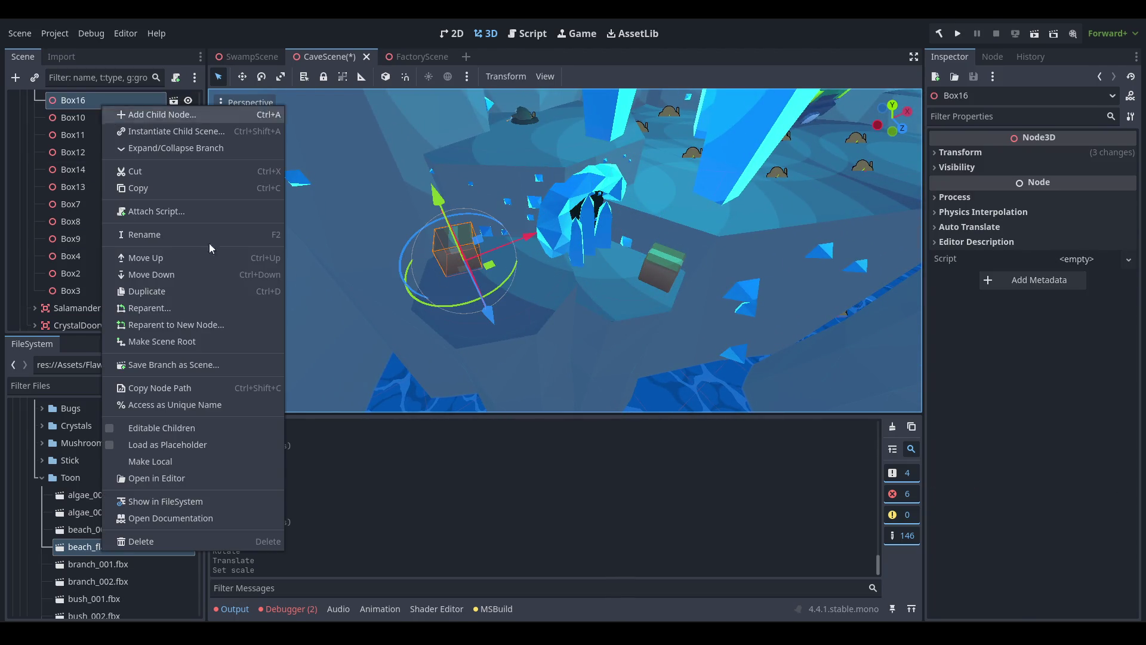
Delete Box16 and move the CrystalDoorway to -57.844, 23.602, -30.808, turned to 143°.
{"action": "left_click", "coordinate": [223, 543]}
{"action": "key", "text": "Return"}
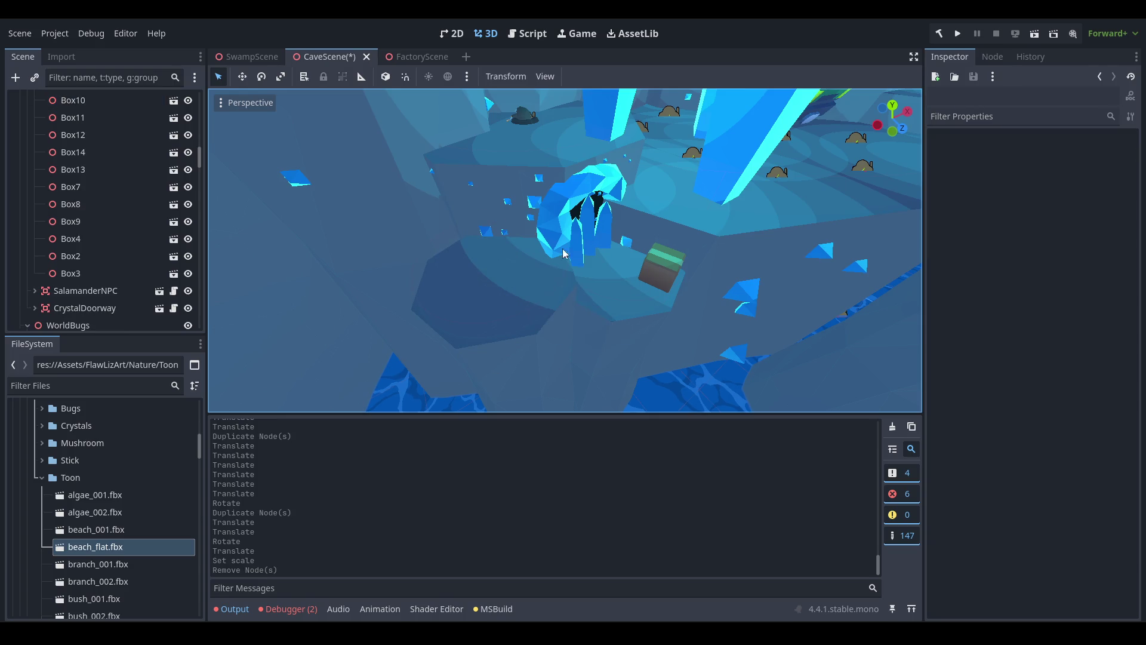
{"action": "left_click", "coordinate": [615, 275]}
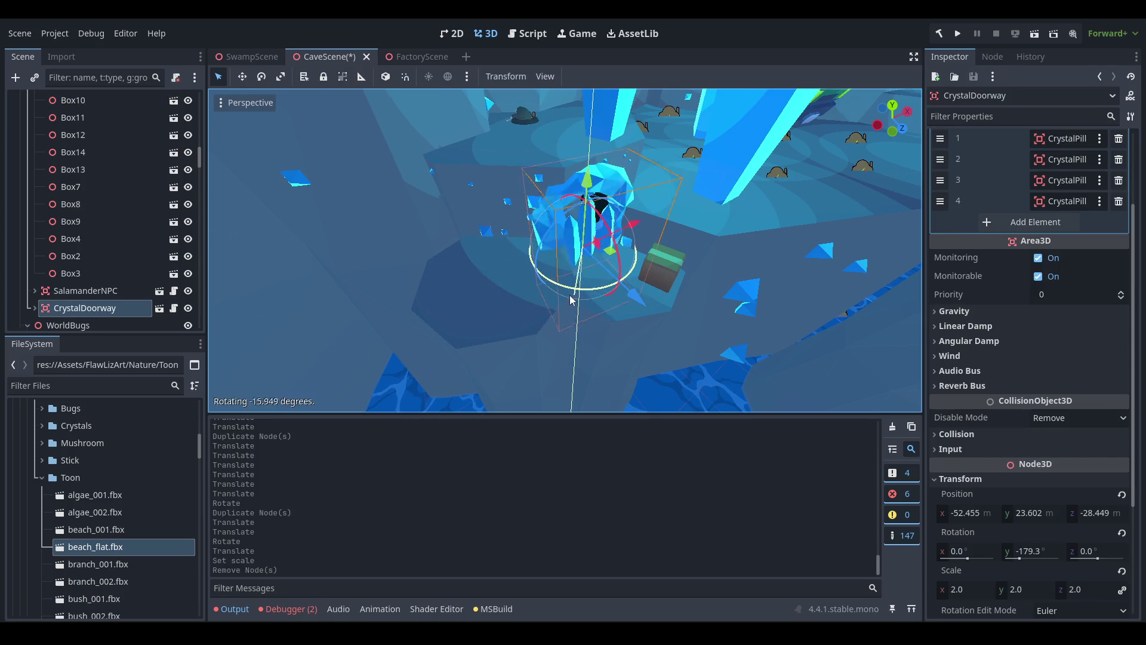
{"action": "left_click_drag", "start_coordinate": [614, 254], "coordinate": [560, 286]}
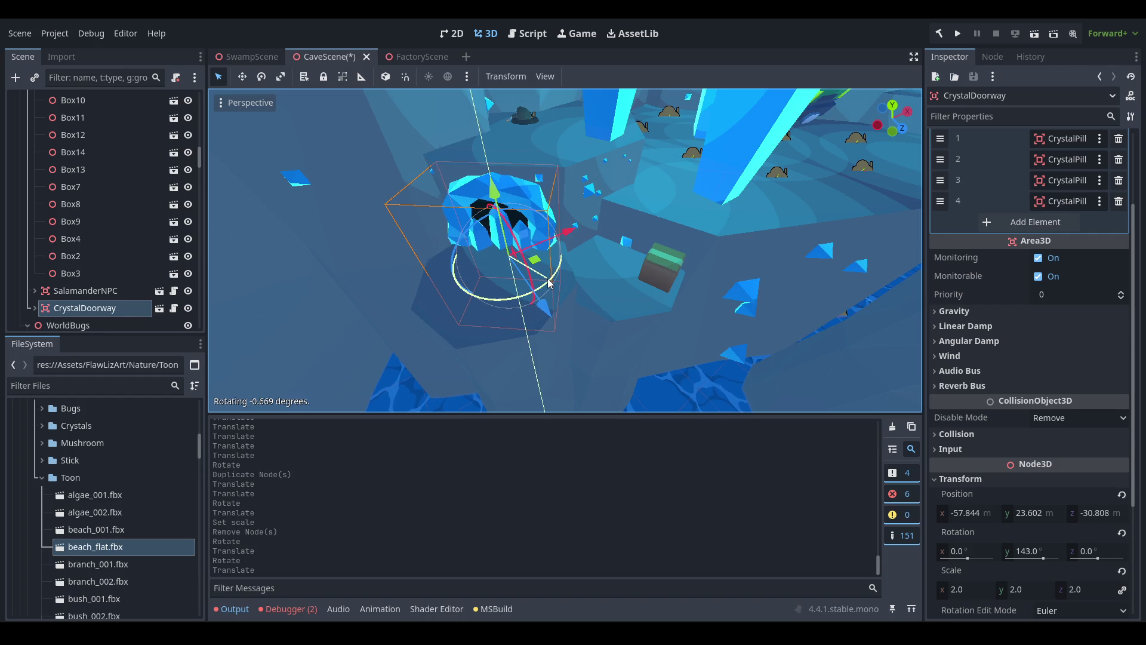
{"action": "left_click", "coordinate": [482, 365]}
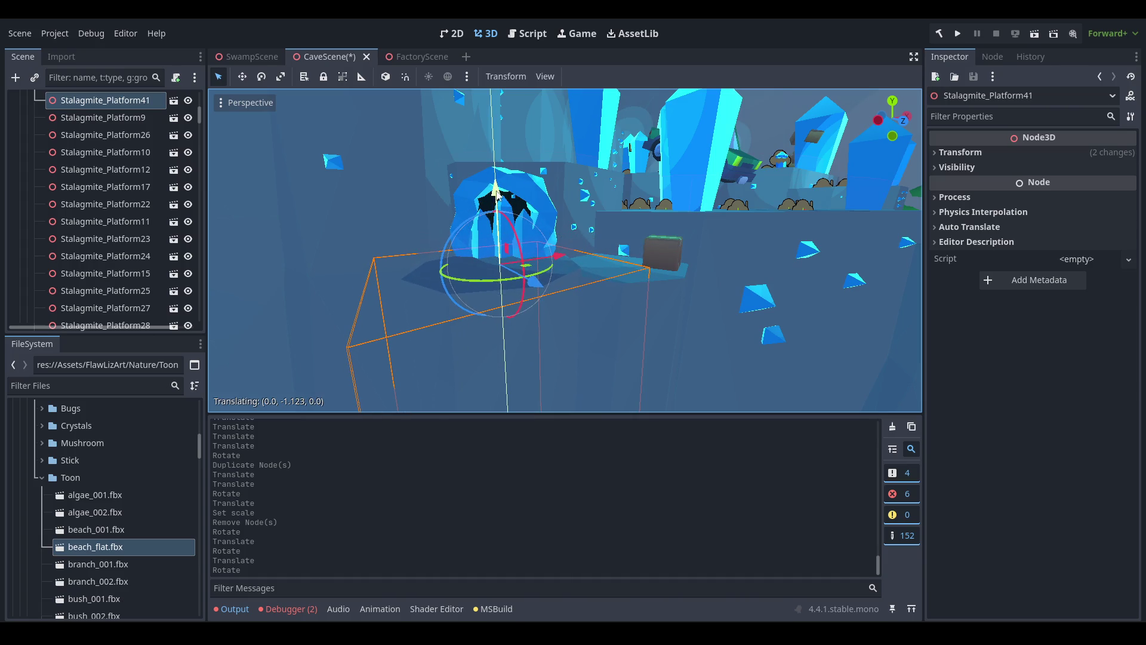
Lift the stalagmite platform and its crate together upward.
{"action": "scroll", "scroll_direction": "up", "scroll_amount": 3}
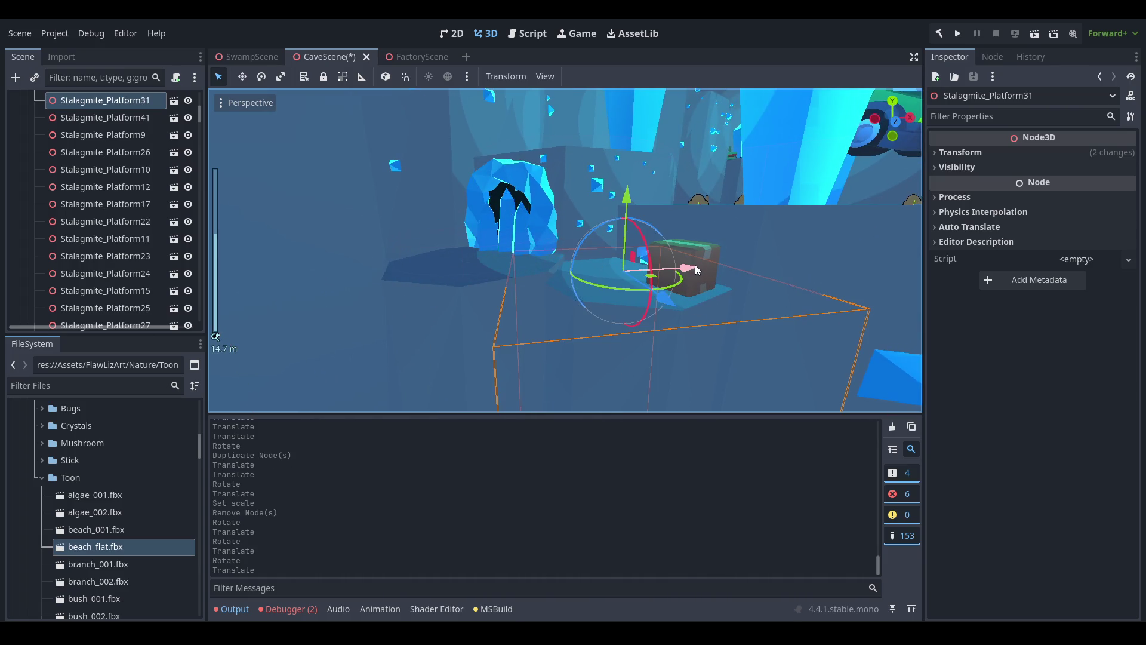
{"action": "left_click", "coordinate": [707, 254]}
{"action": "left_click_drag", "start_coordinate": [653, 206], "coordinate": [662, 191]}
{"action": "left_click_drag", "start_coordinate": [780, 327], "coordinate": [660, 166]}
{"action": "scroll", "scroll_direction": "up", "scroll_amount": 3}
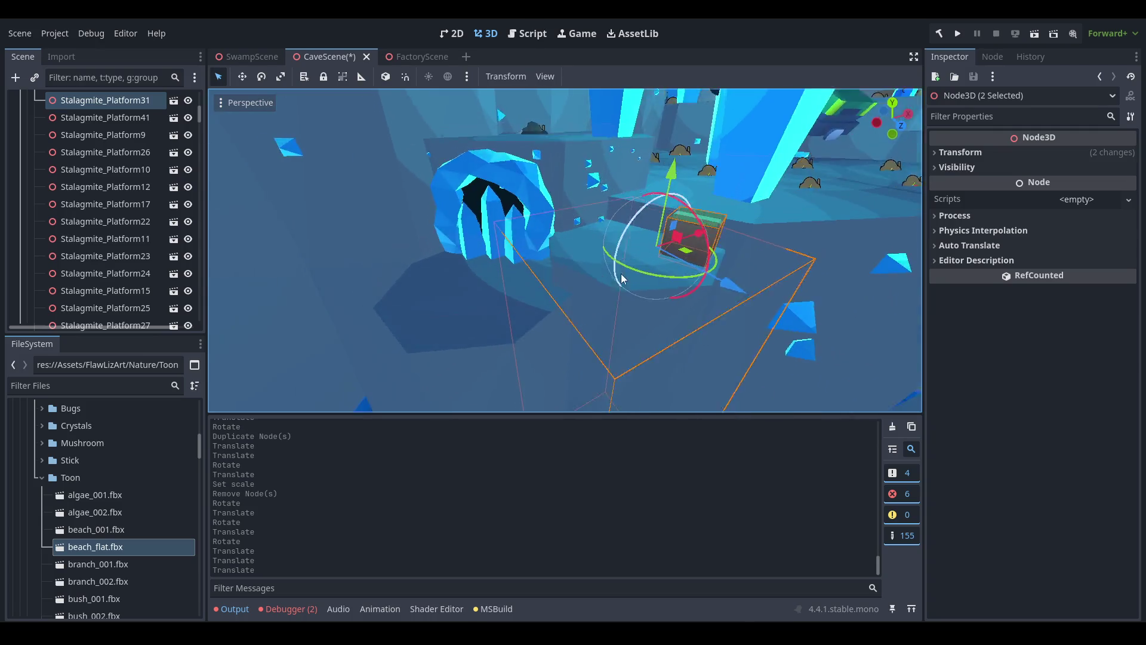
{"action": "left_click_drag", "start_coordinate": [601, 246], "coordinate": [583, 352]}
{"action": "scroll", "scroll_direction": "up", "scroll_amount": 3}
Move the crate near the doorway across the platform.
{"action": "left_click", "coordinate": [120, 187]}
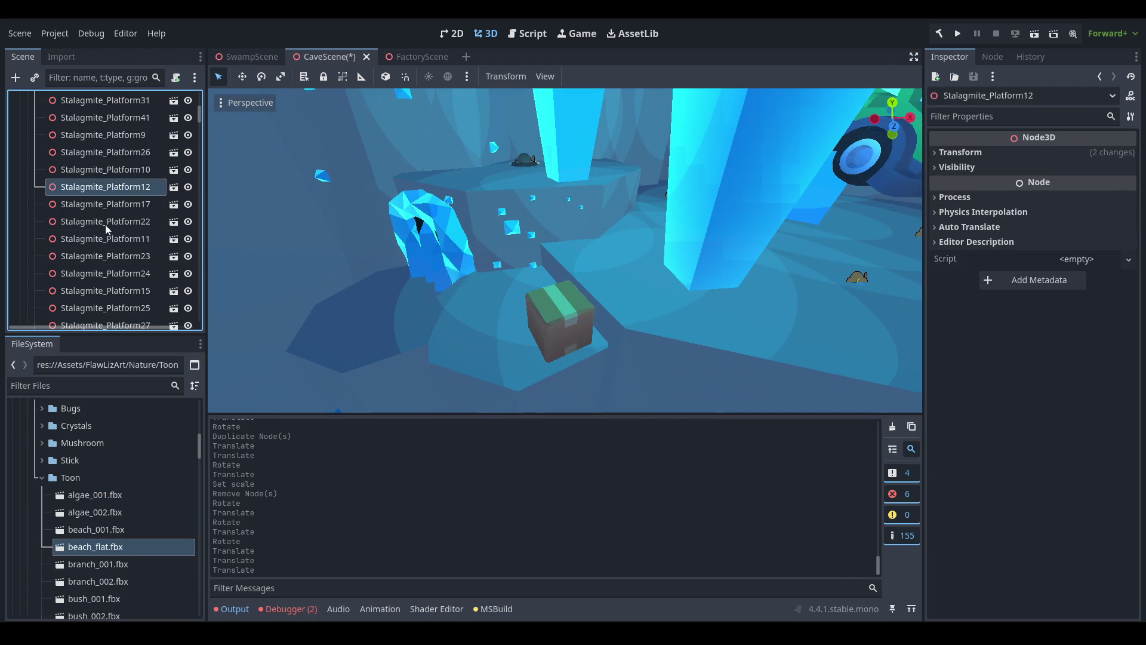
{"action": "scroll", "scroll_direction": "up", "scroll_amount": 3}
{"action": "left_click", "coordinate": [34, 209]}
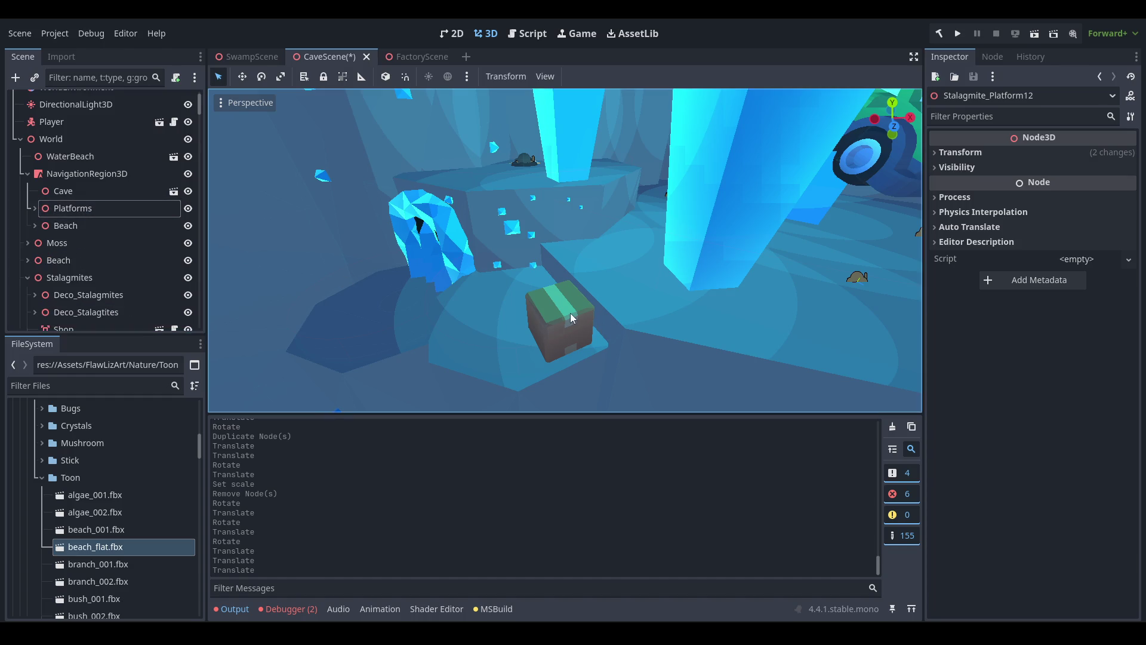
{"action": "left_click", "coordinate": [583, 332]}
{"action": "left_click_drag", "start_coordinate": [644, 286], "coordinate": [657, 226]}
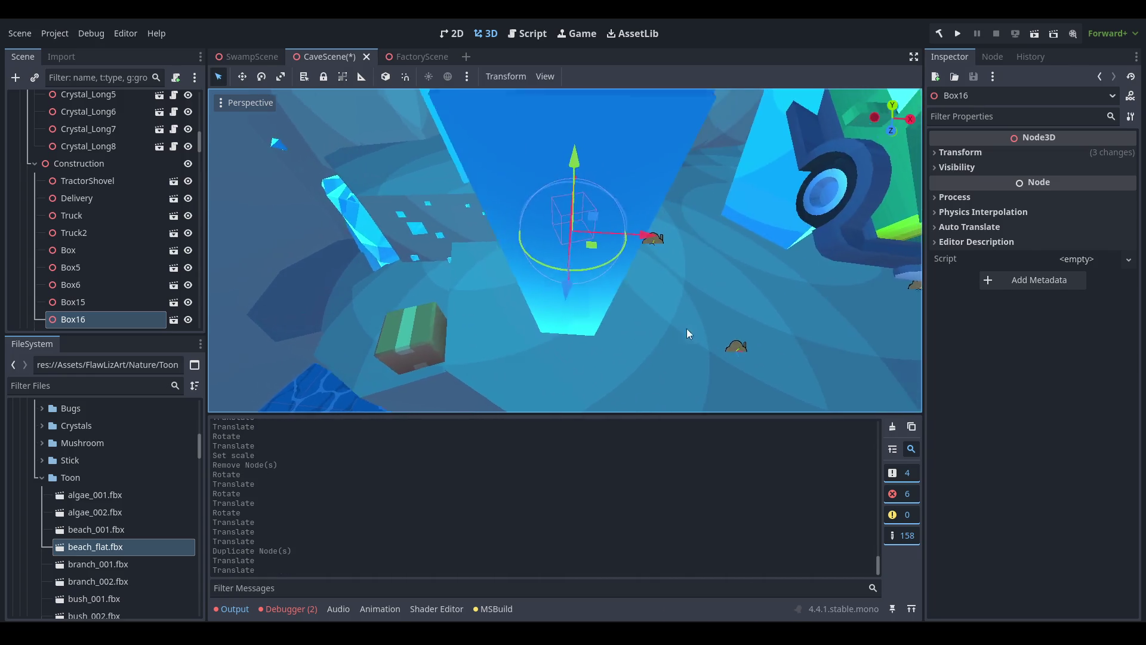
Reposition Box16, then duplicate it as Box17, turned and placed near the doorway.
{"action": "left_click_drag", "start_coordinate": [564, 305], "coordinate": [456, 435]}
{"action": "key", "text": "f"}
{"action": "left_click_drag", "start_coordinate": [665, 235], "coordinate": [552, 293]}
{"action": "key", "text": "ctrl+d"}
{"action": "key", "text": "g"}
{"action": "key", "text": "r"}
{"action": "left_click", "coordinate": [776, 292]}
{"action": "key", "text": "f"}
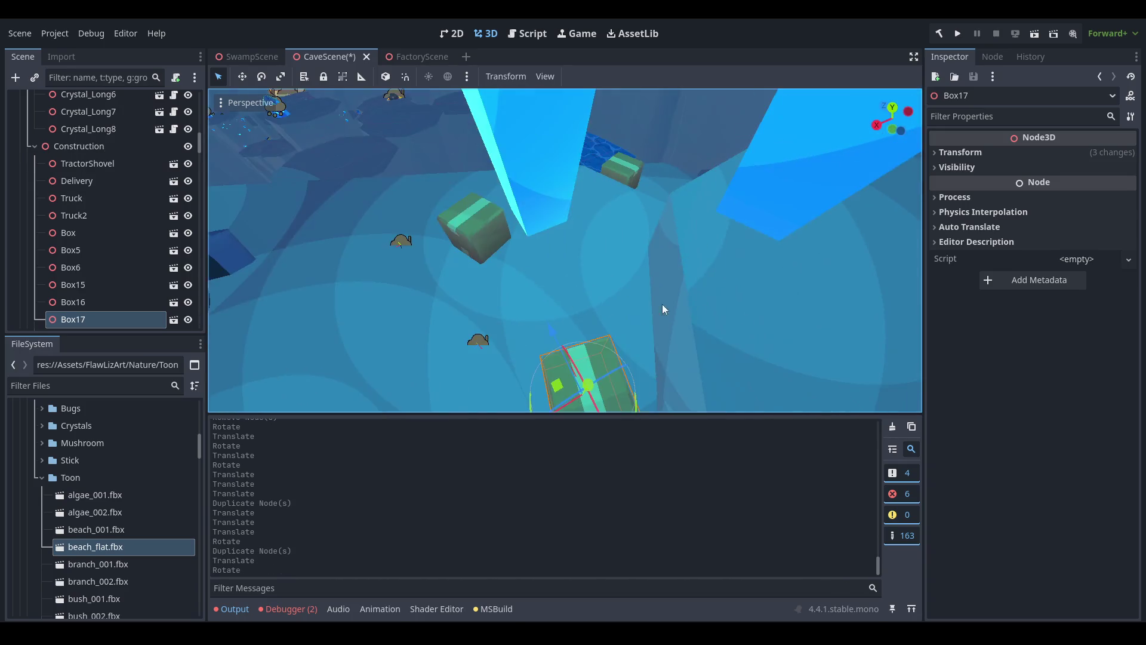
{"action": "key", "text": "g"}
{"action": "left_click", "coordinate": [520, 330]}
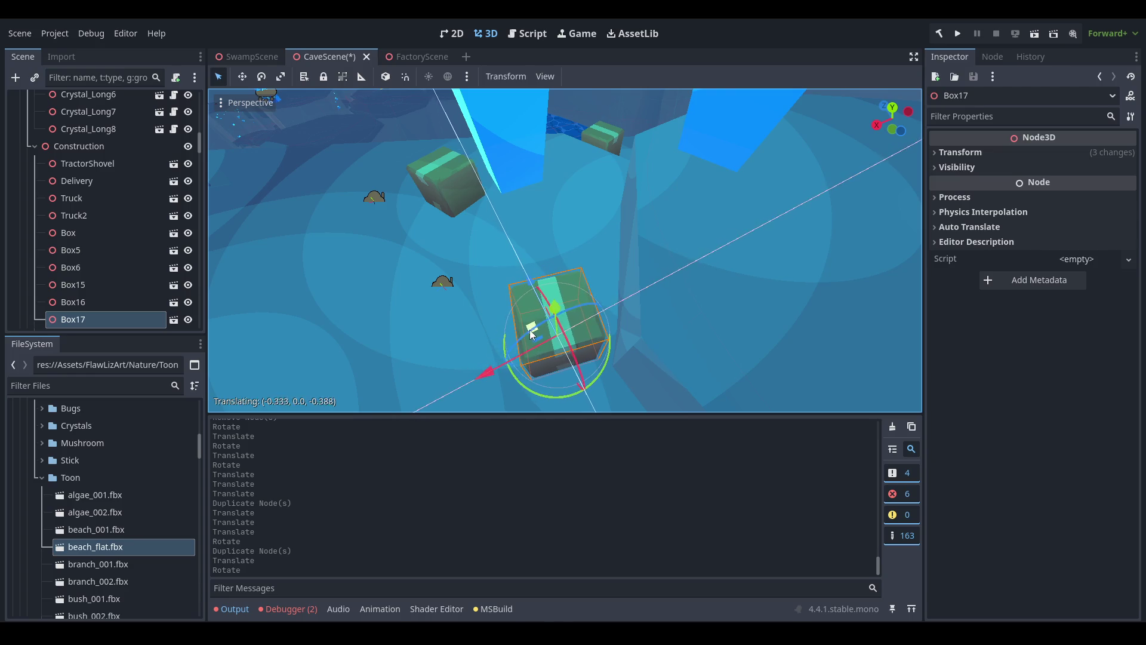
Save the cave scene and bring up Stalagmite_Platform41's transform values.
{"action": "scroll", "scroll_direction": "down", "scroll_amount": 3}
{"action": "key", "text": "ctrl+s"}
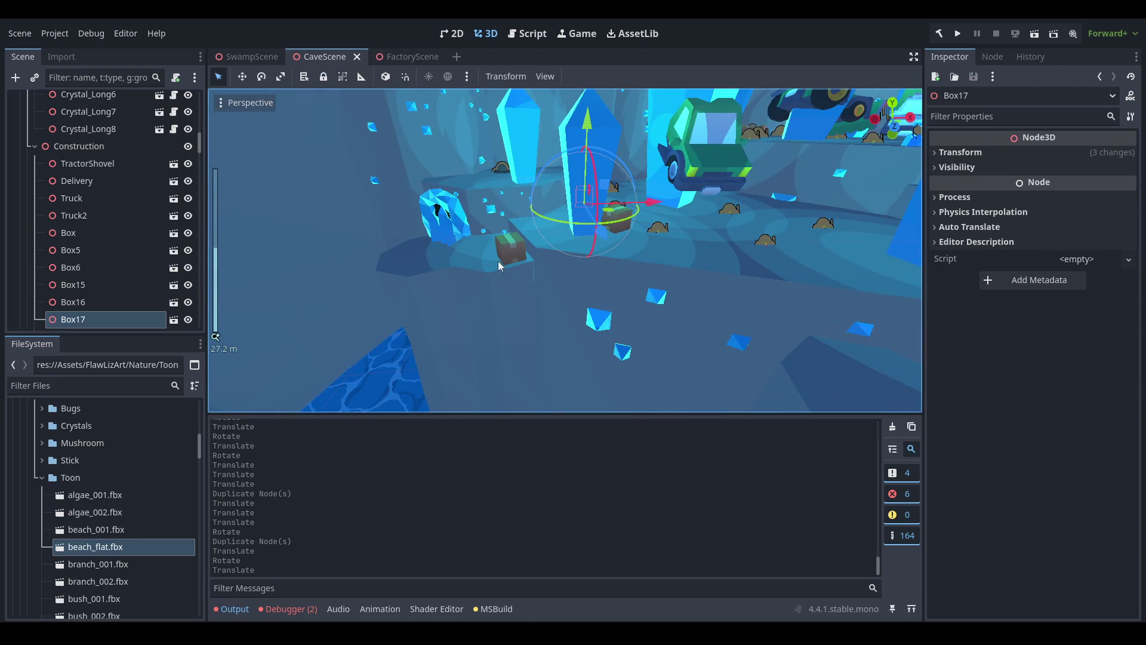
{"action": "scroll", "scroll_direction": "up", "scroll_amount": 3}
{"action": "scroll", "scroll_direction": "down", "scroll_amount": 3}
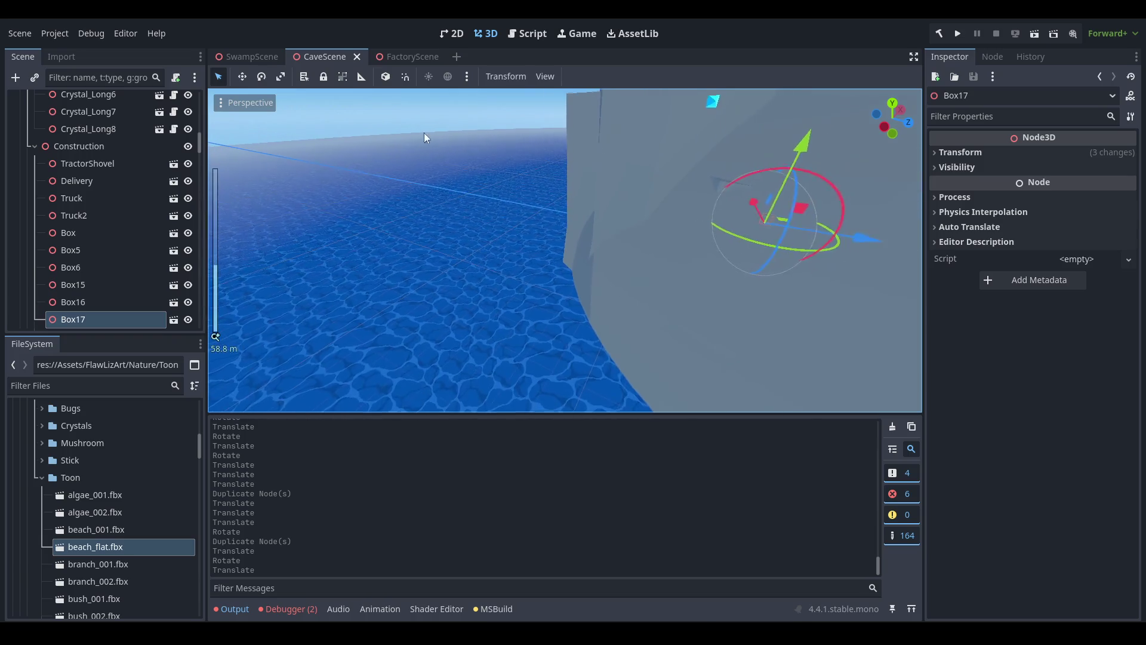
{"action": "left_click", "coordinate": [422, 134]}
{"action": "scroll", "scroll_direction": "up", "scroll_amount": 3}
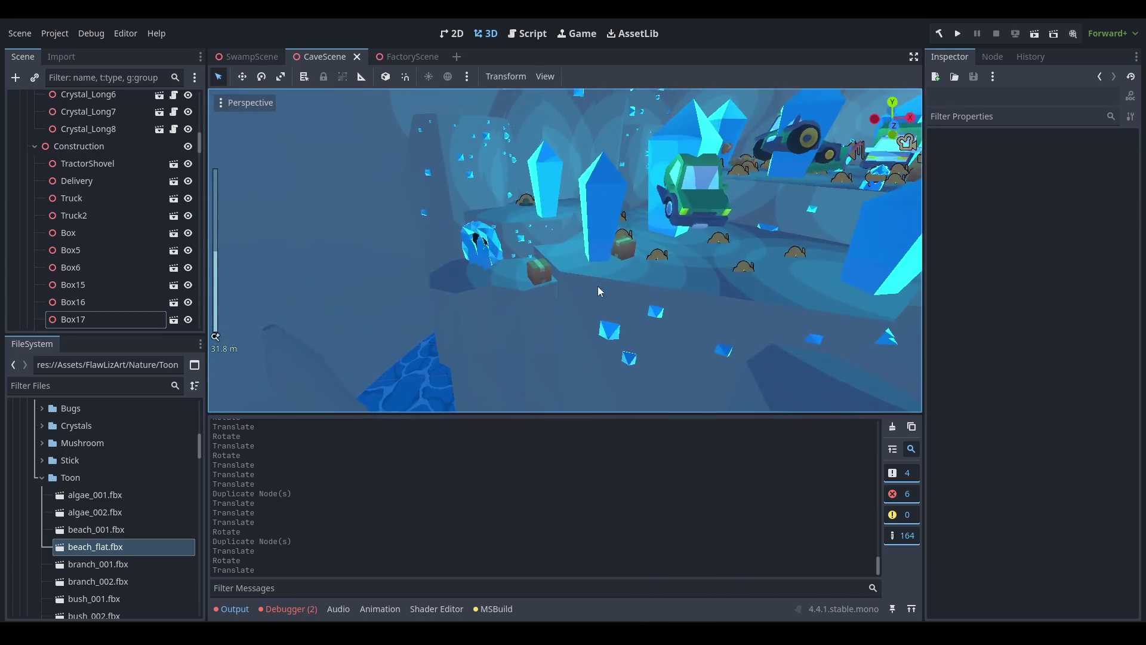
{"action": "scroll", "scroll_direction": "up", "scroll_amount": 3}
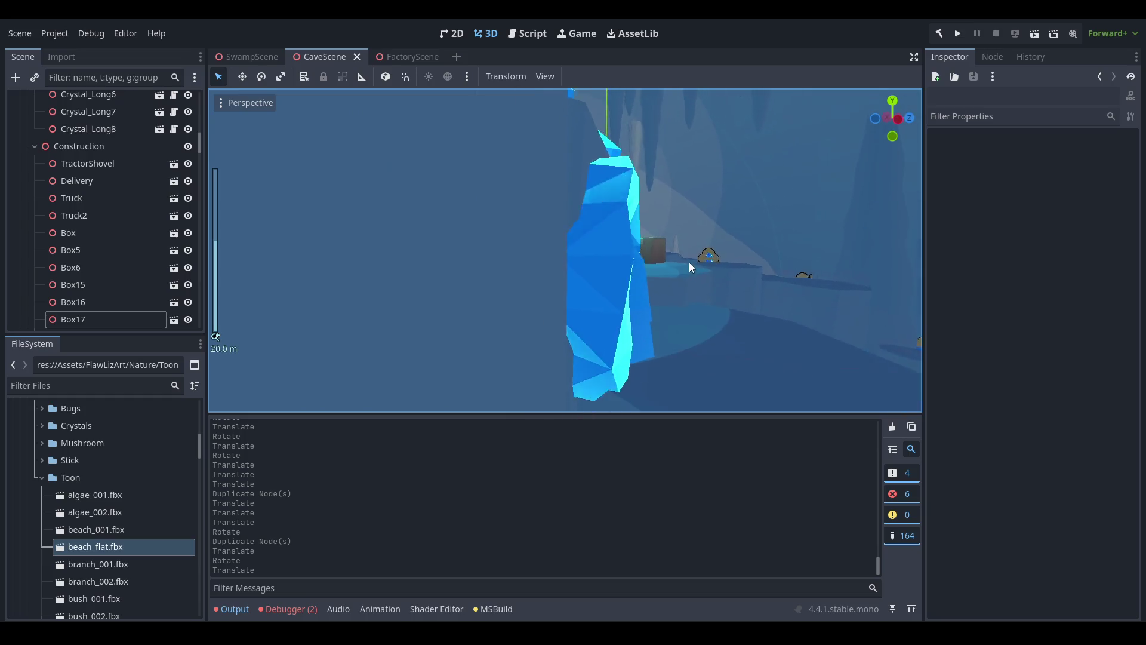
{"action": "scroll", "scroll_direction": "down", "scroll_amount": 3}
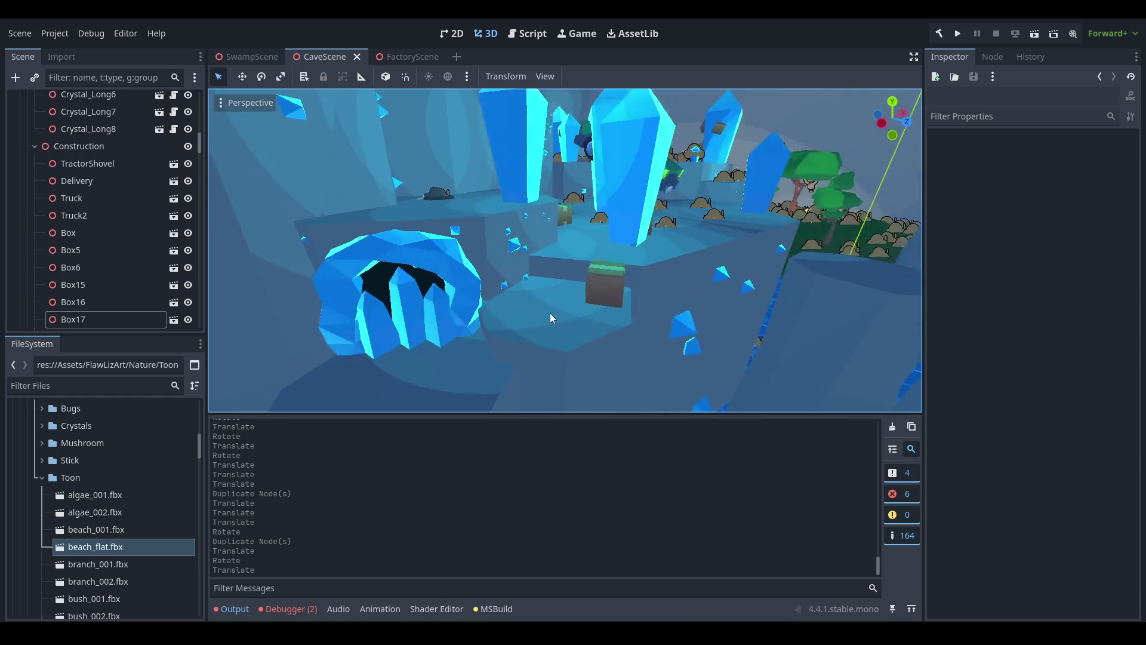
{"action": "left_click", "coordinate": [619, 351]}
{"action": "left_click", "coordinate": [979, 153]}
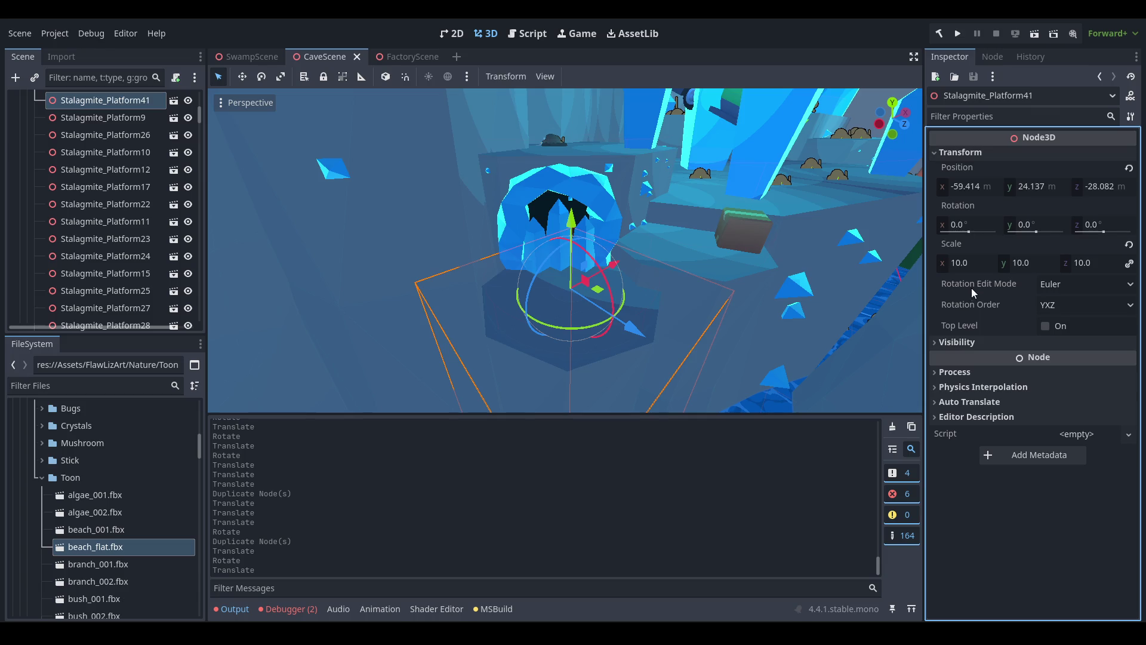
Scale Stalagmite_Platform41 to 15, move it beneath the doorway, and save CaveScene.
{"action": "type", "text": "15"}
{"action": "key", "text": "Return"}
{"action": "left_click_drag", "start_coordinate": [567, 332], "coordinate": [573, 325]}
{"action": "scroll", "scroll_direction": "up", "scroll_amount": 3}
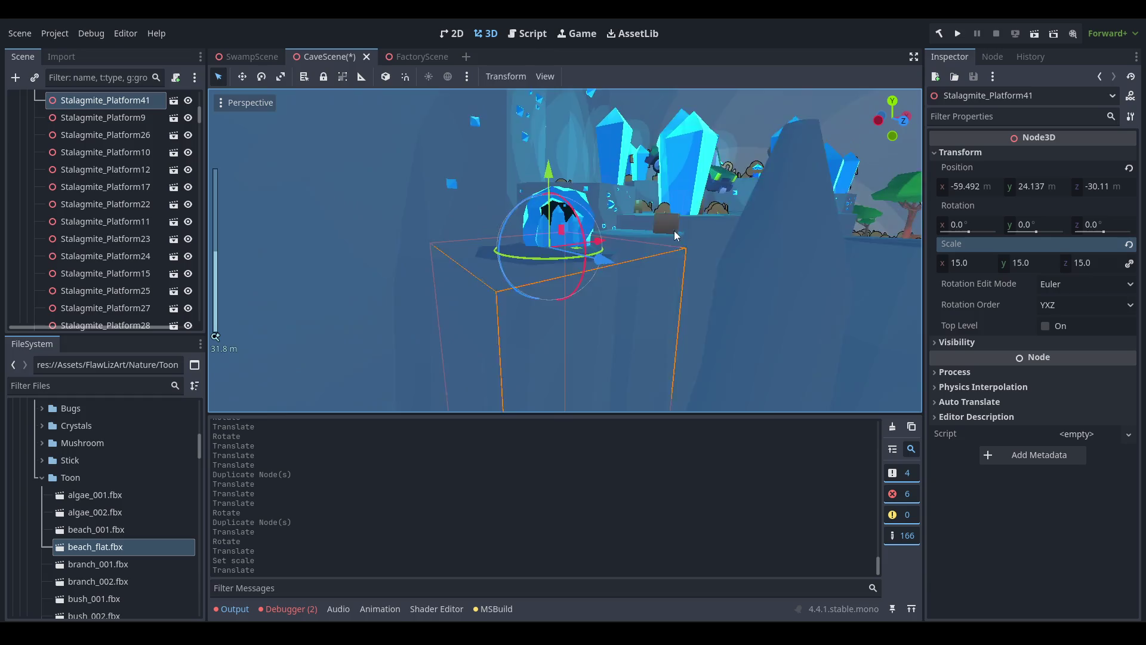
{"action": "left_click_drag", "start_coordinate": [616, 253], "coordinate": [568, 262]}
{"action": "key", "text": "ctrl+s"}
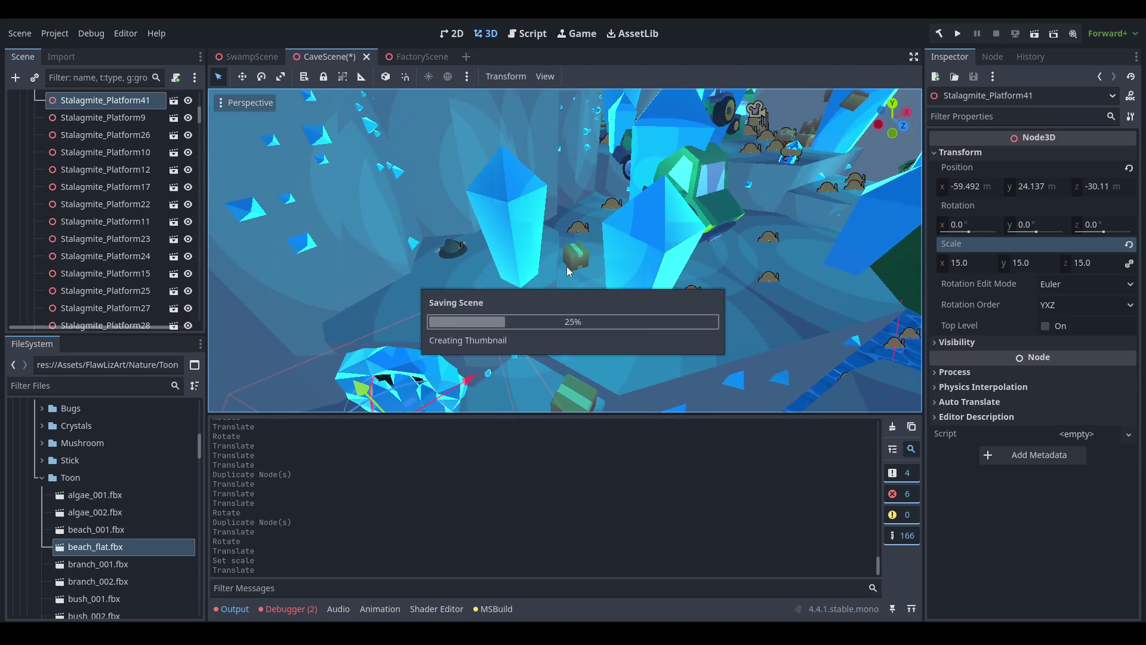
Collapse the Toon and Views folders, expand Scenes, and open CrystalScene.tscn.
{"action": "double_click", "coordinate": [101, 477]}
{"action": "scroll", "scroll_direction": "down", "scroll_amount": 3}
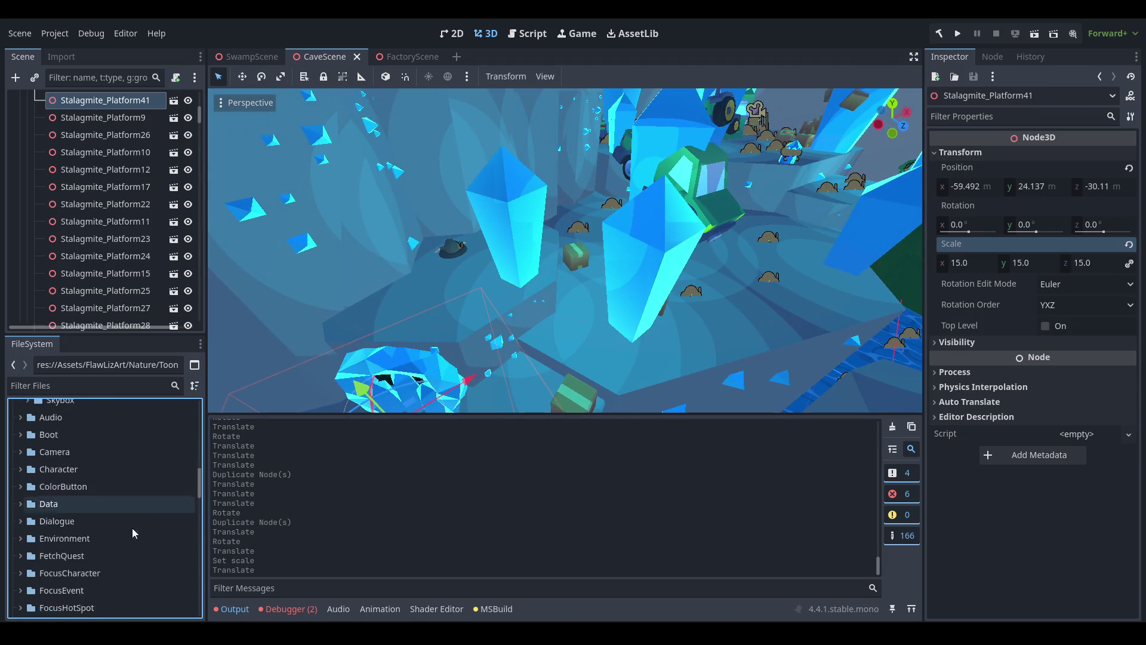
{"action": "scroll", "scroll_direction": "down", "scroll_amount": 3}
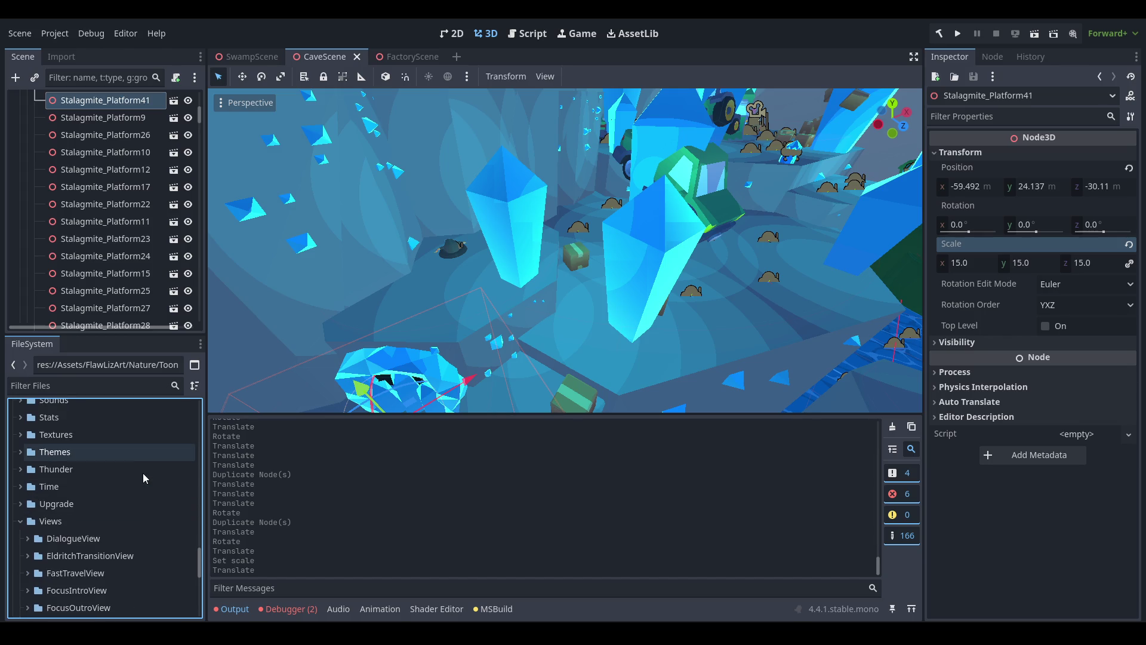
{"action": "double_click", "coordinate": [89, 521]}
{"action": "scroll", "scroll_direction": "up", "scroll_amount": 3}
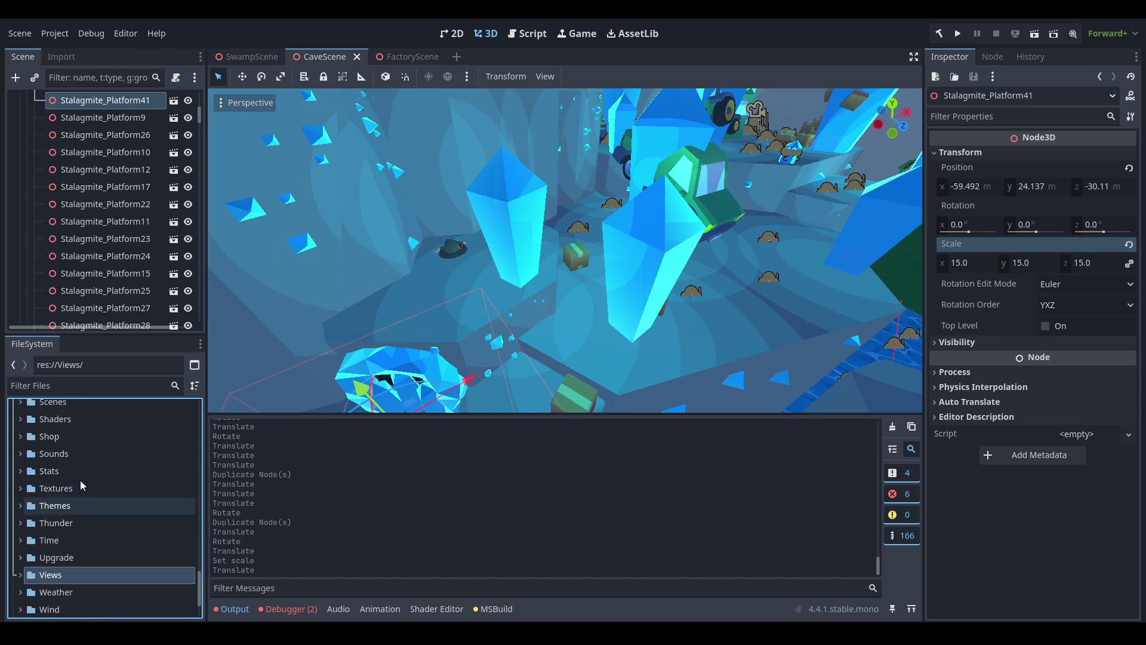
{"action": "double_click", "coordinate": [84, 457]}
{"action": "scroll", "scroll_direction": "down", "scroll_amount": 3}
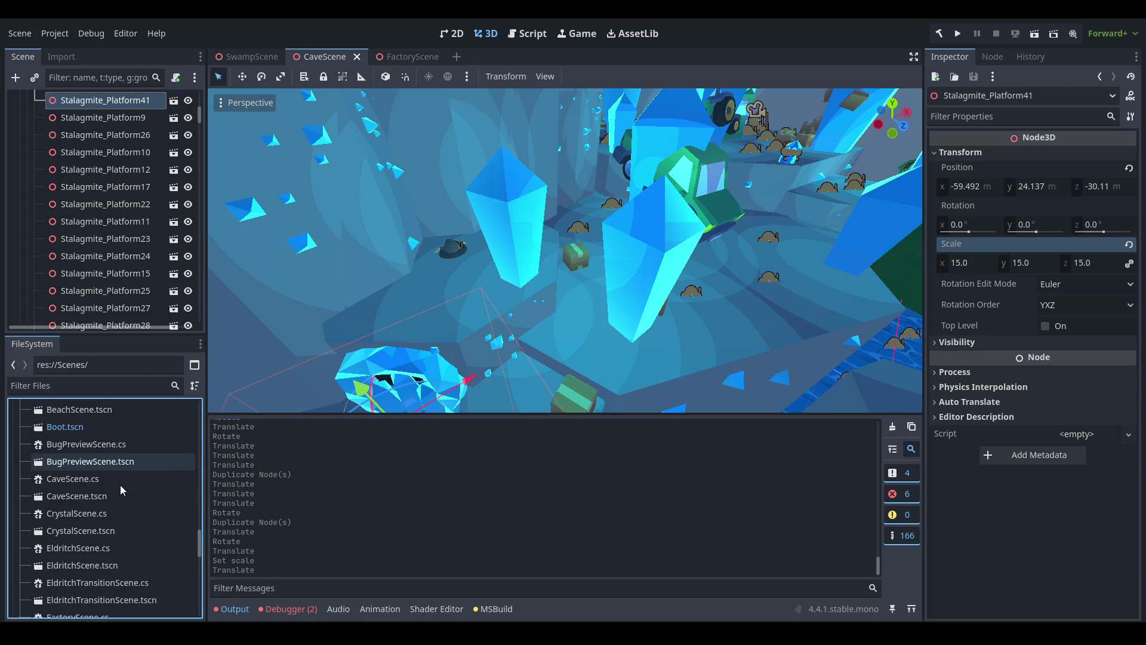
{"action": "left_click", "coordinate": [106, 532]}
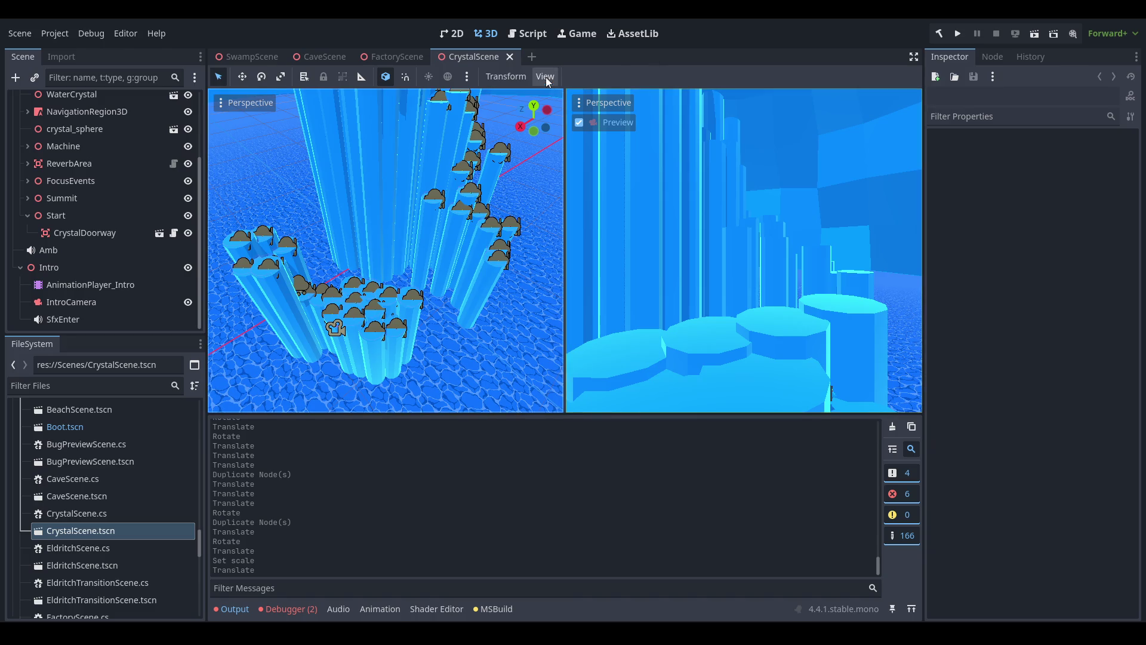
Switch the CrystalScene editor to a single viewport layout.
{"action": "left_click", "coordinate": [545, 76]}
{"action": "left_click", "coordinate": [624, 96]}
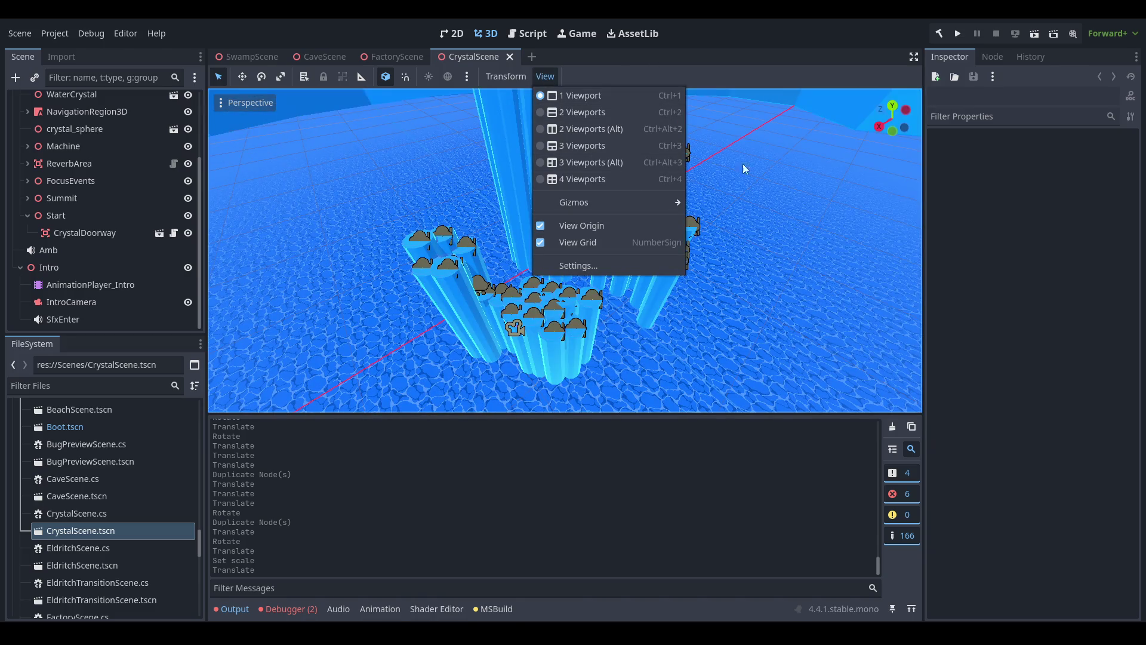
{"action": "left_click", "coordinate": [697, 185]}
{"action": "scroll", "scroll_direction": "up", "scroll_amount": 3}
{"action": "scroll", "scroll_direction": "up", "scroll_amount": 3}
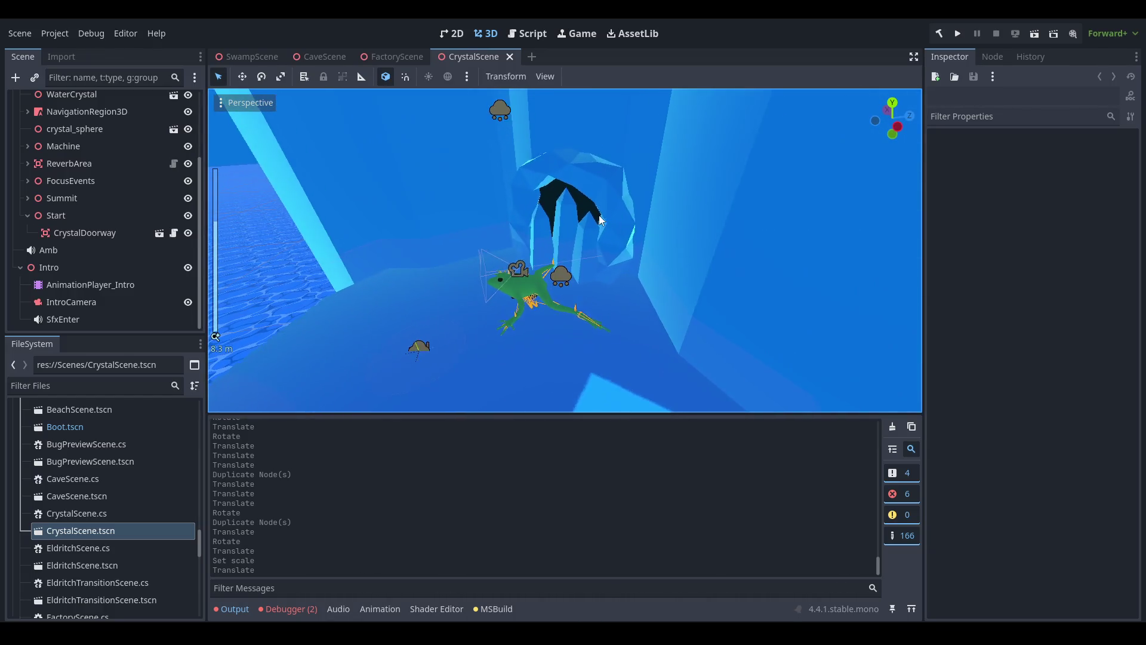
Set the CrystalDoorway's scale to 2.0 and view it side-on.
{"action": "left_click", "coordinate": [628, 217]}
{"action": "left_click", "coordinate": [997, 446]}
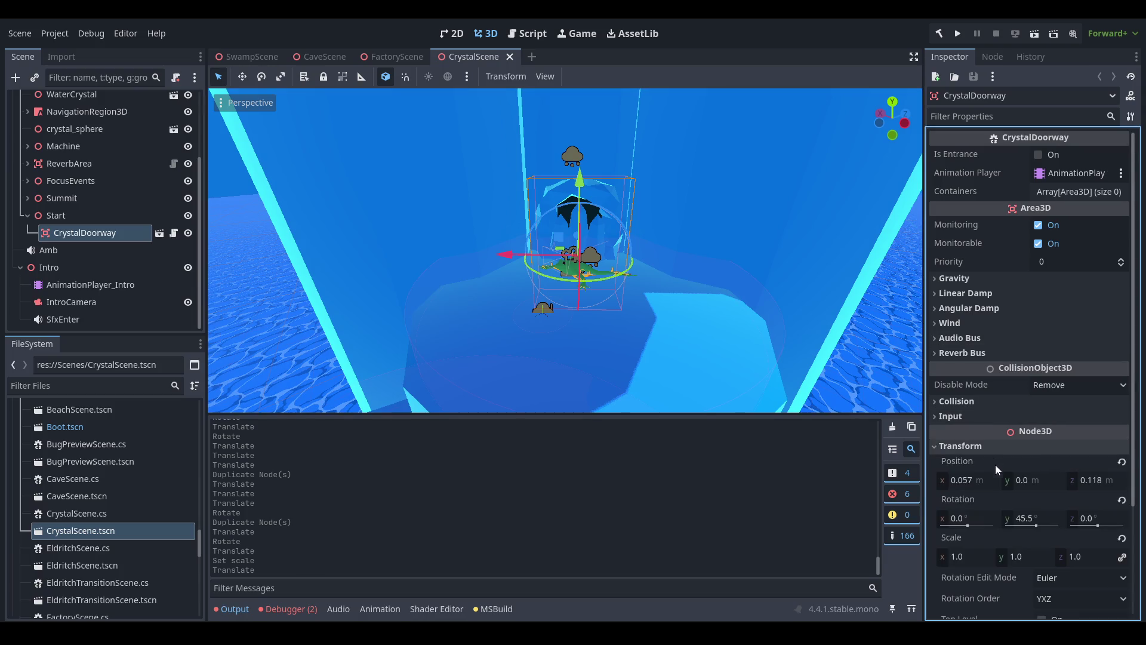
{"action": "key", "text": "Return"}
{"action": "scroll", "scroll_direction": "down", "scroll_amount": 3}
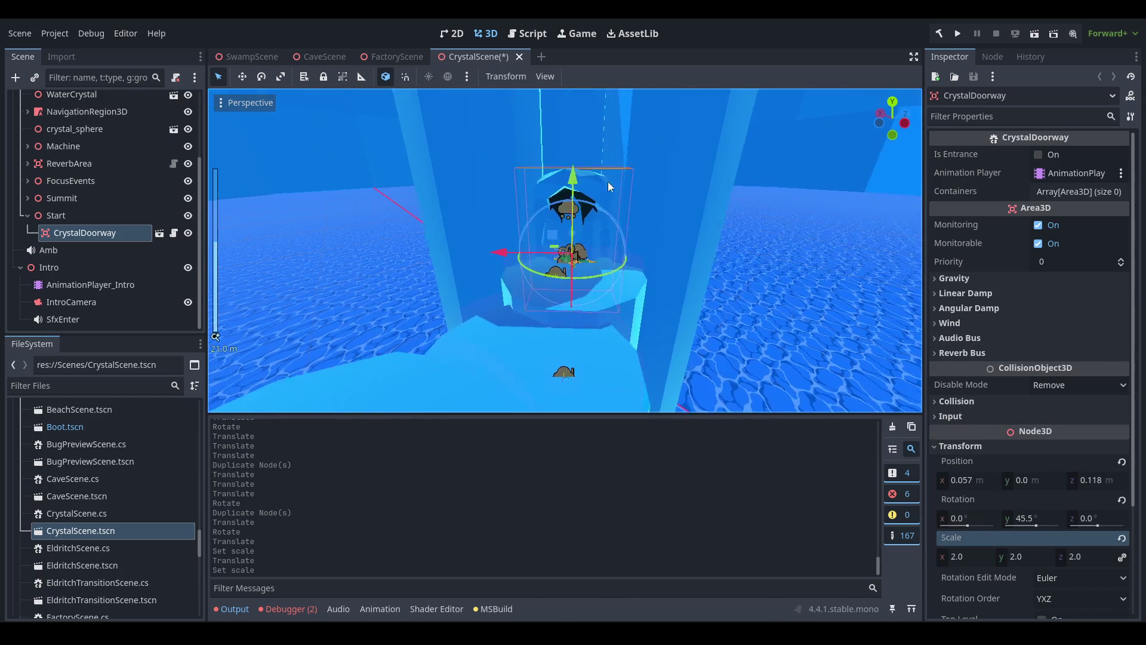
{"action": "left_click_drag", "start_coordinate": [561, 328], "coordinate": [585, 251]}
{"action": "scroll", "scroll_direction": "down", "scroll_amount": 3}
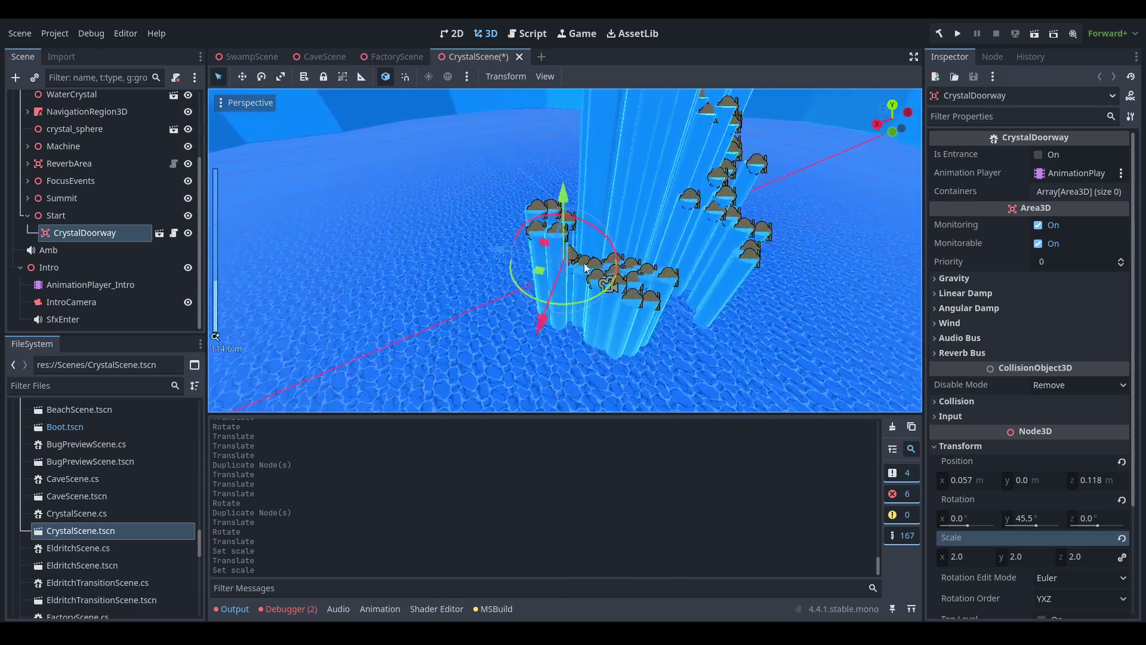
{"action": "scroll", "scroll_direction": "down", "scroll_amount": 3}
Save and close CrystalScene, returning to the cave scene.
{"action": "key", "text": "ctrl+s"}
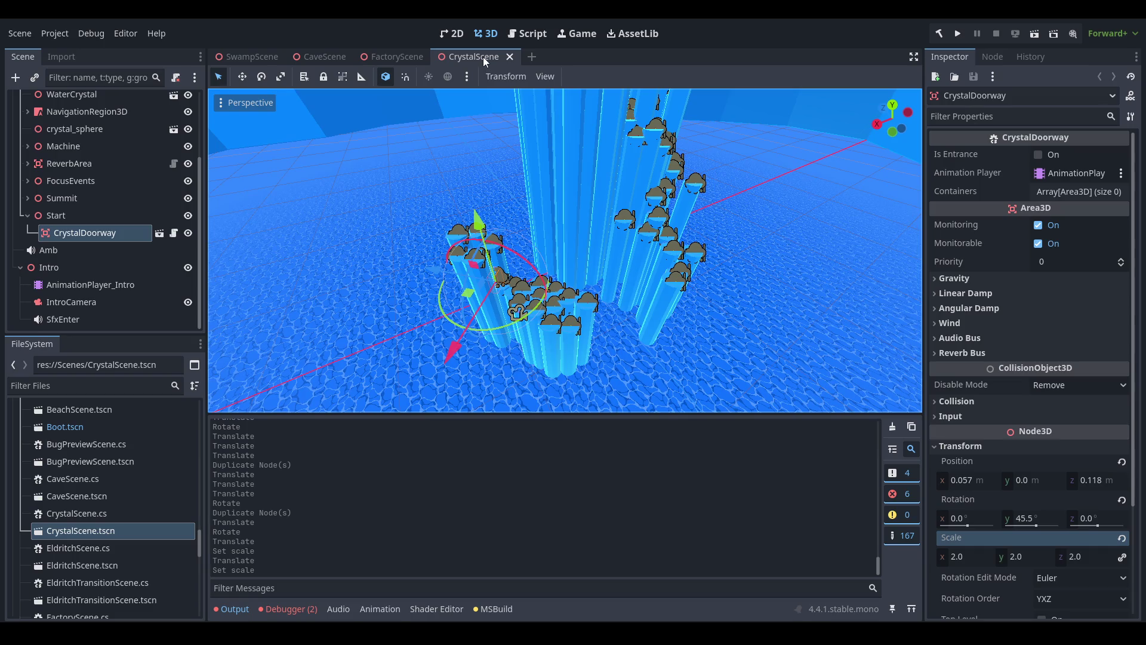
{"action": "key", "text": "ctrl+shift+w"}
{"action": "scroll", "scroll_direction": "down", "scroll_amount": 3}
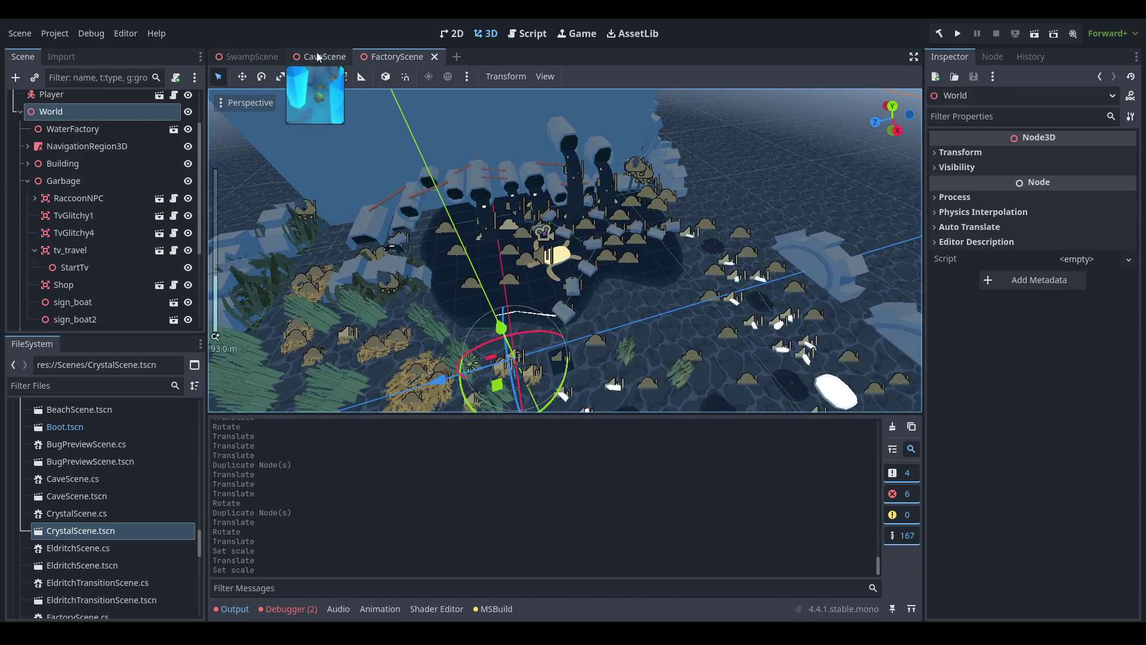
{"action": "key", "text": "ctrl+shift+Tab"}
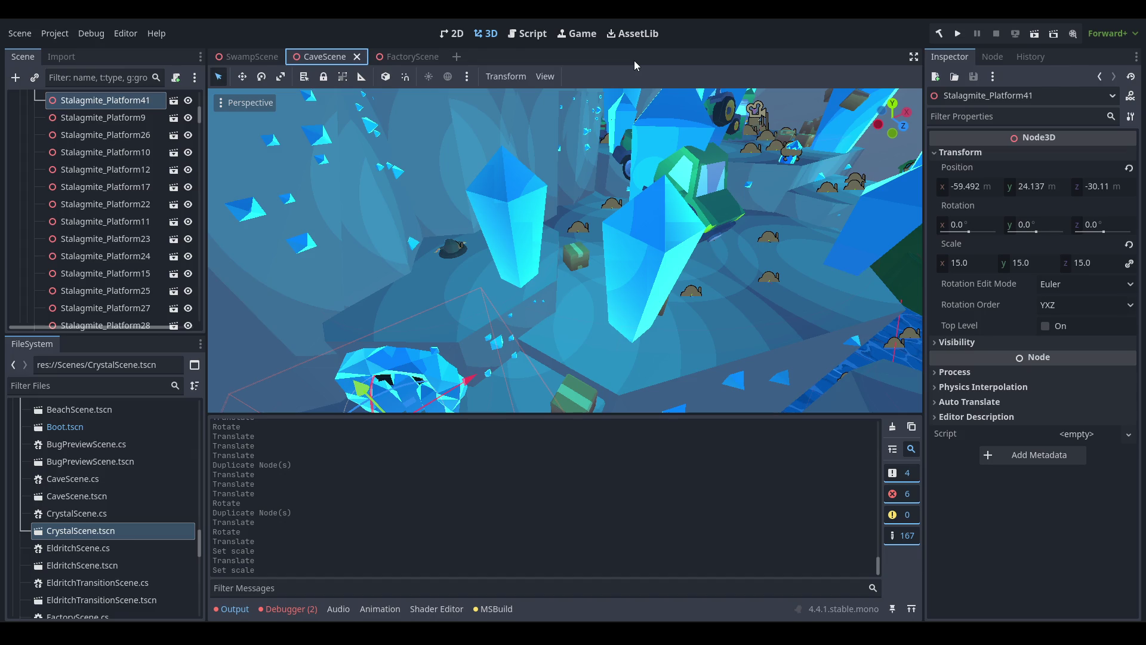
Orbit toward the green island and select the Shop node.
{"action": "scroll", "scroll_direction": "down", "scroll_amount": 3}
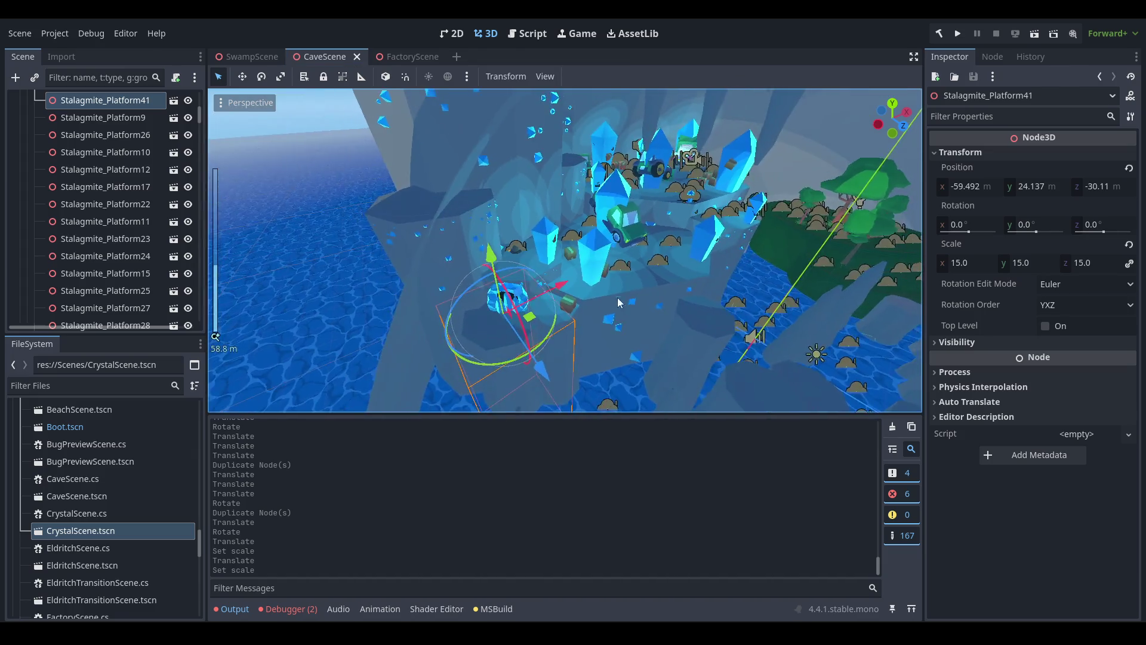
{"action": "left_click_drag", "start_coordinate": [642, 233], "coordinate": [589, 307]}
{"action": "left_click", "coordinate": [384, 303]}
{"action": "left_click_drag", "start_coordinate": [634, 338], "coordinate": [528, 179]}
{"action": "scroll", "scroll_direction": "up", "scroll_amount": 3}
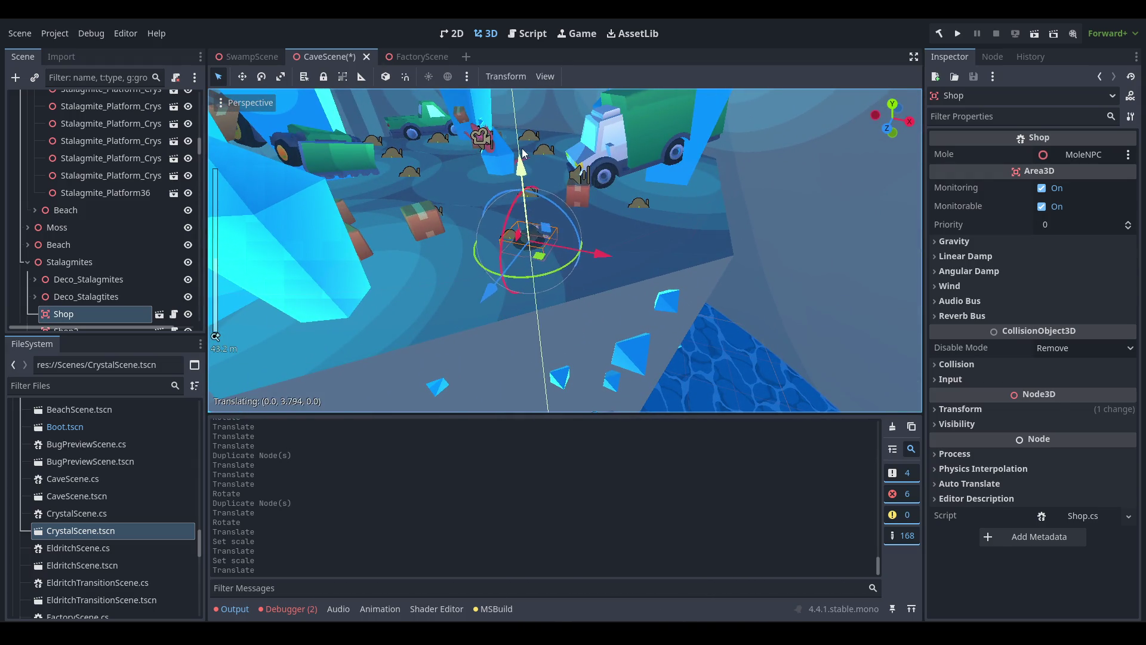
{"action": "scroll", "scroll_direction": "up", "scroll_amount": 3}
Move the Shop vertically into place, rotate it to a new facing, and save.
{"action": "left_click_drag", "start_coordinate": [656, 237], "coordinate": [560, 212]}
{"action": "scroll", "scroll_direction": "up", "scroll_amount": 3}
{"action": "scroll", "scroll_direction": "up", "scroll_amount": 3}
{"action": "left_click_drag", "start_coordinate": [515, 170], "coordinate": [681, 310]}
{"action": "scroll", "scroll_direction": "down", "scroll_amount": 3}
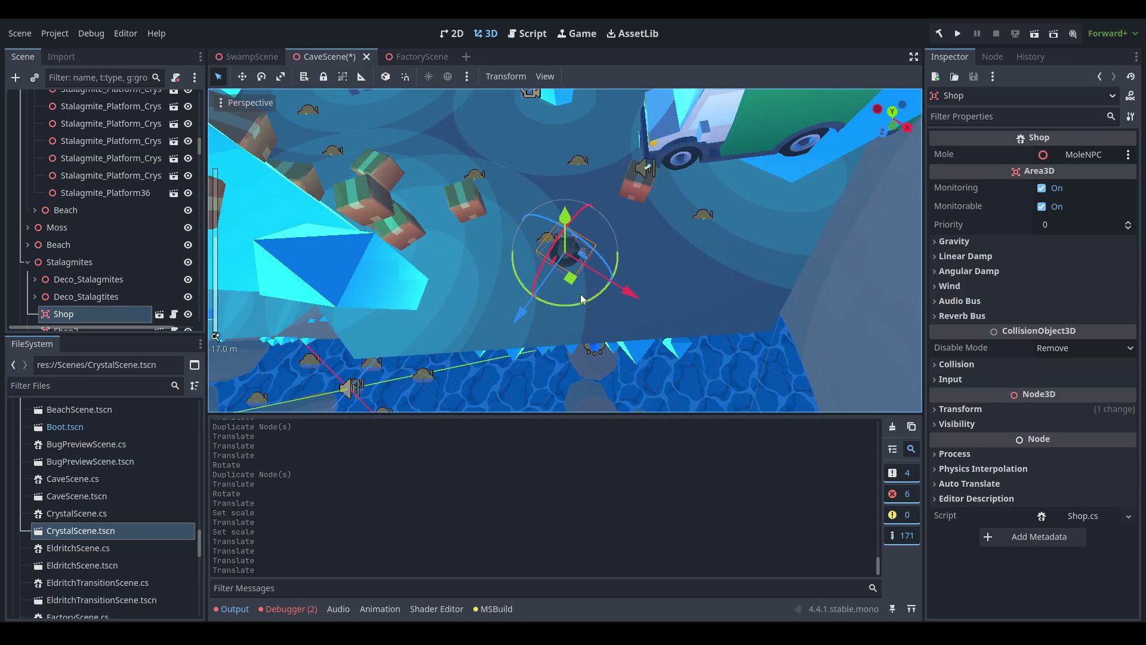
{"action": "left_click_drag", "start_coordinate": [608, 300], "coordinate": [680, 227]}
{"action": "scroll", "scroll_direction": "down", "scroll_amount": 3}
{"action": "key", "text": "ctrl+s"}
Orbit out around the repositioned Shop and save CaveScene again.
{"action": "scroll", "scroll_direction": "down", "scroll_amount": 3}
{"action": "scroll", "scroll_direction": "down", "scroll_amount": 3}
{"action": "scroll", "scroll_direction": "down", "scroll_amount": 3}
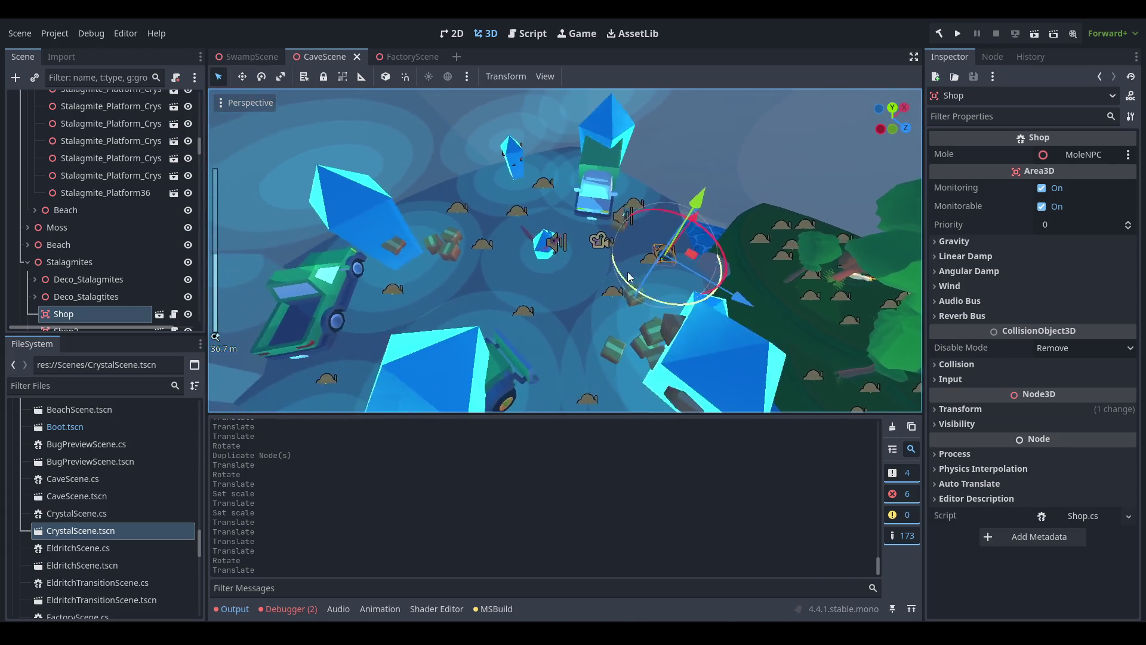
{"action": "scroll", "scroll_direction": "down", "scroll_amount": 3}
{"action": "left_click_drag", "start_coordinate": [509, 258], "coordinate": [587, 302]}
{"action": "scroll", "scroll_direction": "down", "scroll_amount": 3}
{"action": "key", "text": "ctrl+s"}
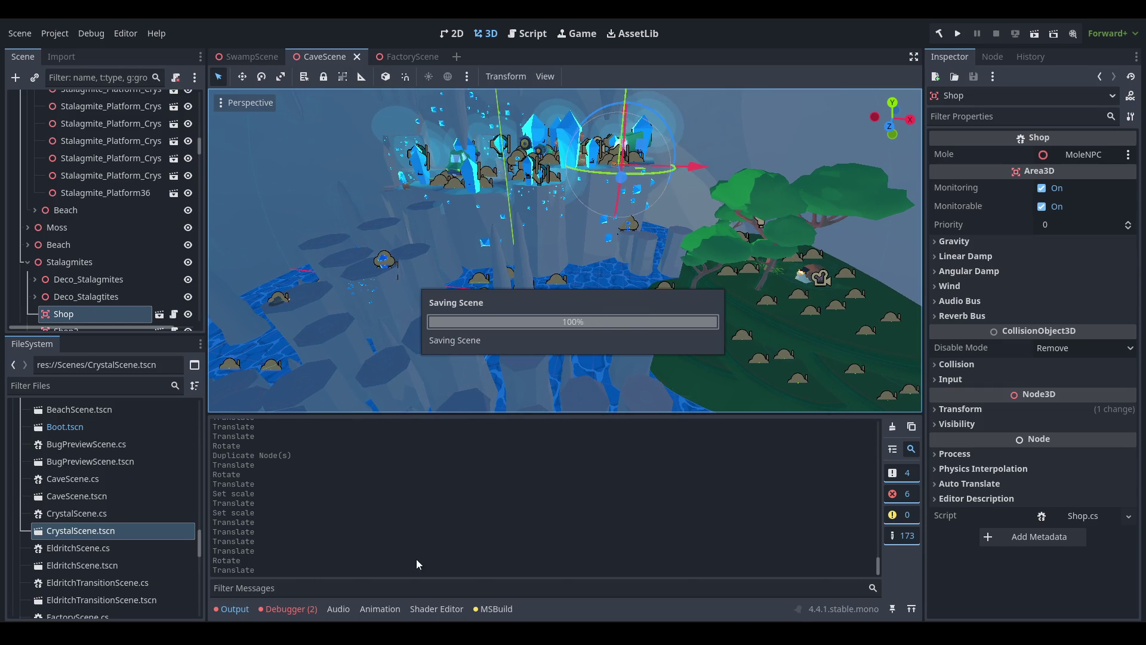
Commit the three changed scene files to main as 'updated cave scene' and push to origin.
{"action": "key", "text": "alt+Tab"}
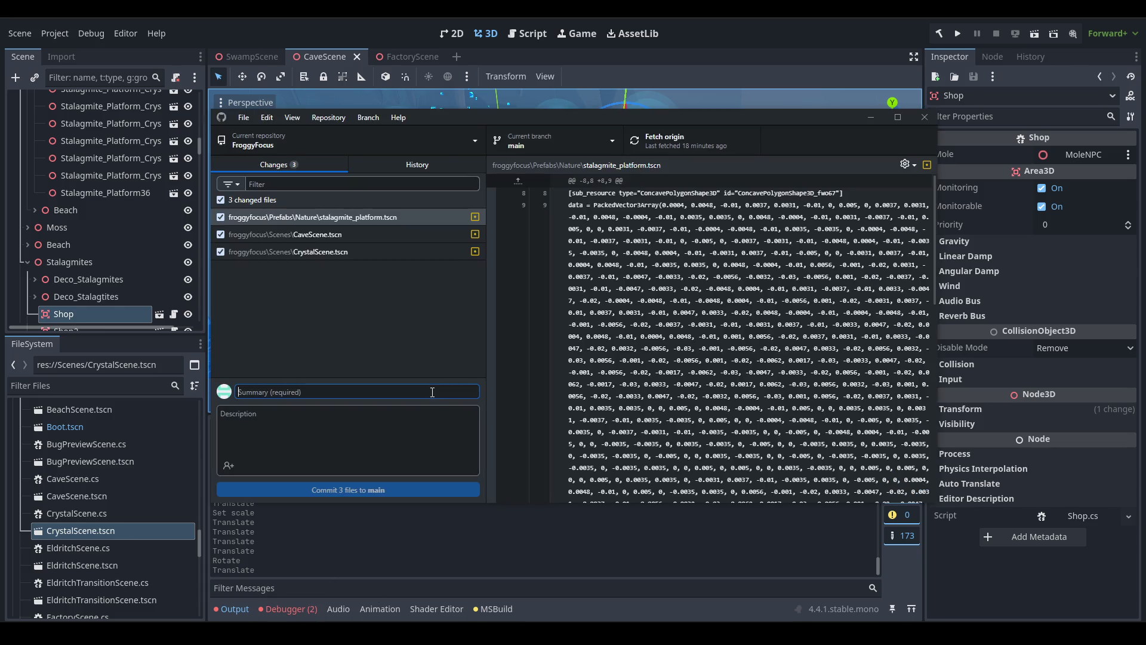
{"action": "type", "text": "updated cave scene"}
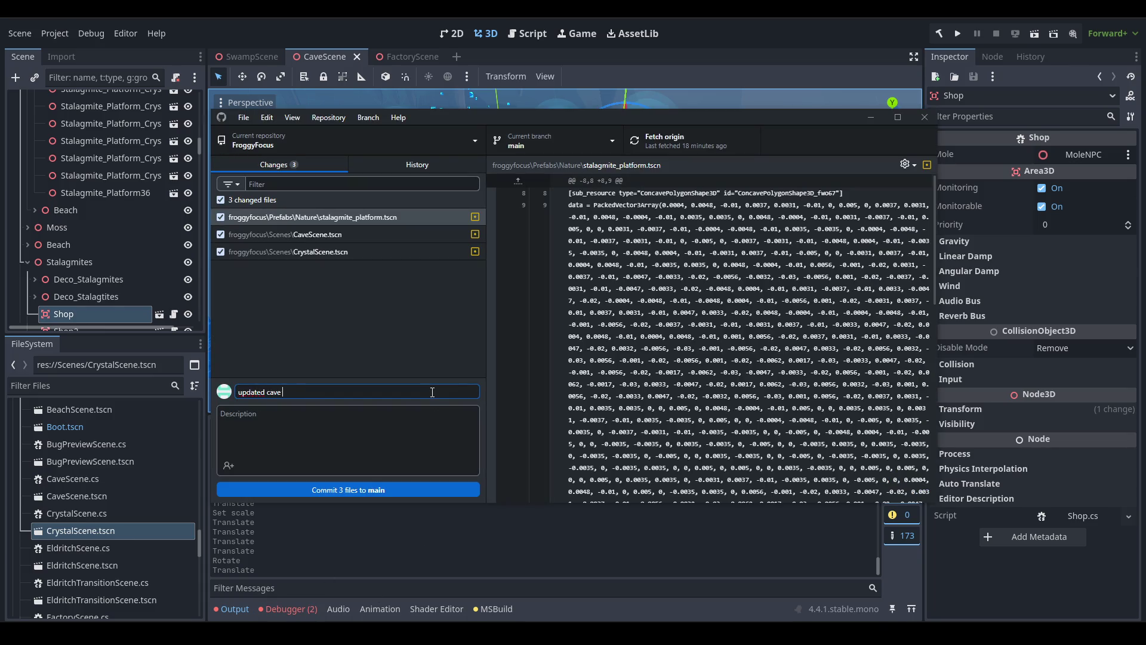
{"action": "left_click", "coordinate": [341, 493]}
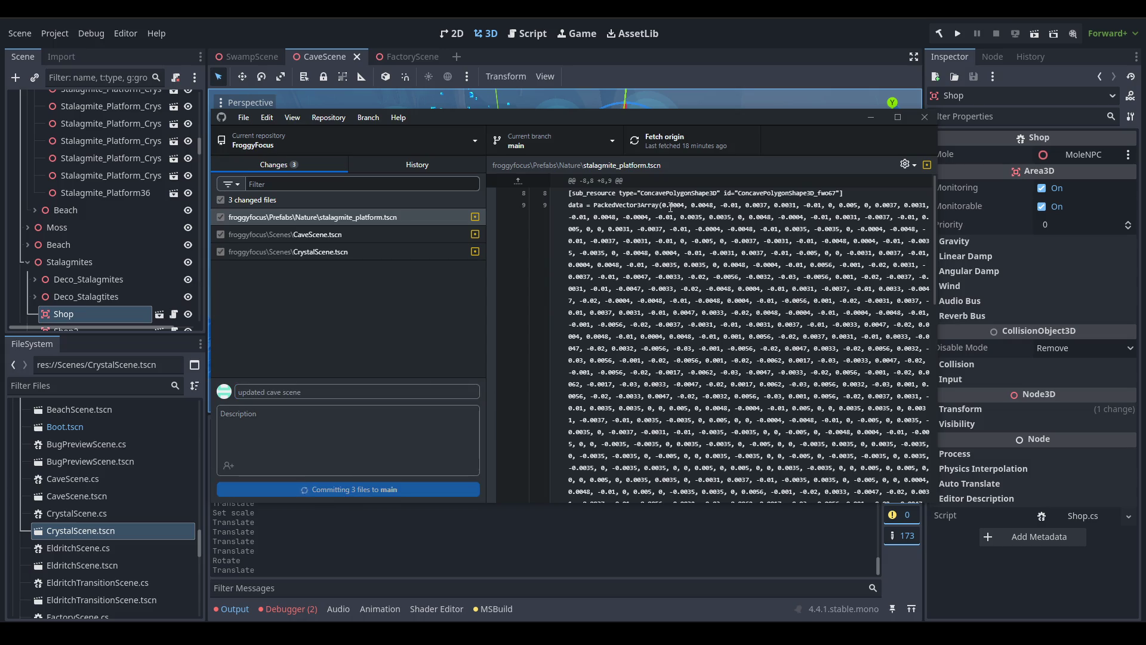
{"action": "key", "text": "ctrl+p"}
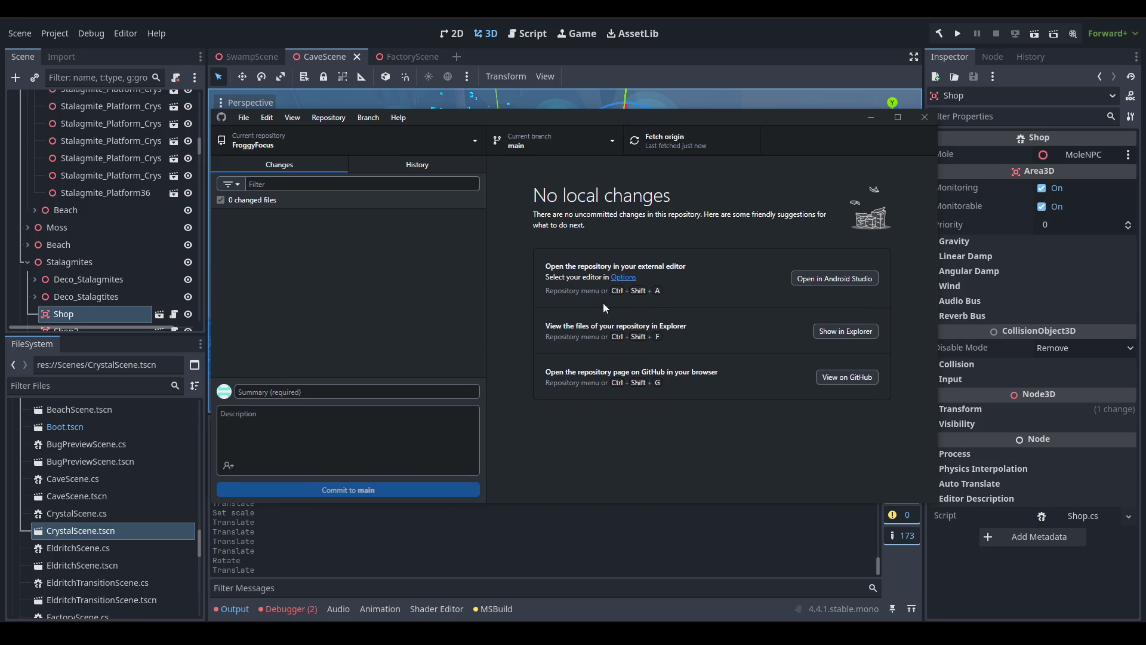
{"action": "left_click", "coordinate": [483, 558]}
{"action": "key", "text": "alt+Tab"}
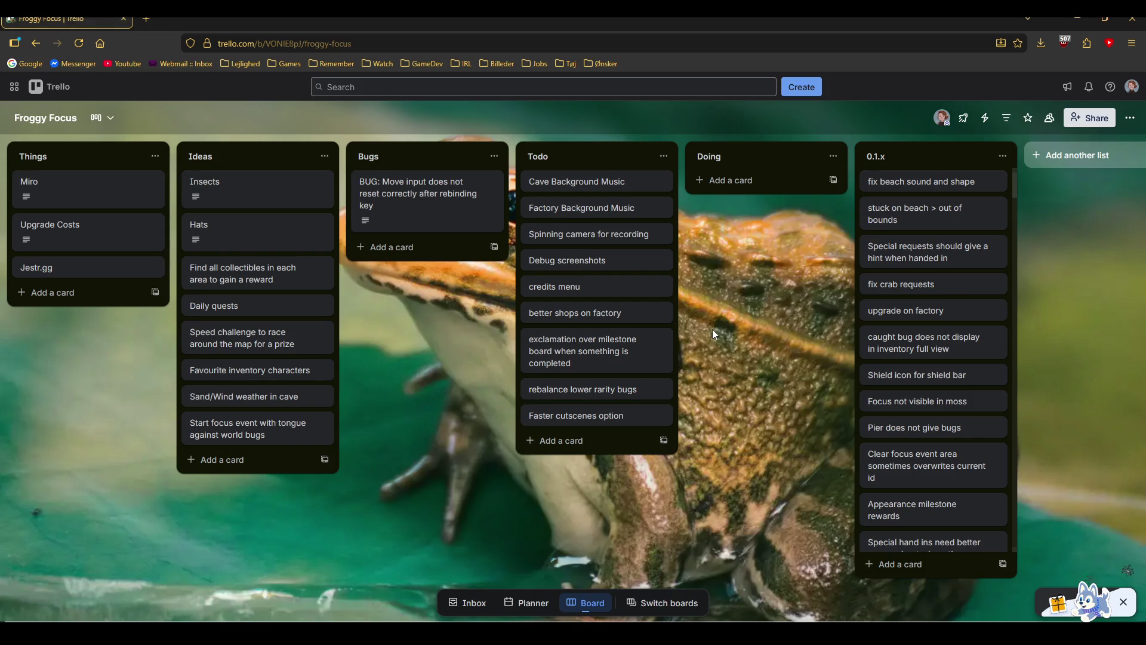
Move the 'better shops on factory' card into Doing, then select beach.old in Blender.
{"action": "left_click_drag", "start_coordinate": [654, 315], "coordinate": [770, 207]}
{"action": "key", "text": "alt+Tab"}
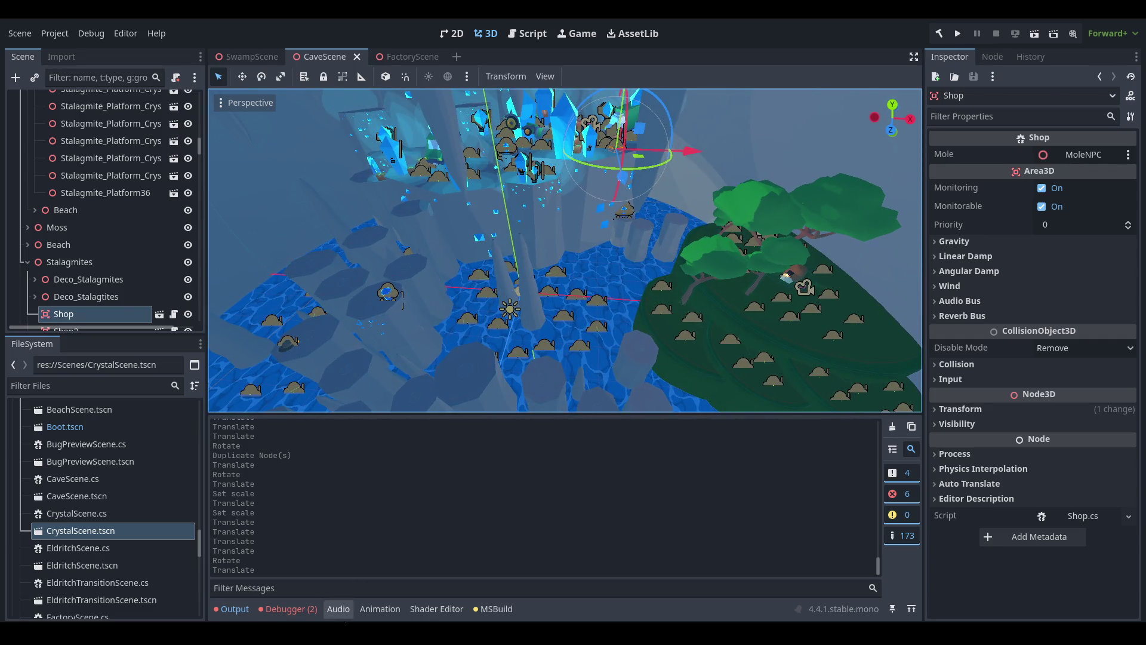
{"action": "left_click", "coordinate": [1013, 92]}
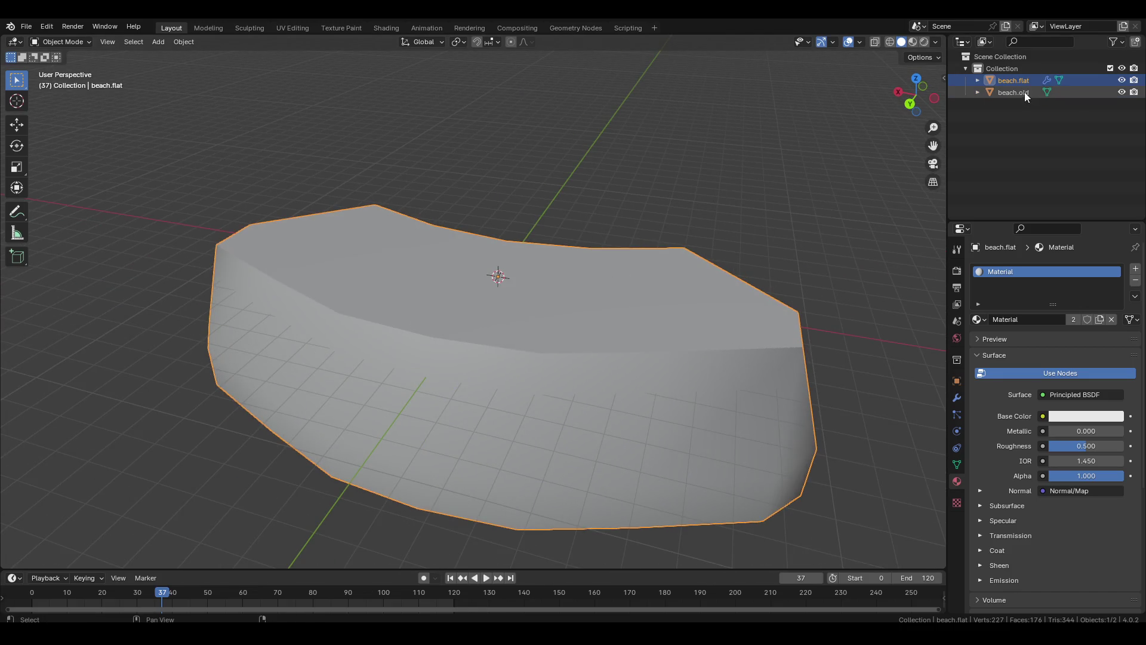
Delete both beach objects and open the FBX import browser.
{"action": "key", "text": "Delete"}
{"action": "left_click", "coordinate": [26, 26]}
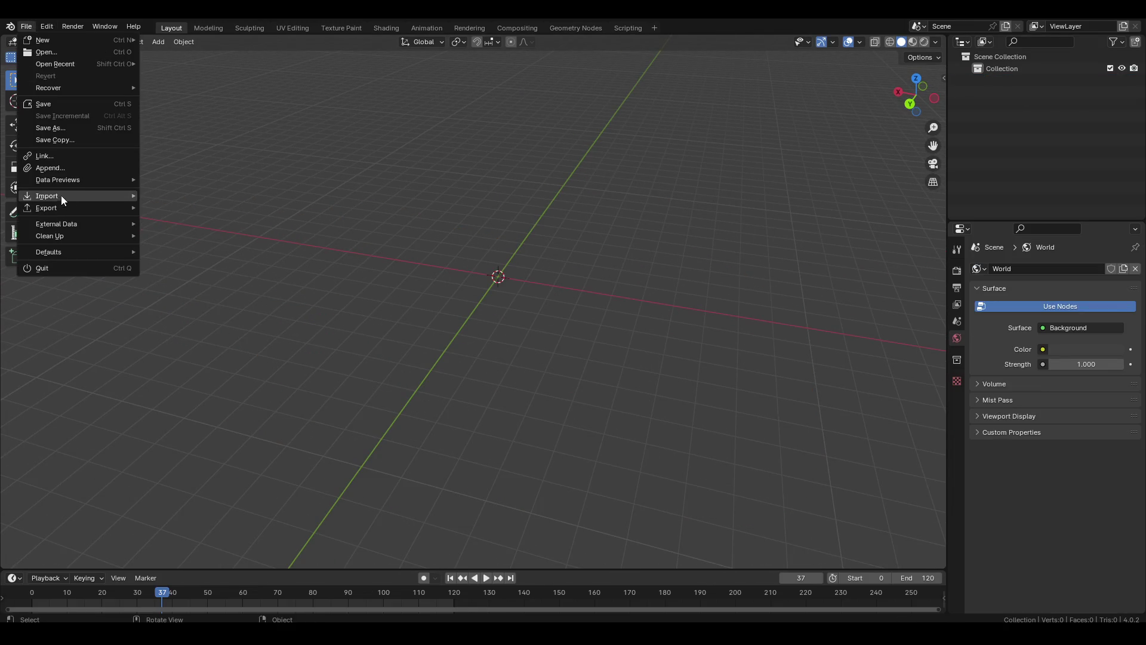
{"action": "mouse_move", "coordinate": [63, 195]}
{"action": "left_click", "coordinate": [192, 320]}
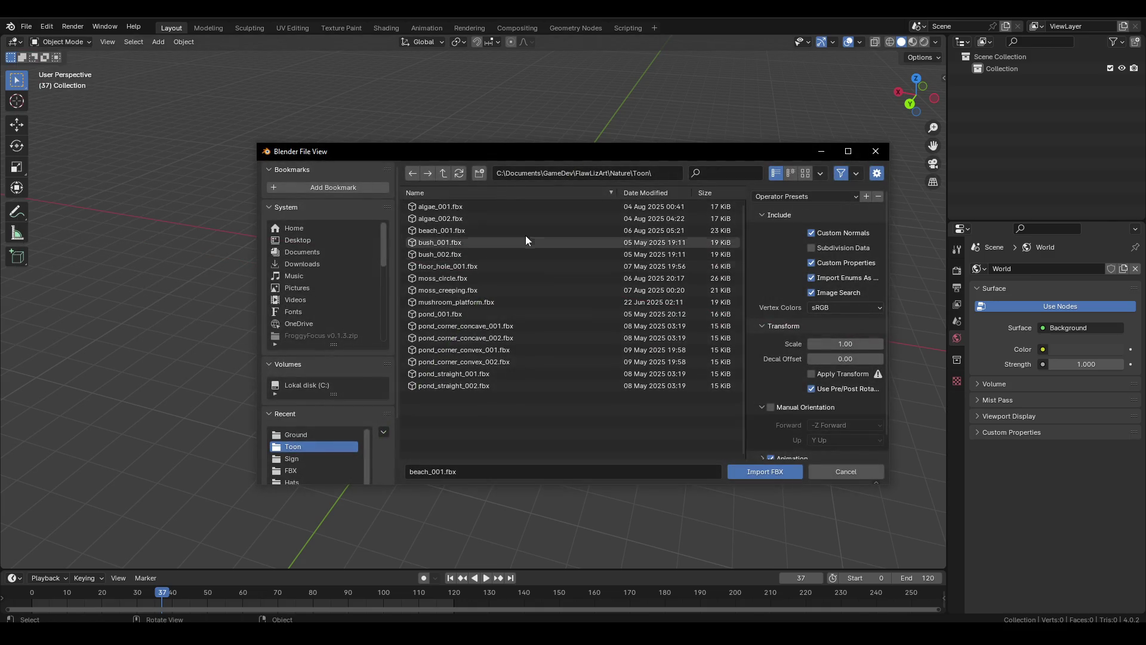
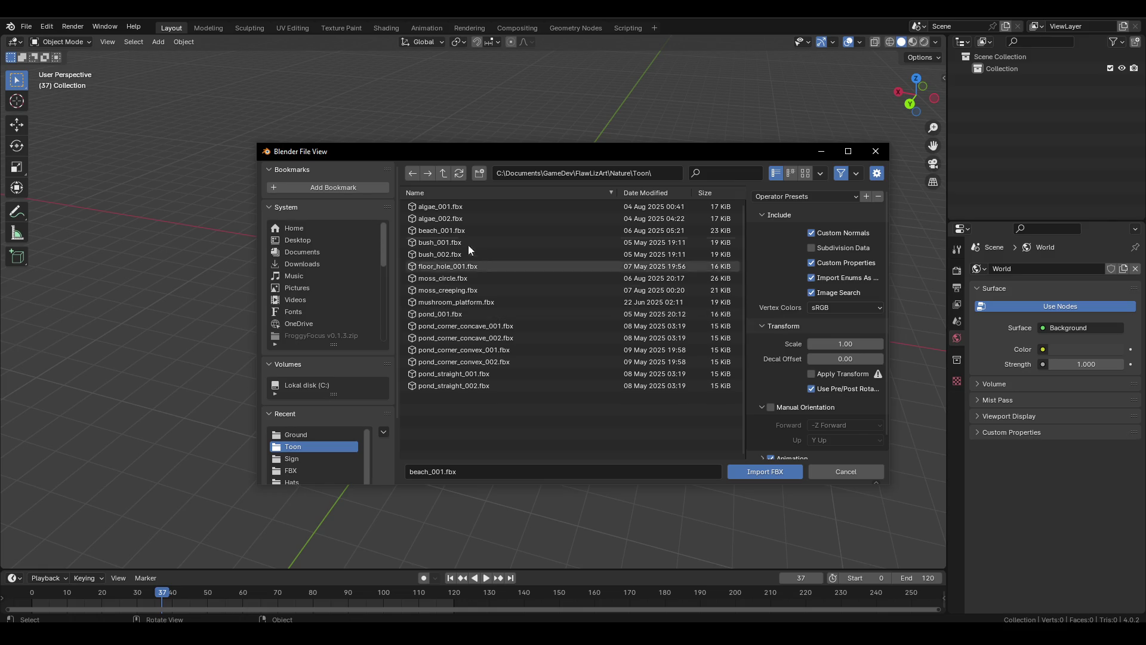
Import the MoleDirt FBX from FlawLizArt/Creatures/Mole and enter Edit Mode on the mound.
{"action": "left_click", "coordinate": [449, 174]}
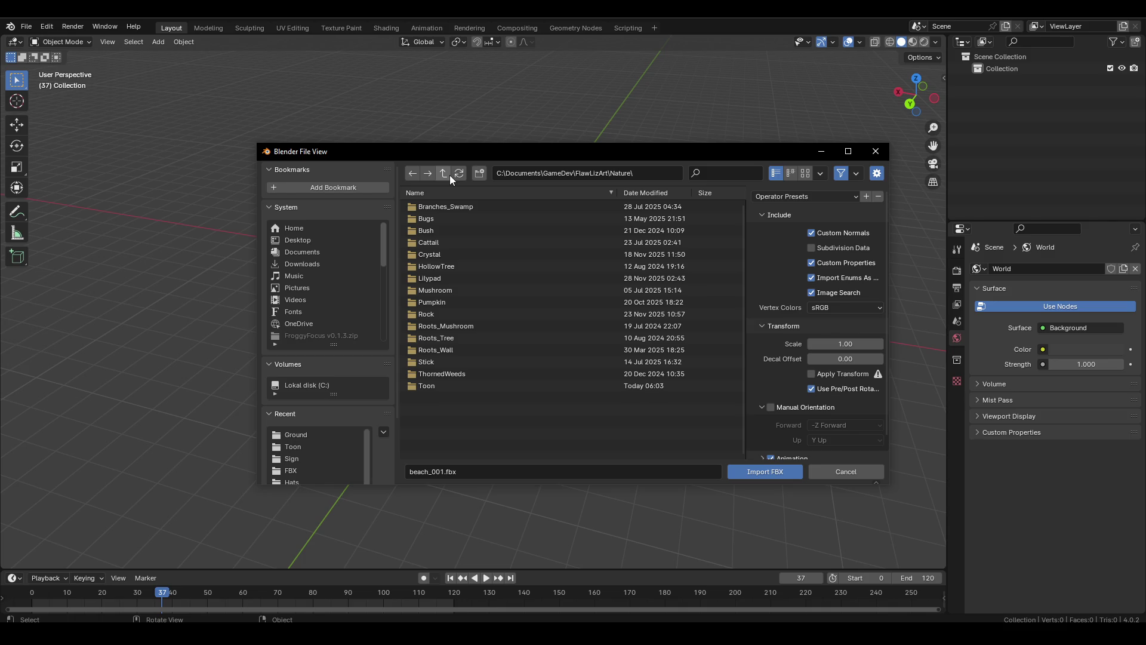
{"action": "left_click", "coordinate": [449, 175]}
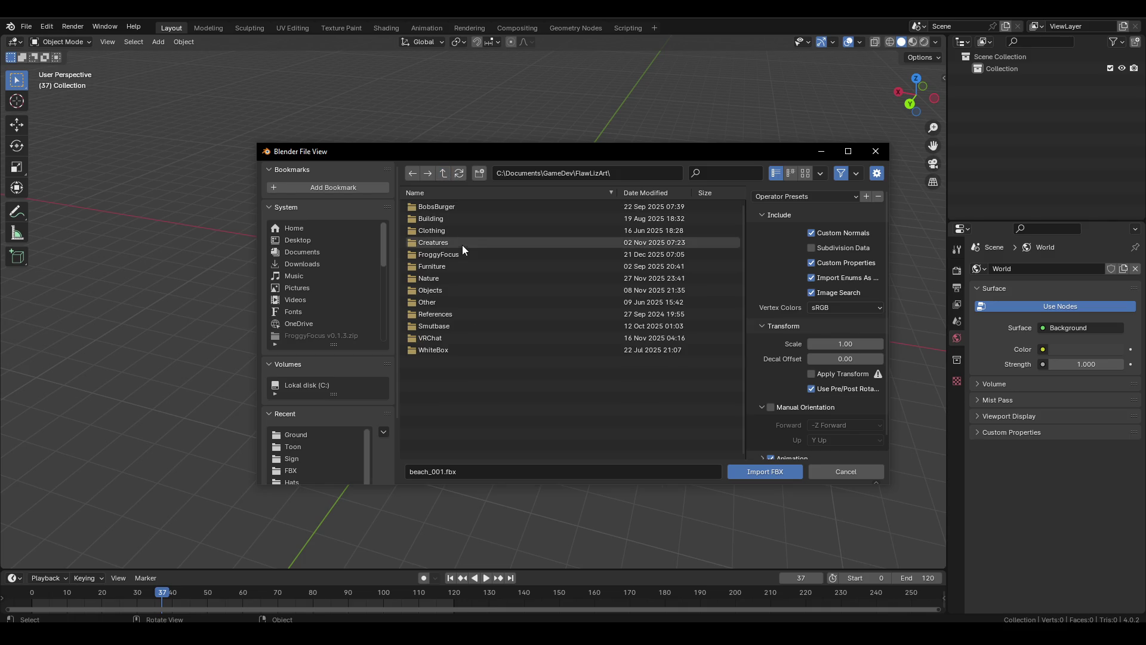
{"action": "left_click", "coordinate": [462, 244]}
{"action": "left_click", "coordinate": [446, 315]}
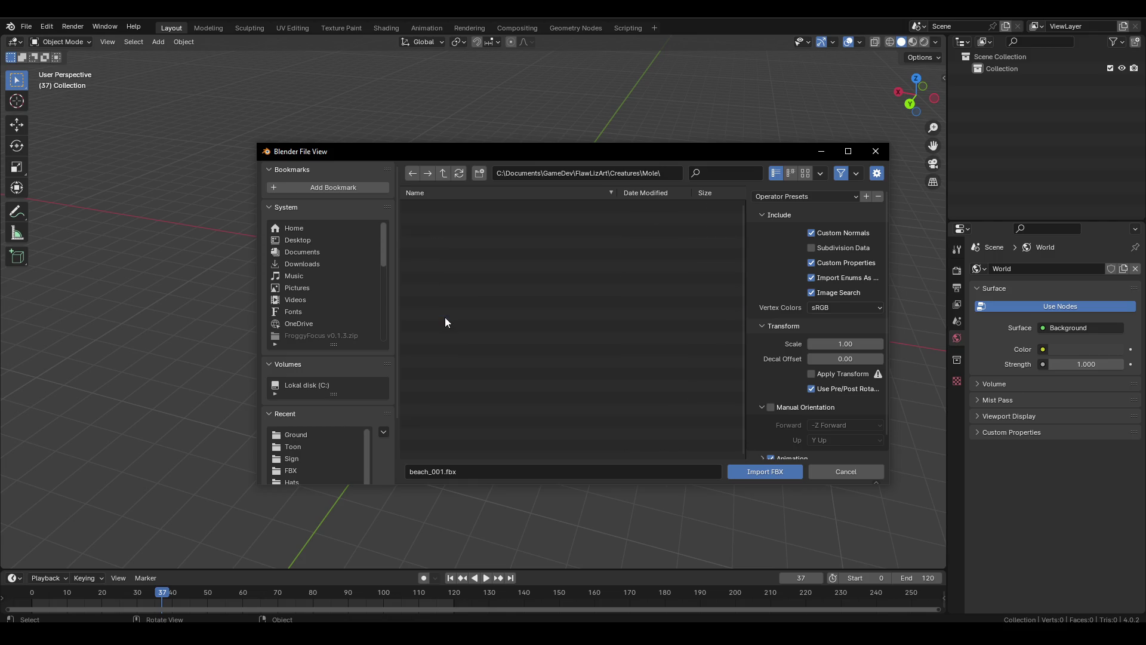
{"action": "double_click", "coordinate": [476, 222]}
{"action": "scroll", "scroll_direction": "up", "scroll_amount": 3}
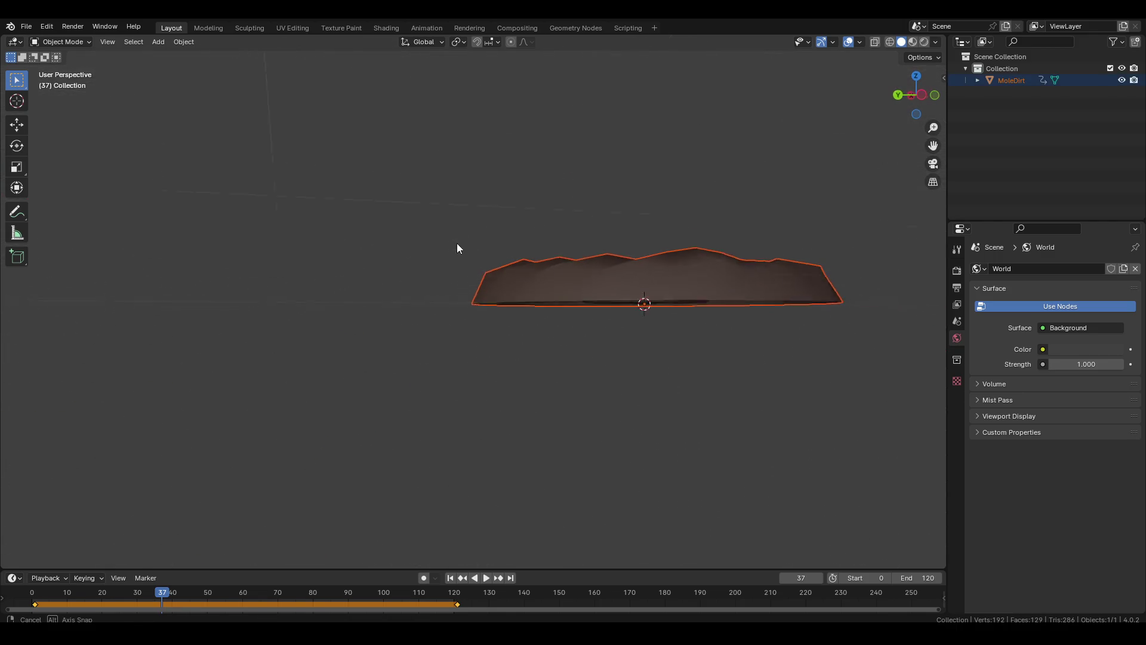
{"action": "left_click", "coordinate": [613, 301]}
{"action": "key", "text": "Tab"}
{"action": "left_click_drag", "start_coordinate": [607, 397], "coordinate": [850, 369]}
Add a Mirror modifier to the half mound and apply it to form a full ring.
{"action": "left_click", "coordinate": [956, 398]}
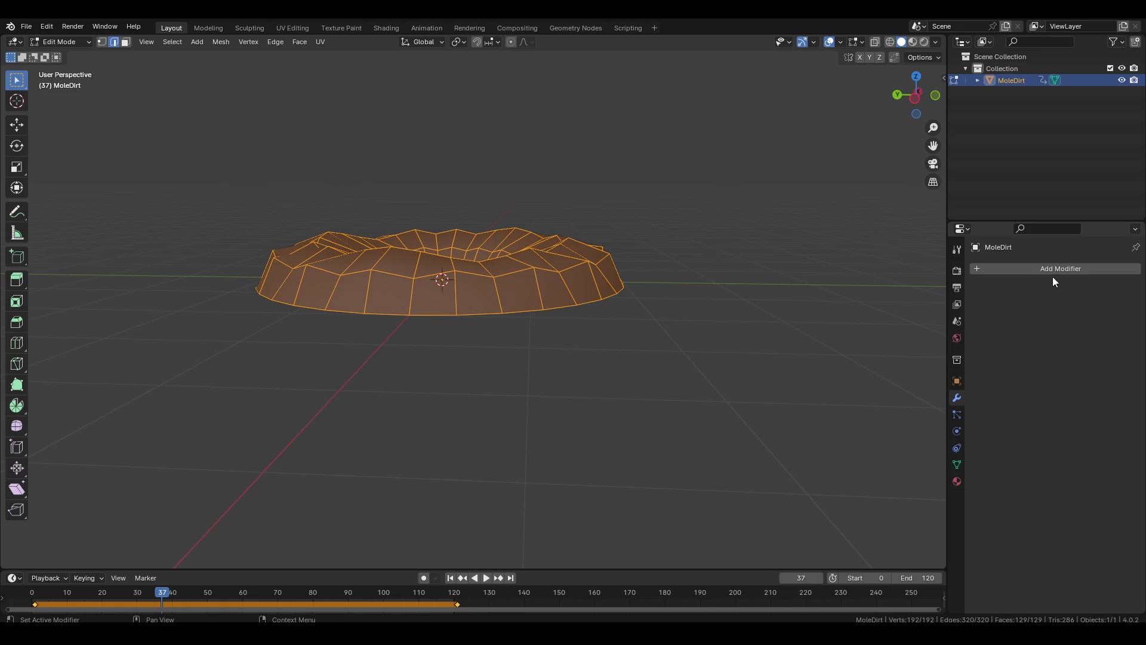
{"action": "left_click", "coordinate": [1052, 277]}
{"action": "type", "text": "m"}
{"action": "key", "text": "Return"}
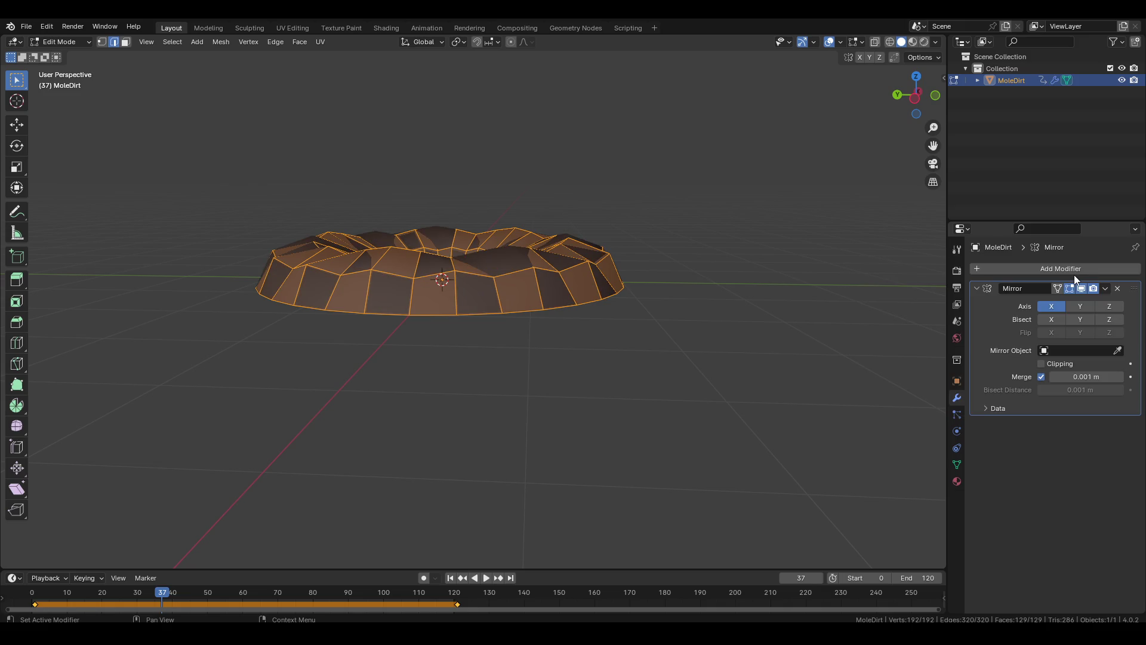
{"action": "left_click", "coordinate": [507, 389]}
{"action": "left_click_drag", "start_coordinate": [506, 389], "coordinate": [711, 344]}
{"action": "key", "text": "ctrl+a"}
{"action": "left_click_drag", "start_coordinate": [656, 382], "coordinate": [494, 235]}
Delete the face capping the ring's centre to open the hole.
{"action": "key", "text": "Tab"}
{"action": "left_click", "coordinate": [494, 234]}
{"action": "key", "text": "x"}
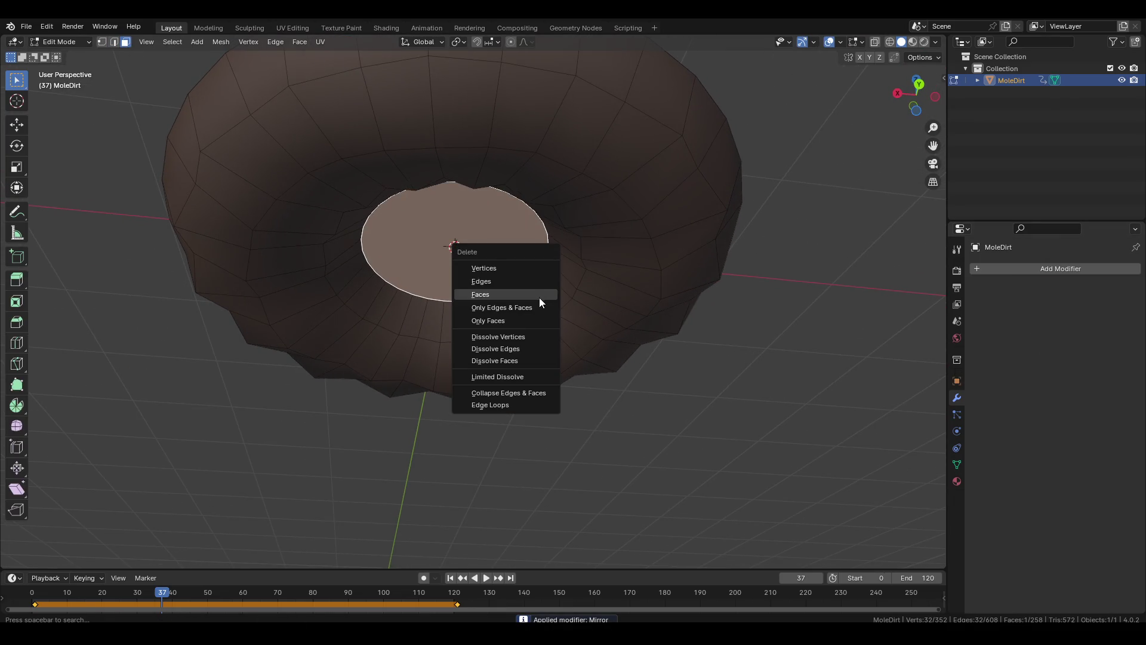
{"action": "left_click", "coordinate": [539, 297]}
{"action": "left_click_drag", "start_coordinate": [569, 293], "coordinate": [533, 361]}
{"action": "left_click", "coordinate": [512, 231]}
{"action": "left_click_drag", "start_coordinate": [706, 370], "coordinate": [643, 354]}
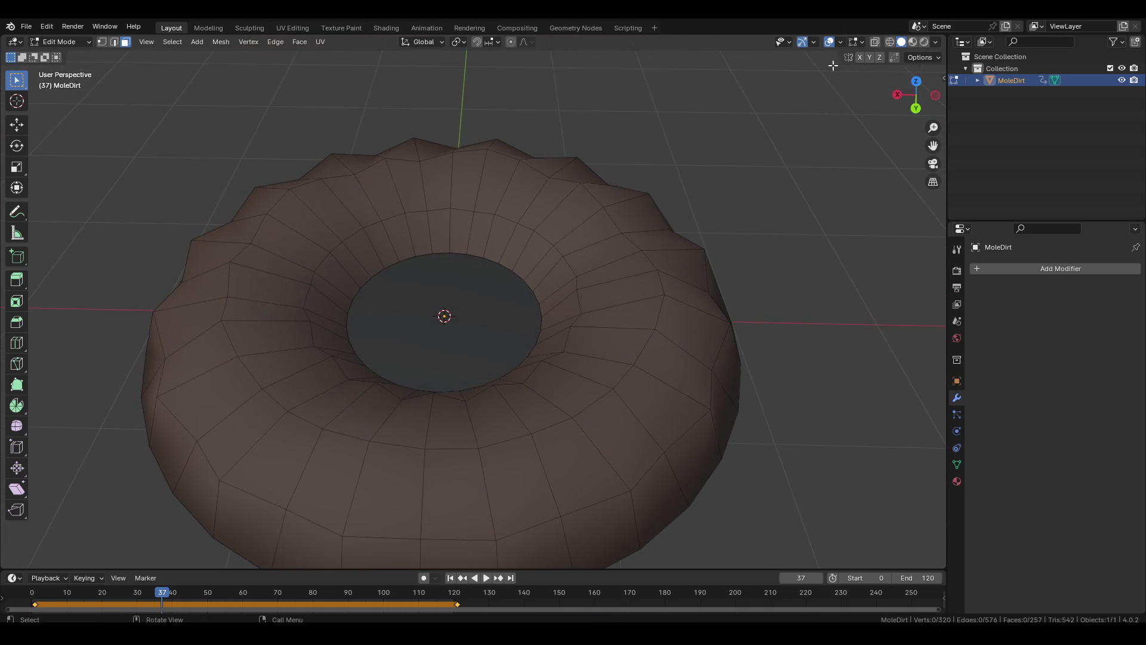
Check the ring's normals with the Face Orientation overlay, then turn it off.
{"action": "left_click", "coordinate": [814, 42]}
{"action": "left_click", "coordinate": [840, 40]}
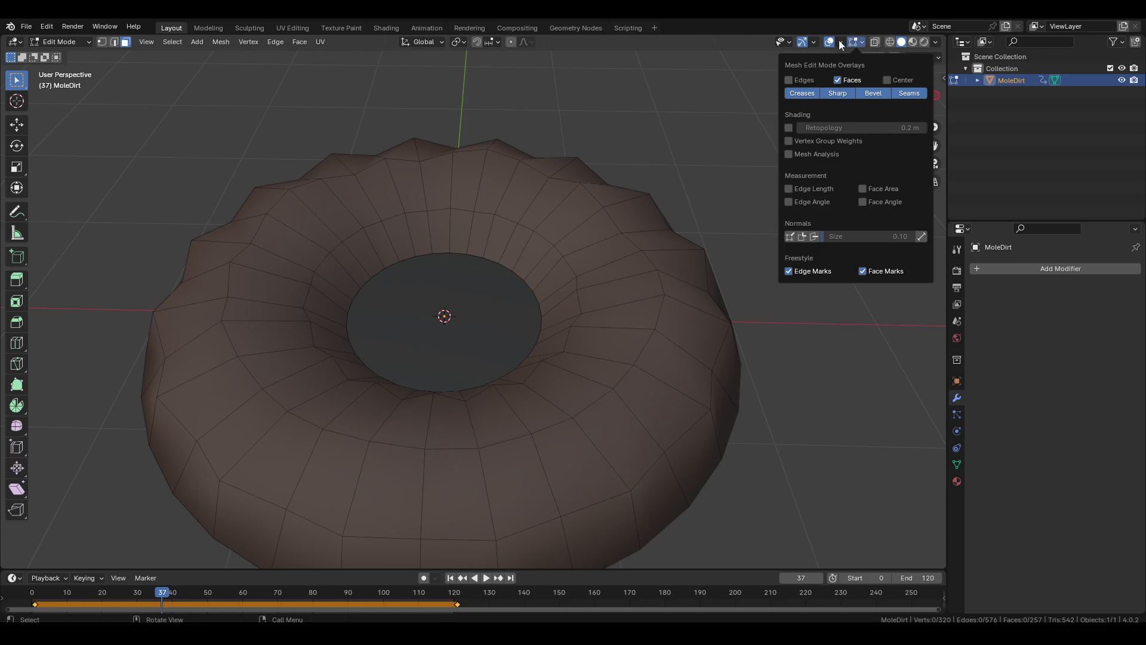
{"action": "left_click", "coordinate": [784, 278]}
{"action": "left_click_drag", "start_coordinate": [812, 369], "coordinate": [798, 117]}
{"action": "left_click", "coordinate": [814, 41]}
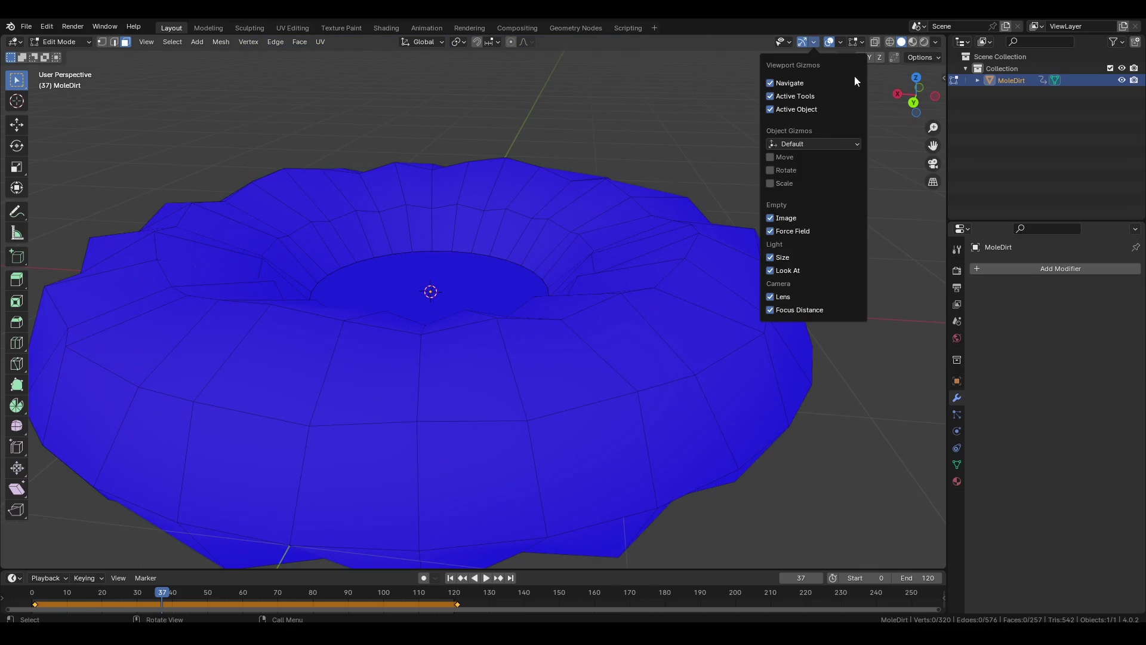
{"action": "left_click", "coordinate": [840, 42]}
{"action": "left_click", "coordinate": [784, 278]}
{"action": "scroll", "scroll_direction": "down", "scroll_amount": 3}
{"action": "left_click_drag", "start_coordinate": [678, 358], "coordinate": [704, 331]}
Return to Object Mode, deselect the ring and inspect the finished mound.
{"action": "key", "text": "Tab"}
{"action": "left_click", "coordinate": [776, 235]}
{"action": "left_click_drag", "start_coordinate": [777, 235], "coordinate": [579, 304]}
{"action": "scroll", "scroll_direction": "up", "scroll_amount": 3}
Select the dirt ring and inspect its mesh from low and high angles in Edit Mode.
{"action": "left_click", "coordinate": [607, 263]}
{"action": "left_click", "coordinate": [26, 27]}
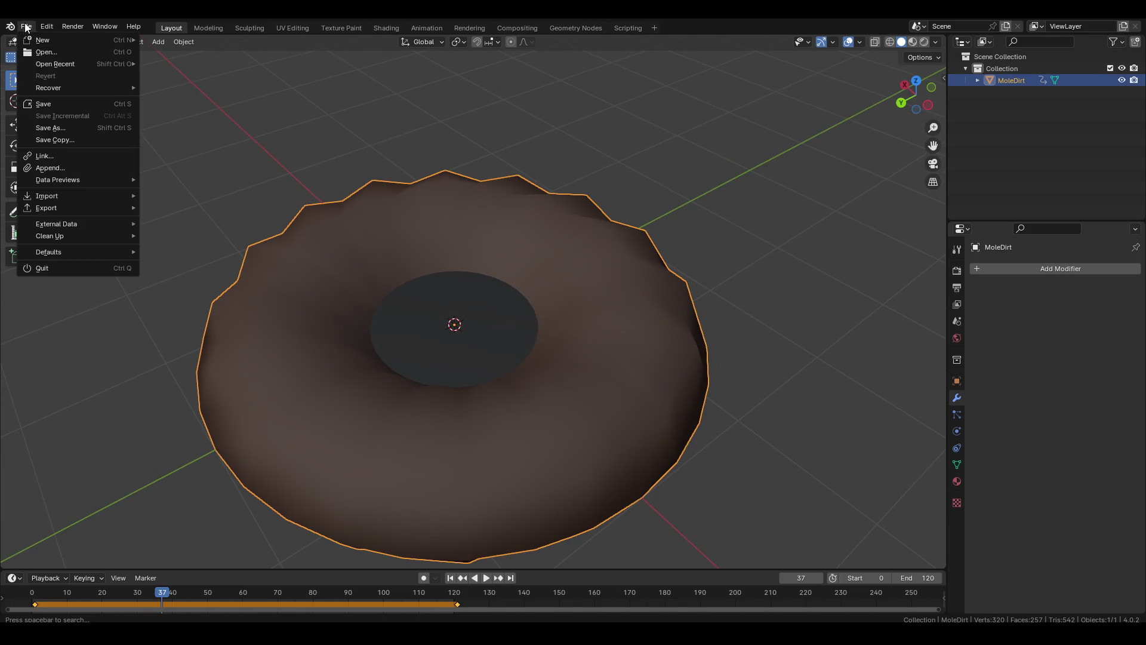
{"action": "left_click", "coordinate": [744, 322]}
{"action": "key", "text": "Tab"}
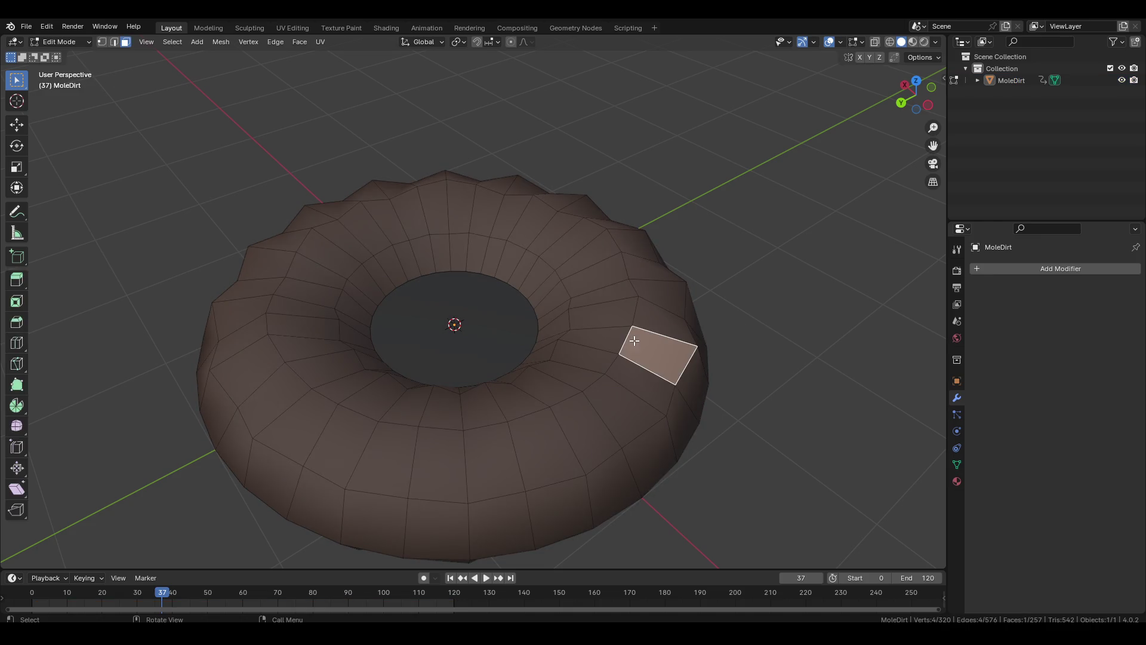
{"action": "left_click_drag", "start_coordinate": [634, 340], "coordinate": [715, 293]}
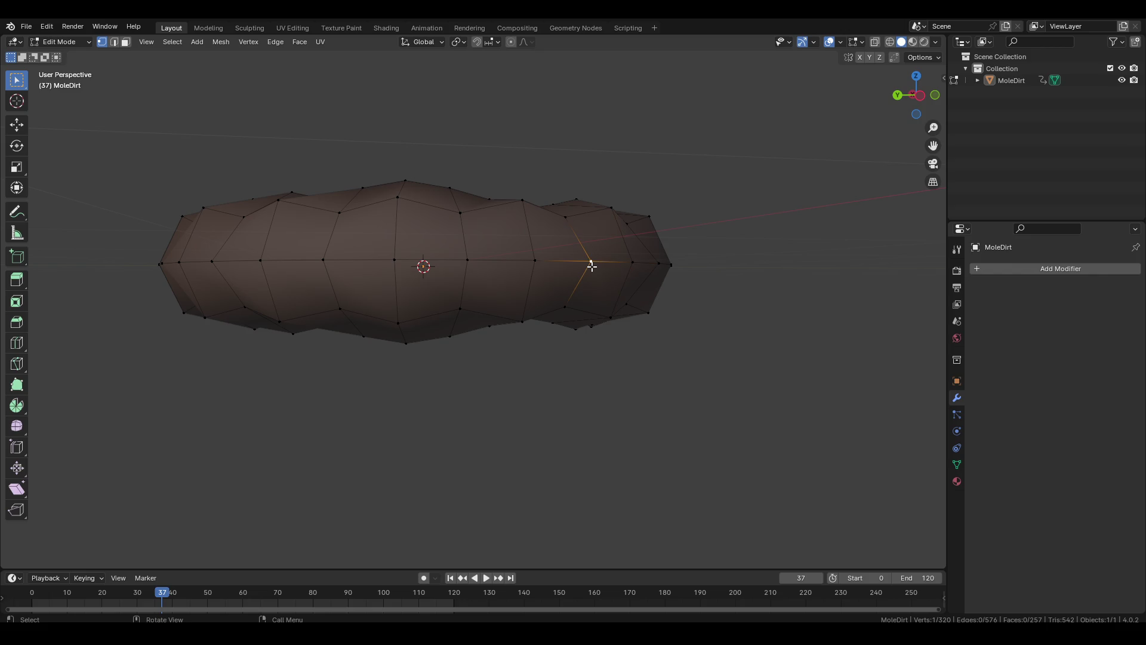
{"action": "left_click_drag", "start_coordinate": [670, 260], "coordinate": [754, 358]}
{"action": "key", "text": "Tab"}
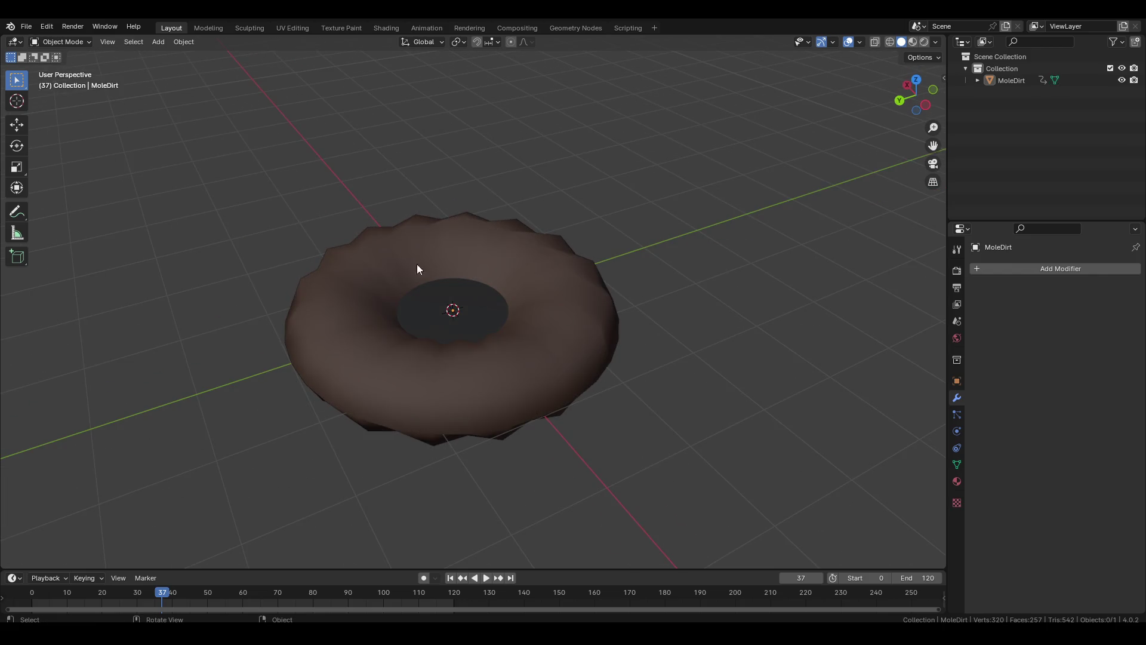
Export the ring as FBX, overwriting Creatures/Mole/mole_dirt.fbx.
{"action": "left_click", "coordinate": [34, 31]}
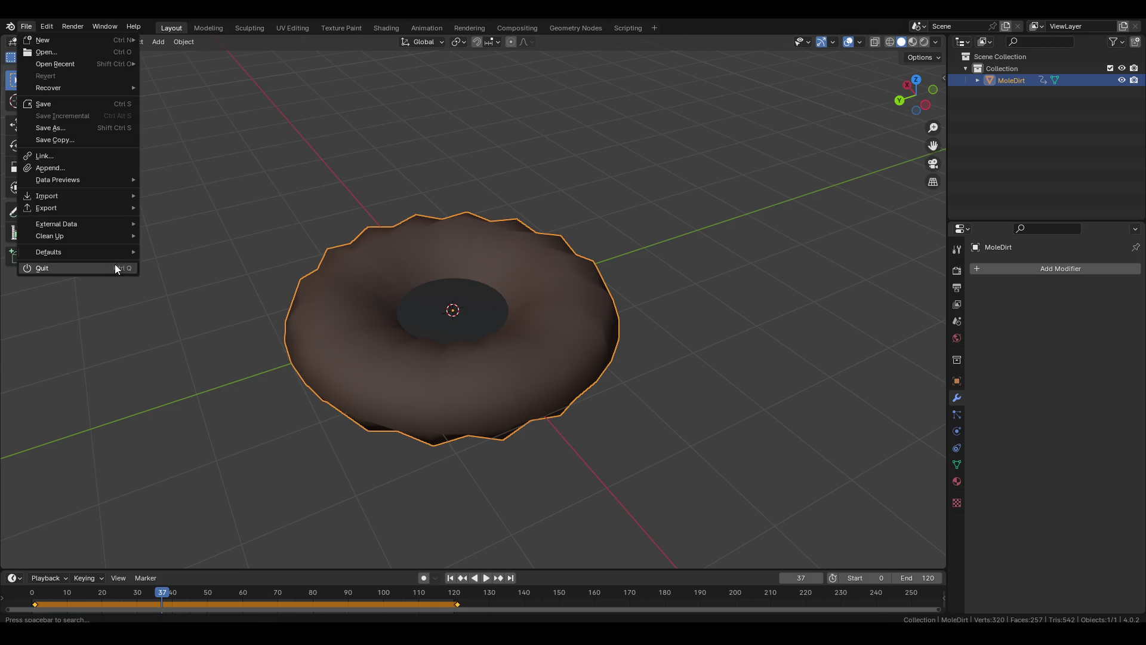
{"action": "mouse_move", "coordinate": [93, 205]}
{"action": "left_click", "coordinate": [197, 314]}
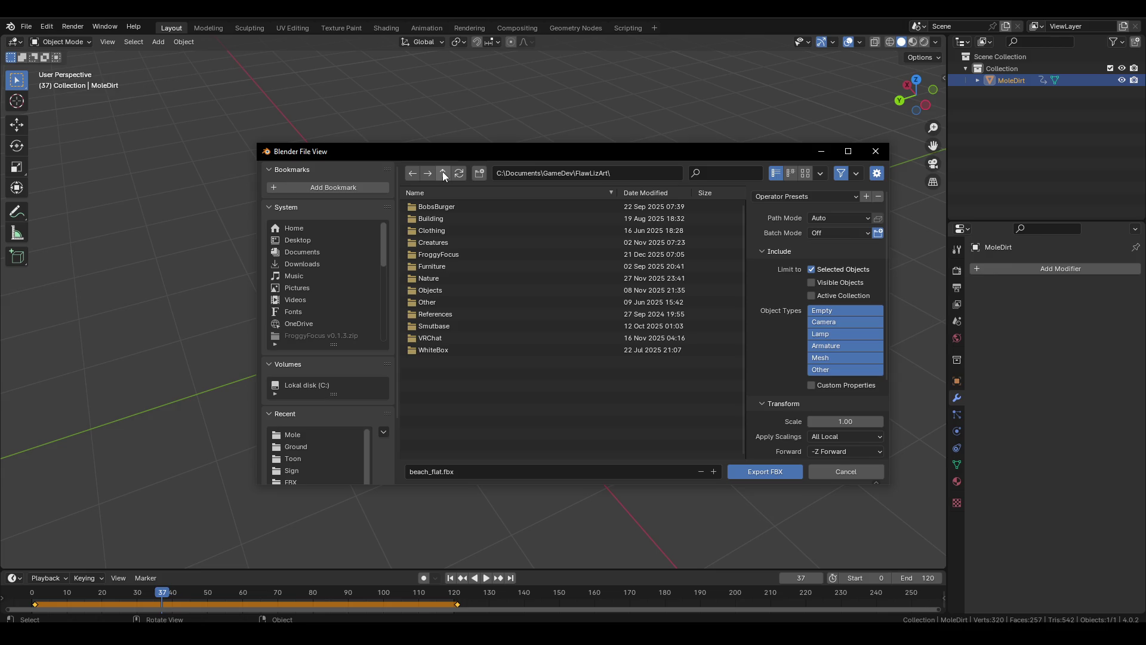
{"action": "left_click", "coordinate": [456, 242]}
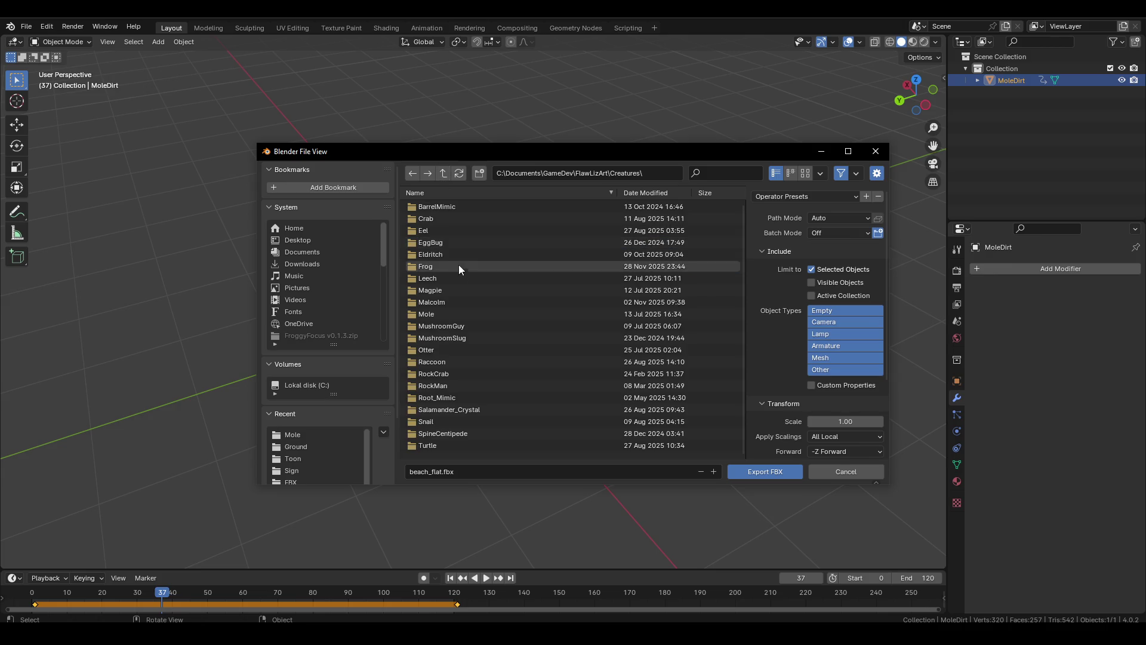
{"action": "left_click", "coordinate": [443, 315]}
{"action": "left_click", "coordinate": [449, 219]}
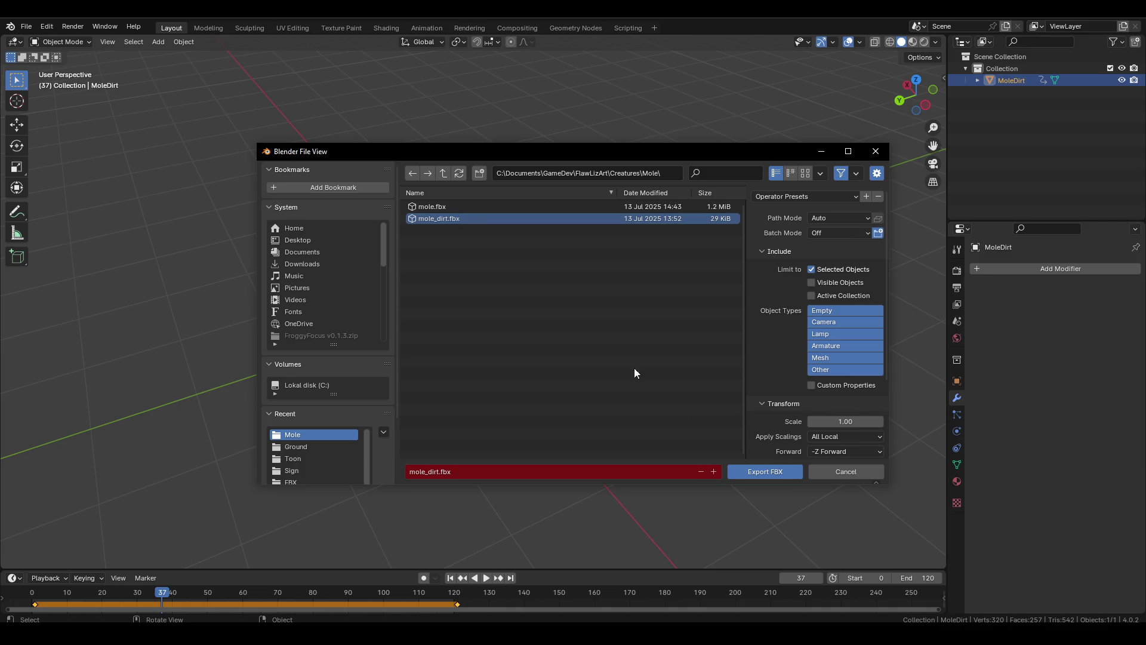
{"action": "left_click", "coordinate": [754, 474]}
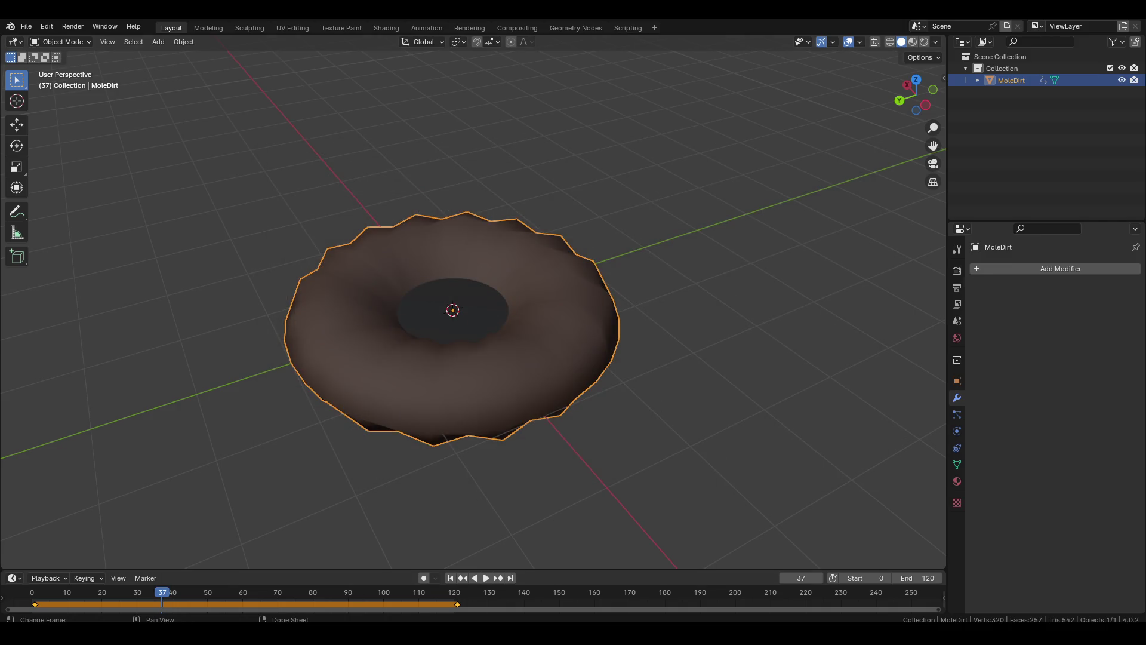
Browse the FileSystem dock to the Mole folder and select the reimported mole_dirt.fbx.
{"action": "scroll", "scroll_direction": "up", "scroll_amount": 3}
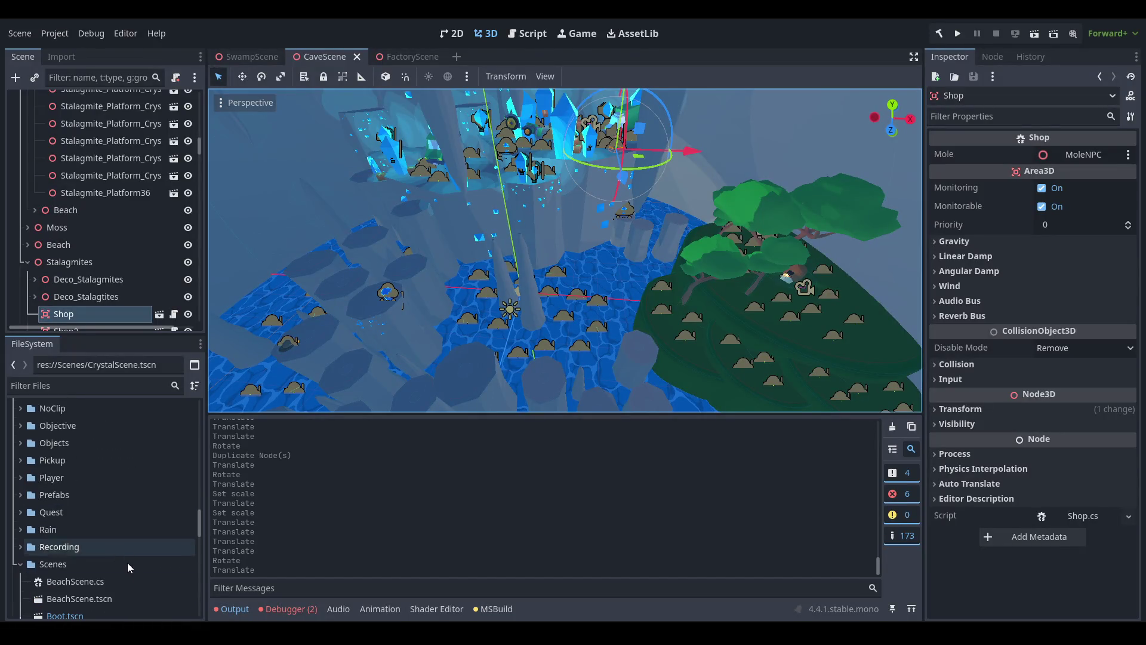
{"action": "double_click", "coordinate": [124, 560]}
{"action": "scroll", "scroll_direction": "up", "scroll_amount": 3}
{"action": "scroll", "scroll_direction": "up", "scroll_amount": 3}
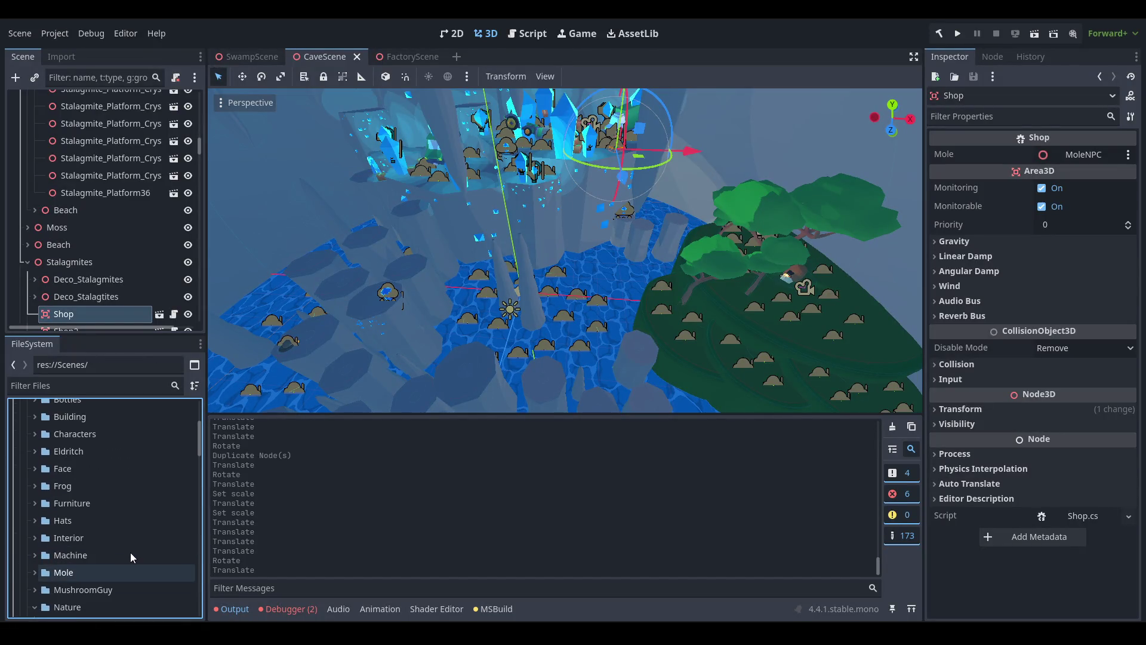
{"action": "left_click", "coordinate": [116, 517]}
{"action": "double_click", "coordinate": [99, 499]}
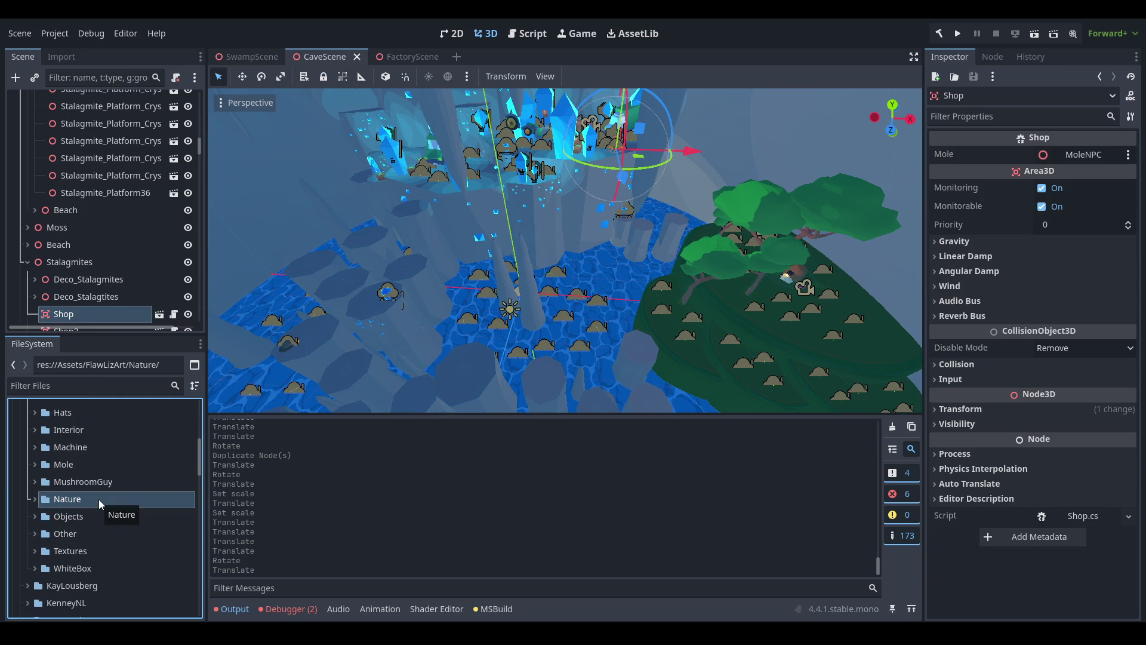
{"action": "scroll", "scroll_direction": "up", "scroll_amount": 3}
{"action": "double_click", "coordinate": [91, 490]}
{"action": "left_click", "coordinate": [100, 543]}
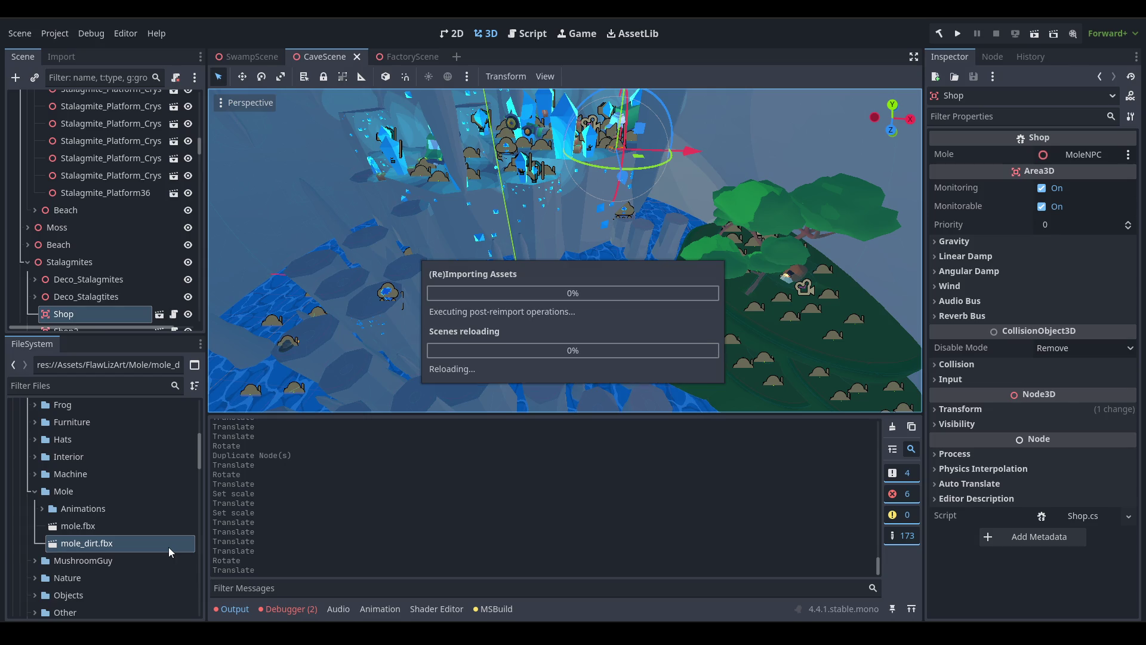
{"action": "left_click_drag", "start_coordinate": [537, 209], "coordinate": [665, 327]}
Open the Shop scene to check the updated mole, then close it.
{"action": "scroll", "scroll_direction": "up", "scroll_amount": 3}
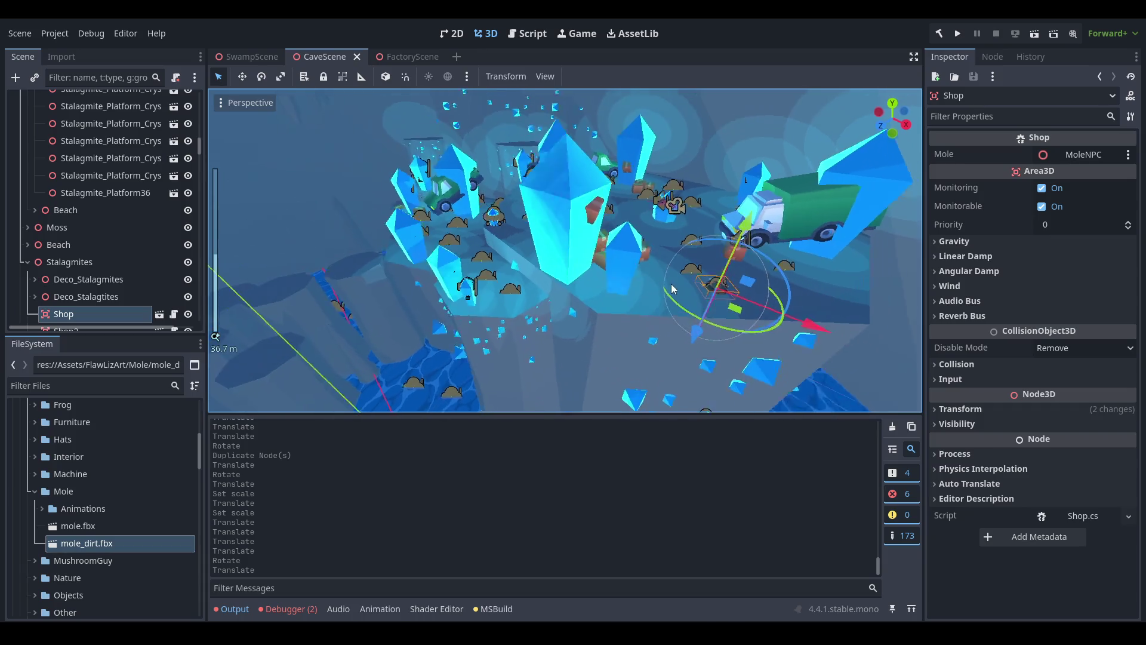
{"action": "left_click_drag", "start_coordinate": [604, 291], "coordinate": [469, 71]}
{"action": "scroll", "scroll_direction": "up", "scroll_amount": 3}
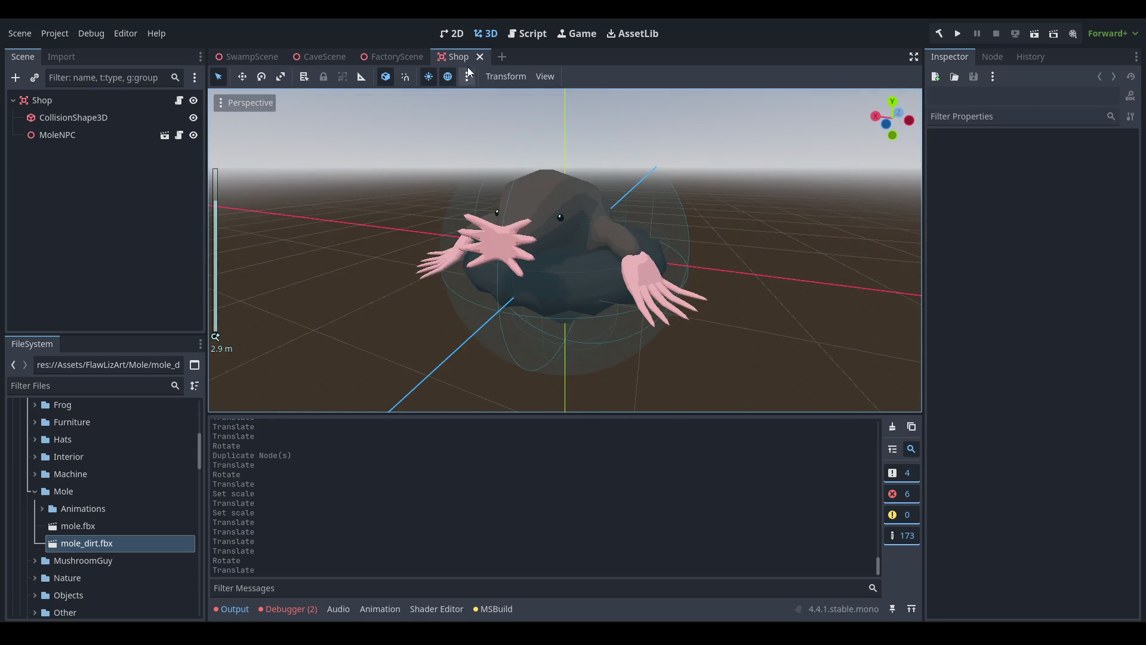
{"action": "left_click", "coordinate": [480, 57]}
Select the Shop2 mole in FactoryScene and zoom in on its new dirt ring.
{"action": "scroll", "scroll_direction": "up", "scroll_amount": 3}
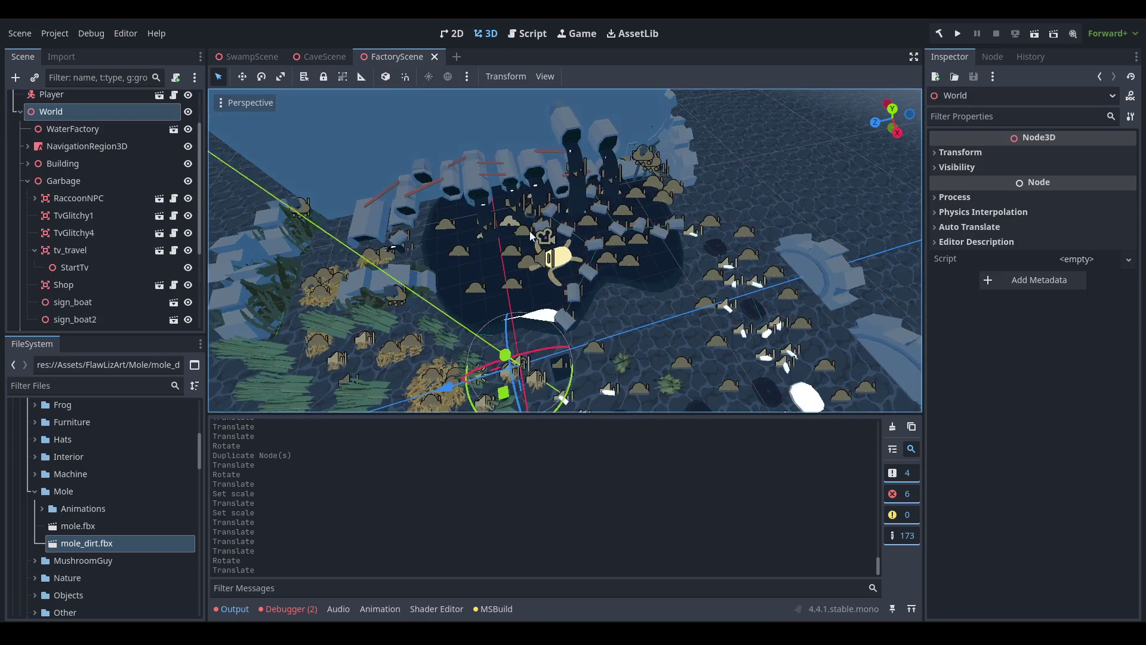
{"action": "left_click", "coordinate": [400, 176]}
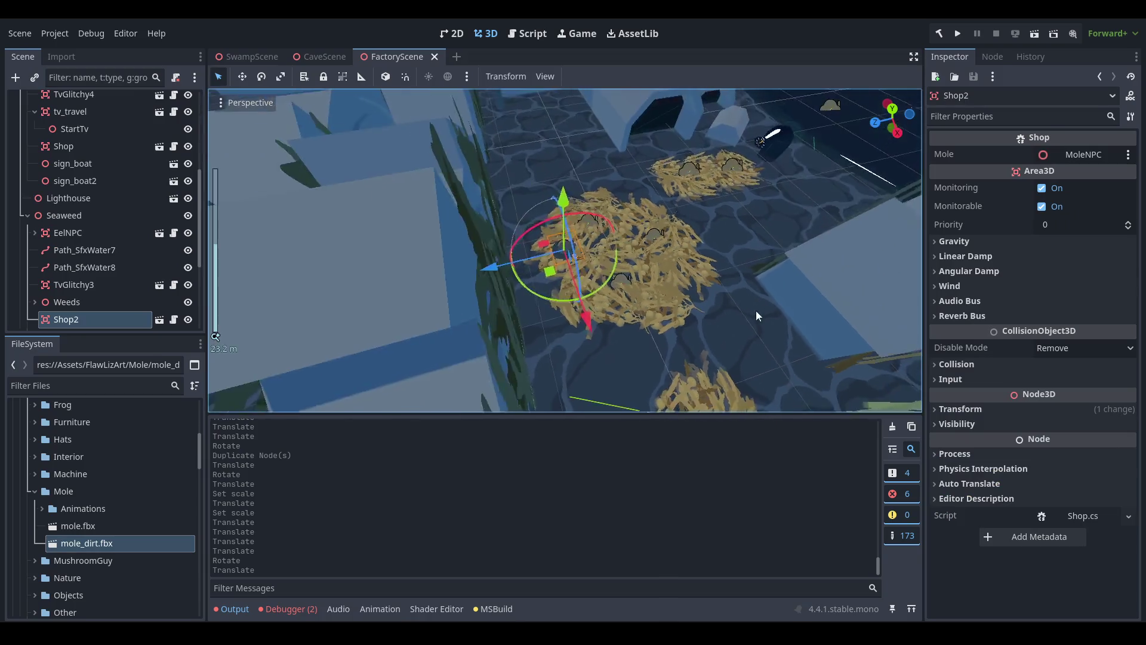
{"action": "scroll", "scroll_direction": "up", "scroll_amount": 3}
{"action": "scroll", "scroll_direction": "up", "scroll_amount": 3}
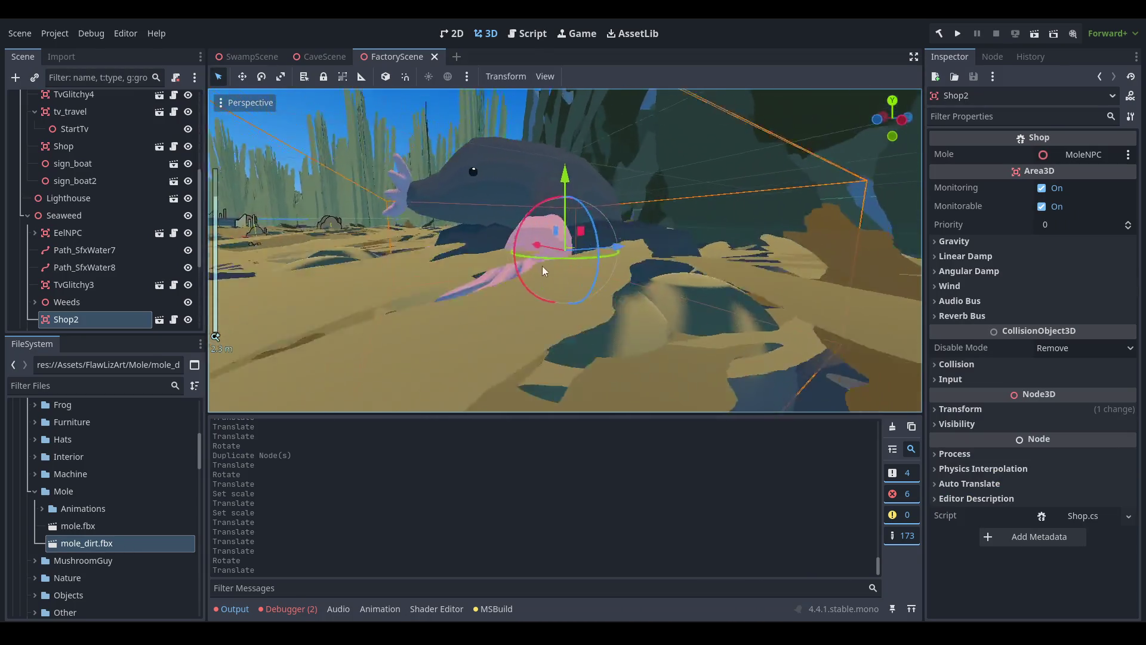
{"action": "scroll", "scroll_direction": "down", "scroll_amount": 3}
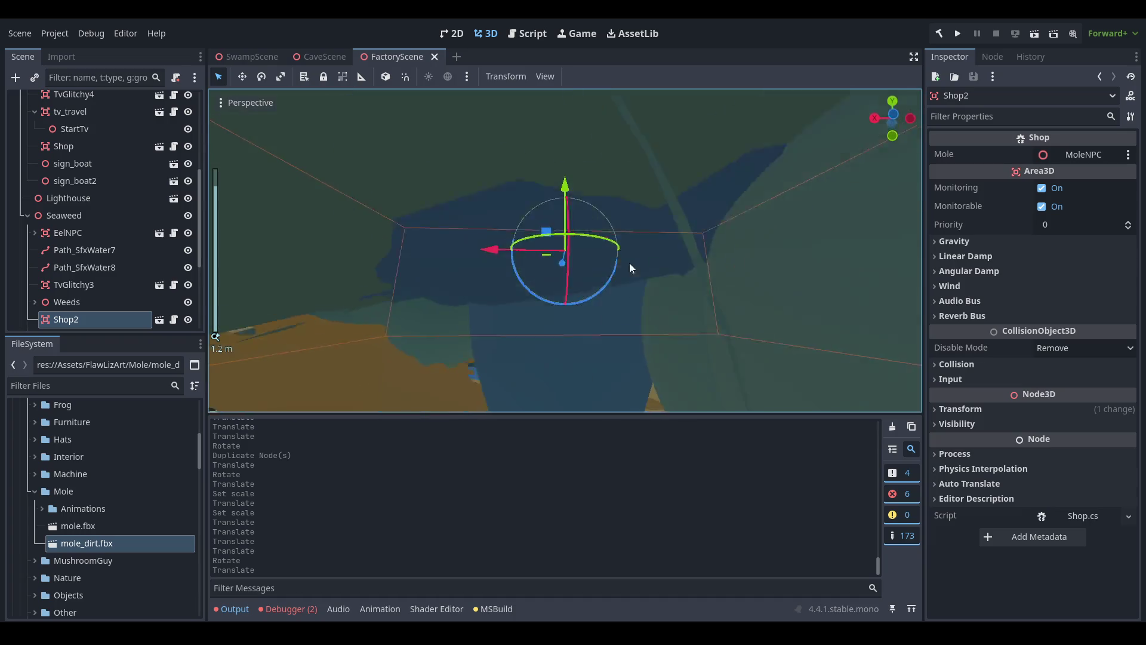
{"action": "left_click_drag", "start_coordinate": [618, 289], "coordinate": [630, 240]}
{"action": "scroll", "scroll_direction": "down", "scroll_amount": 3}
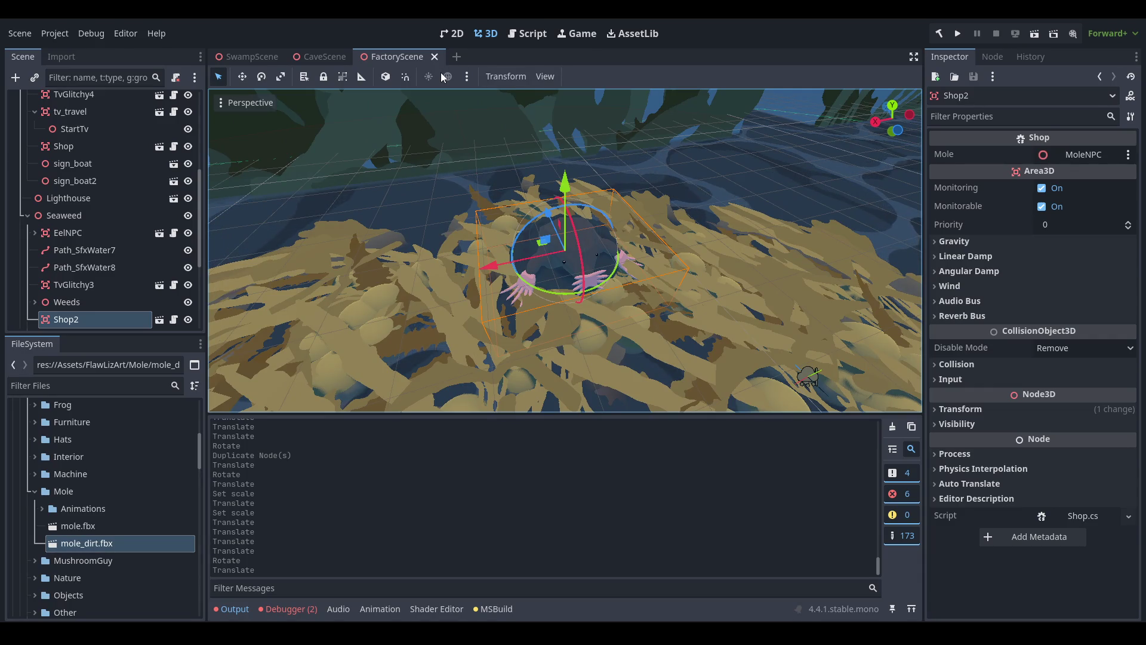
{"action": "scroll", "scroll_direction": "down", "scroll_amount": 3}
{"action": "left_click_drag", "start_coordinate": [585, 250], "coordinate": [610, 245]}
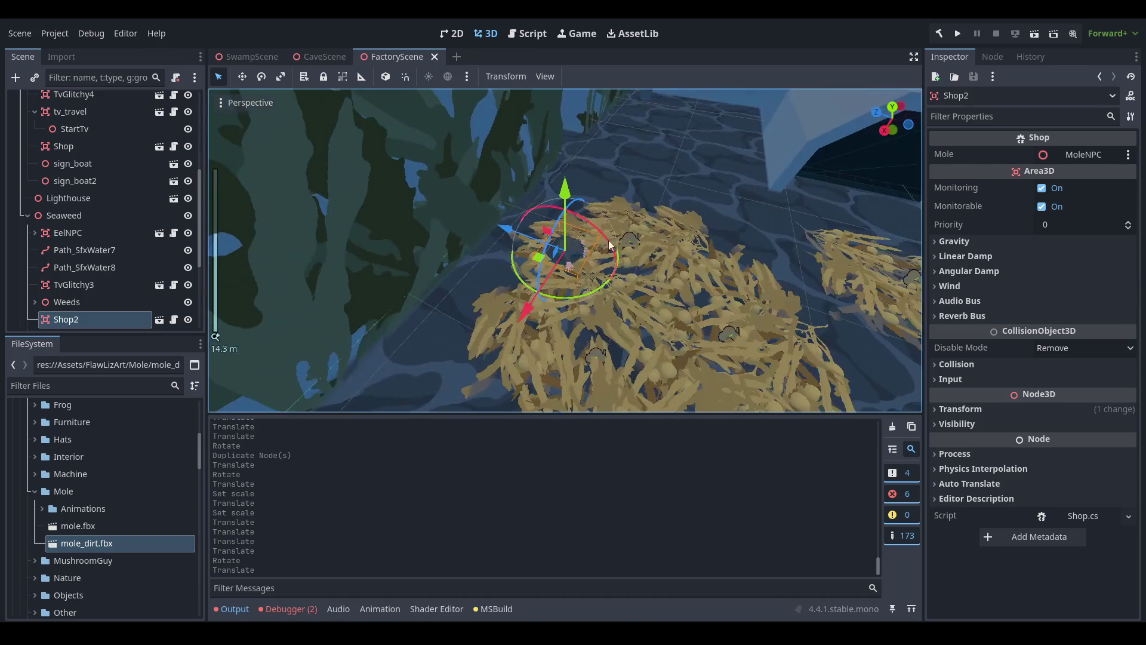
{"action": "scroll", "scroll_direction": "down", "scroll_amount": 3}
{"action": "left_click_drag", "start_coordinate": [789, 310], "coordinate": [613, 253]}
{"action": "scroll", "scroll_direction": "down", "scroll_amount": 3}
{"action": "scroll", "scroll_direction": "up", "scroll_amount": 3}
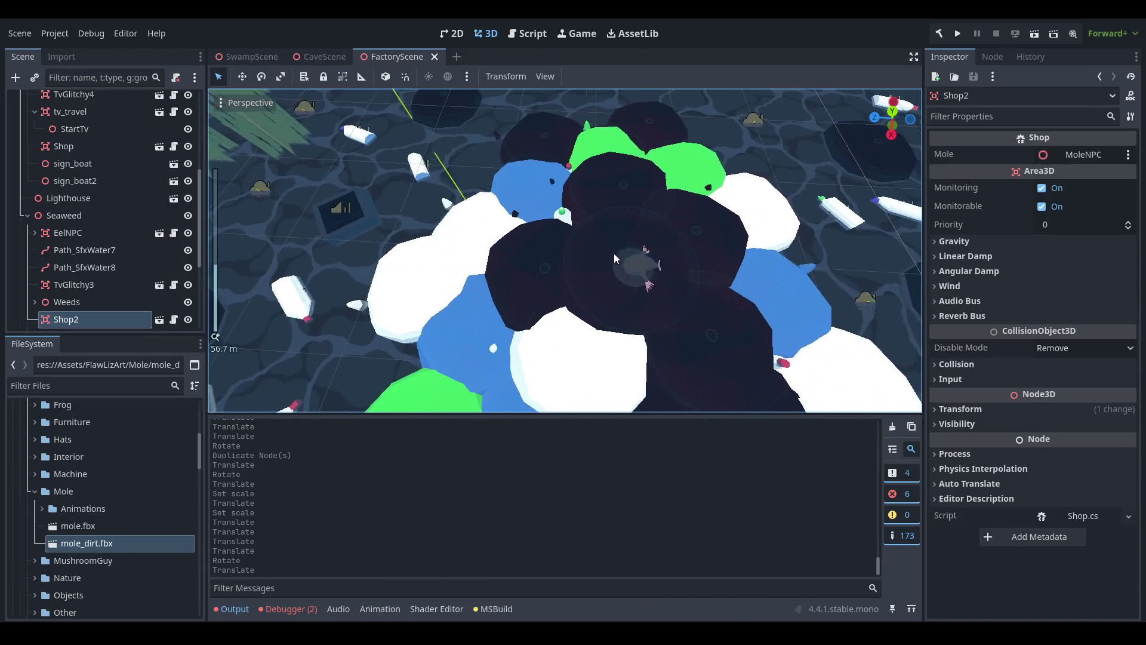
{"action": "scroll", "scroll_direction": "up", "scroll_amount": 3}
{"action": "scroll", "scroll_direction": "down", "scroll_amount": 3}
{"action": "left_click_drag", "start_coordinate": [622, 204], "coordinate": [639, 302]}
{"action": "scroll", "scroll_direction": "down", "scroll_amount": 3}
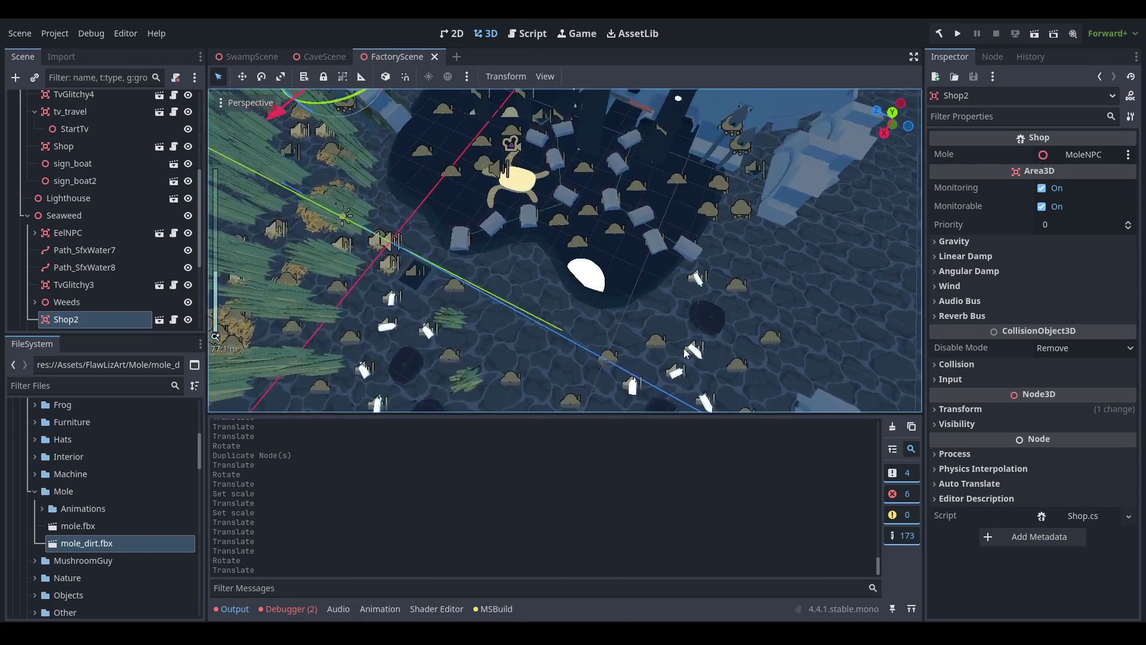
{"action": "left_click_drag", "start_coordinate": [477, 240], "coordinate": [531, 267]}
{"action": "scroll", "scroll_direction": "down", "scroll_amount": 3}
{"action": "scroll", "scroll_direction": "up", "scroll_amount": 3}
{"action": "scroll", "scroll_direction": "down", "scroll_amount": 3}
{"action": "scroll", "scroll_direction": "up", "scroll_amount": 3}
{"action": "scroll", "scroll_direction": "up", "scroll_amount": 3}
Move the Trash_Bag_Black6 copy, Trash_Bag_Black7, to a new seabed spot, then select Trash_Bag_White.
{"action": "left_click_drag", "start_coordinate": [557, 341], "coordinate": [535, 374]}
{"action": "left_click", "coordinate": [546, 353]}
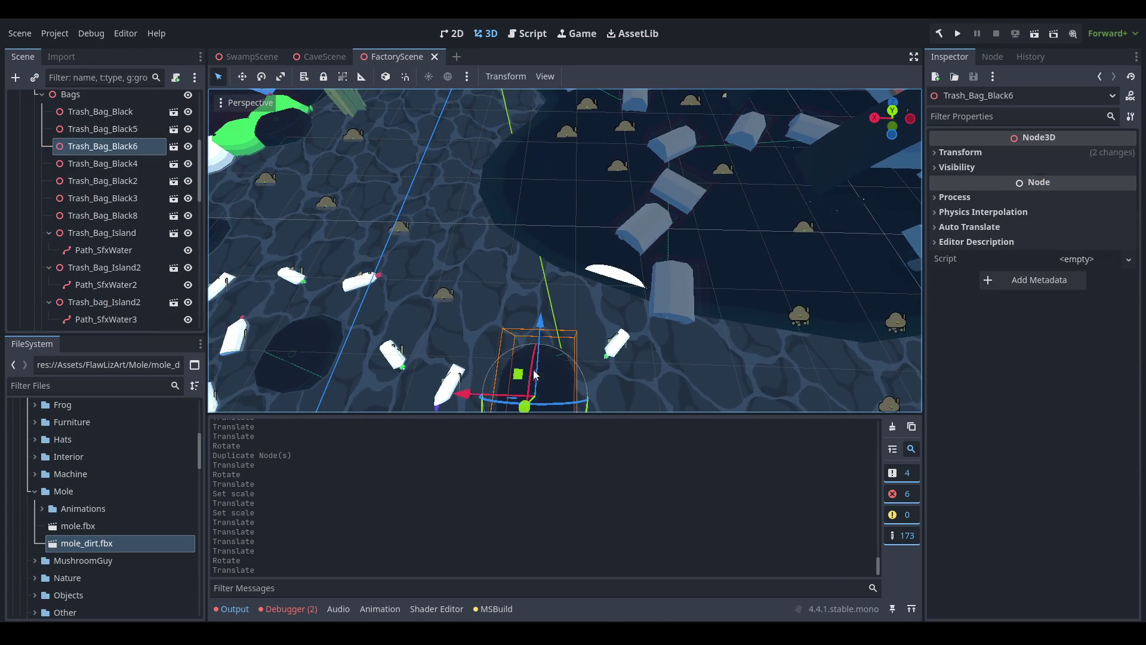
{"action": "scroll", "scroll_direction": "down", "scroll_amount": 3}
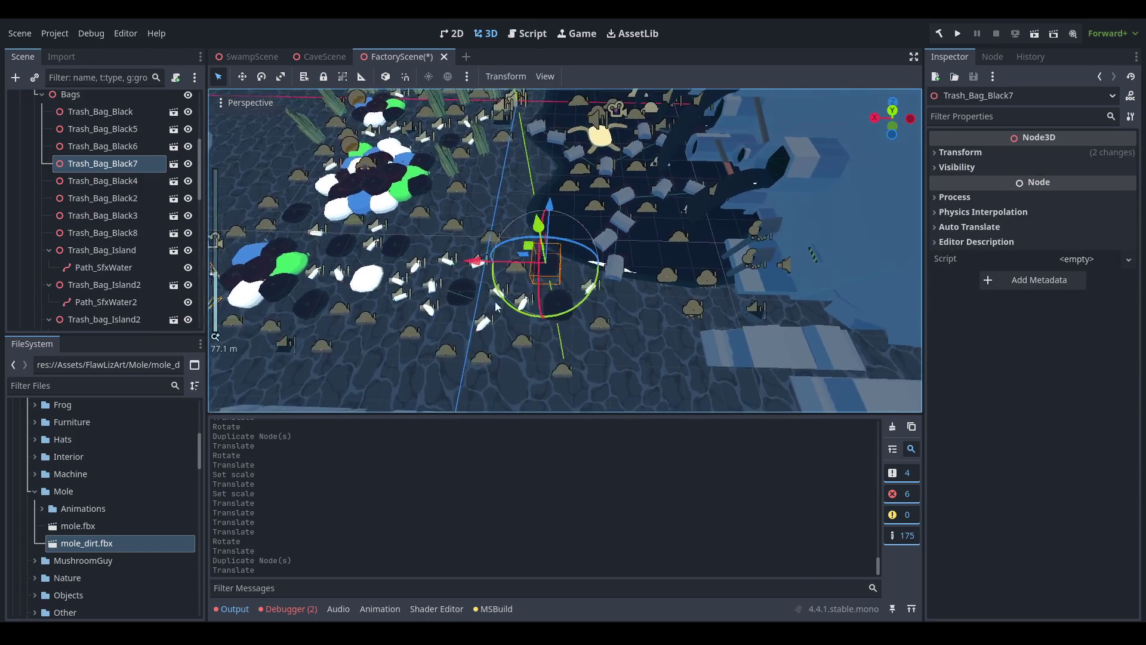
{"action": "scroll", "scroll_direction": "up", "scroll_amount": 3}
{"action": "left_click_drag", "start_coordinate": [697, 271], "coordinate": [593, 357]}
{"action": "scroll", "scroll_direction": "up", "scroll_amount": 3}
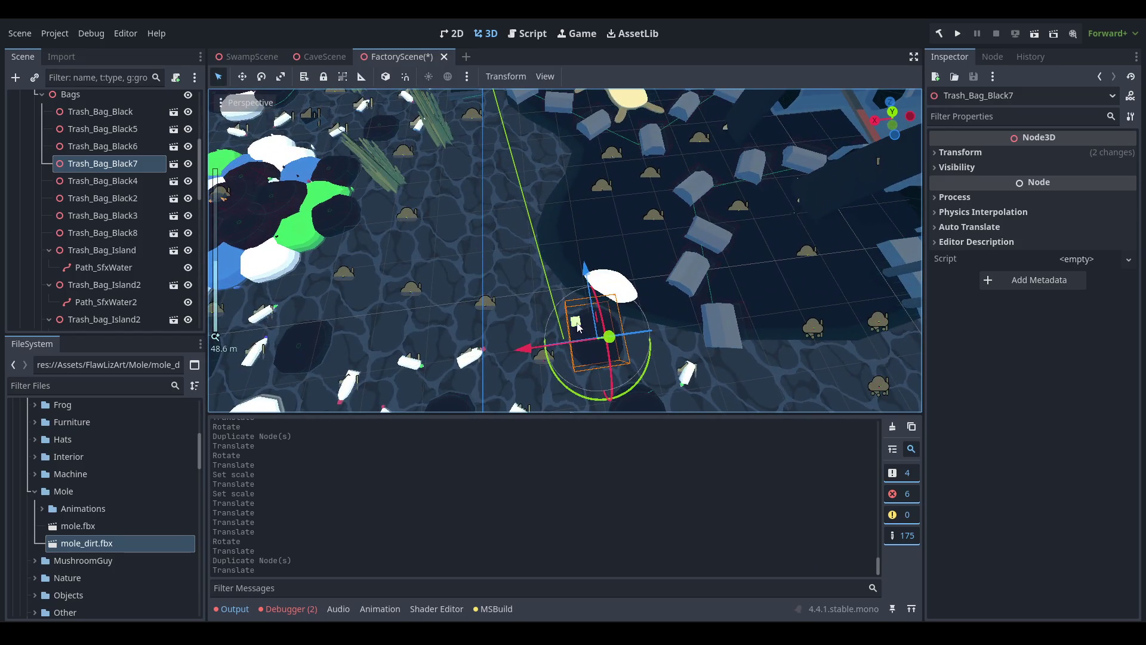
{"action": "left_click_drag", "start_coordinate": [555, 279], "coordinate": [559, 281]}
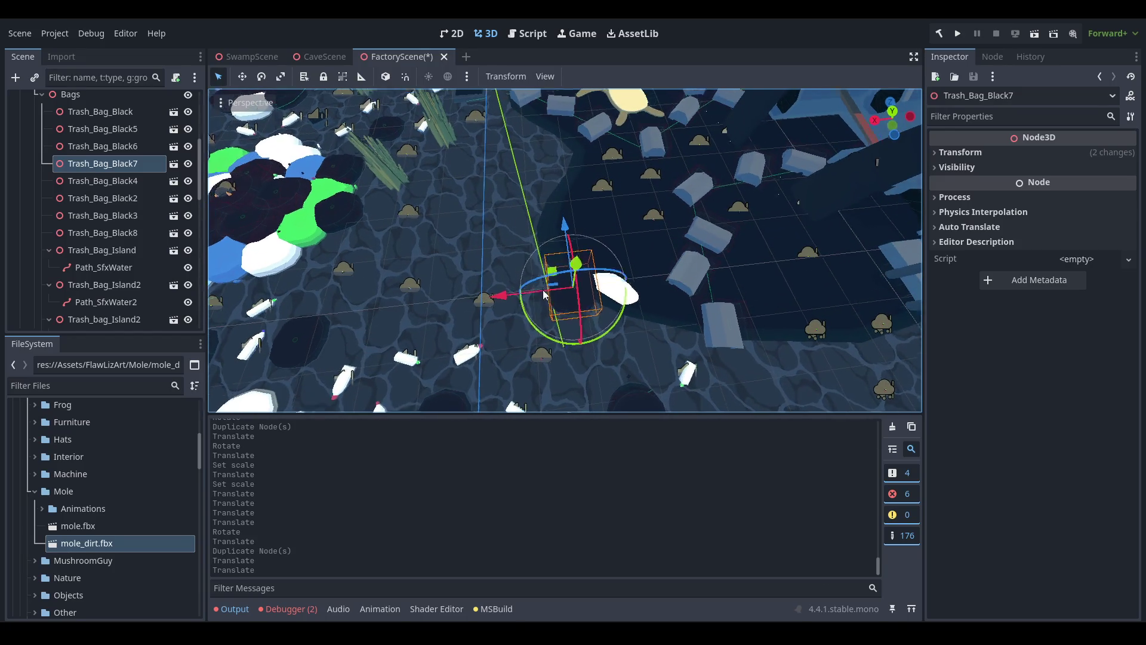
{"action": "scroll", "scroll_direction": "down", "scroll_amount": 3}
{"action": "left_click", "coordinate": [395, 374]}
{"action": "scroll", "scroll_direction": "down", "scroll_amount": 3}
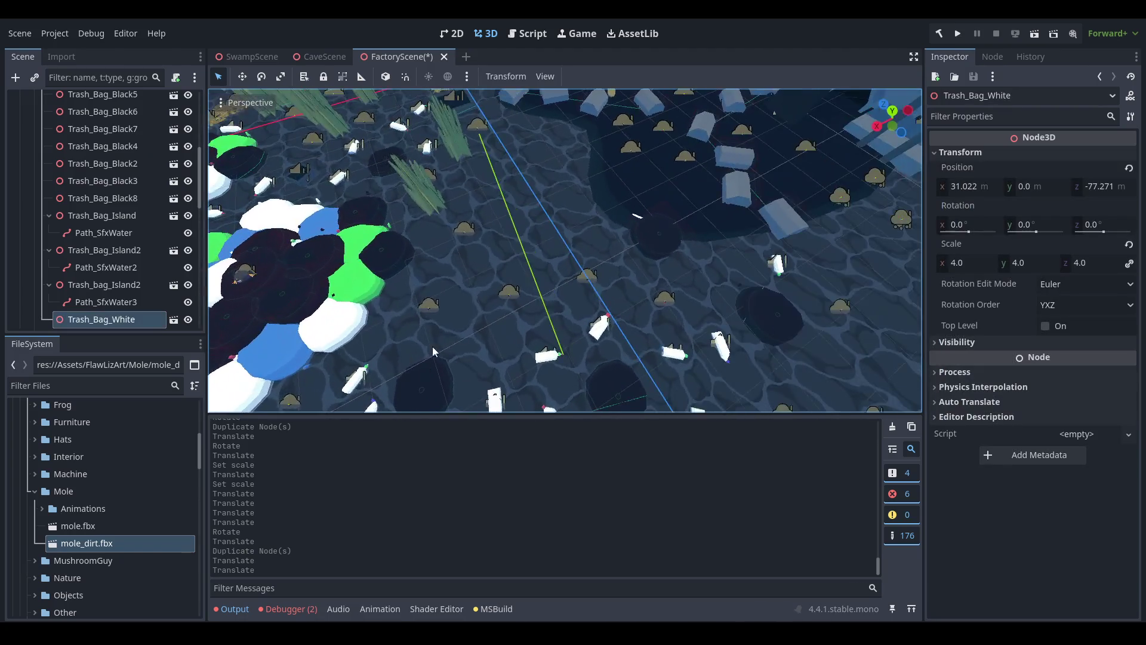
Duplicate the white trash bag and slide the copy, Trash_Bag_White2, onto a new seabed spot.
{"action": "key", "text": "ctrl+d"}
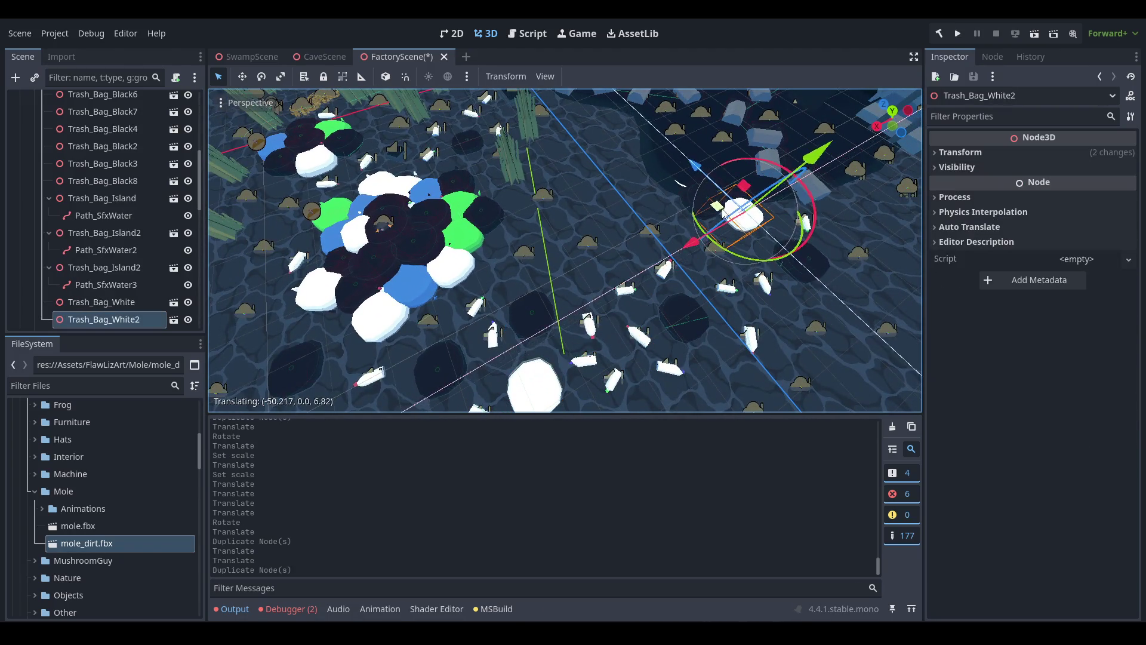
{"action": "left_click_drag", "start_coordinate": [713, 215], "coordinate": [750, 222]}
{"action": "scroll", "scroll_direction": "up", "scroll_amount": 3}
{"action": "scroll", "scroll_direction": "up", "scroll_amount": 3}
{"action": "left_click_drag", "start_coordinate": [842, 162], "coordinate": [570, 172]}
{"action": "scroll", "scroll_direction": "up", "scroll_amount": 3}
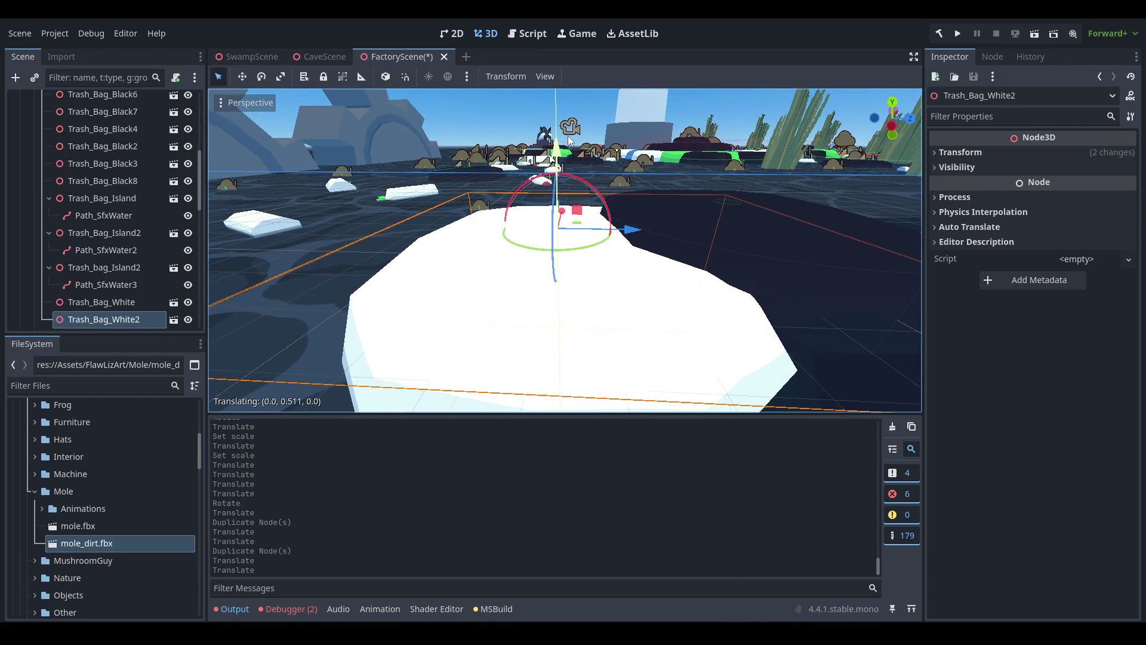
{"action": "left_click_drag", "start_coordinate": [567, 139], "coordinate": [715, 284]}
{"action": "scroll", "scroll_direction": "down", "scroll_amount": 3}
{"action": "scroll", "scroll_direction": "up", "scroll_amount": 3}
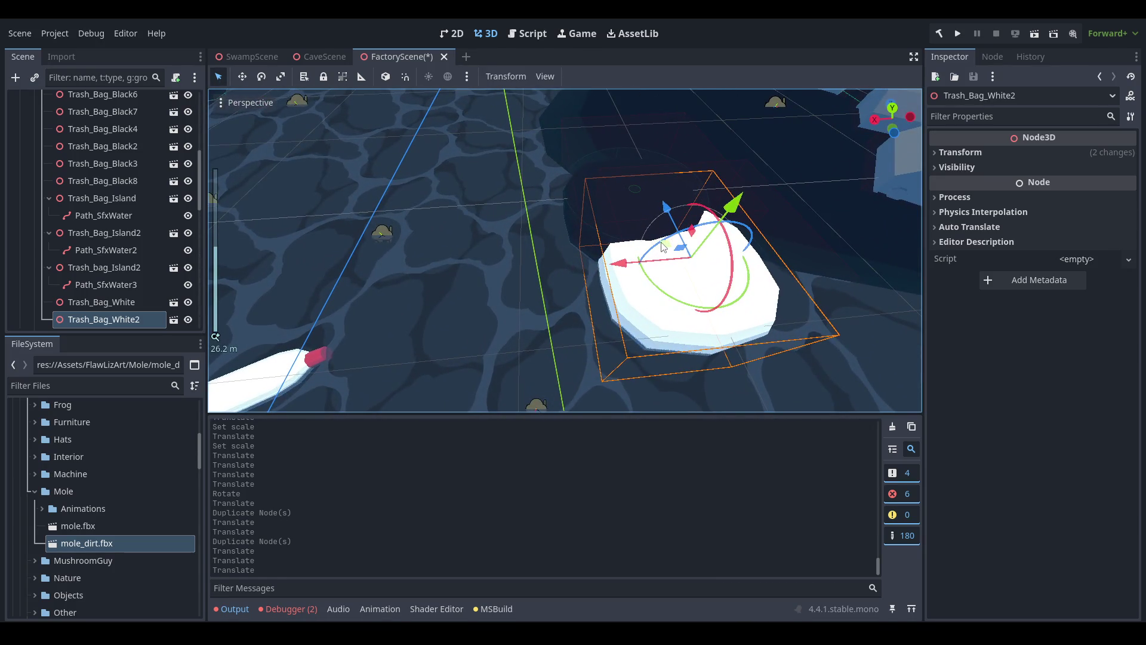
{"action": "left_click_drag", "start_coordinate": [663, 247], "coordinate": [689, 271]}
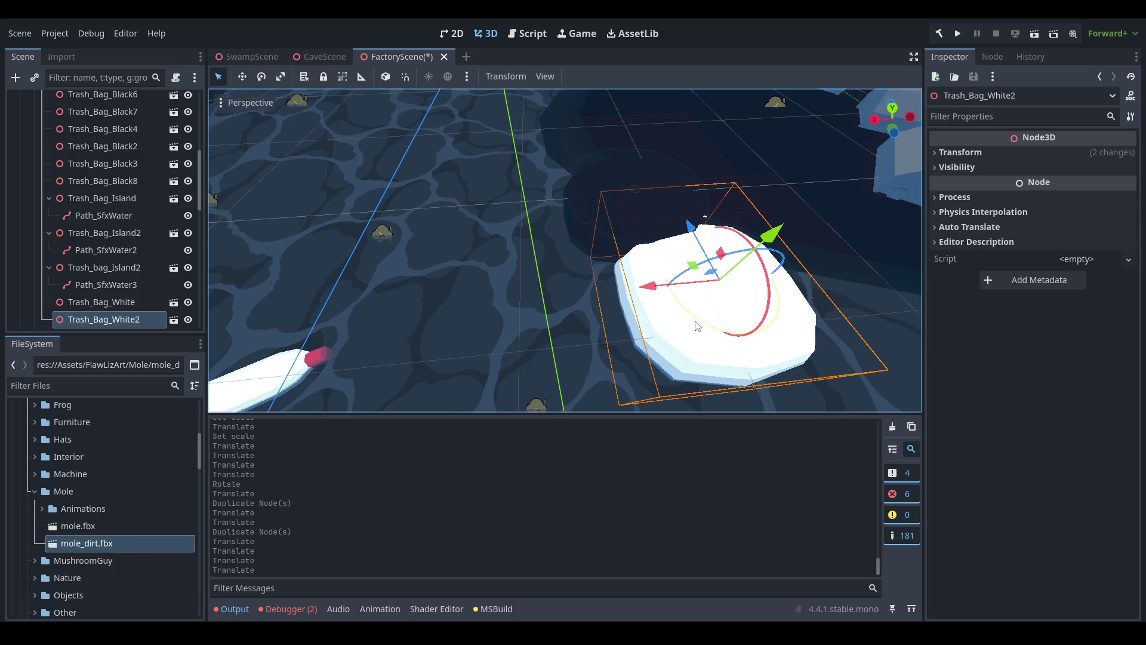
Rotate Trash_Bag_White2, save FactoryScene and zoom out over the garbage area.
{"action": "left_click_drag", "start_coordinate": [816, 264], "coordinate": [814, 267]}
{"action": "scroll", "scroll_direction": "down", "scroll_amount": 3}
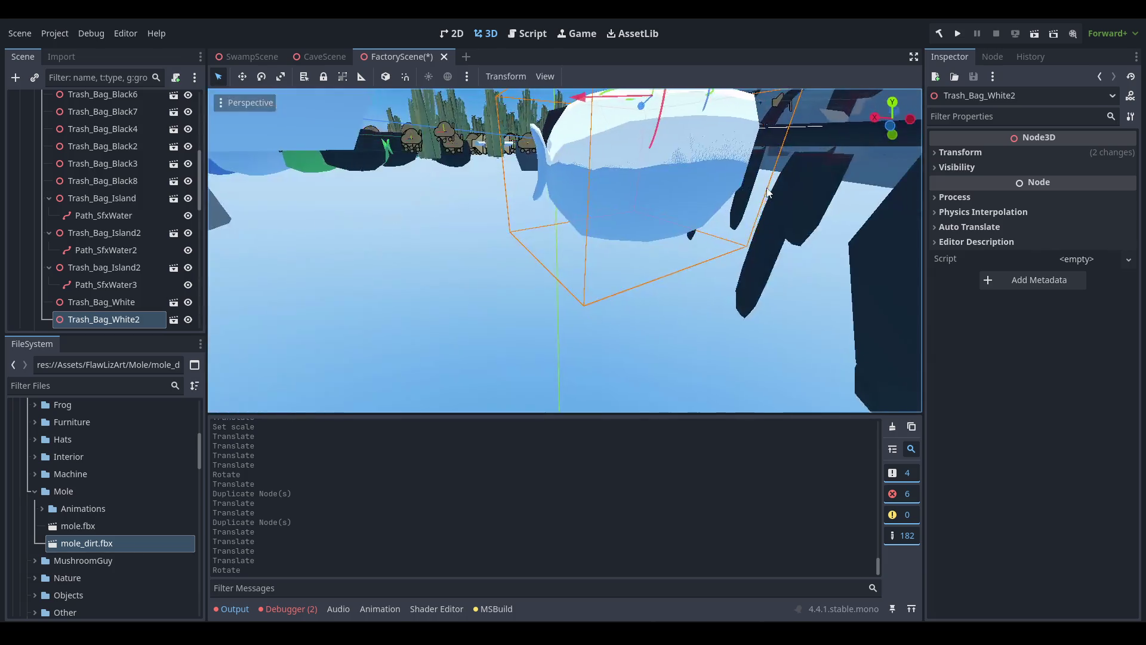
{"action": "scroll", "scroll_direction": "up", "scroll_amount": 3}
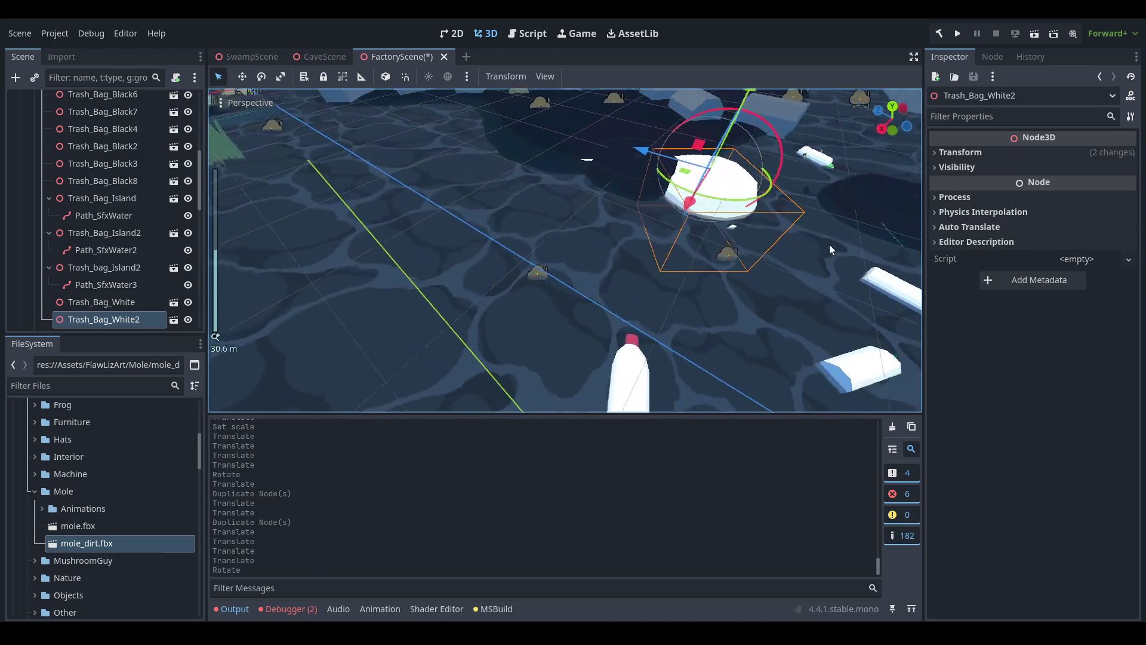
{"action": "left_click_drag", "start_coordinate": [659, 277], "coordinate": [571, 261]}
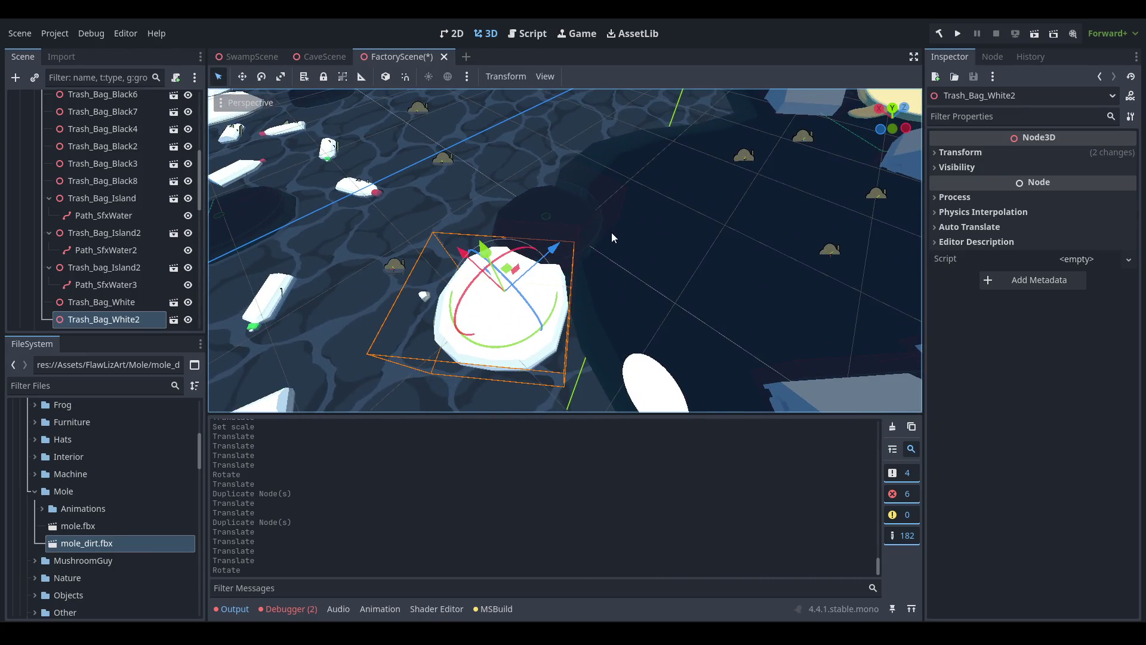
{"action": "scroll", "scroll_direction": "down", "scroll_amount": 3}
{"action": "key", "text": "ctrl+s"}
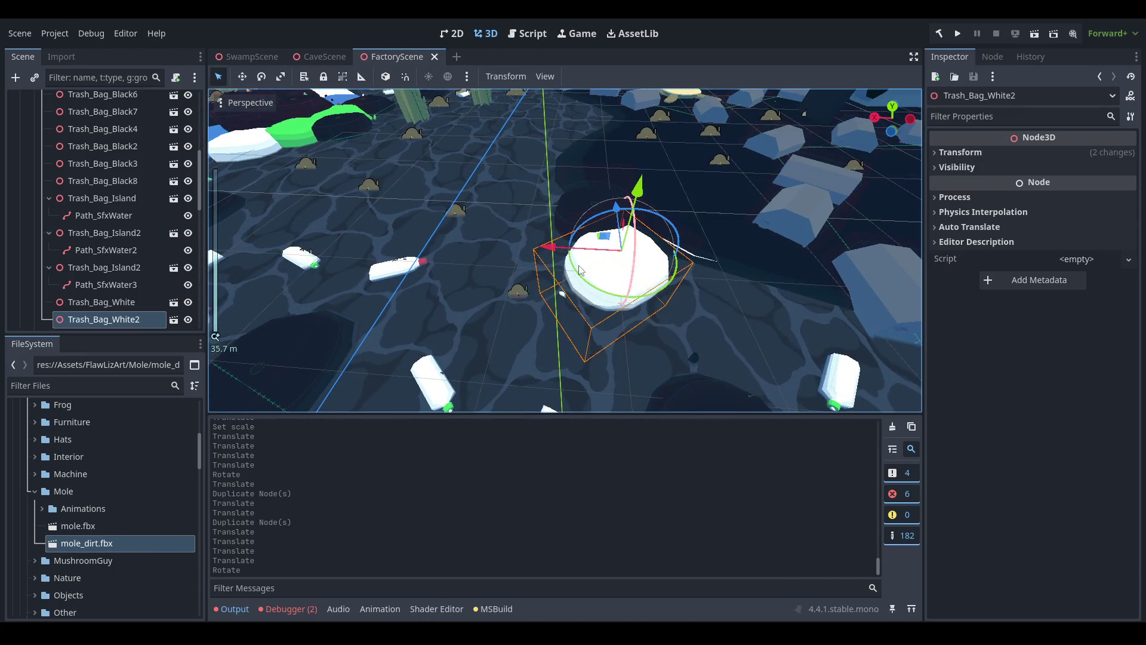
{"action": "scroll", "scroll_direction": "down", "scroll_amount": 3}
{"action": "left_click_drag", "start_coordinate": [439, 302], "coordinate": [512, 227]}
{"action": "left_click_drag", "start_coordinate": [573, 249], "coordinate": [561, 280]}
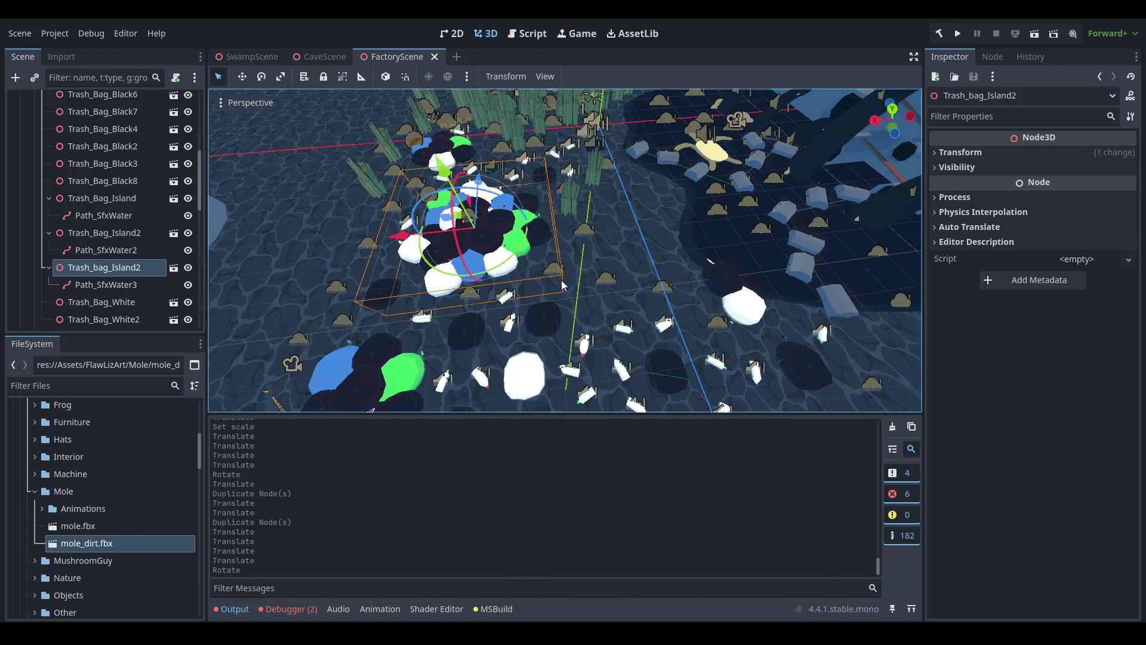
Collapse the Bags group, duplicate the Shop mole and frame the copy Shop2.
{"action": "scroll", "scroll_direction": "up", "scroll_amount": 3}
{"action": "scroll", "scroll_direction": "up", "scroll_amount": 3}
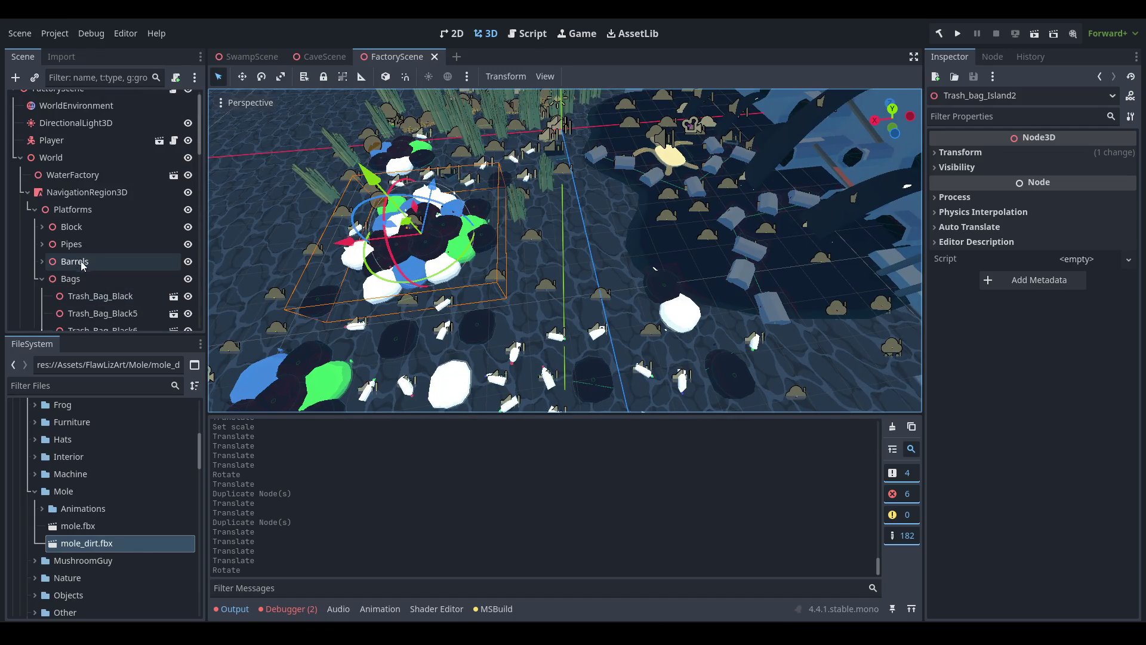
{"action": "left_click", "coordinate": [42, 279]}
{"action": "scroll", "scroll_direction": "down", "scroll_amount": 3}
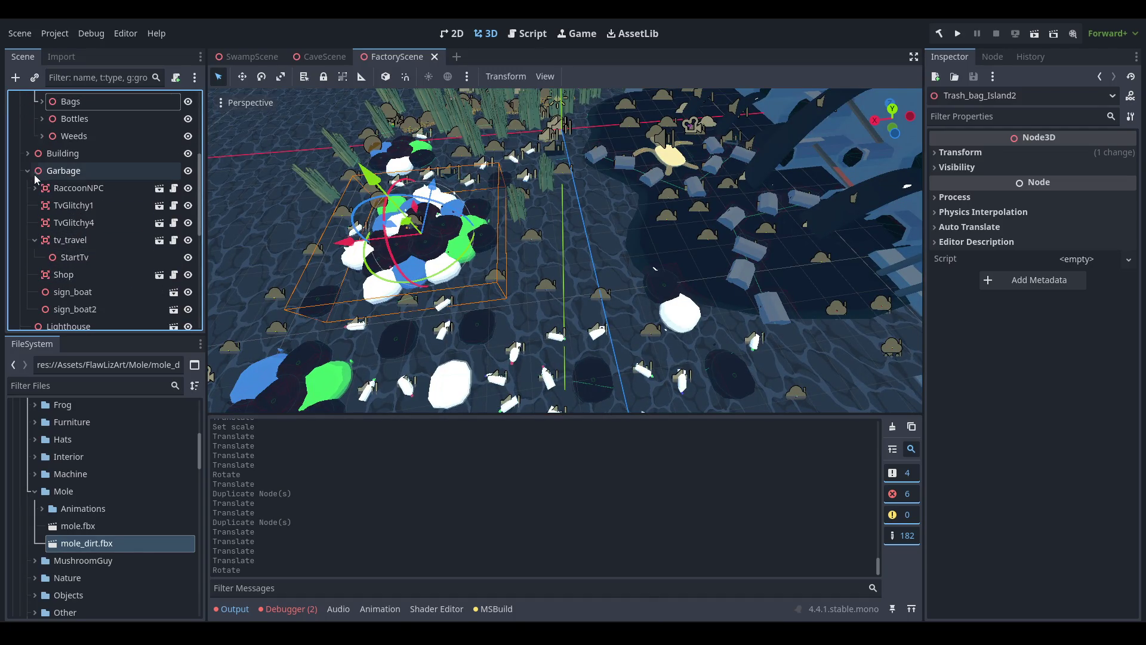
{"action": "left_click", "coordinate": [392, 224]}
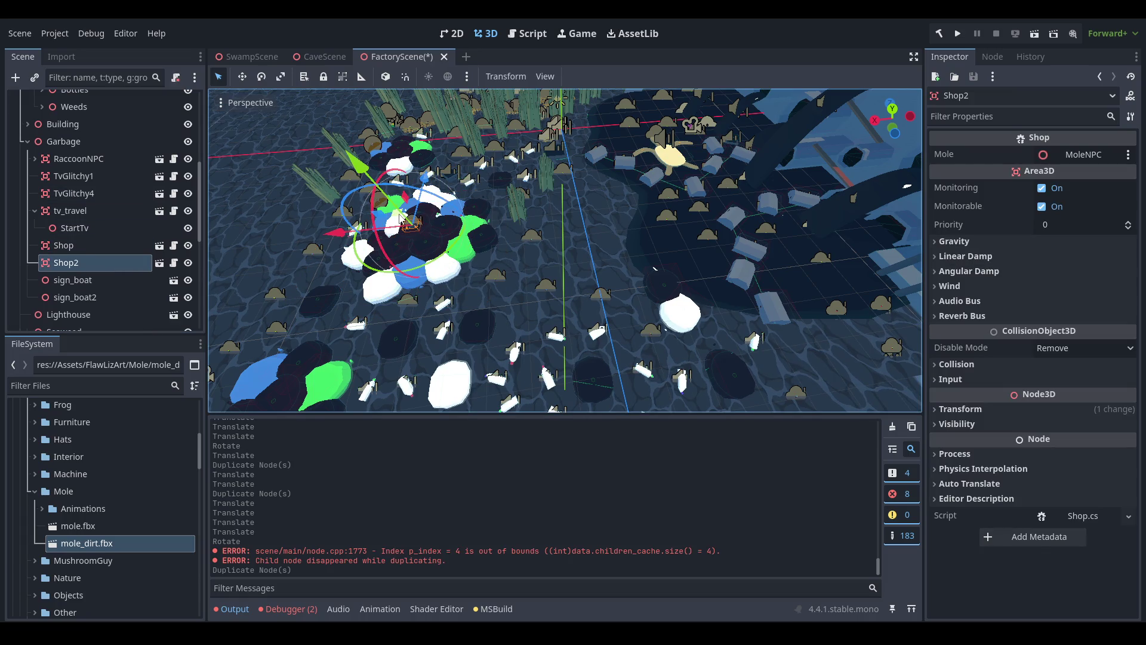
{"action": "key", "text": "f"}
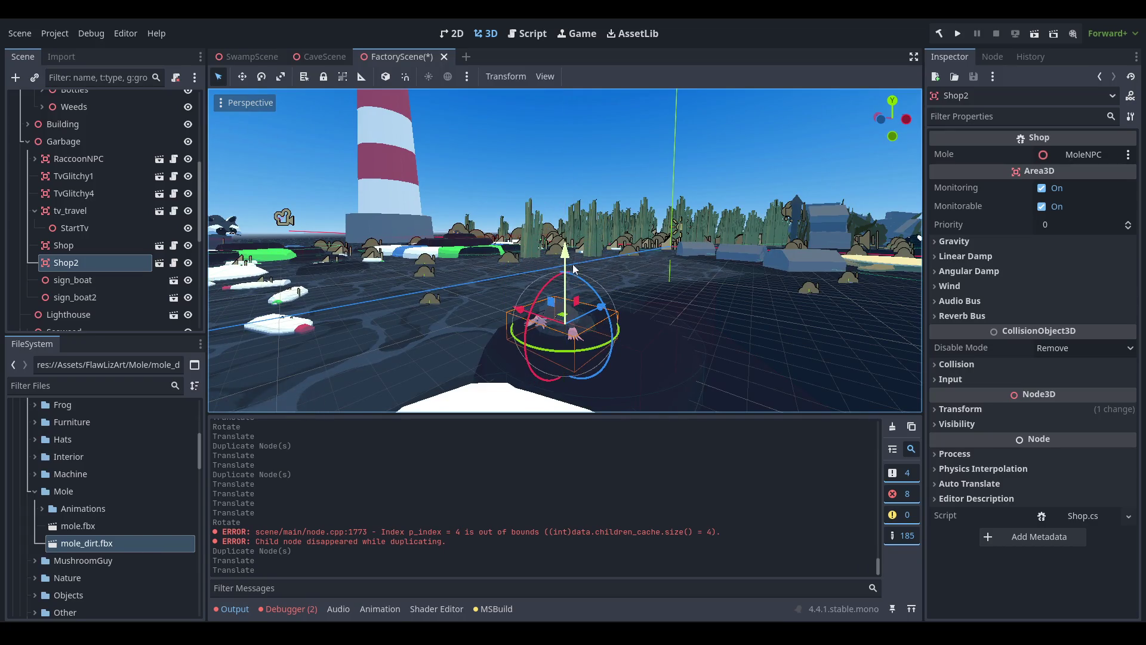
Adjust Shop2's height on the Y axis to settle it in its mound, then deselect.
{"action": "scroll", "scroll_direction": "up", "scroll_amount": 3}
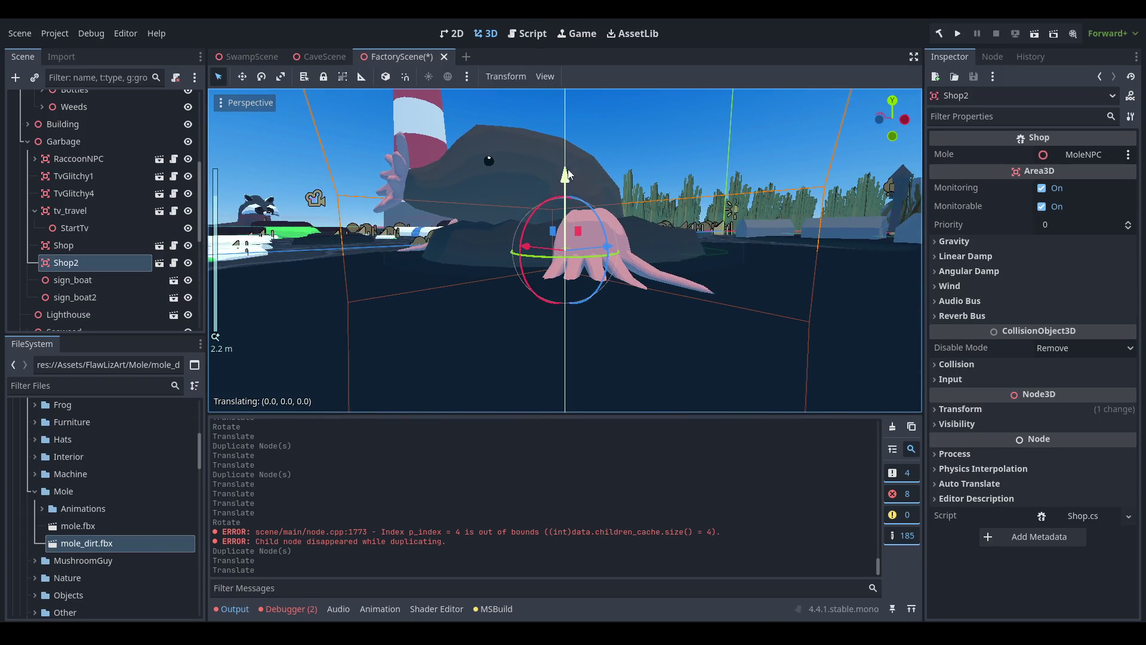
{"action": "left_click_drag", "start_coordinate": [567, 174], "coordinate": [567, 173]}
{"action": "scroll", "scroll_direction": "down", "scroll_amount": 3}
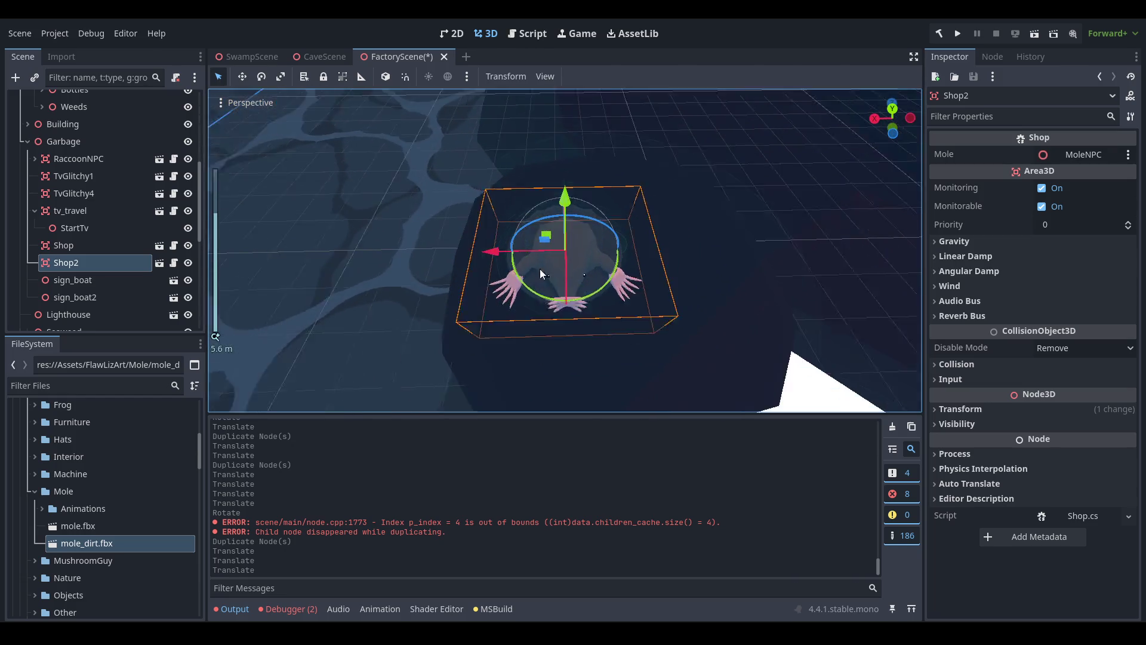
{"action": "left_click_drag", "start_coordinate": [588, 191], "coordinate": [627, 189]}
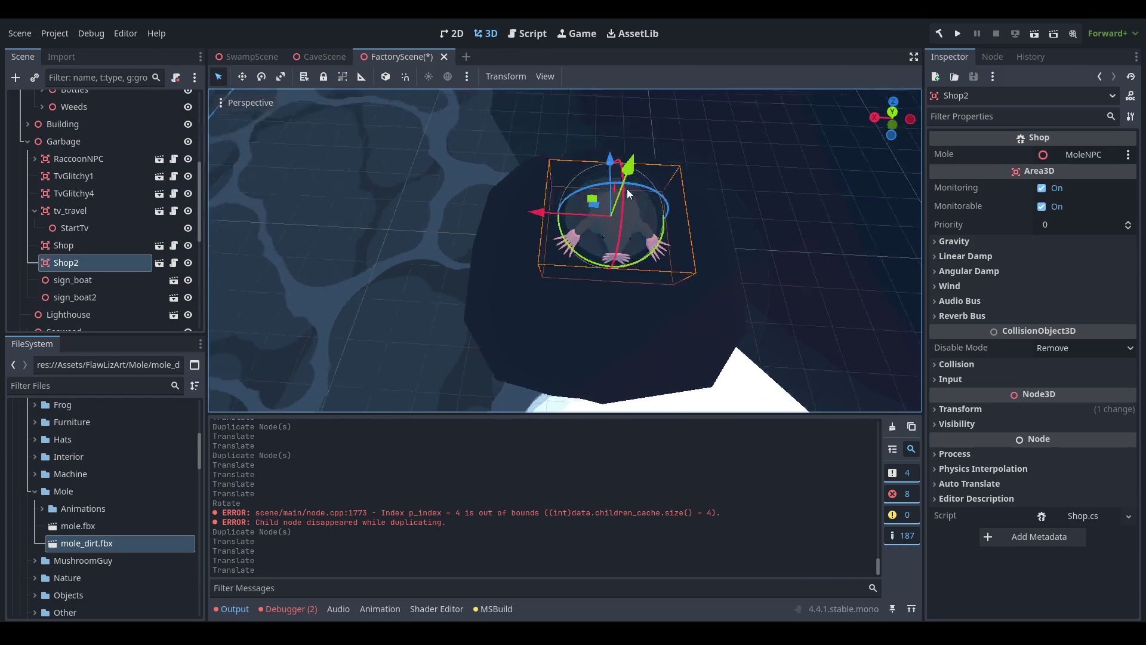
{"action": "scroll", "scroll_direction": "down", "scroll_amount": 3}
{"action": "left_click_drag", "start_coordinate": [480, 171], "coordinate": [493, 221]}
{"action": "scroll", "scroll_direction": "down", "scroll_amount": 3}
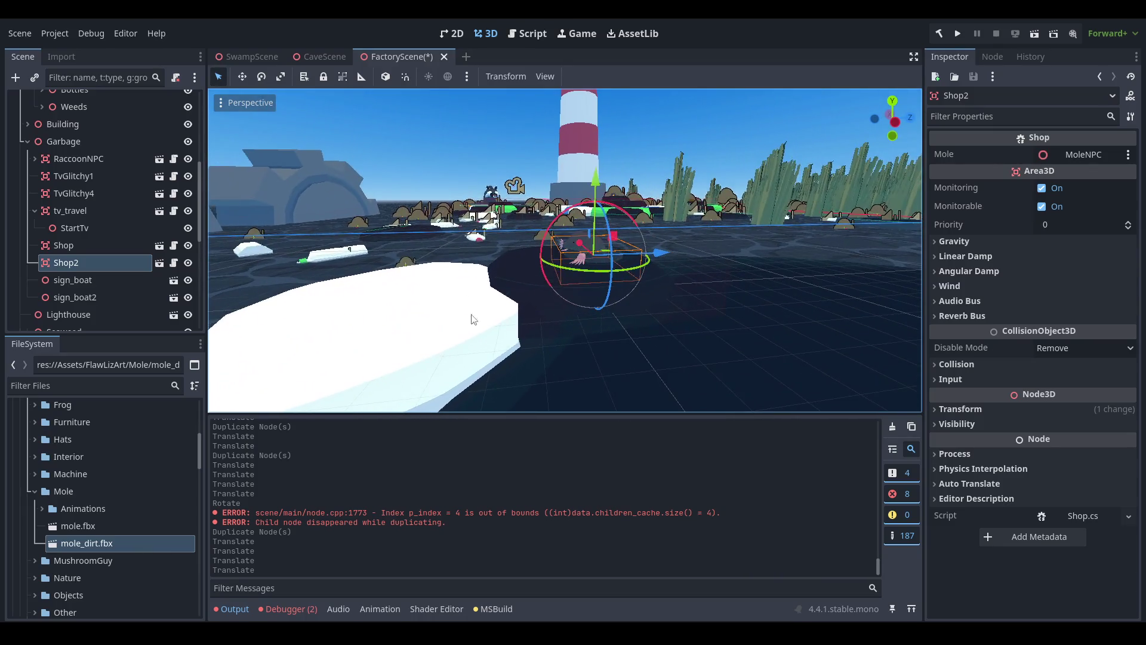
{"action": "scroll", "scroll_direction": "up", "scroll_amount": 3}
{"action": "left_click", "coordinate": [447, 312]}
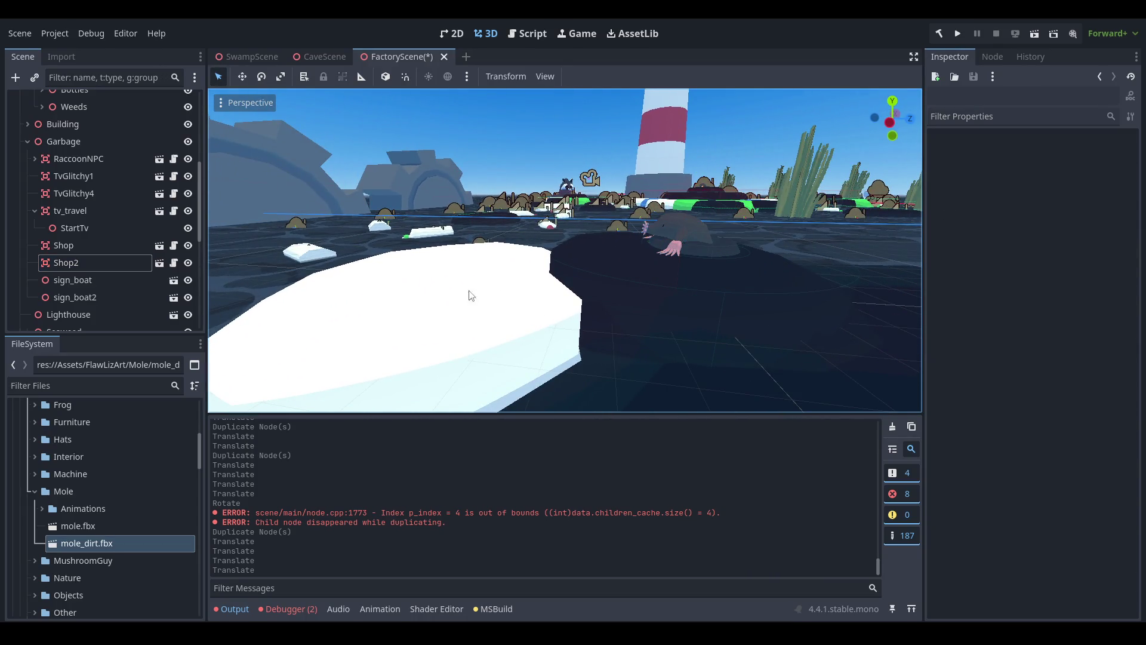
Set Trash_Bag_White2 and Trash_Bag_Black7 to Position Y 0.81.
{"action": "scroll", "scroll_direction": "down", "scroll_amount": 3}
{"action": "left_click", "coordinate": [546, 326]}
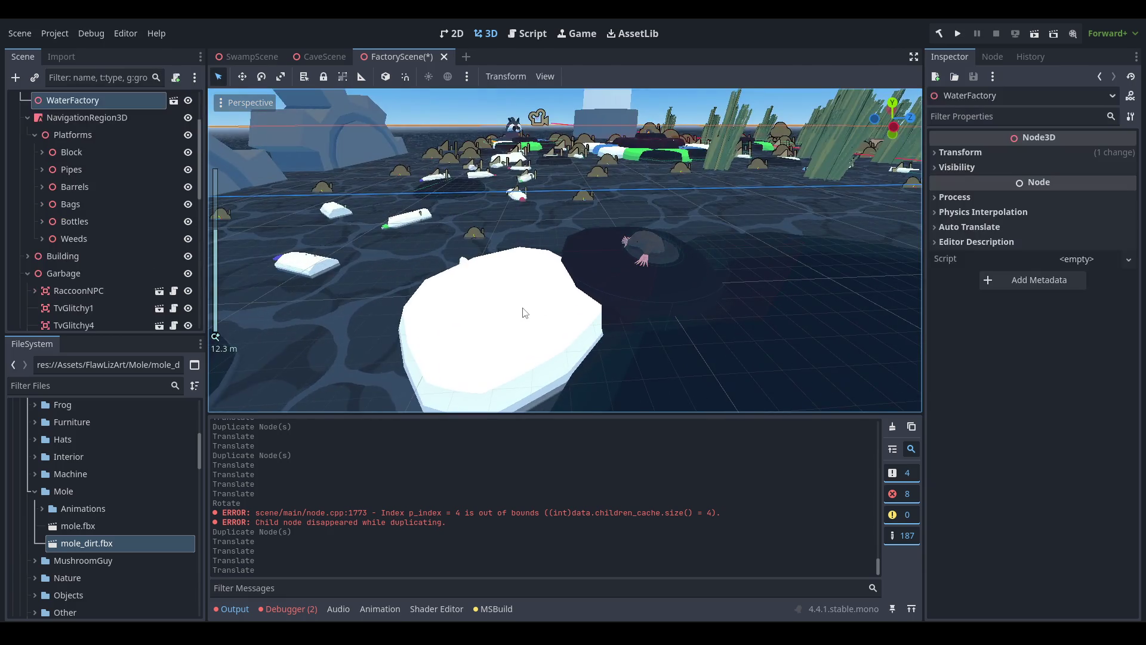
{"action": "scroll", "scroll_direction": "up", "scroll_amount": 3}
{"action": "scroll", "scroll_direction": "up", "scroll_amount": 3}
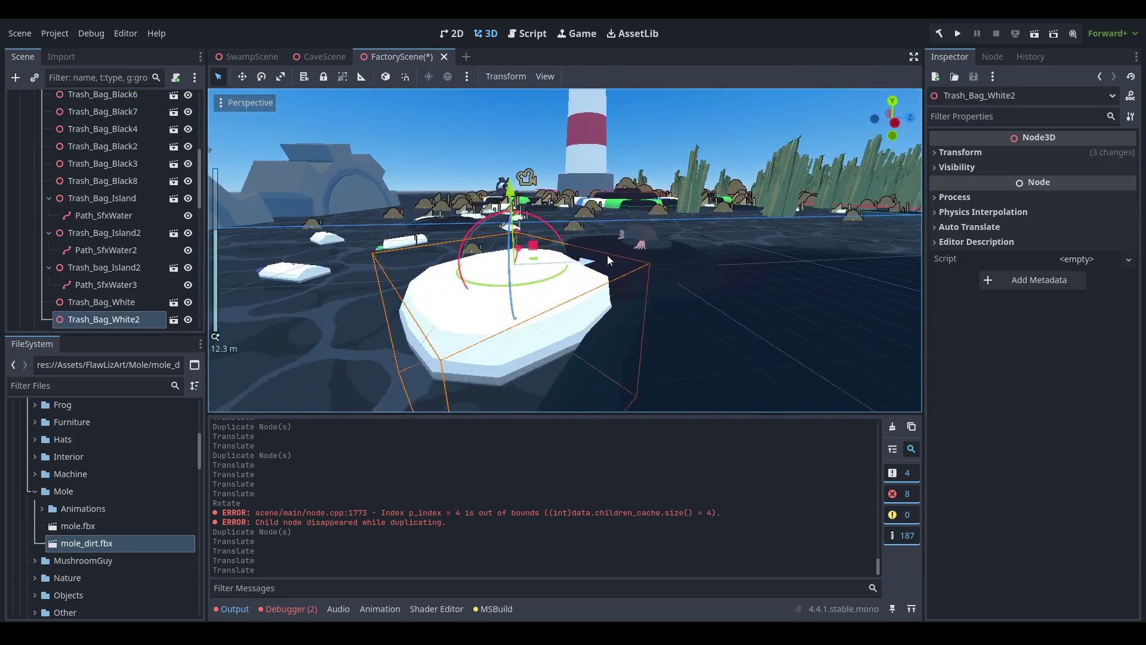
{"action": "left_click_drag", "start_coordinate": [527, 225], "coordinate": [484, 210]}
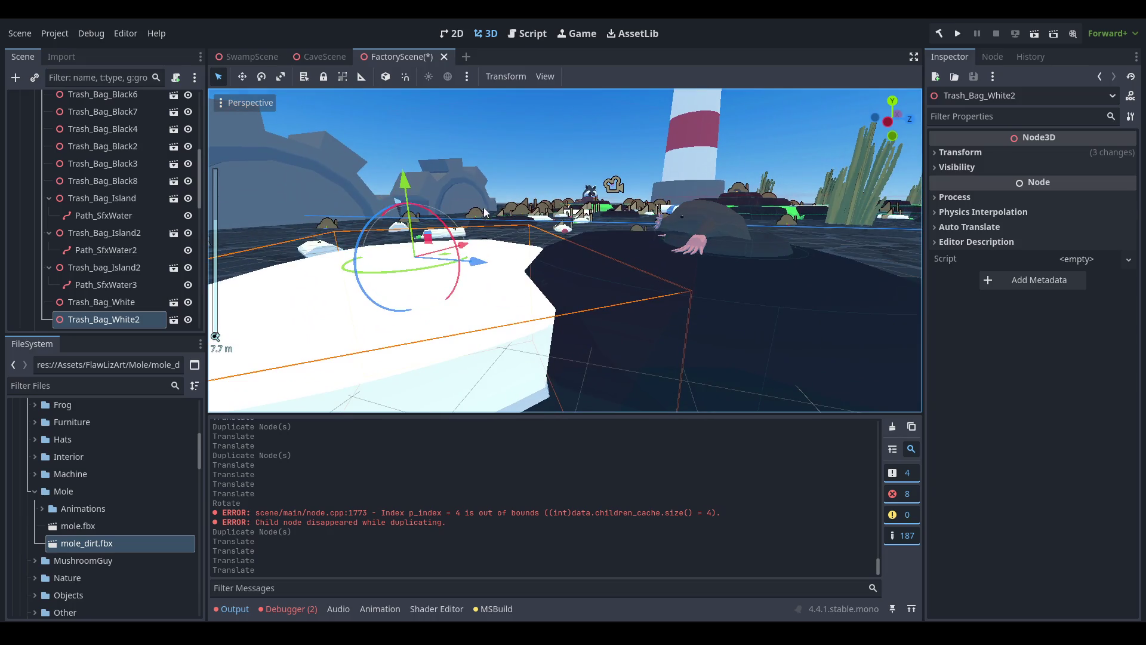
{"action": "left_click_drag", "start_coordinate": [403, 173], "coordinate": [691, 300]}
{"action": "left_click", "coordinate": [692, 304]}
{"action": "left_click_drag", "start_coordinate": [832, 283], "coordinate": [609, 250]}
{"action": "left_click", "coordinate": [609, 249]}
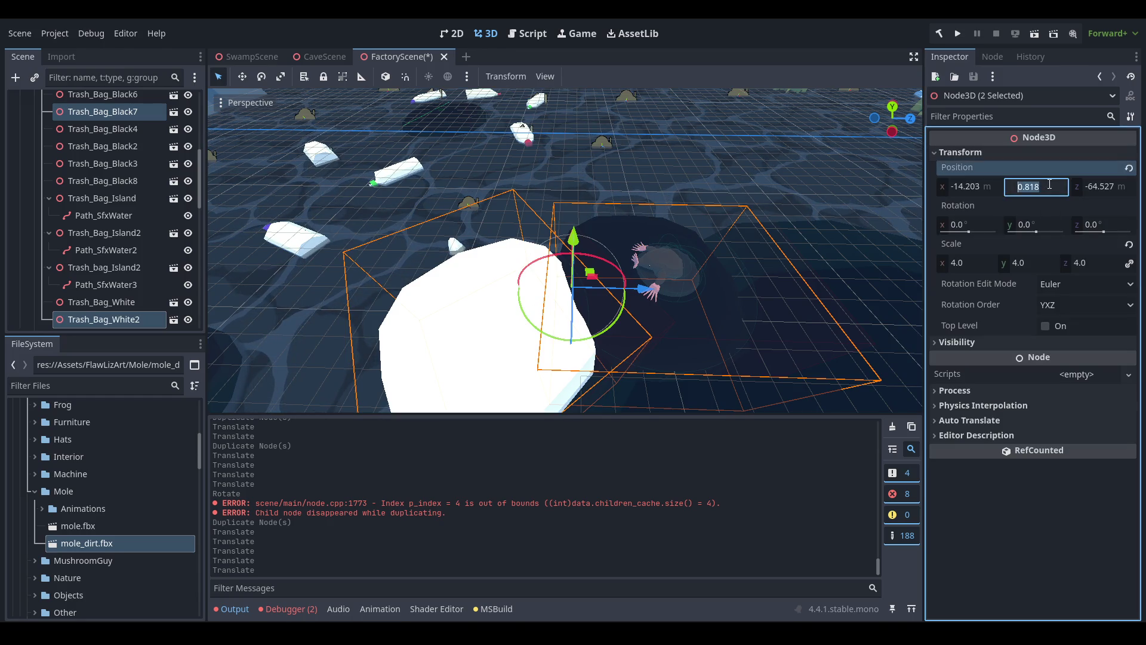
{"action": "type", "text": "0.81"}
{"action": "left_click_drag", "start_coordinate": [836, 227], "coordinate": [694, 200]}
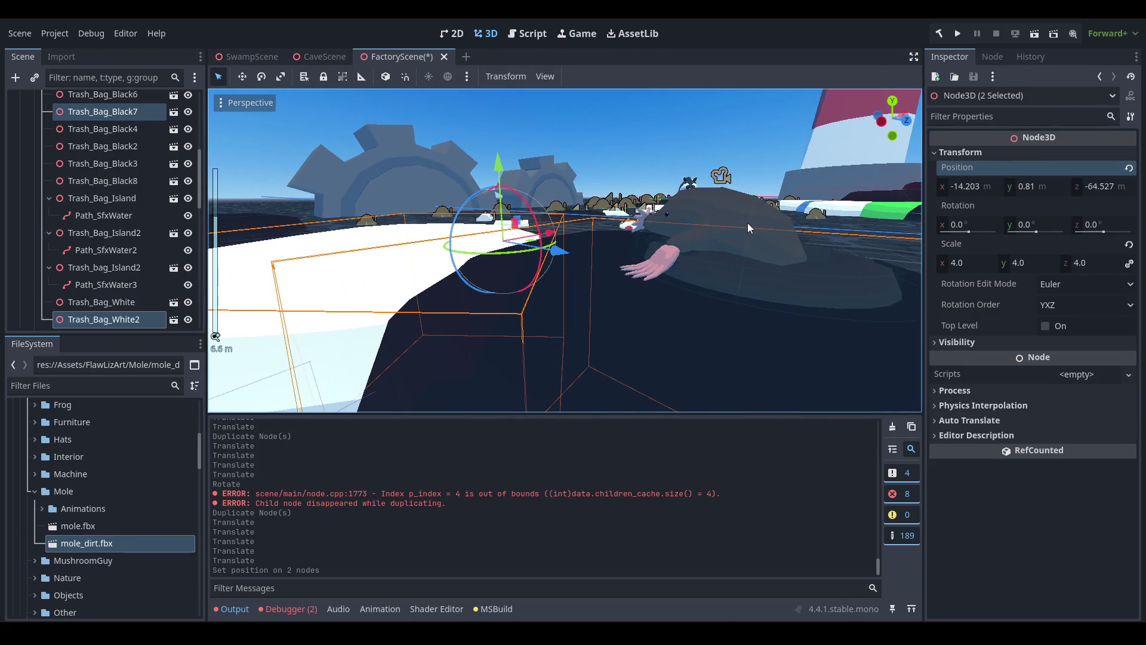
Raise or lower Shop2 to sit with the bags and save FactoryScene.
{"action": "left_click", "coordinate": [746, 257]}
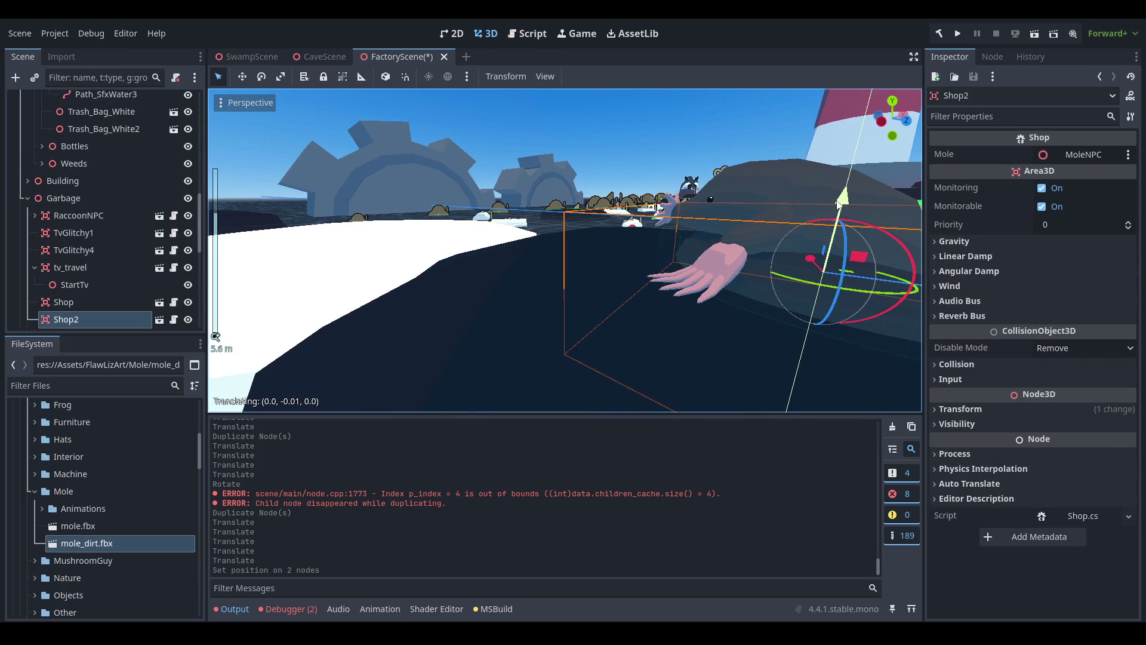
{"action": "left_click_drag", "start_coordinate": [838, 205], "coordinate": [839, 206]}
{"action": "scroll", "scroll_direction": "down", "scroll_amount": 3}
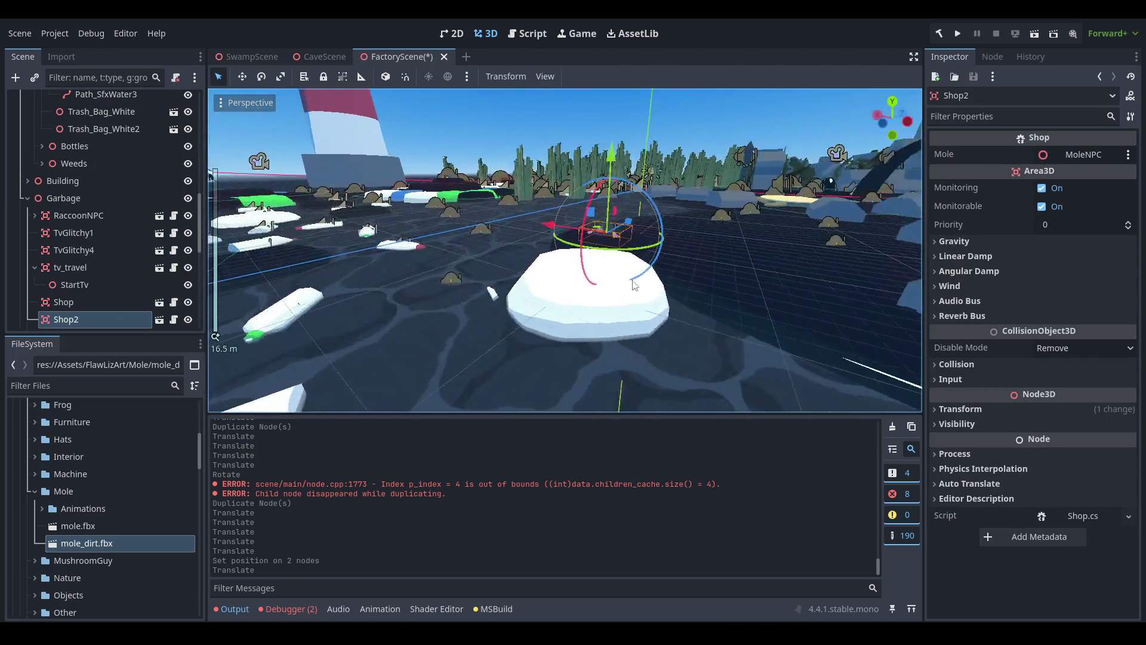
{"action": "key", "text": "ctrl+s"}
{"action": "left_click_drag", "start_coordinate": [535, 288], "coordinate": [704, 302]}
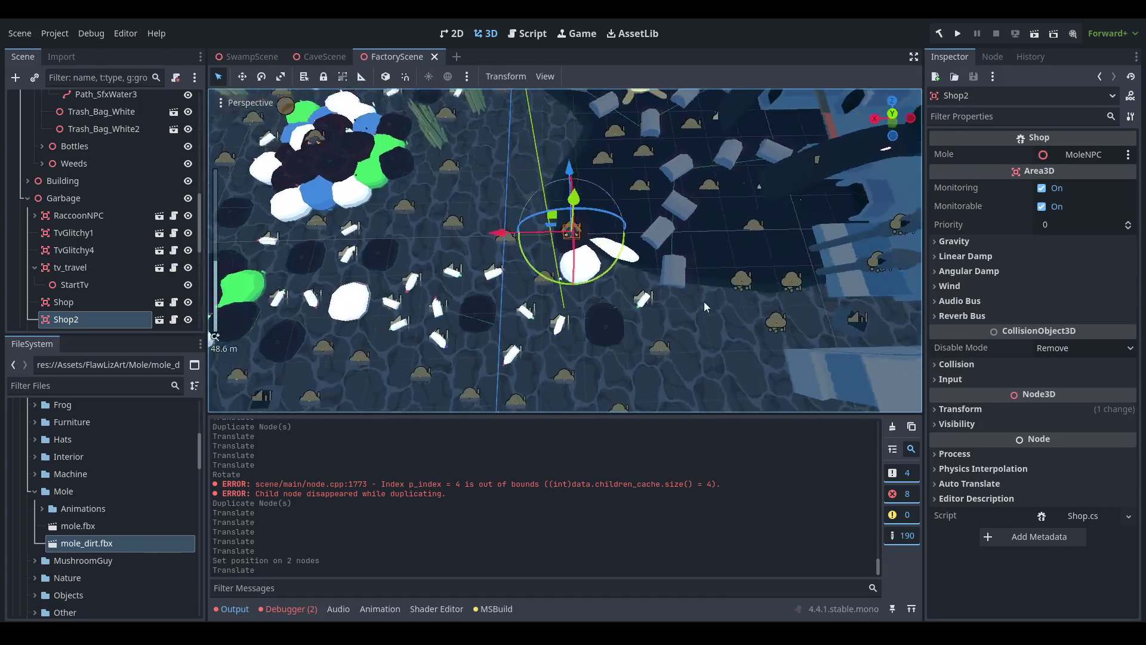
{"action": "scroll", "scroll_direction": "down", "scroll_amount": 3}
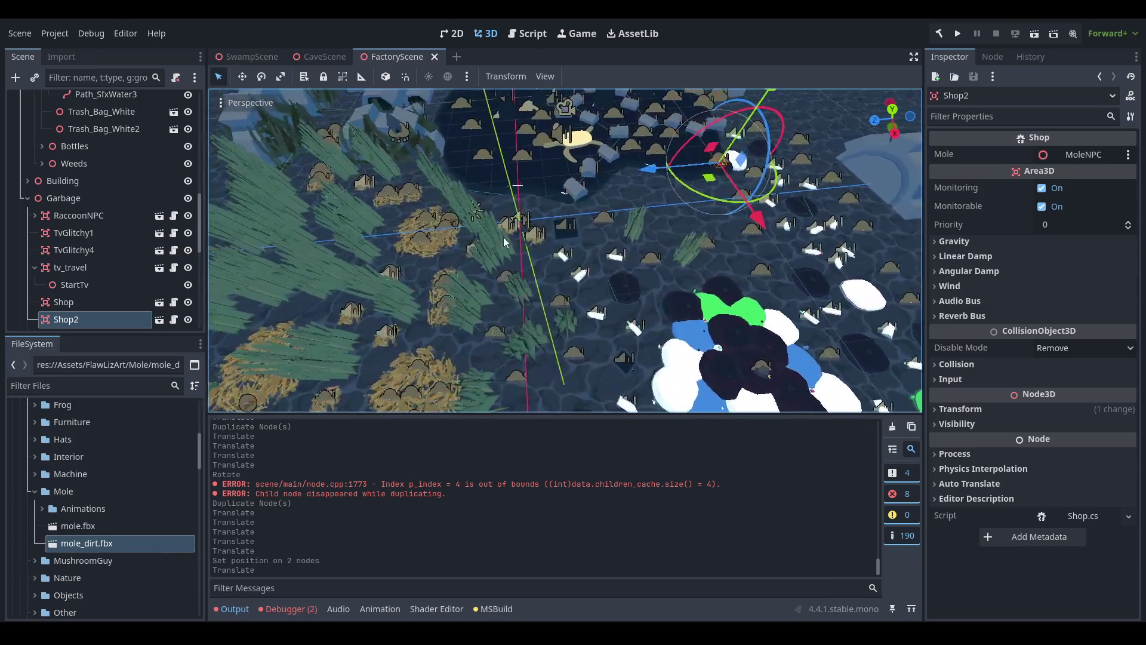
{"action": "scroll", "scroll_direction": "down", "scroll_amount": 3}
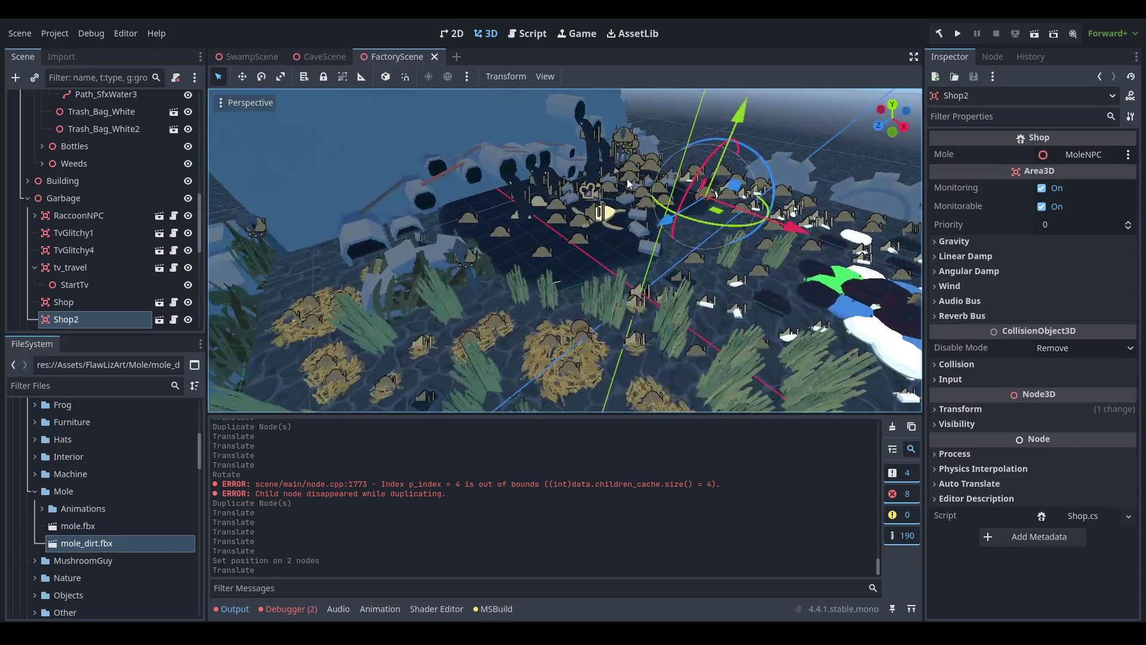